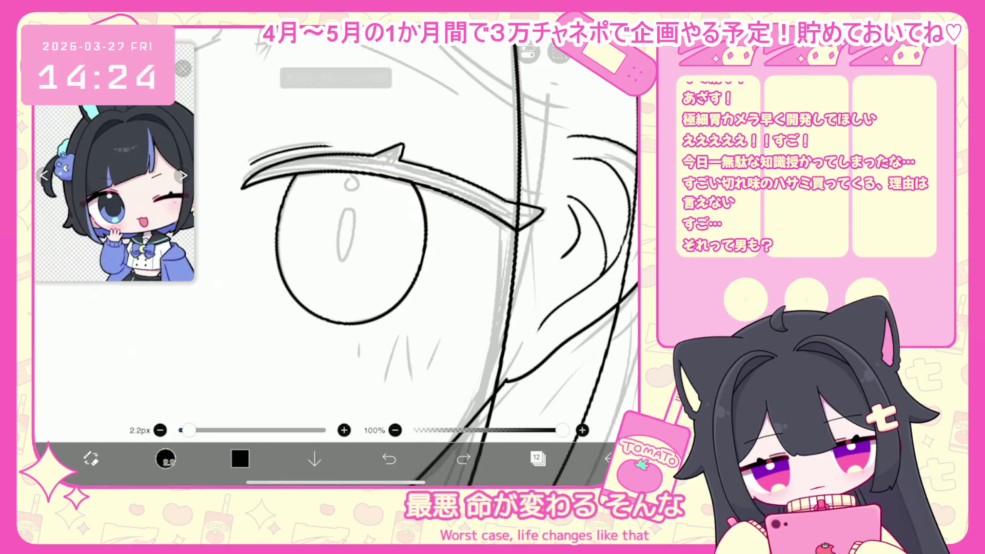
- Trace a stroke along the mouth's lower-left edge, then undo it
{"action": "scroll", "coordinate": [336, 231], "scroll_direction": "down", "scroll_amount": 4}
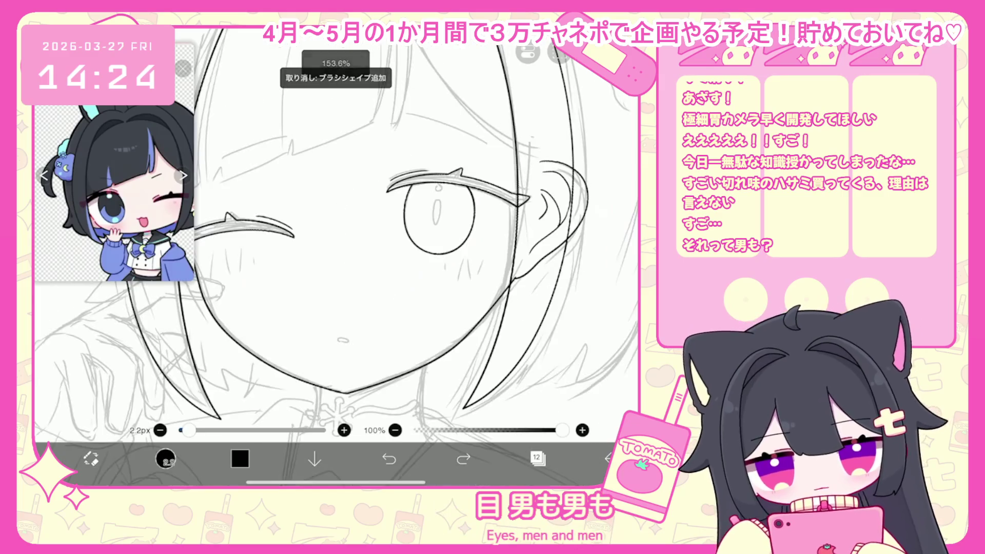
{"action": "scroll", "coordinate": [370, 277], "scroll_direction": "up", "scroll_amount": 4}
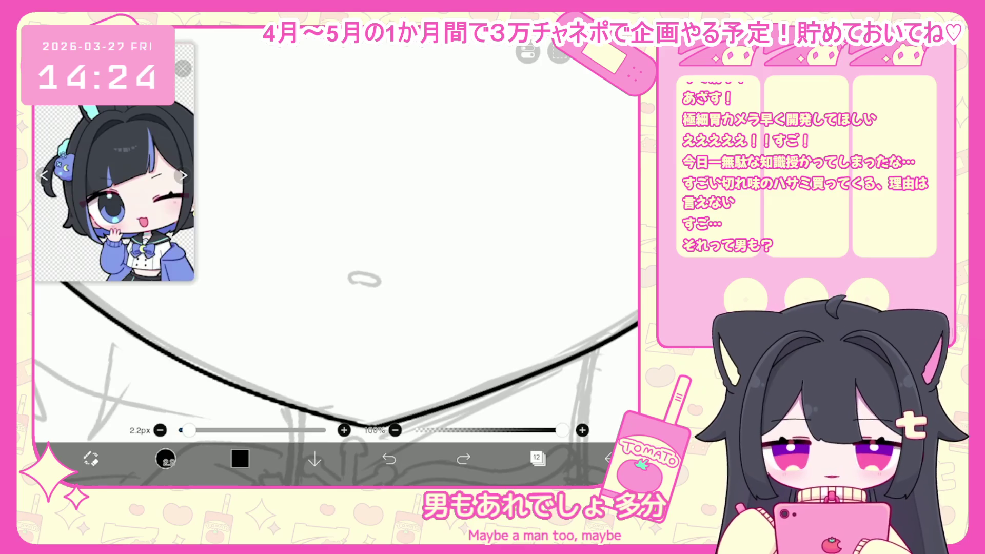
{"action": "scroll", "coordinate": [336, 231], "scroll_direction": "up", "scroll_amount": 1}
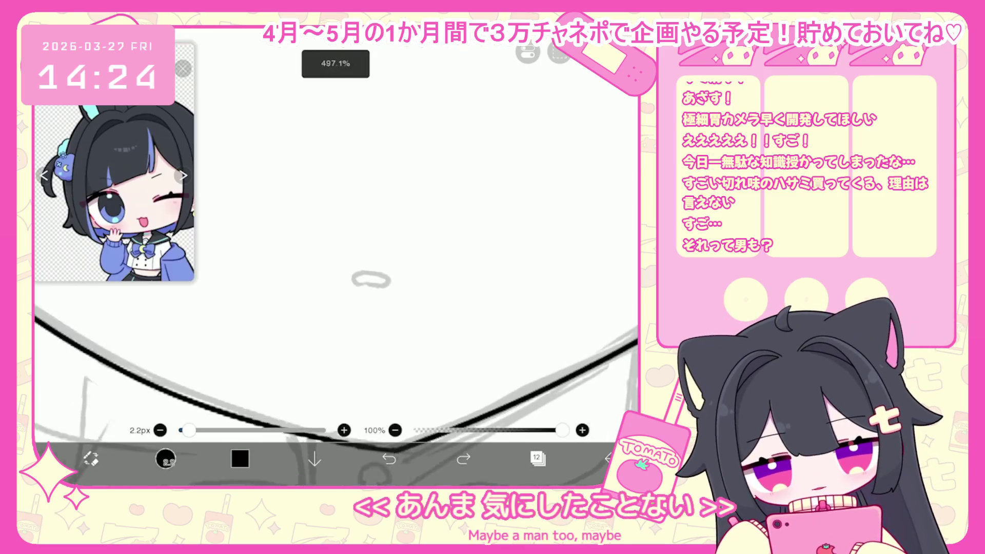
{"action": "left_click_drag", "start_coordinate": [350, 283], "coordinate": [366, 291]}
{"action": "key", "text": "ctrl+z"}
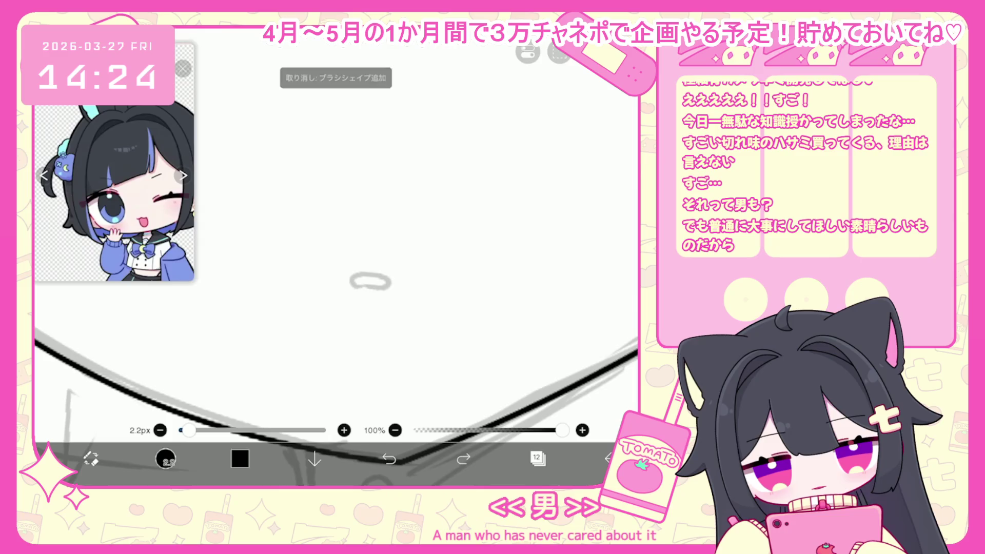
{"action": "scroll", "coordinate": [337, 257], "scroll_direction": "down", "scroll_amount": 5}
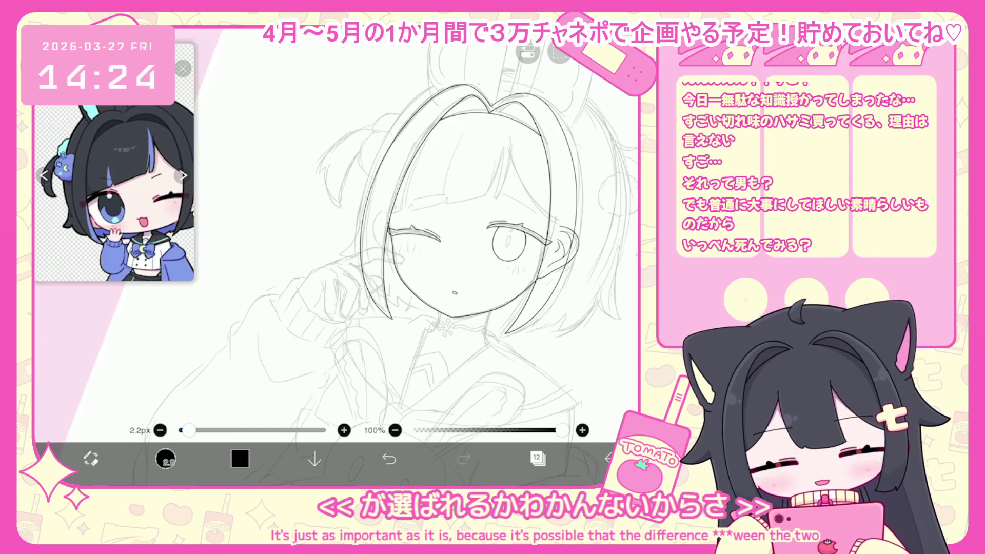
- Draw short black blush hatching strokes beside the eye, undoing and redoing the last one
{"action": "scroll", "coordinate": [410, 231], "scroll_direction": "up", "scroll_amount": 2}
{"action": "scroll", "coordinate": [554, 262], "scroll_direction": "up", "scroll_amount": 5}
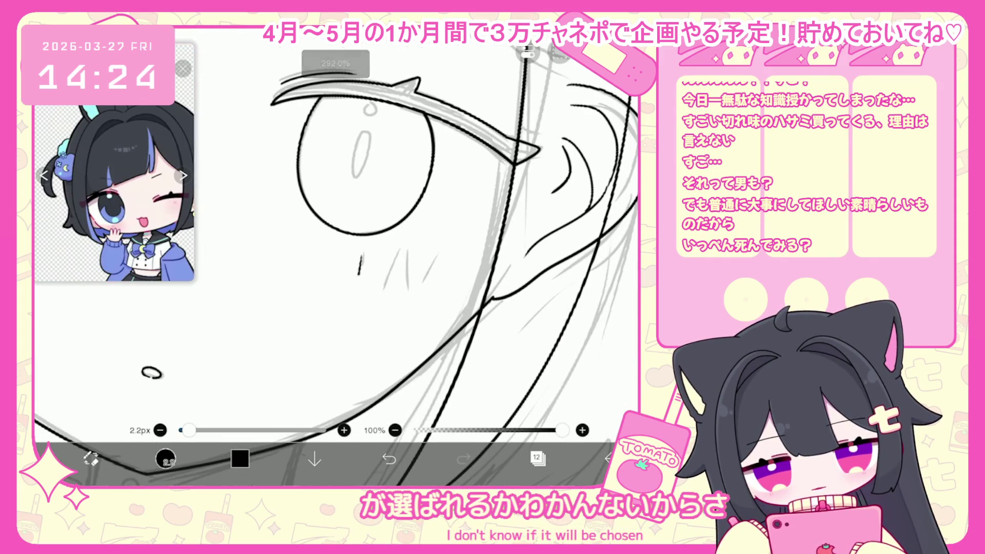
{"action": "key", "text": "ctrl+z"}
{"action": "mouse_move", "coordinate": [396, 255]}
{"action": "left_mouse_down"}
{"action": "mouse_move", "coordinate": [385, 290]}
{"action": "mouse_move", "coordinate": [421, 292]}
{"action": "left_mouse_up"}
{"action": "left_click_drag", "start_coordinate": [444, 262], "coordinate": [442, 280]}
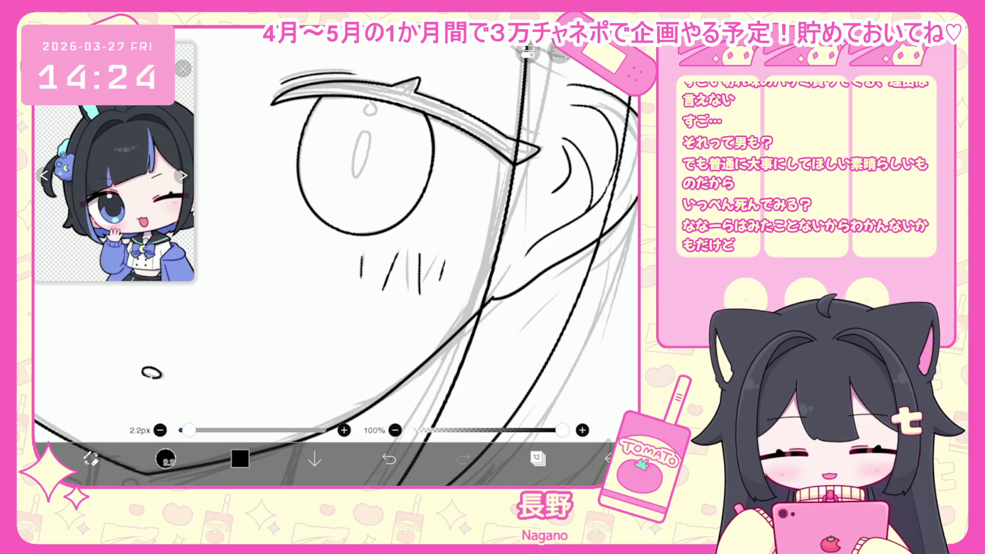
{"action": "scroll", "coordinate": [336, 256], "scroll_direction": "left", "scroll_amount": 10}
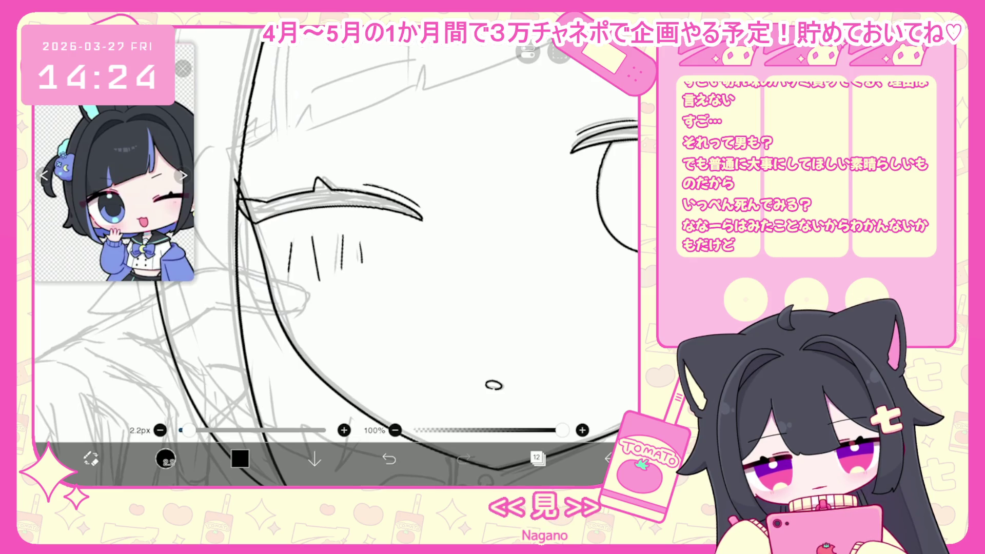
{"action": "key", "text": "ctrl+z"}
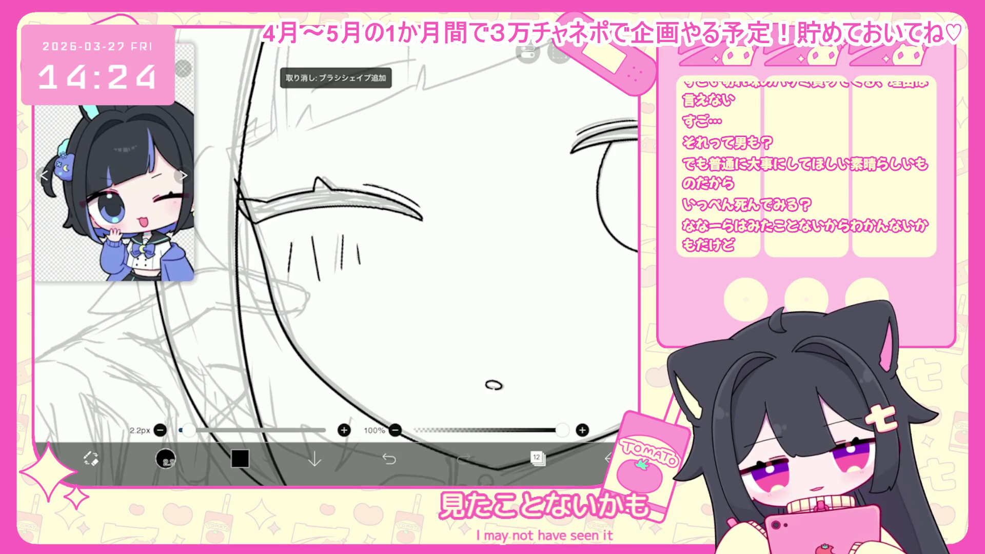
{"action": "scroll", "coordinate": [336, 257], "scroll_direction": "right", "scroll_amount": 5}
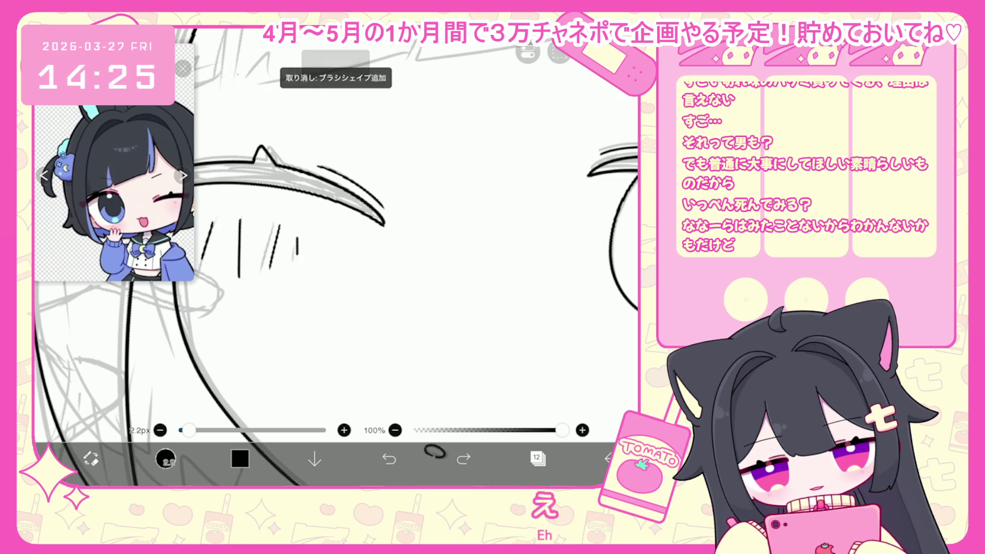
{"action": "key", "text": "ctrl+y"}
{"action": "scroll", "coordinate": [336, 257], "scroll_direction": "down", "scroll_amount": 5}
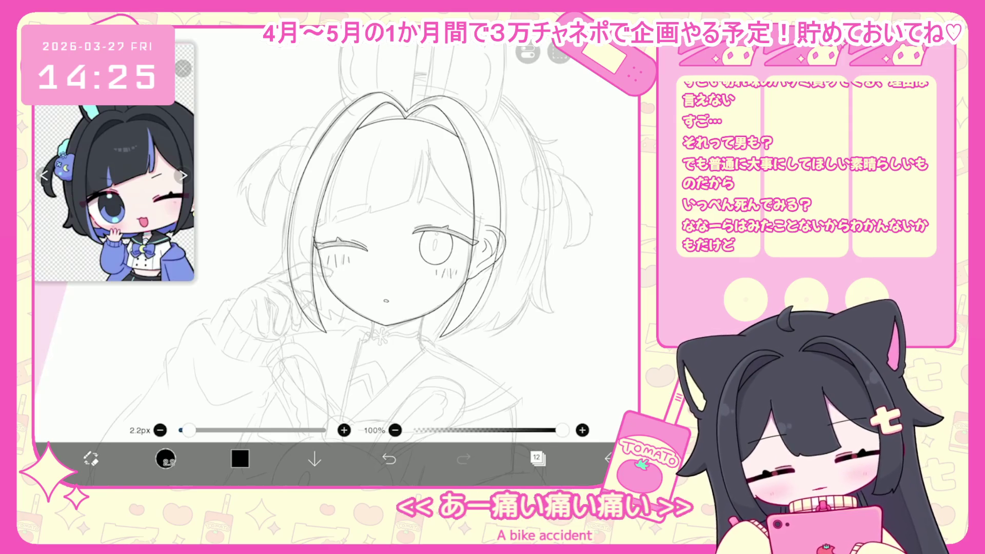
- Make layer 11 the active drawing layer and zoom in on the bangs
{"action": "left_click", "coordinate": [537, 458]}
{"action": "left_click", "coordinate": [550, 220]}
{"action": "left_click", "coordinate": [538, 457]}
{"action": "scroll", "coordinate": [359, 231], "scroll_direction": "up", "scroll_amount": 2}
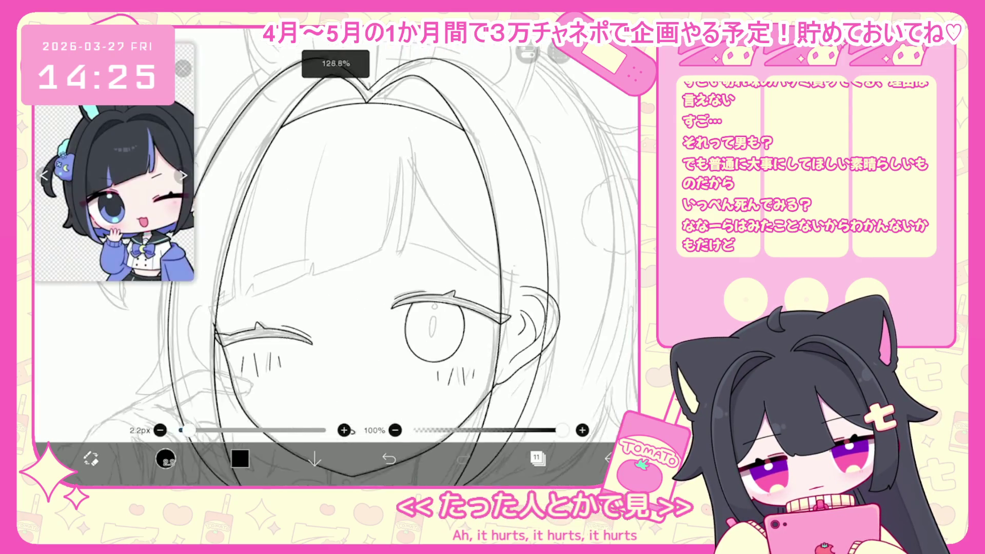
{"action": "scroll", "coordinate": [360, 231], "scroll_direction": "up", "scroll_amount": 2}
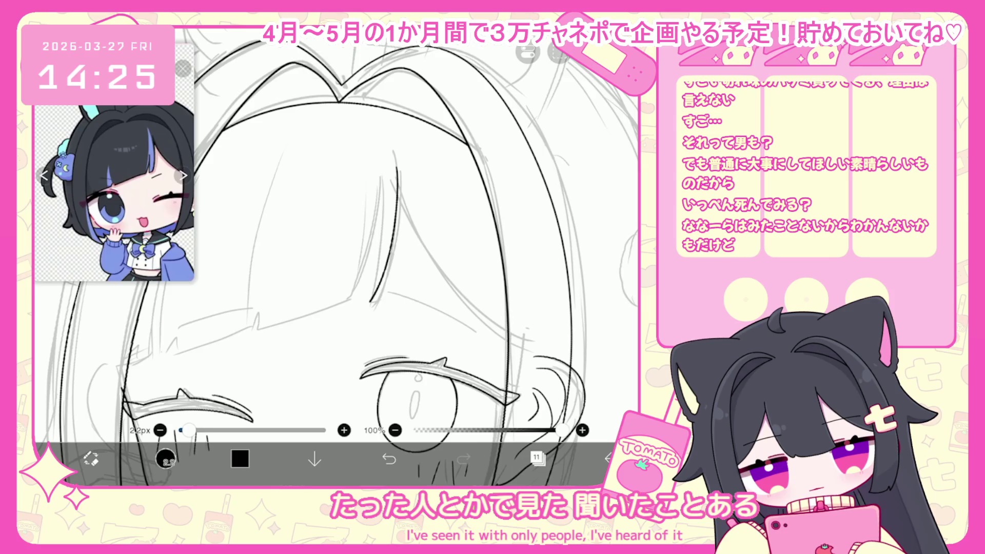
- Draw a hair line on the bangs, then undo it and two earlier strokes
{"action": "left_click_drag", "start_coordinate": [376, 233], "coordinate": [362, 305]}
{"action": "key", "text": "ctrl+z"}
{"action": "key", "text": "ctrl+z"}
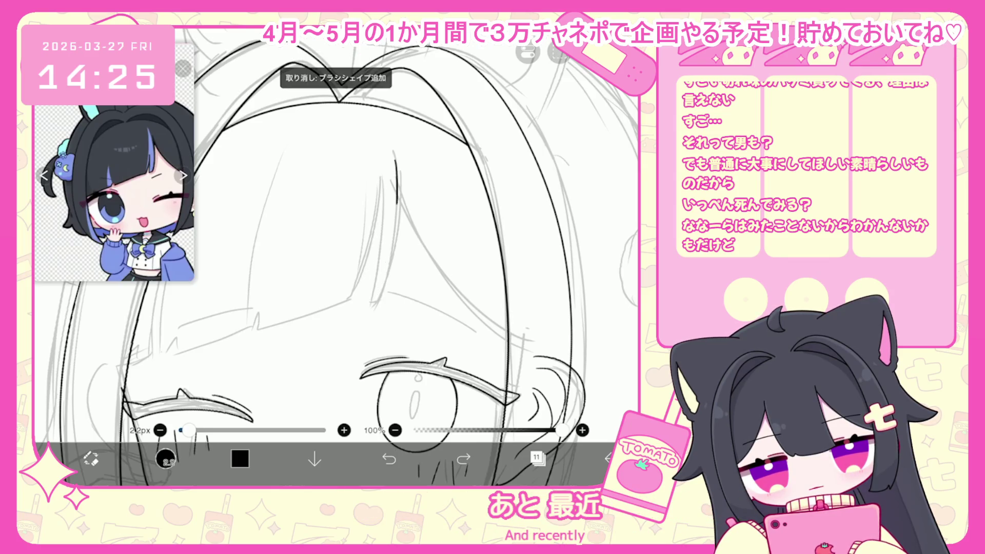
{"action": "key", "text": "ctrl+z"}
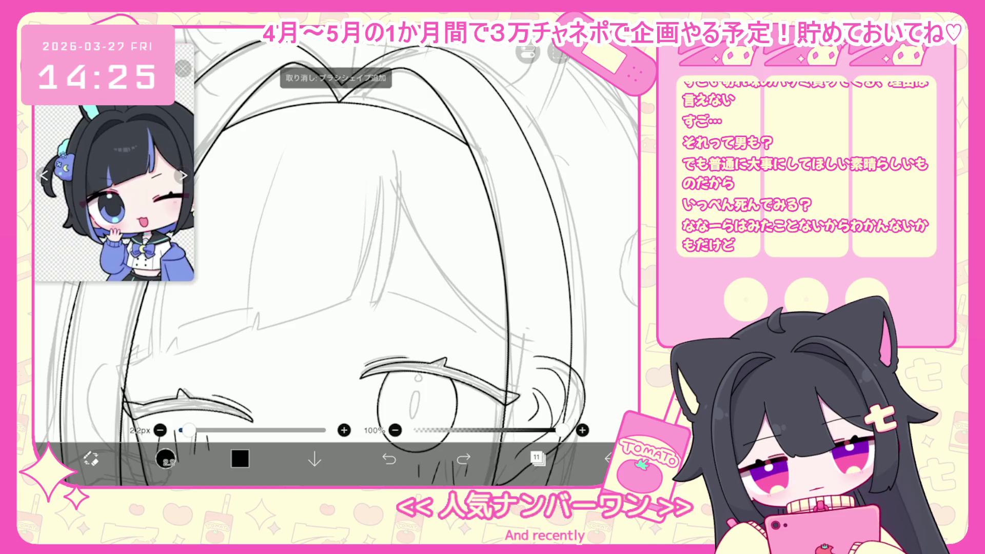
{"action": "key", "text": "ctrl+z"}
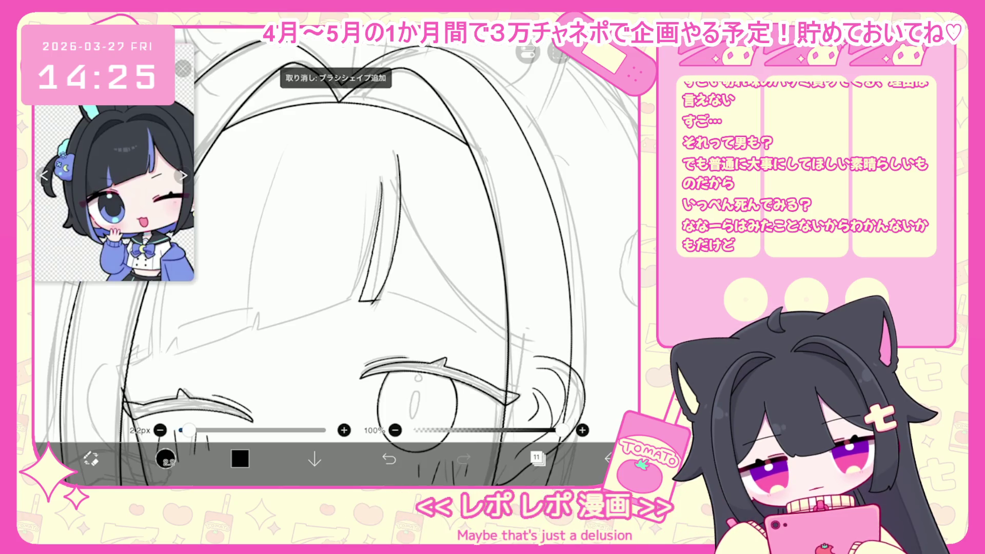
- Retry the strand line down the middle of the bangs, undoing the failed attempts
{"action": "left_click_drag", "start_coordinate": [386, 182], "coordinate": [374, 279]}
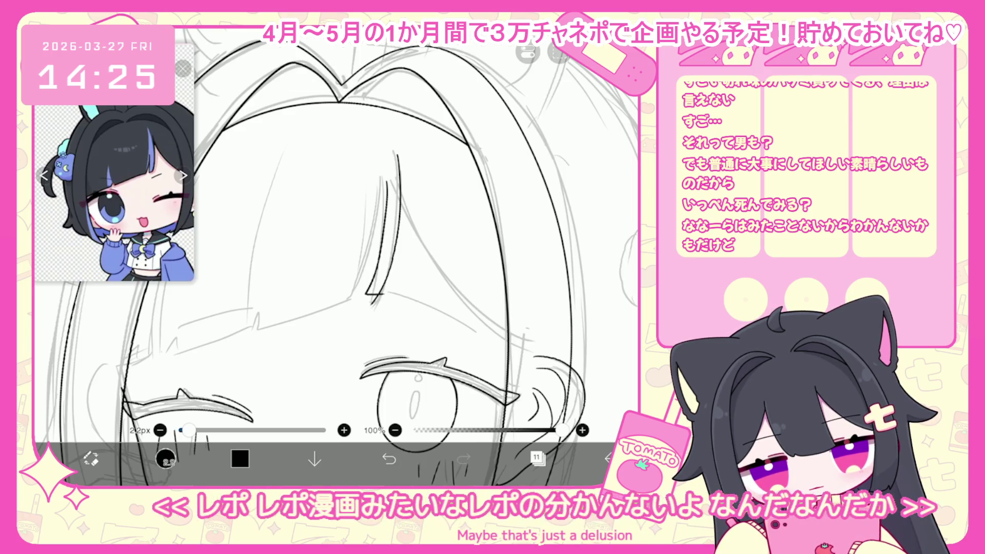
{"action": "key", "text": "ctrl+z"}
{"action": "mouse_move", "coordinate": [395, 154]}
{"action": "left_mouse_down"}
{"action": "mouse_move", "coordinate": [393, 226]}
{"action": "mouse_move", "coordinate": [370, 303]}
{"action": "left_mouse_up"}
{"action": "left_click_drag", "start_coordinate": [388, 183], "coordinate": [383, 222]}
{"action": "key", "text": "ctrl+z"}
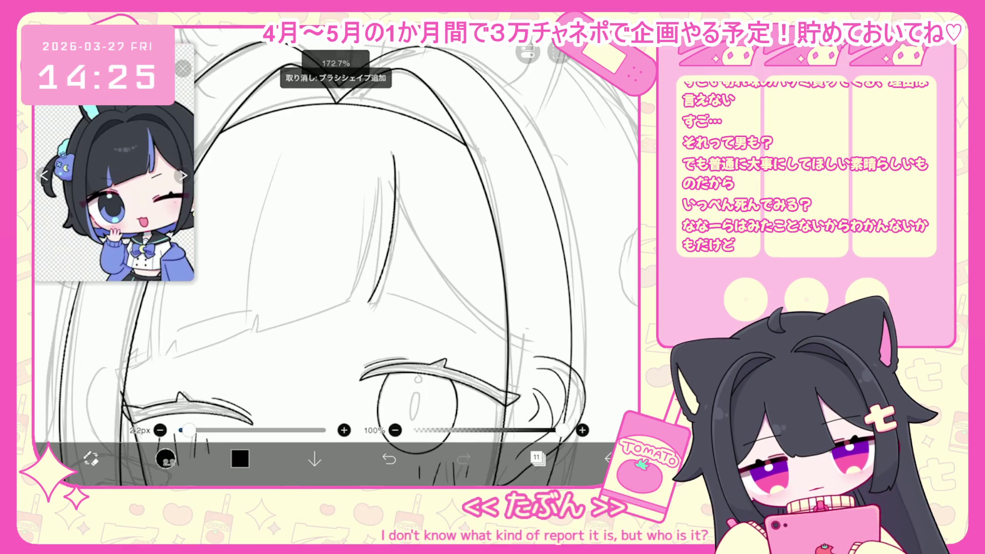
{"action": "left_click_drag", "start_coordinate": [381, 178], "coordinate": [362, 298]}
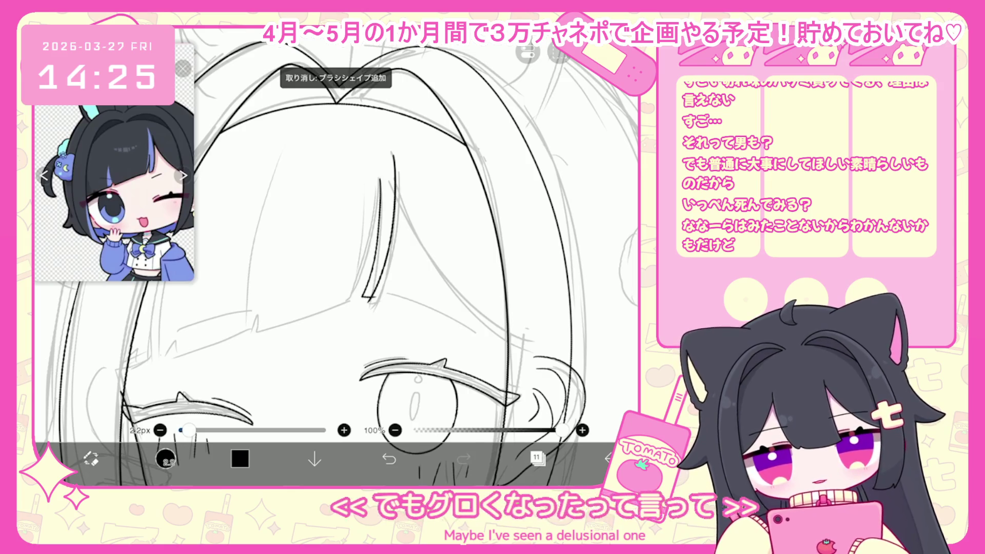
{"action": "key", "text": "ctrl+z"}
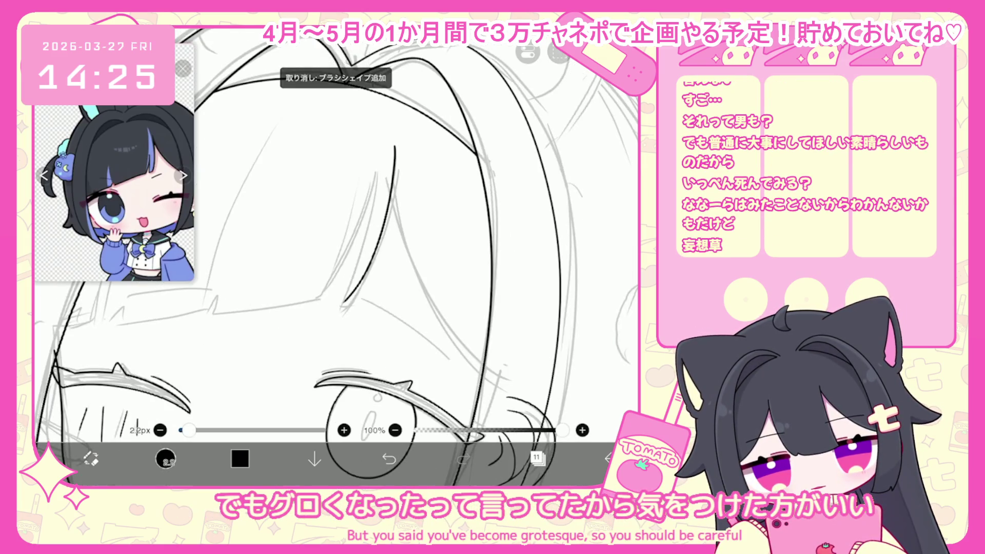
{"action": "left_click_drag", "start_coordinate": [368, 236], "coordinate": [336, 294]}
{"action": "key", "text": "ctrl+z"}
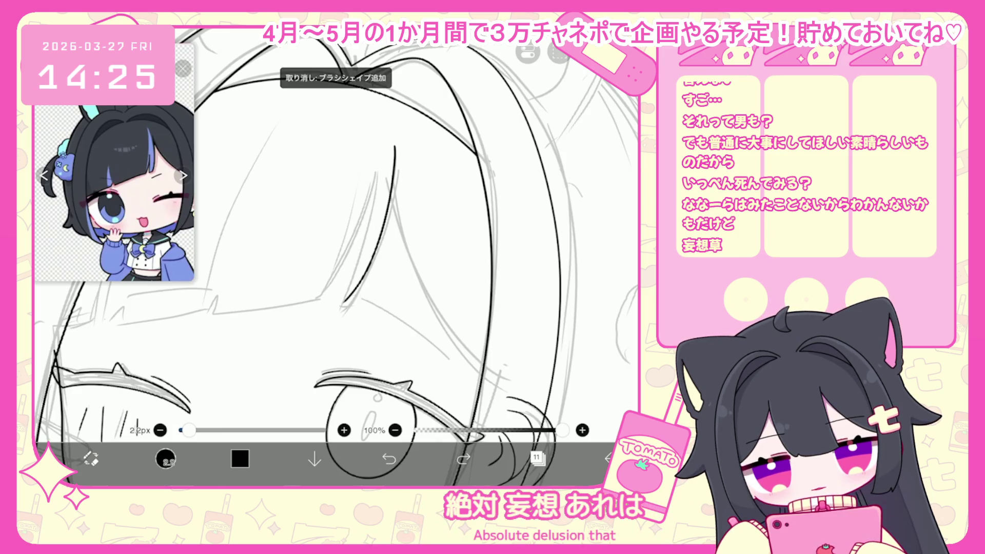
{"action": "key", "text": "ctrl+z"}
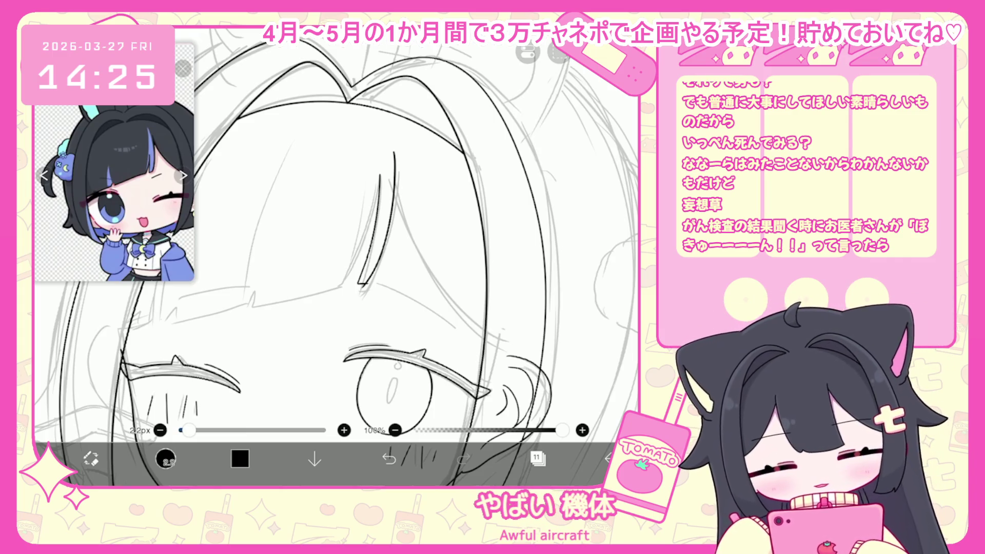
{"action": "scroll", "coordinate": [336, 262], "scroll_direction": "down", "scroll_amount": 5}
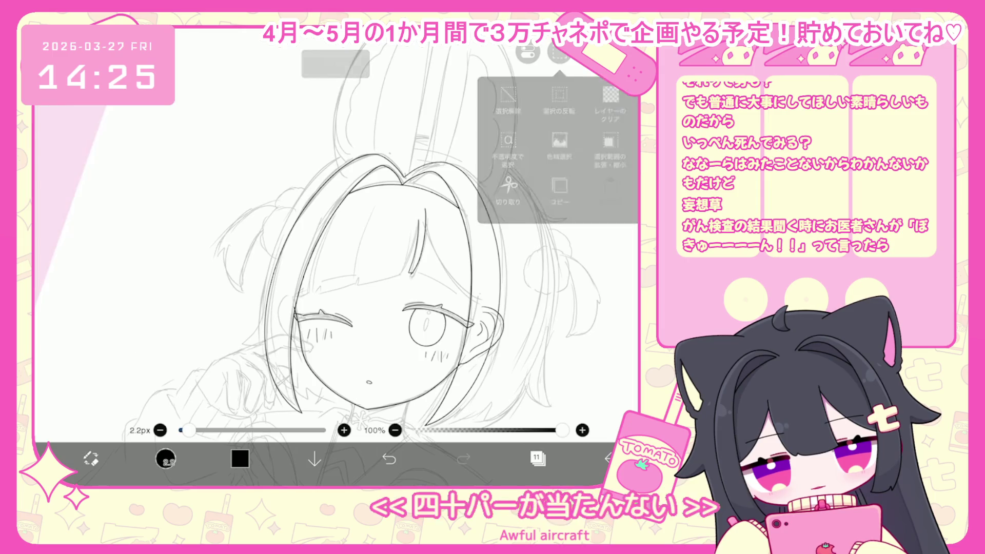
- Draw a thin line beside the hair line, then undo it and earlier hair strokes
{"action": "scroll", "coordinate": [482, 236], "scroll_direction": "up", "scroll_amount": 5}
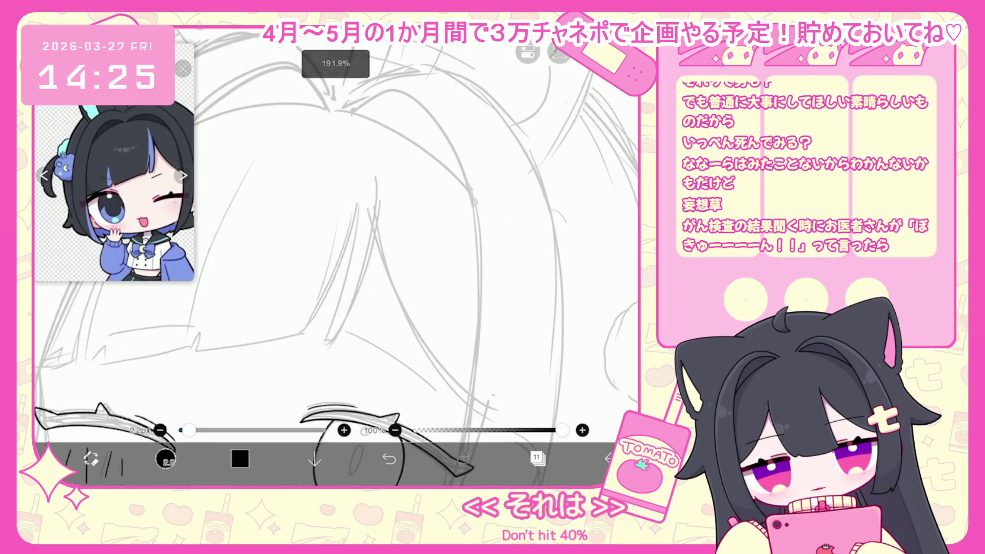
{"action": "key", "text": "ctrl+z"}
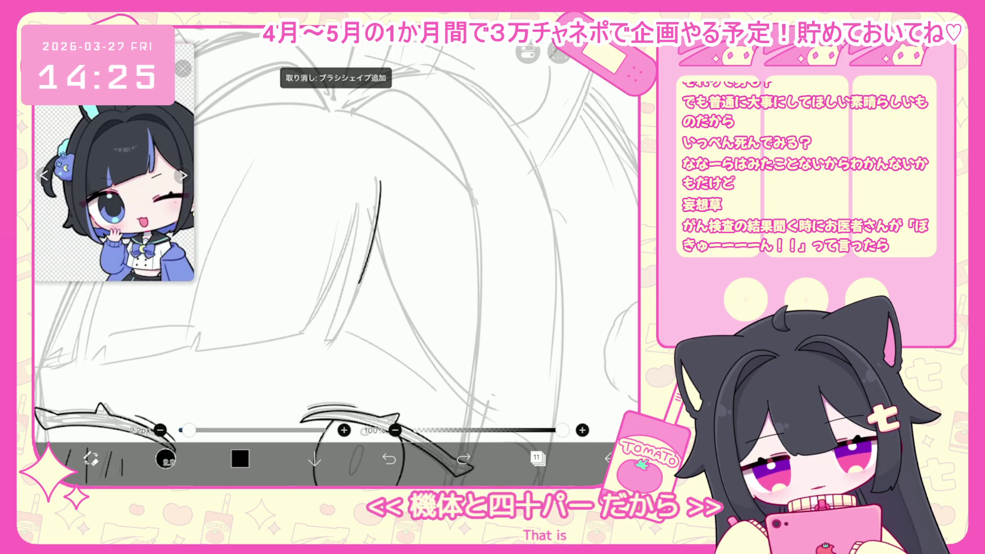
{"action": "left_click_drag", "start_coordinate": [361, 204], "coordinate": [316, 341]}
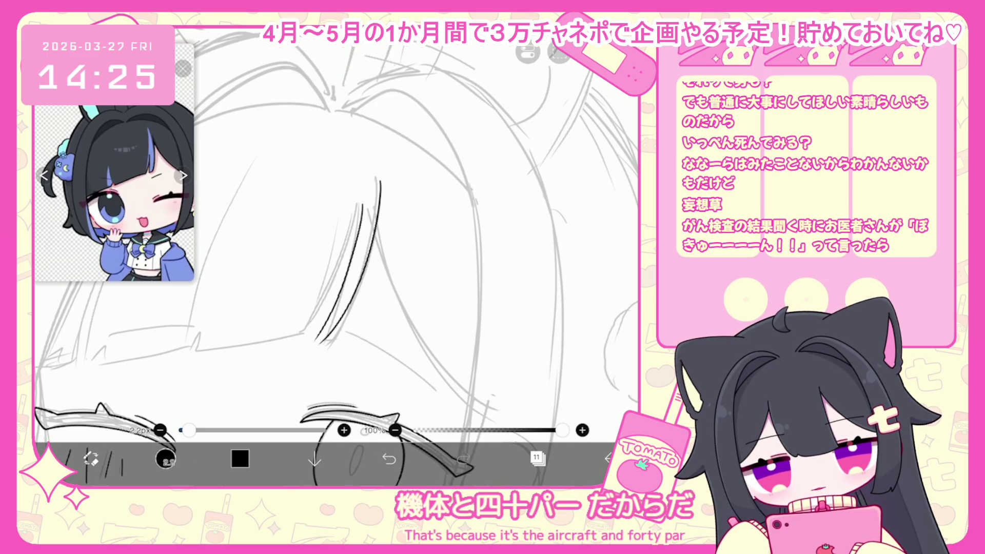
{"action": "scroll", "coordinate": [359, 257], "scroll_direction": "up", "scroll_amount": 2}
{"action": "key", "text": "ctrl+z"}
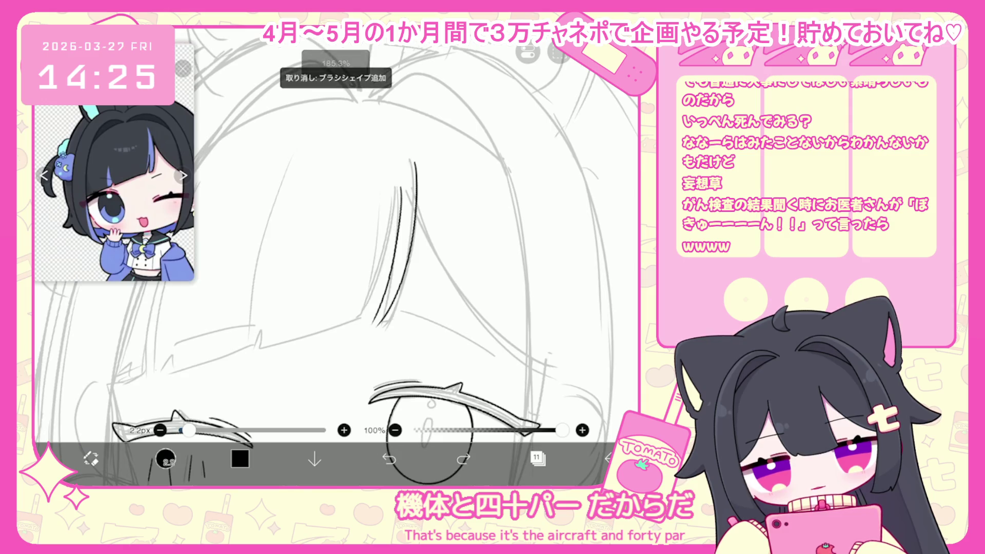
{"action": "key", "text": "ctrl+z"}
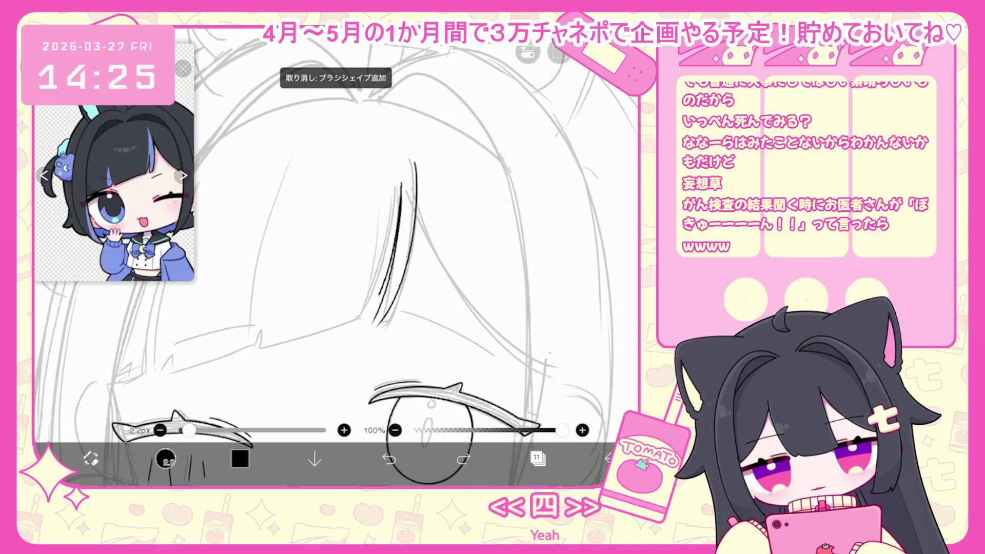
- Ink a black hair strand line in the bangs and add a small stroke at its tip
{"action": "left_click_drag", "start_coordinate": [400, 187], "coordinate": [355, 323]}
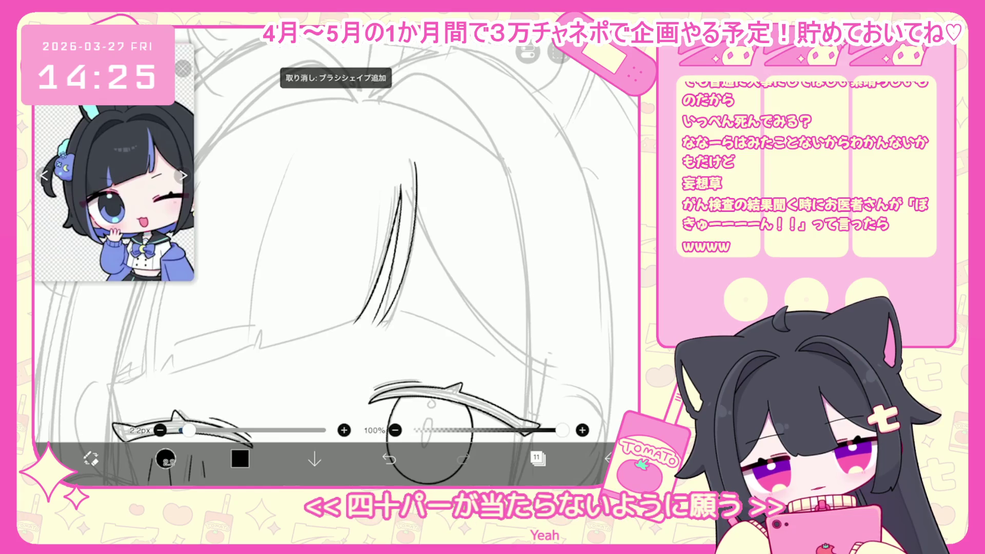
{"action": "mouse_move", "coordinate": [402, 182]}
{"action": "left_mouse_down"}
{"action": "mouse_move", "coordinate": [386, 273]}
{"action": "mouse_move", "coordinate": [358, 328]}
{"action": "left_mouse_up"}
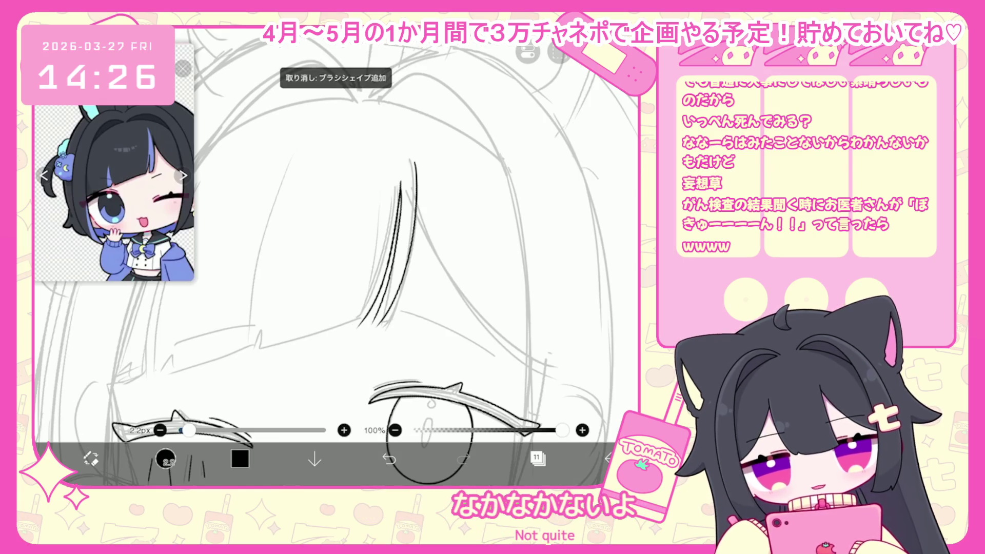
{"action": "key", "text": "ctrl+z"}
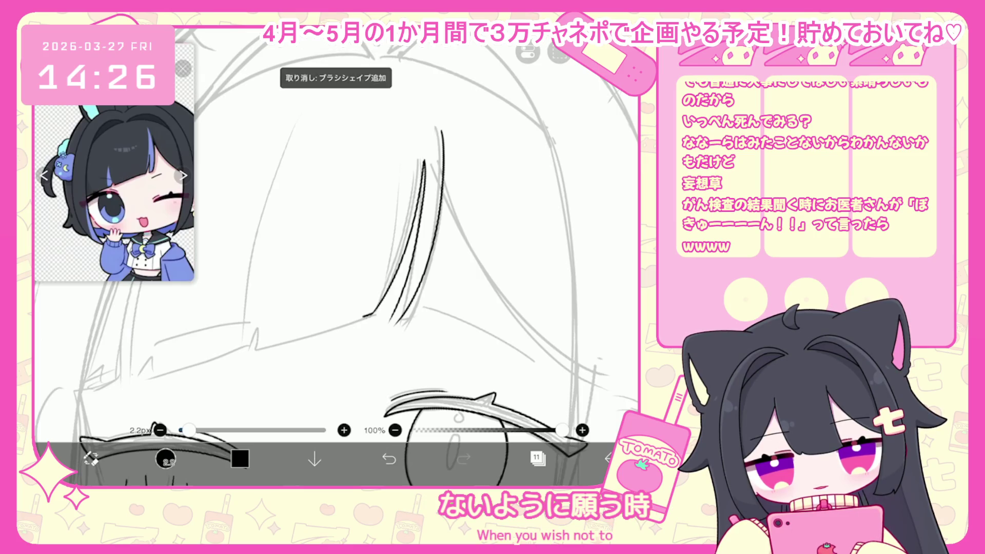
{"action": "left_click_drag", "start_coordinate": [377, 311], "coordinate": [350, 323]}
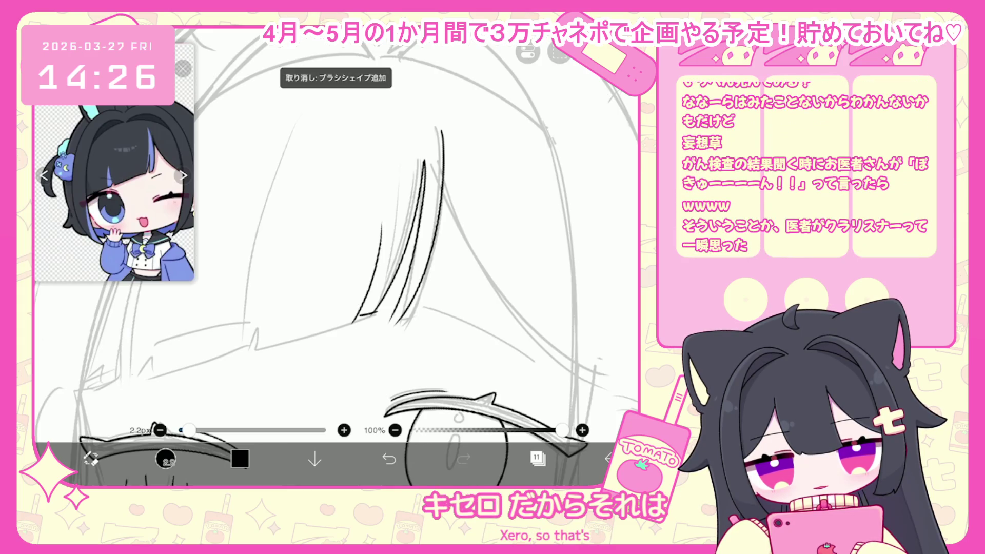
{"action": "scroll", "coordinate": [359, 256], "scroll_direction": "up", "scroll_amount": 1}
{"action": "scroll", "coordinate": [339, 256], "scroll_direction": "down", "scroll_amount": 2}
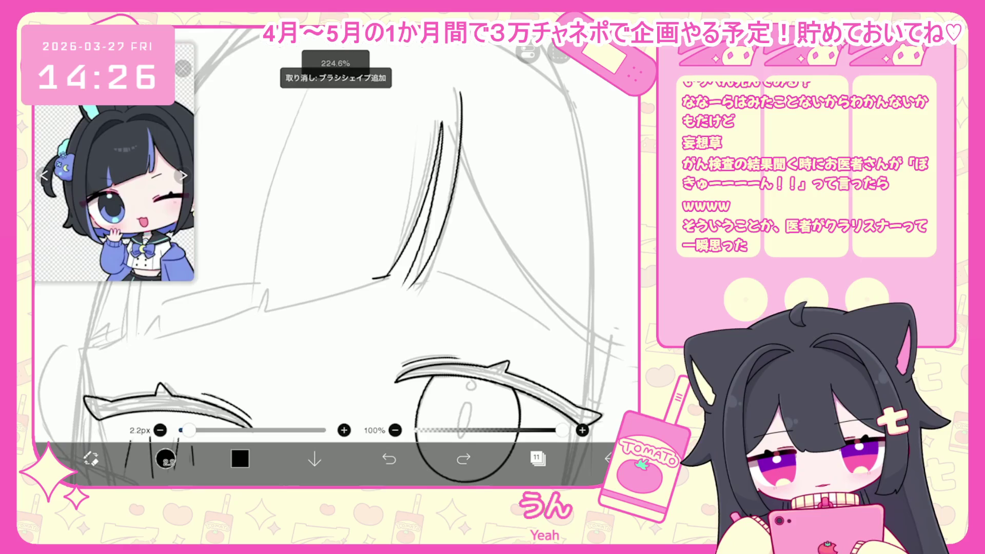
- Redraw the bangs' lower edge line and add pointed strand tips with vertical hair lines
{"action": "left_click_drag", "start_coordinate": [390, 277], "coordinate": [82, 366]}
{"action": "scroll", "coordinate": [334, 256], "scroll_direction": "down", "scroll_amount": 1}
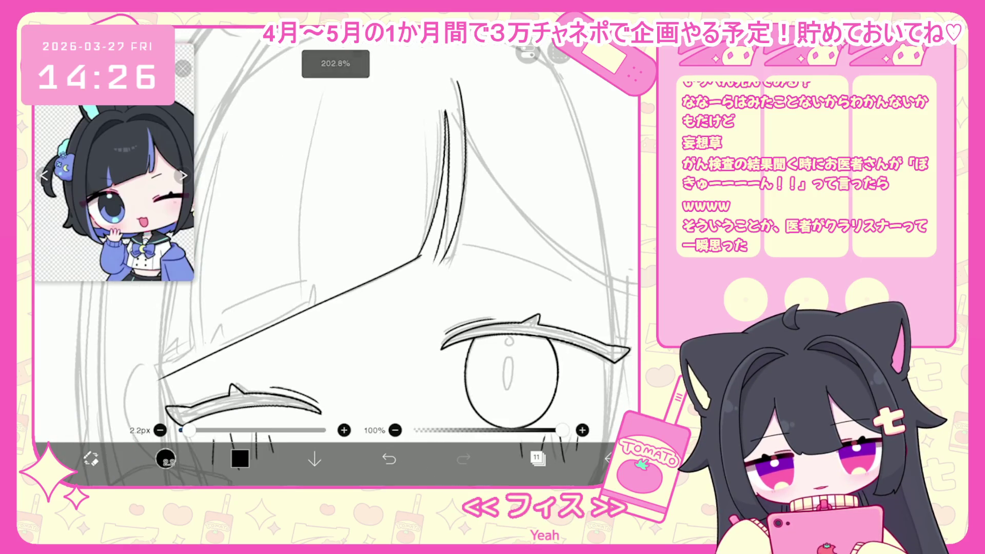
{"action": "key", "text": "ctrl+z"}
{"action": "key", "text": "ctrl+z"}
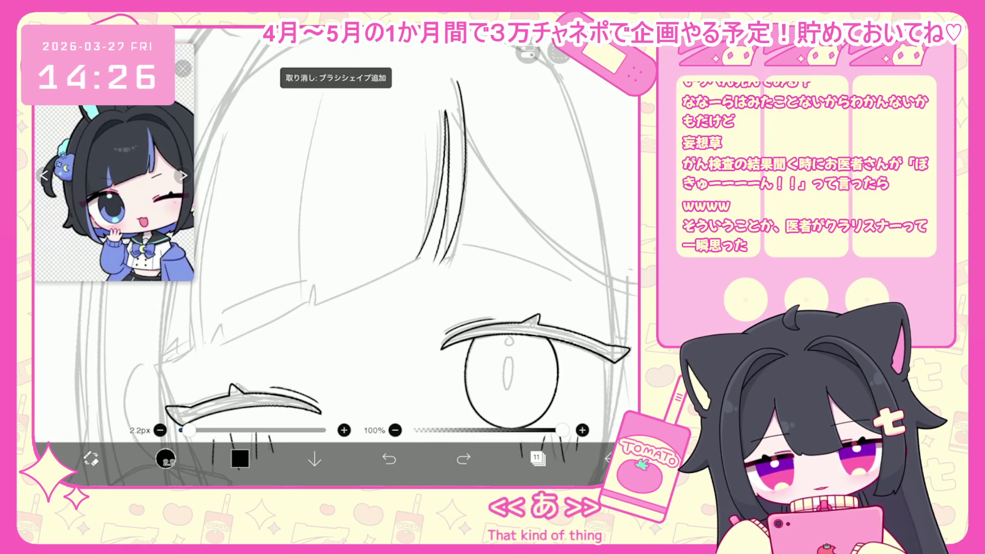
{"action": "left_click_drag", "start_coordinate": [421, 254], "coordinate": [157, 368]}
{"action": "scroll", "coordinate": [338, 257], "scroll_direction": "up", "scroll_amount": 2}
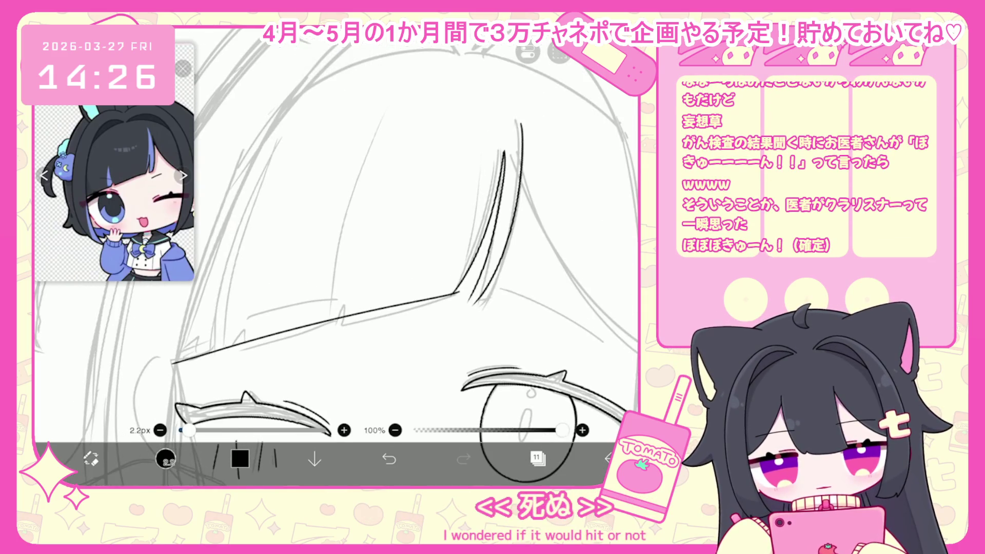
{"action": "left_click", "coordinate": [389, 459]}
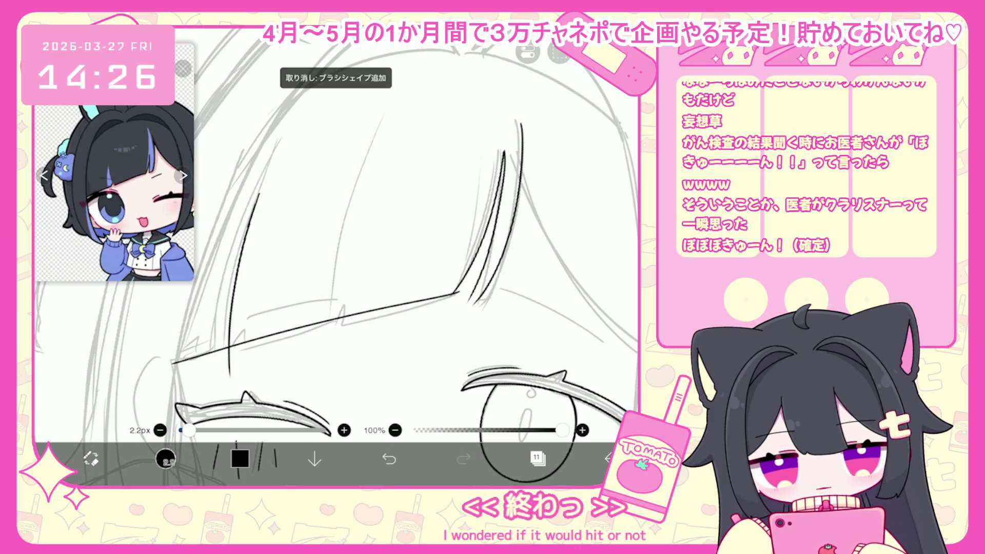
{"action": "key", "text": "ctrl+z"}
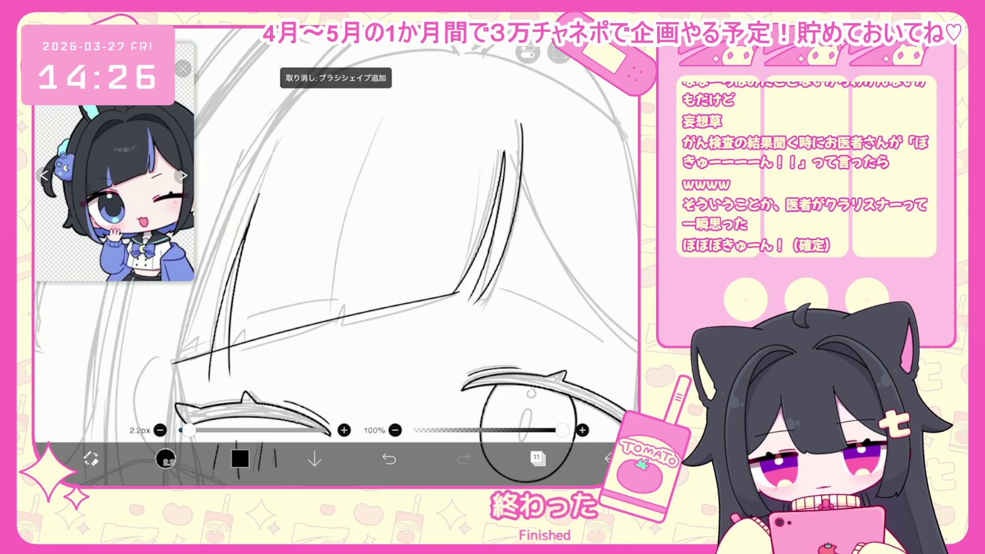
{"action": "mouse_move", "coordinate": [251, 349]}
{"action": "left_mouse_down"}
{"action": "mouse_move", "coordinate": [265, 344]}
{"action": "mouse_move", "coordinate": [258, 354]}
{"action": "left_mouse_up"}
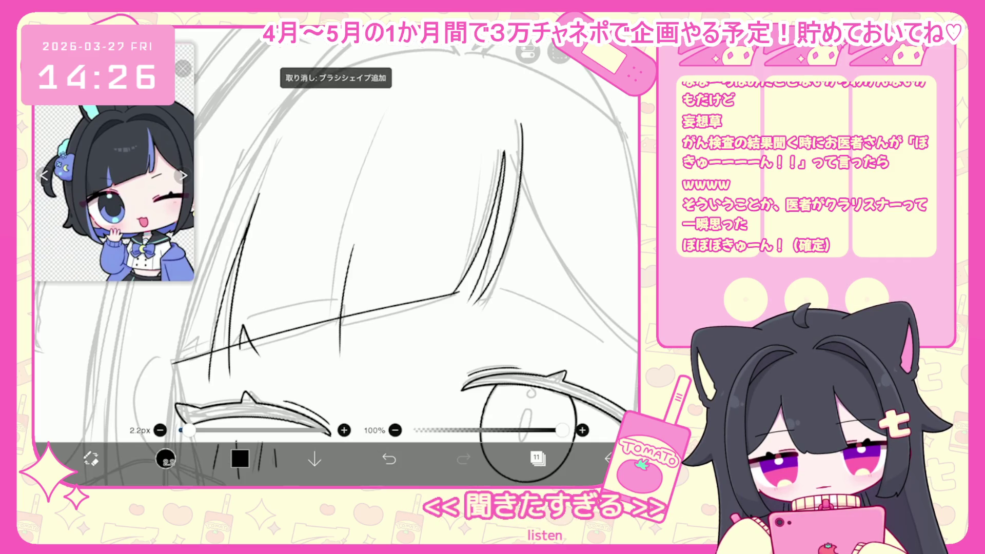
{"action": "left_click_drag", "start_coordinate": [354, 246], "coordinate": [356, 350]}
- Erase unwanted strokes in the bangs with the stroke eraser, then try and undo a short strand
{"action": "left_click", "coordinate": [166, 458]}
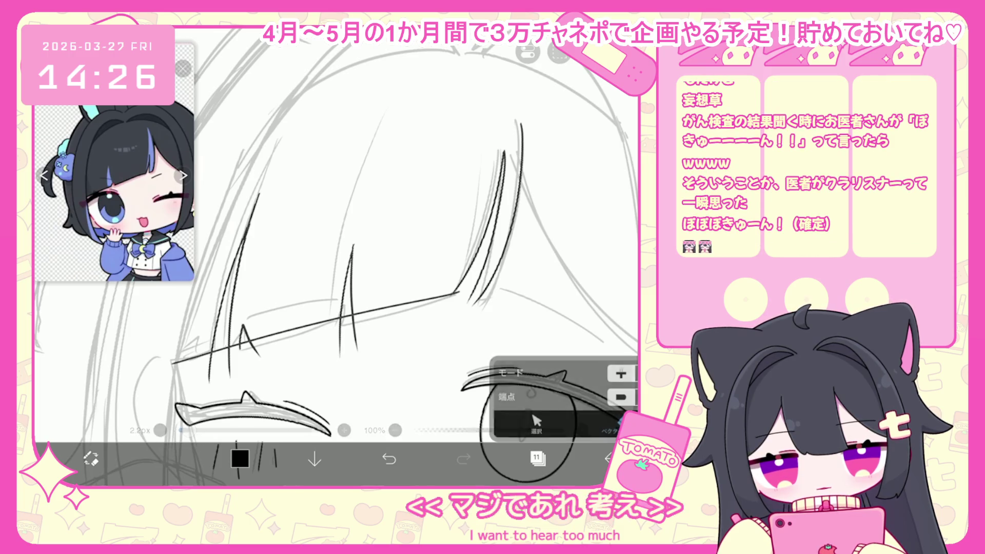
{"action": "left_click_drag", "start_coordinate": [339, 256], "coordinate": [383, 223]}
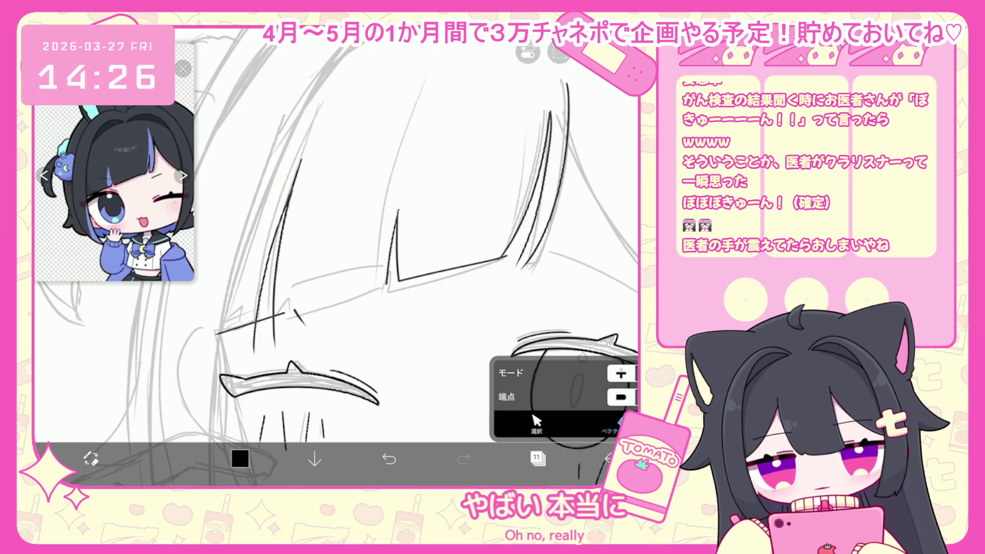
{"action": "key", "text": "ctrl+z"}
{"action": "left_click", "coordinate": [267, 334]}
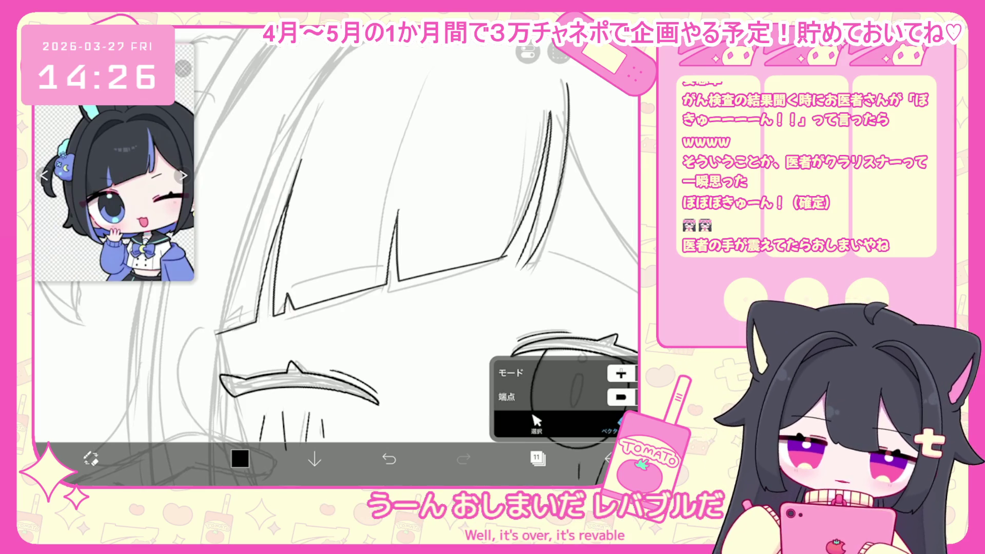
{"action": "scroll", "coordinate": [337, 257], "scroll_direction": "down", "scroll_amount": 2}
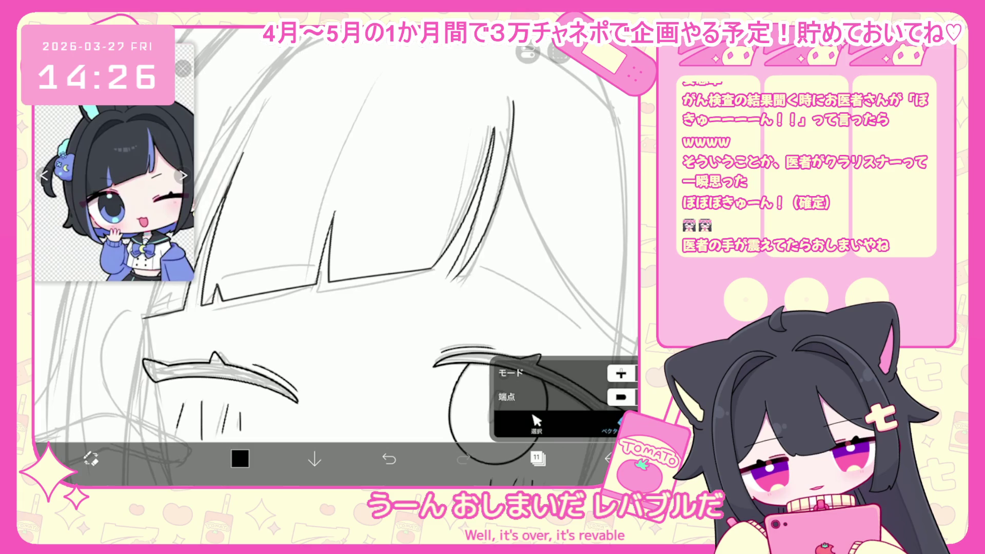
{"action": "scroll", "coordinate": [491, 208], "scroll_direction": "up", "scroll_amount": 2}
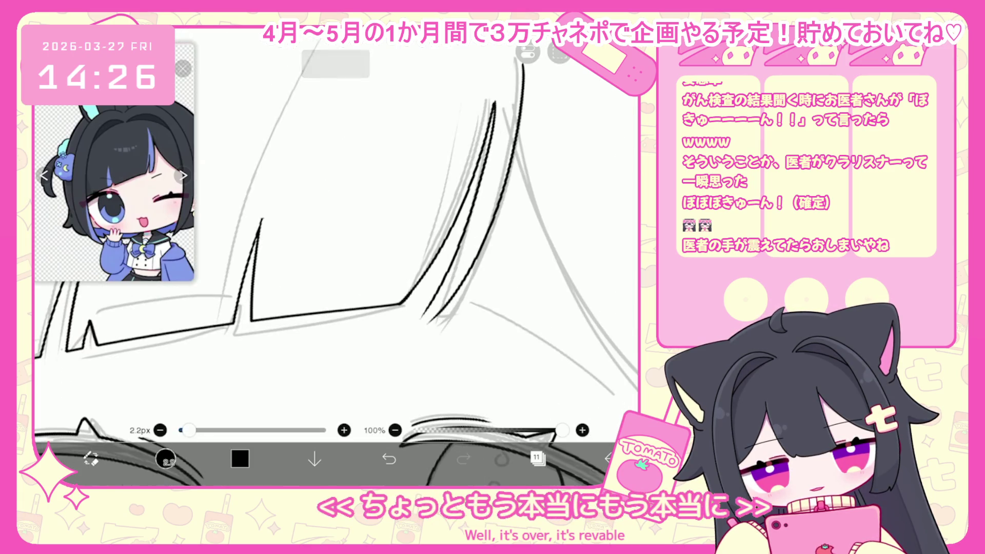
{"action": "key", "text": "ctrl+z"}
{"action": "left_click_drag", "start_coordinate": [395, 270], "coordinate": [362, 327]}
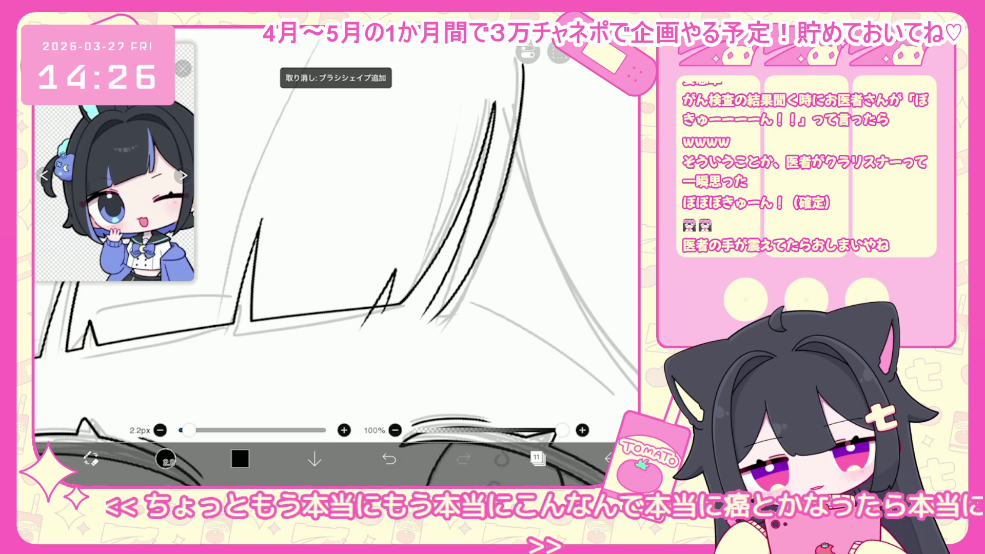
{"action": "key", "text": "ctrl+z"}
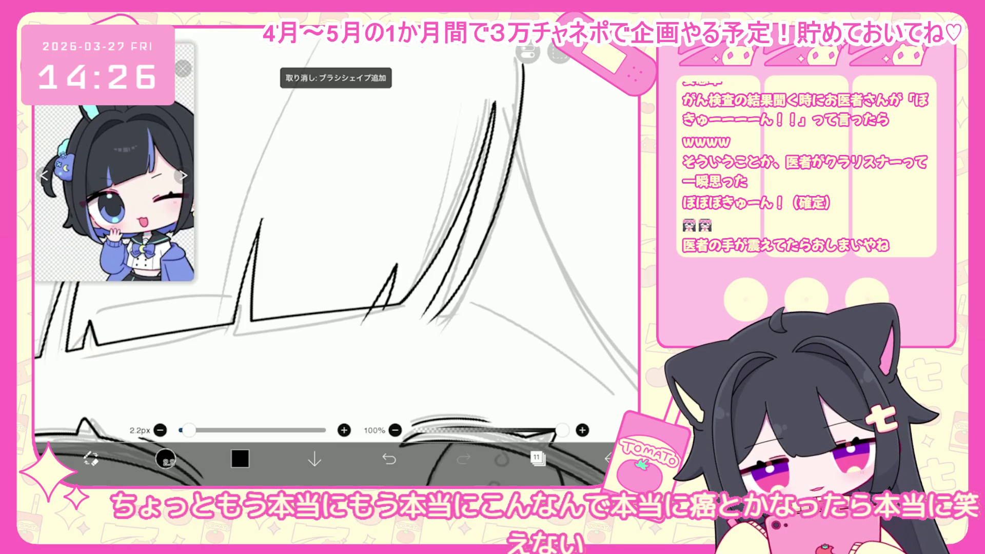
{"action": "scroll", "coordinate": [390, 280], "scroll_direction": "down", "scroll_amount": 3}
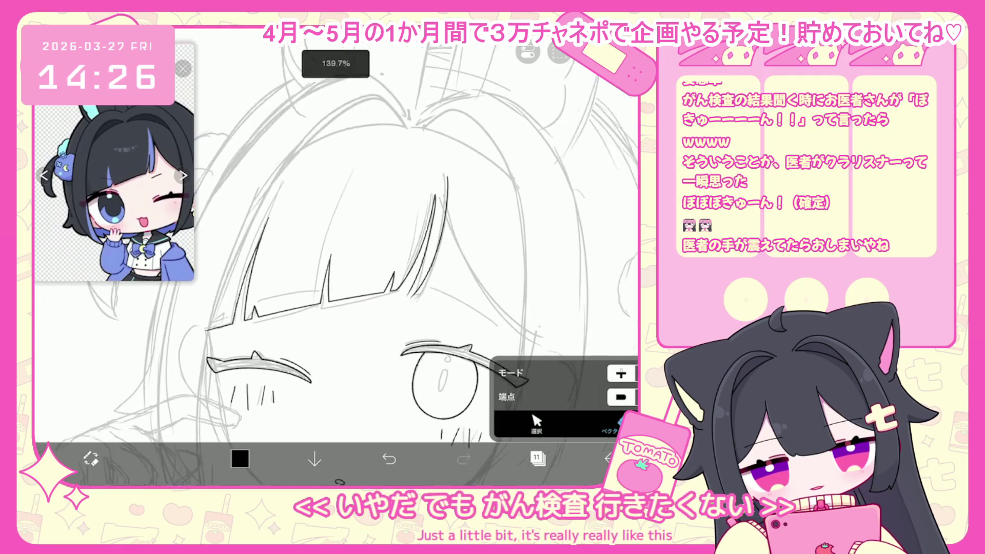
- Undo the last strokes and switch back to the pen
{"action": "scroll", "coordinate": [338, 246], "scroll_direction": "up", "scroll_amount": 3}
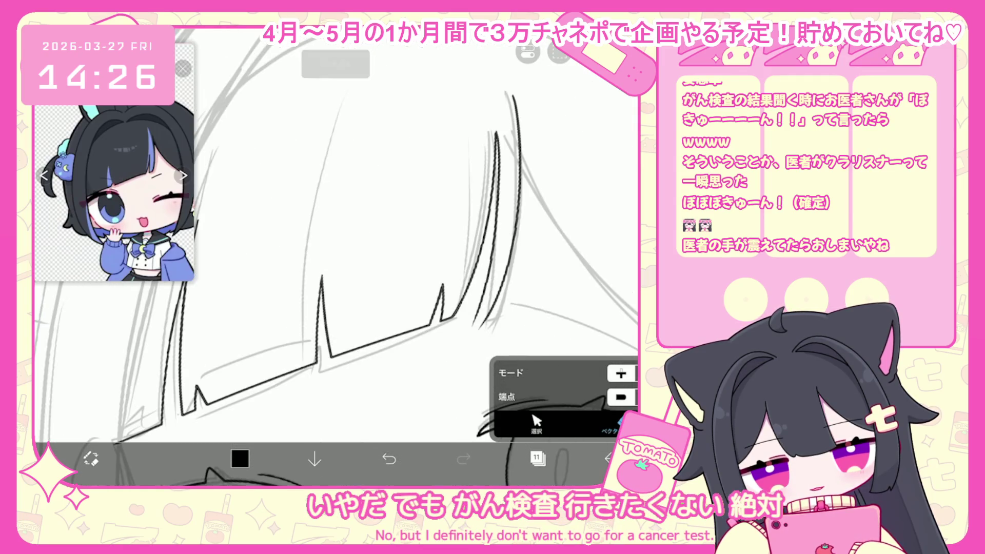
{"action": "scroll", "coordinate": [359, 256], "scroll_direction": "down", "scroll_amount": 2}
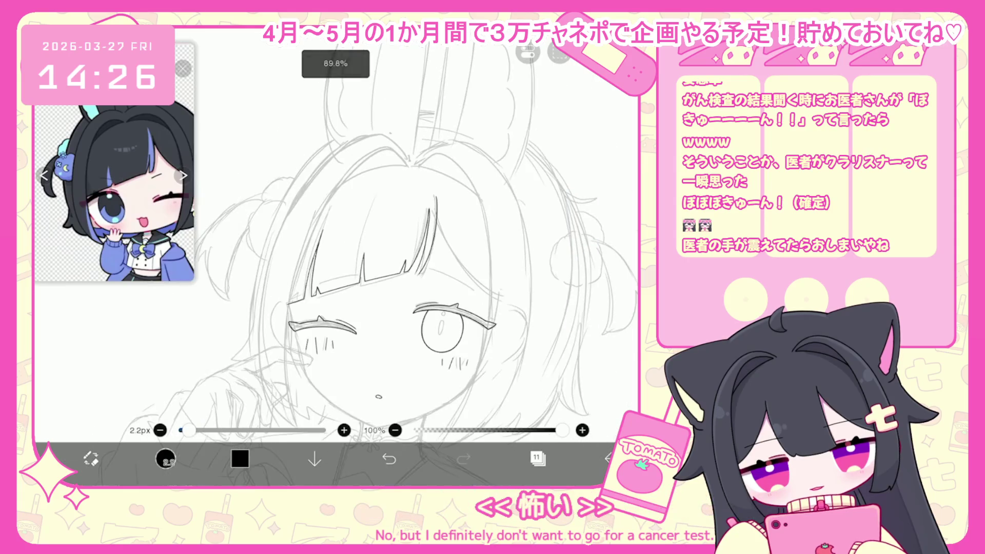
{"action": "key", "text": "ctrl+z"}
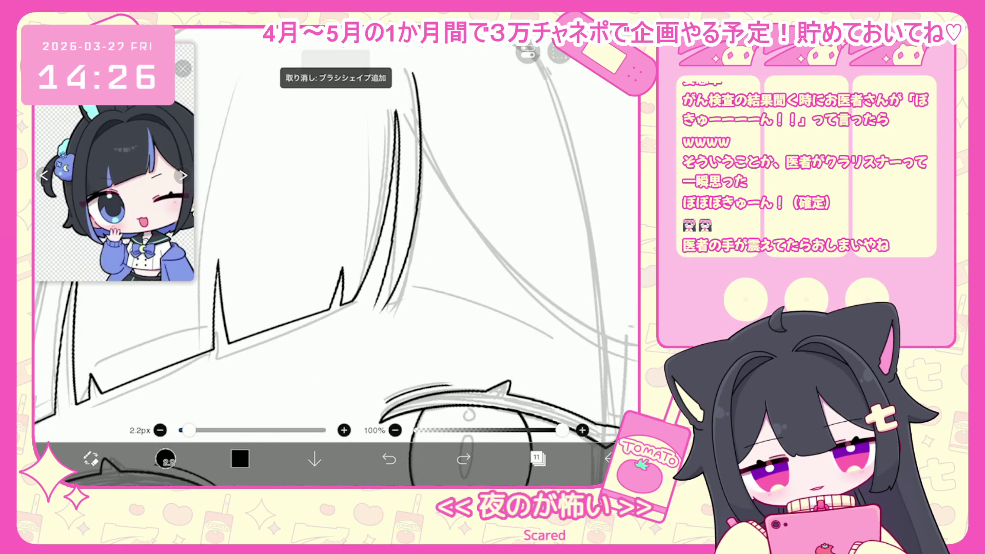
{"action": "key", "text": "ctrl+z"}
{"action": "scroll", "coordinate": [336, 256], "scroll_direction": "down", "scroll_amount": 5}
{"action": "key", "text": "b"}
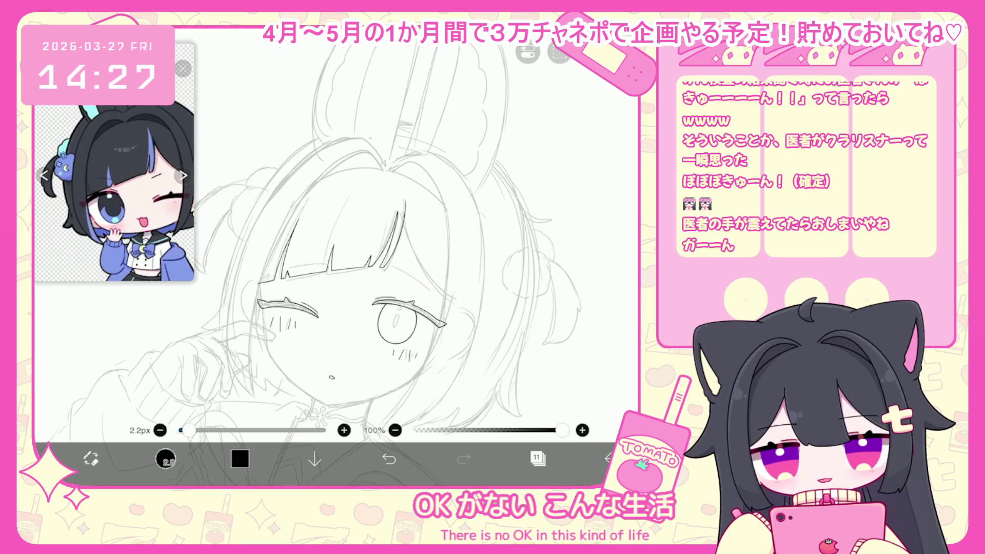
{"action": "scroll", "coordinate": [488, 287], "scroll_direction": "up", "scroll_amount": 5}
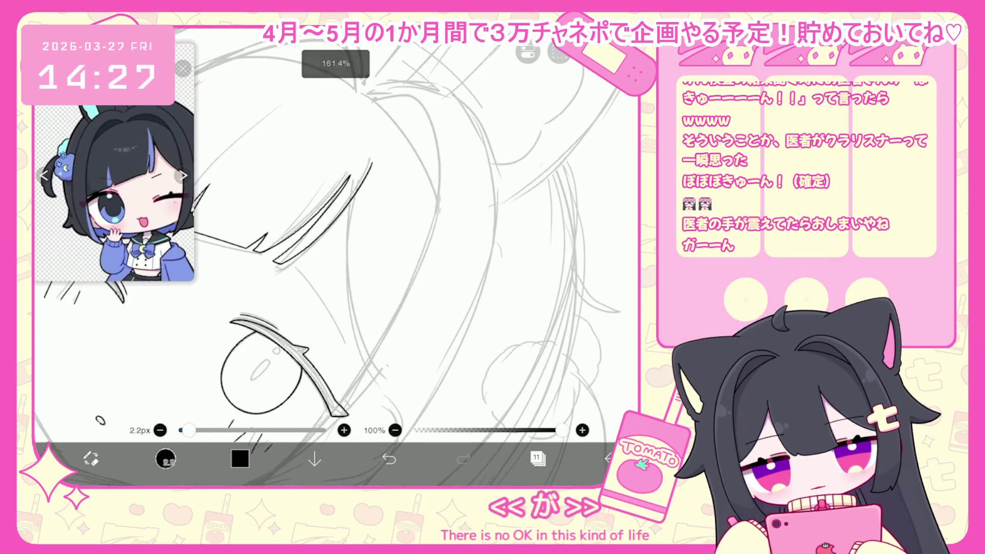
- Replace the long eye-corner stroke with a shorter eye-corner line
{"action": "key", "text": "ctrl+z"}
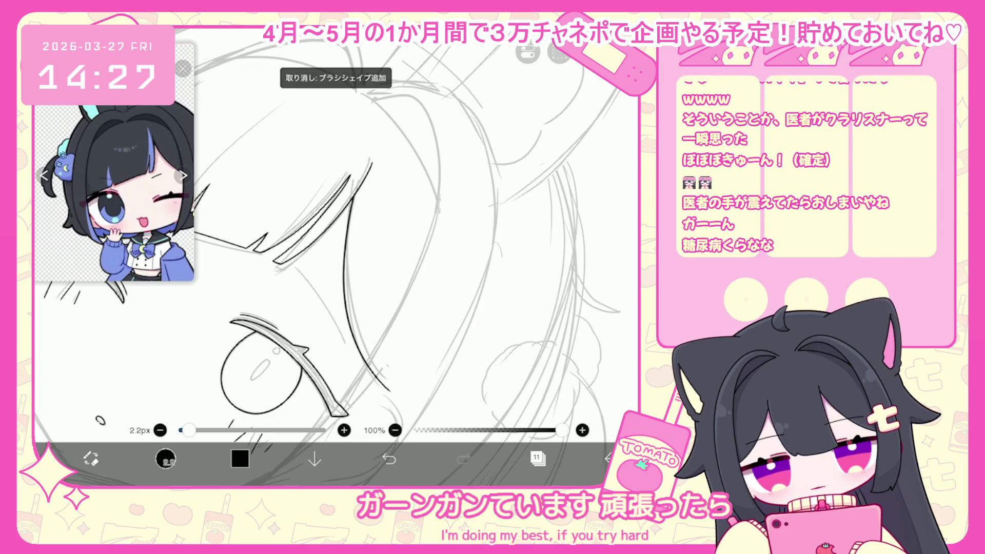
{"action": "key", "text": "ctrl+z"}
{"action": "left_click_drag", "start_coordinate": [352, 203], "coordinate": [362, 354]}
{"action": "scroll", "coordinate": [334, 231], "scroll_direction": "down", "scroll_amount": 5}
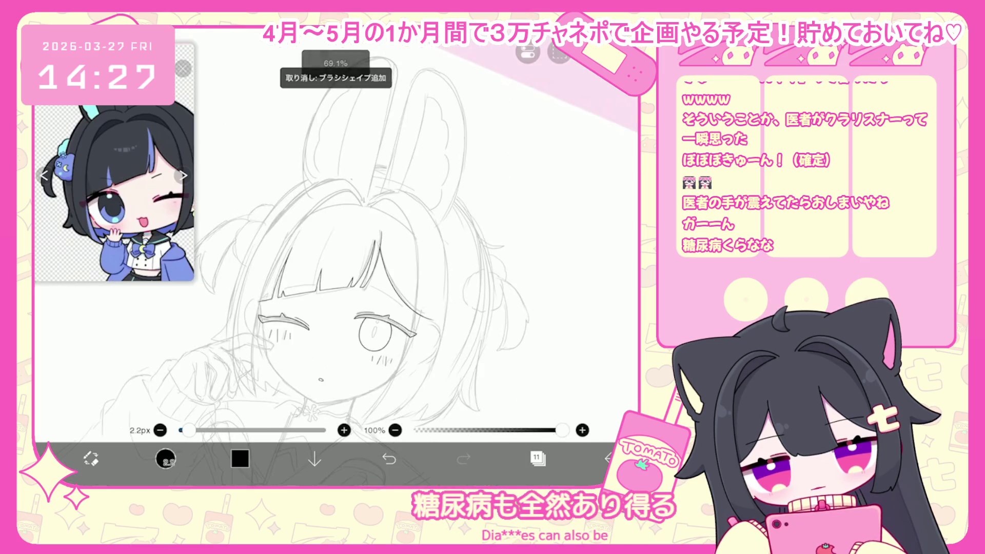
{"action": "scroll", "coordinate": [257, 283], "scroll_direction": "up", "scroll_amount": 5}
{"action": "left_click", "coordinate": [389, 459]}
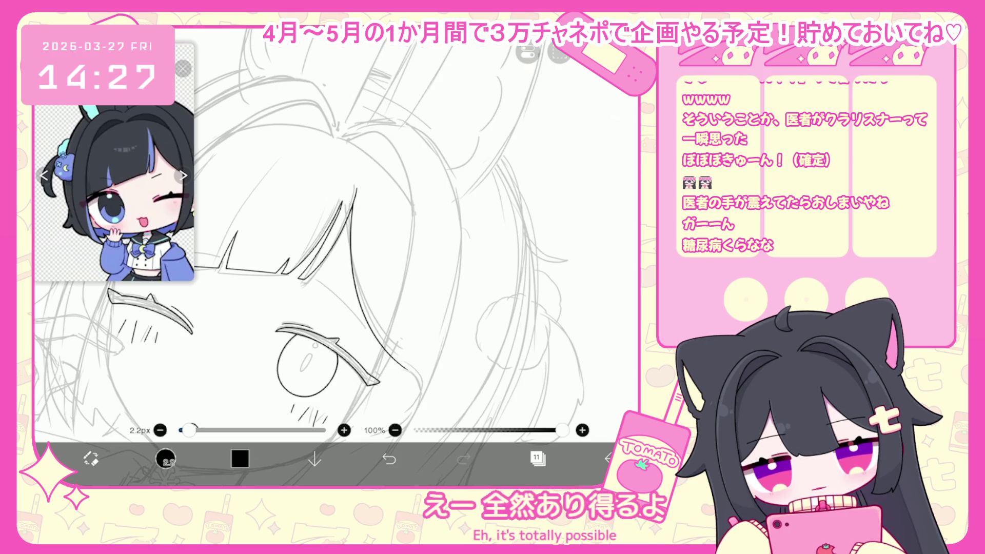
{"action": "scroll", "coordinate": [334, 231], "scroll_direction": "down", "scroll_amount": 5}
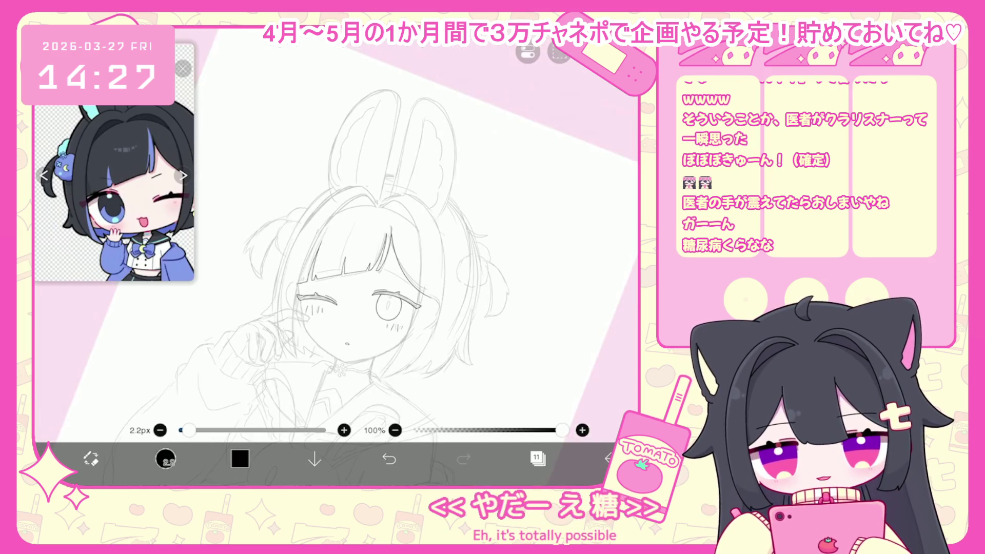
{"action": "scroll", "coordinate": [334, 230], "scroll_direction": "up", "scroll_amount": 3}
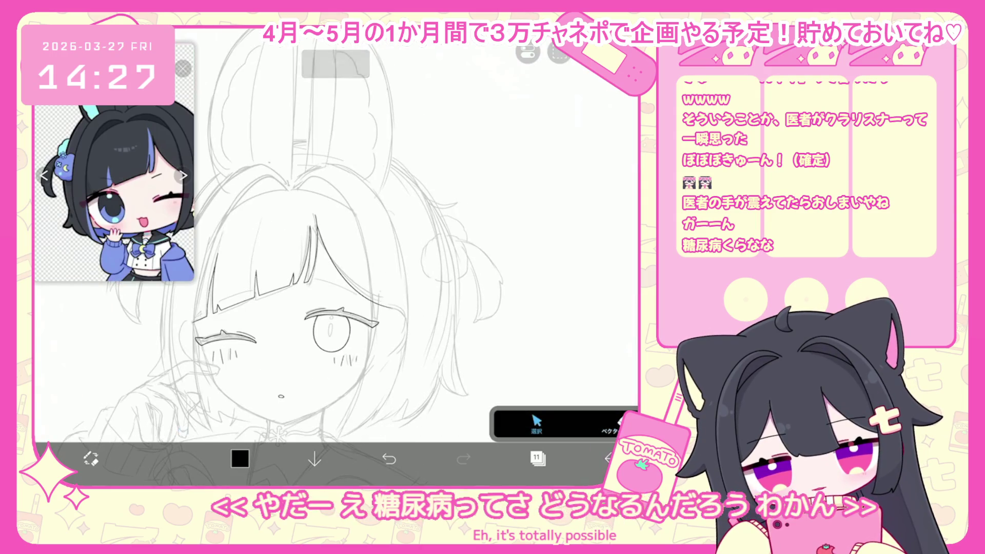
- Switch to stroke selection, return to the brush, and bring up the layers list
{"action": "left_click", "coordinate": [349, 262]}
{"action": "left_click", "coordinate": [165, 458]}
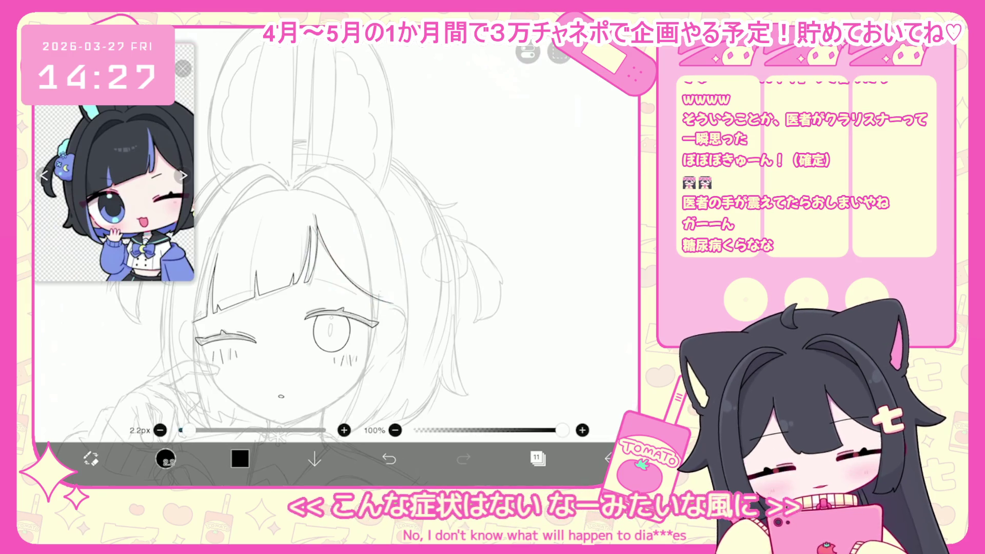
{"action": "left_click", "coordinate": [538, 458]}
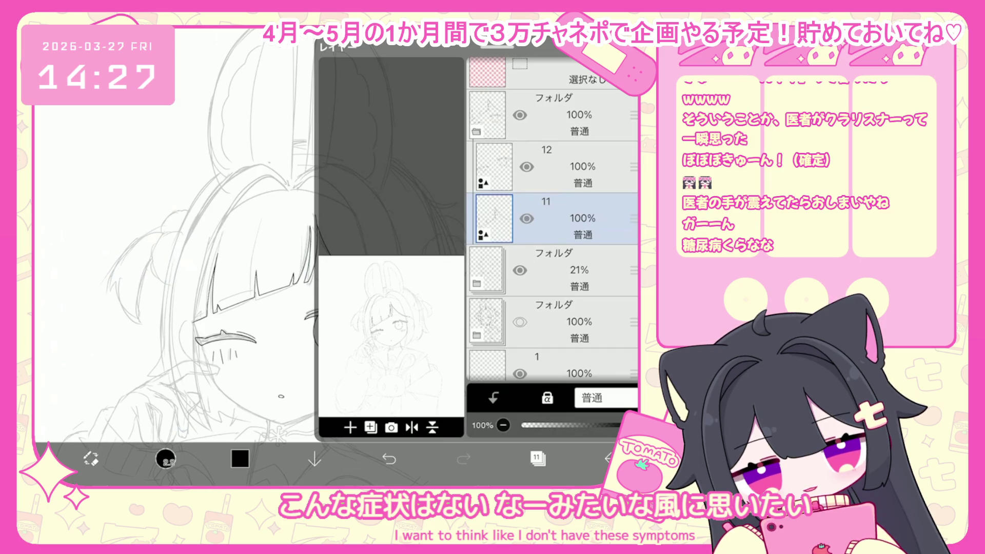
- Undo seven edits to restore the cleared head outline and remove the stray diagonal line
{"action": "left_click", "coordinate": [554, 271]}
{"action": "scroll", "coordinate": [553, 220], "scroll_direction": "down", "scroll_amount": 1}
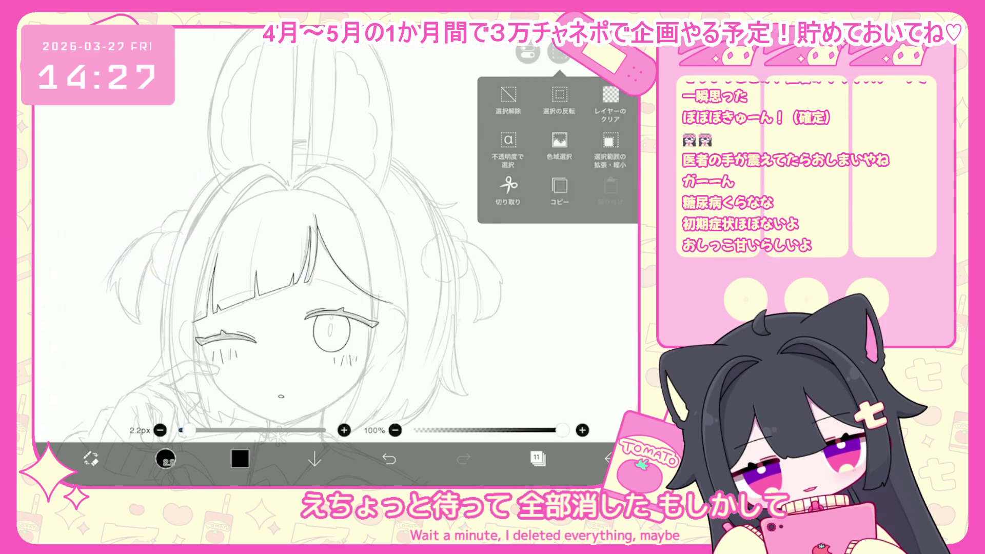
{"action": "left_click", "coordinate": [537, 459]}
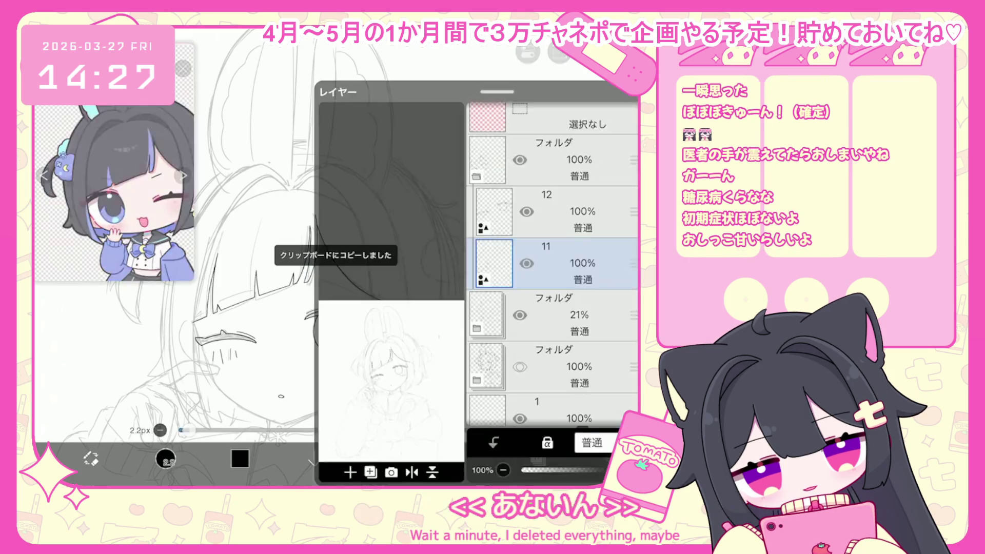
{"action": "left_click", "coordinate": [389, 458]}
{"action": "left_click", "coordinate": [389, 458]}
{"action": "left_click", "coordinate": [389, 458]}
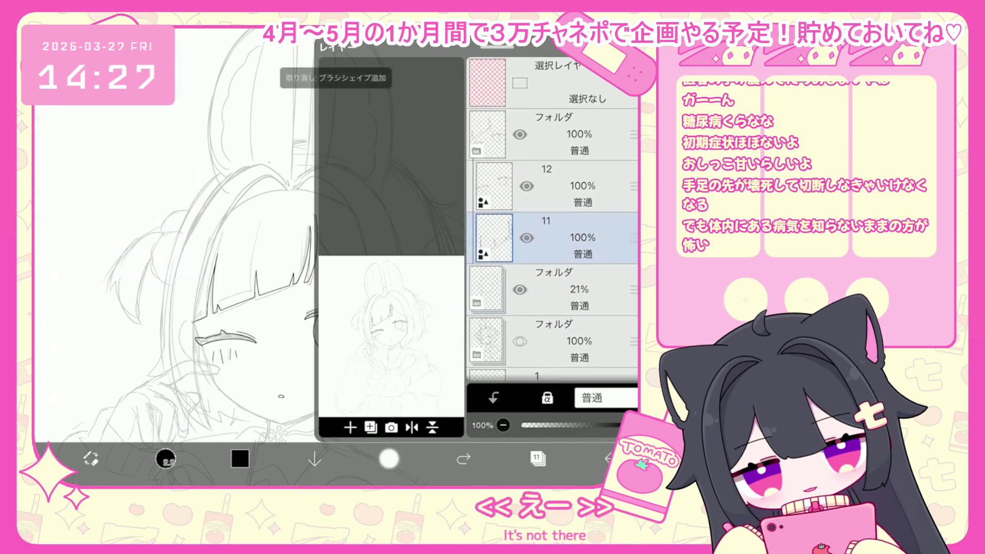
{"action": "left_click", "coordinate": [389, 458]}
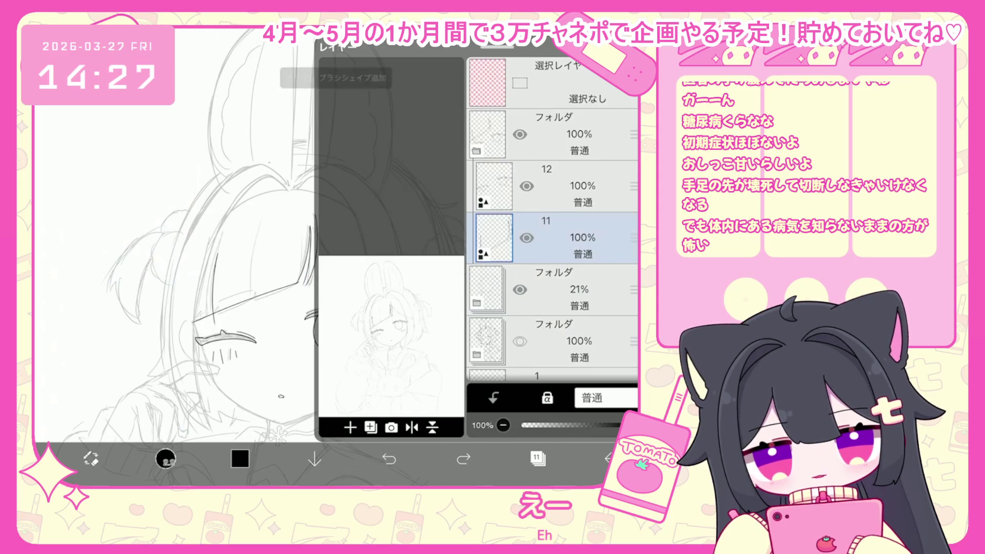
{"action": "left_click", "coordinate": [389, 459]}
{"action": "left_click", "coordinate": [389, 458]}
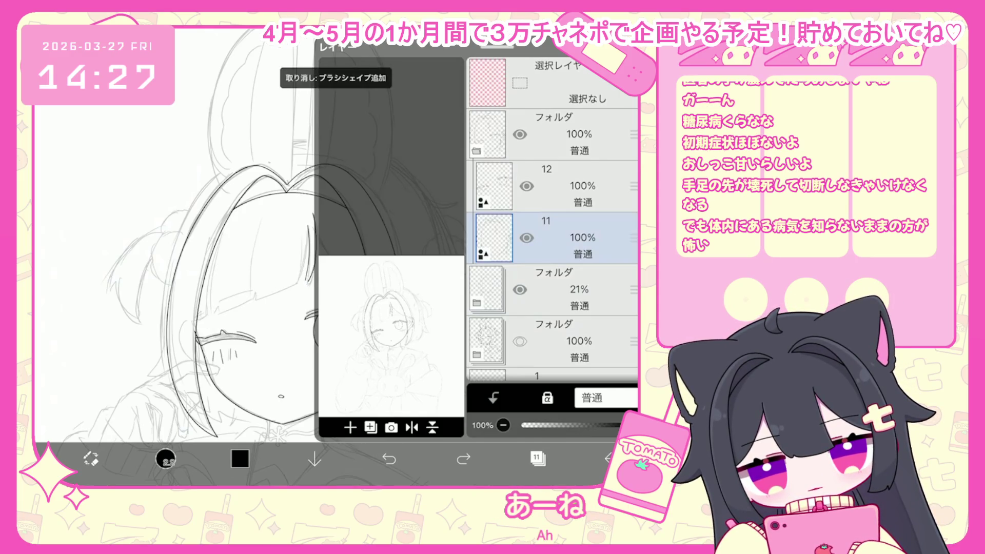
{"action": "left_click", "coordinate": [389, 458]}
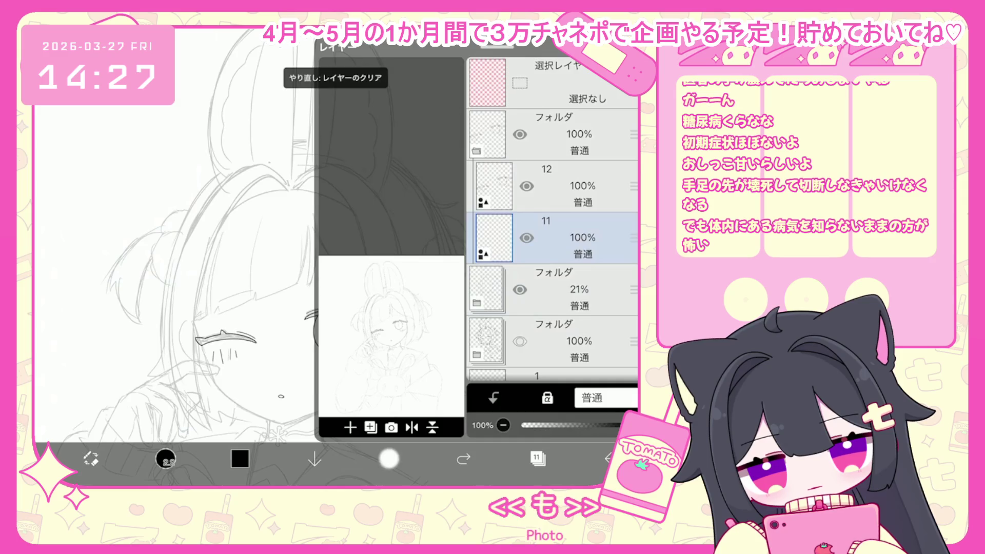
- Add layer 12 above layer 11, then make layer 11 the working layer again
{"action": "left_click", "coordinate": [350, 427]}
{"action": "left_click", "coordinate": [359, 337]}
{"action": "left_click", "coordinate": [537, 458]}
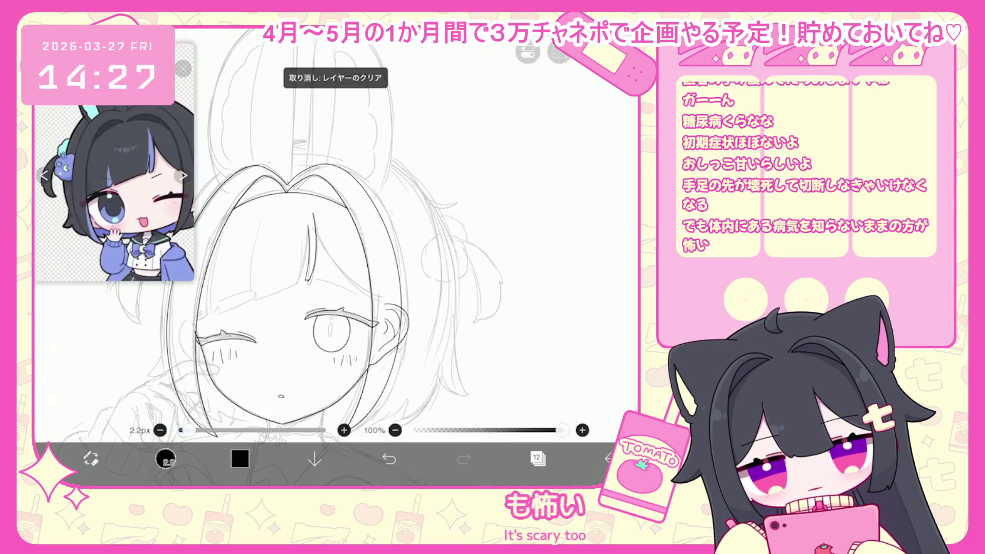
{"action": "left_click", "coordinate": [538, 459]}
{"action": "left_click", "coordinate": [564, 270]}
{"action": "left_click", "coordinate": [538, 458]}
- Select and deselect a stroke near the bangs, then recheck the layer list
{"action": "left_click", "coordinate": [311, 246]}
{"action": "left_click", "coordinate": [330, 296]}
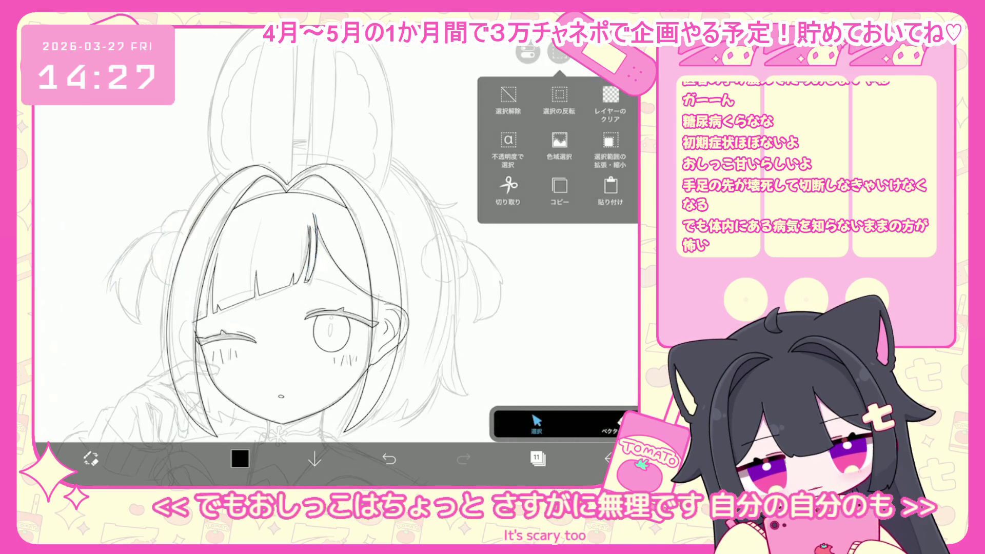
{"action": "left_click", "coordinate": [537, 458]}
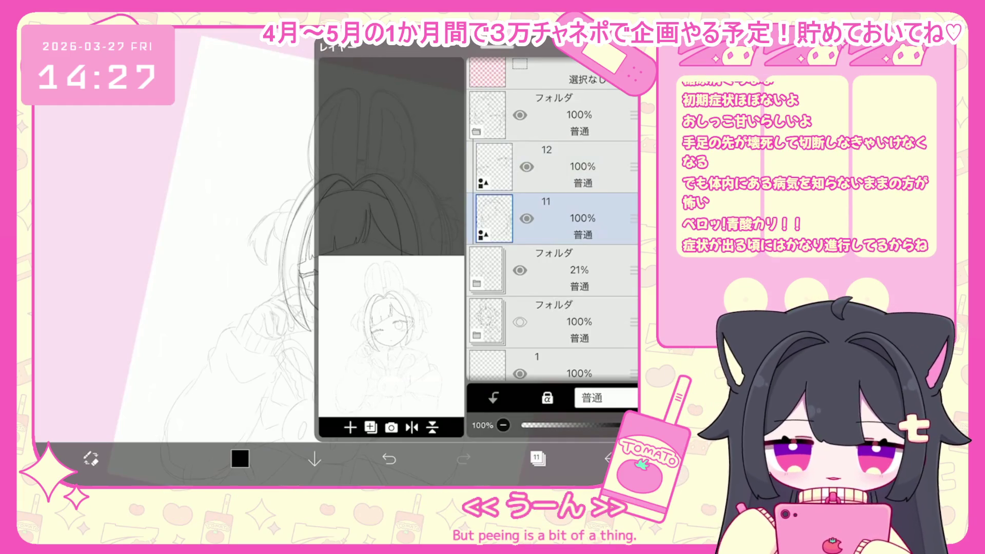
{"action": "left_click", "coordinate": [537, 459]}
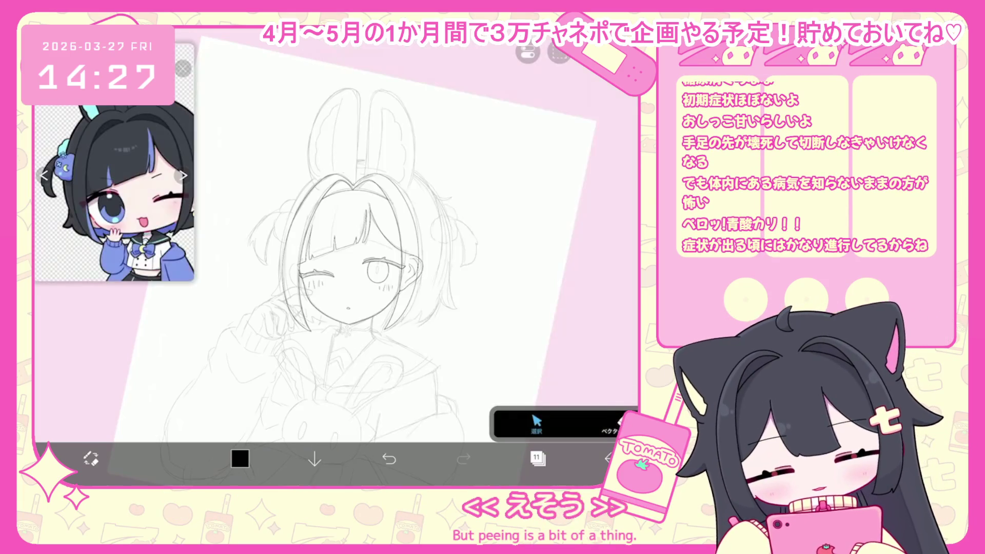
{"action": "scroll", "coordinate": [334, 246], "scroll_direction": "up", "scroll_amount": 5}
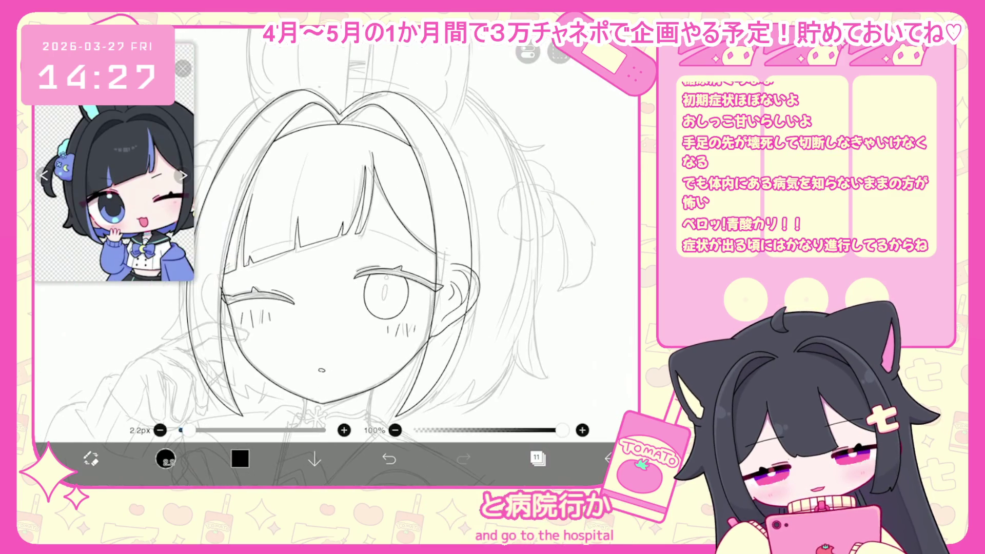
{"action": "scroll", "coordinate": [333, 247], "scroll_direction": "down", "scroll_amount": 3}
{"action": "left_click", "coordinate": [537, 458]}
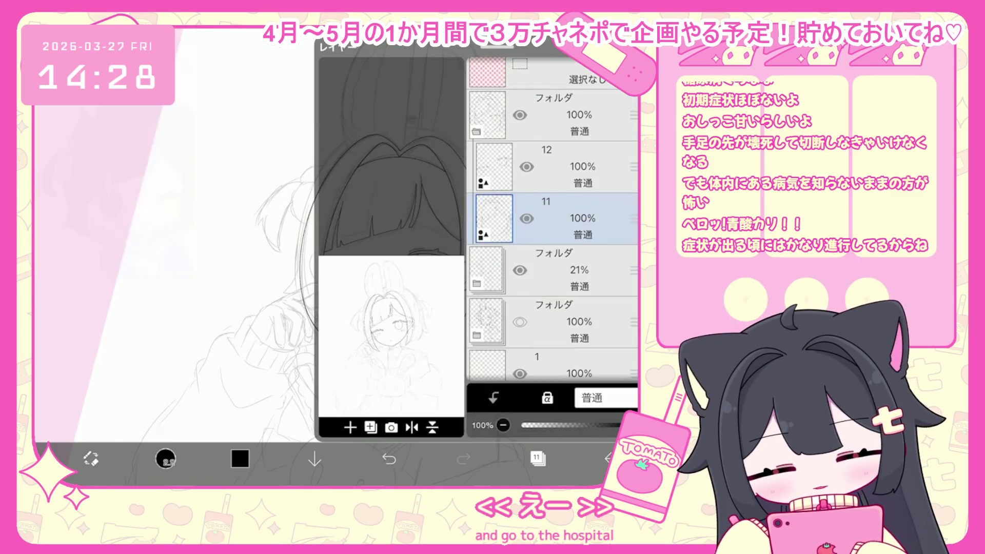
{"action": "left_click", "coordinate": [538, 458]}
- Undo the outer head-outline stroke, a trial stroke around the head, and the upper arc
{"action": "scroll", "coordinate": [334, 246], "scroll_direction": "up", "scroll_amount": 2}
{"action": "key", "text": "ctrl+z"}
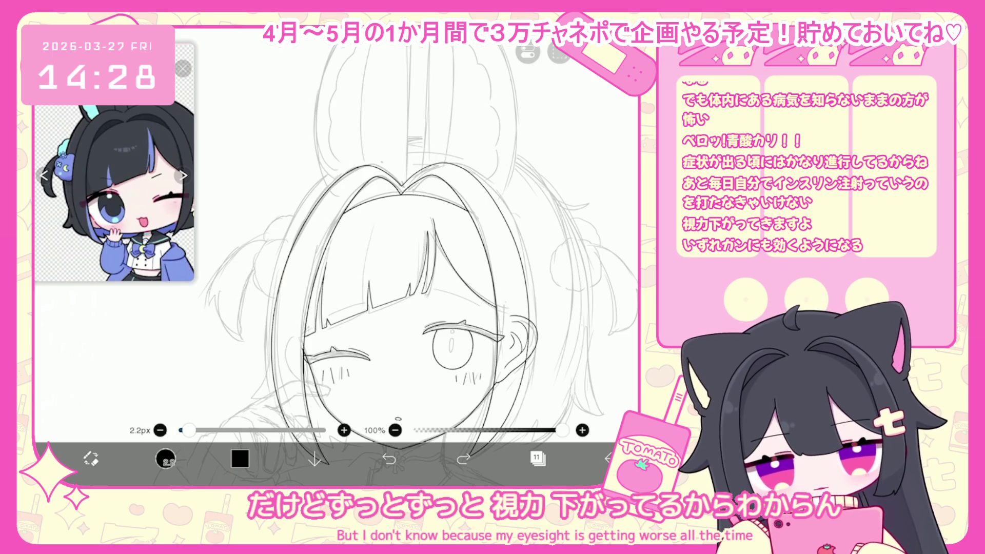
{"action": "left_click_drag", "start_coordinate": [413, 141], "coordinate": [263, 393]}
{"action": "key", "text": "ctrl+z"}
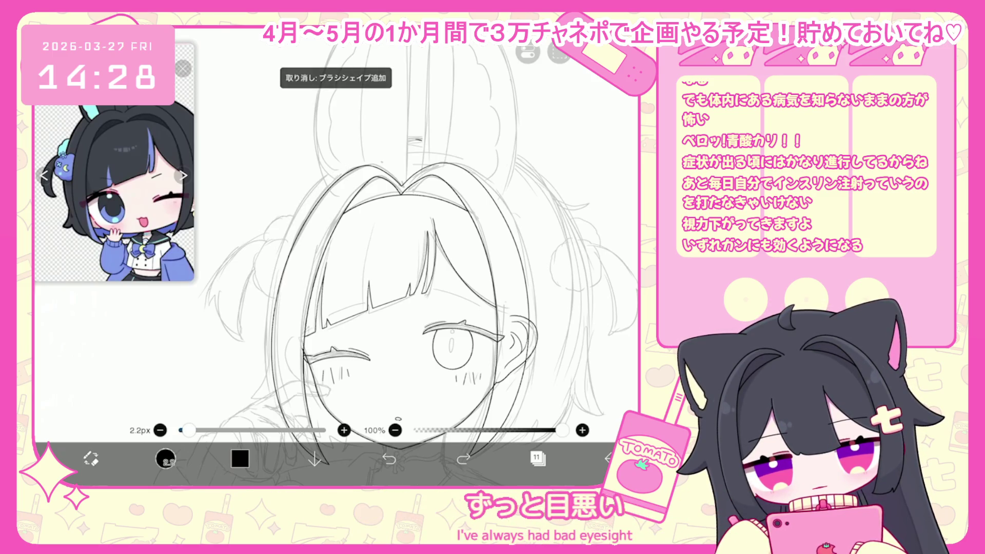
{"action": "key", "text": "ctrl+z"}
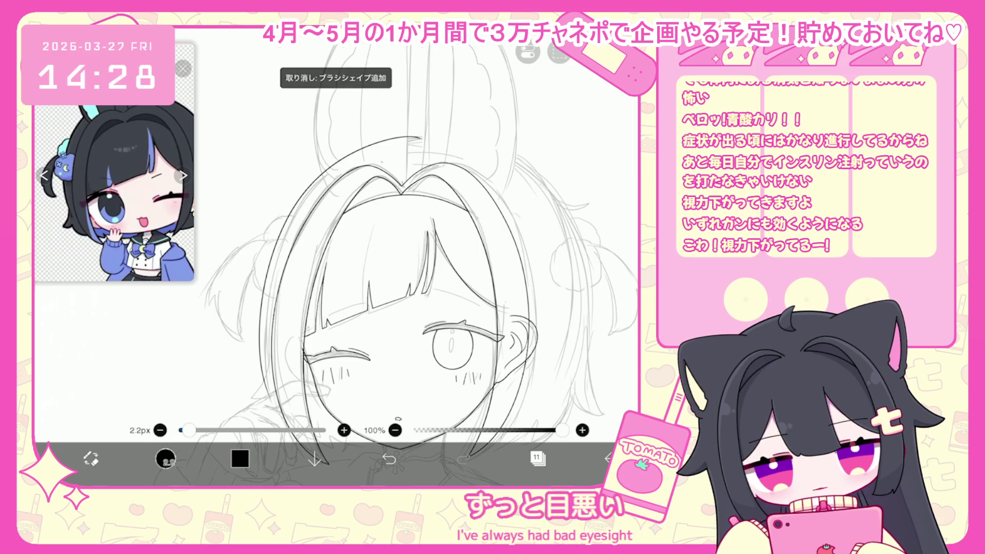
{"action": "scroll", "coordinate": [406, 231], "scroll_direction": "down", "scroll_amount": 3}
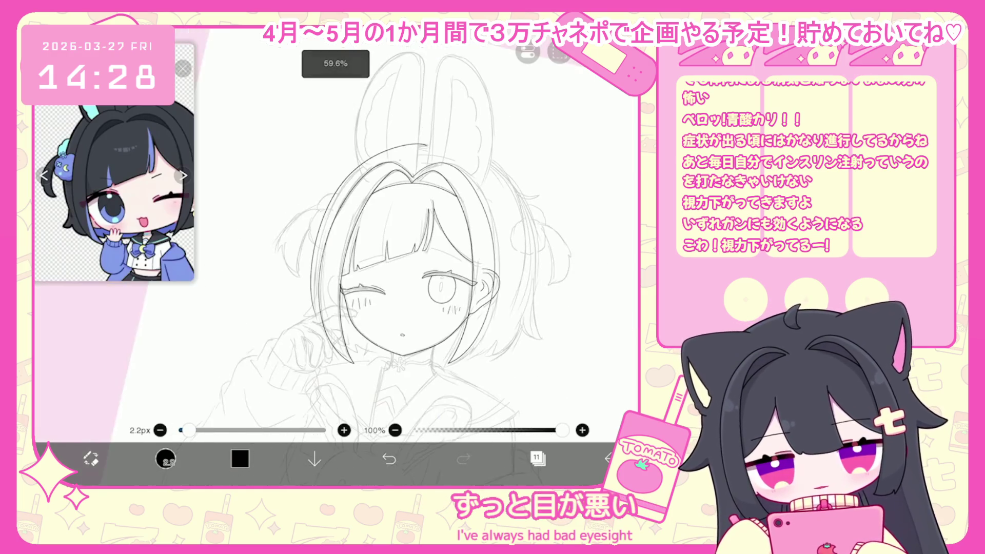
{"action": "scroll", "coordinate": [359, 231], "scroll_direction": "up", "scroll_amount": 3}
{"action": "key", "text": "ctrl+z"}
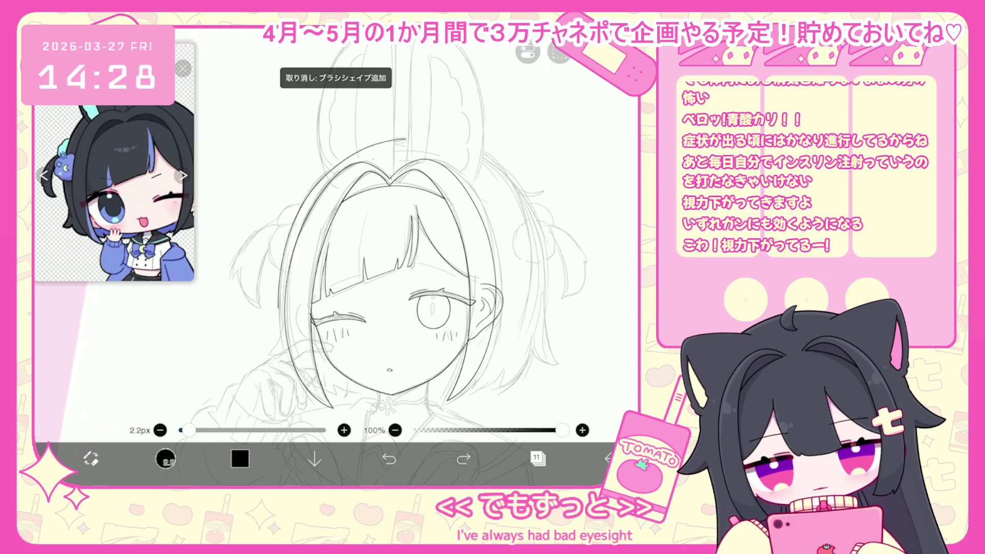
- Add a new layer from the layers list
{"action": "left_click", "coordinate": [538, 458]}
{"action": "left_click", "coordinate": [371, 428]}
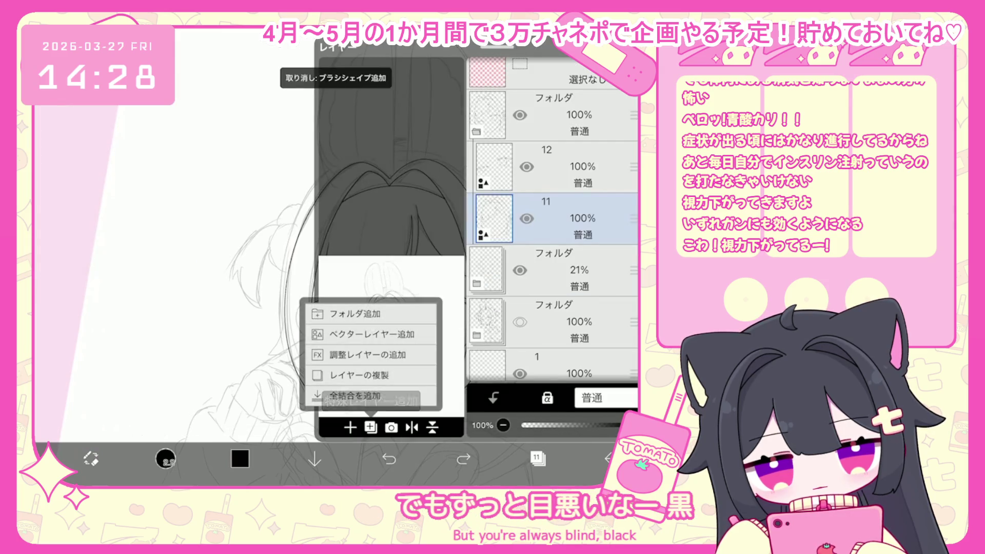
{"action": "left_click", "coordinate": [372, 334]}
{"action": "left_click", "coordinate": [538, 458]}
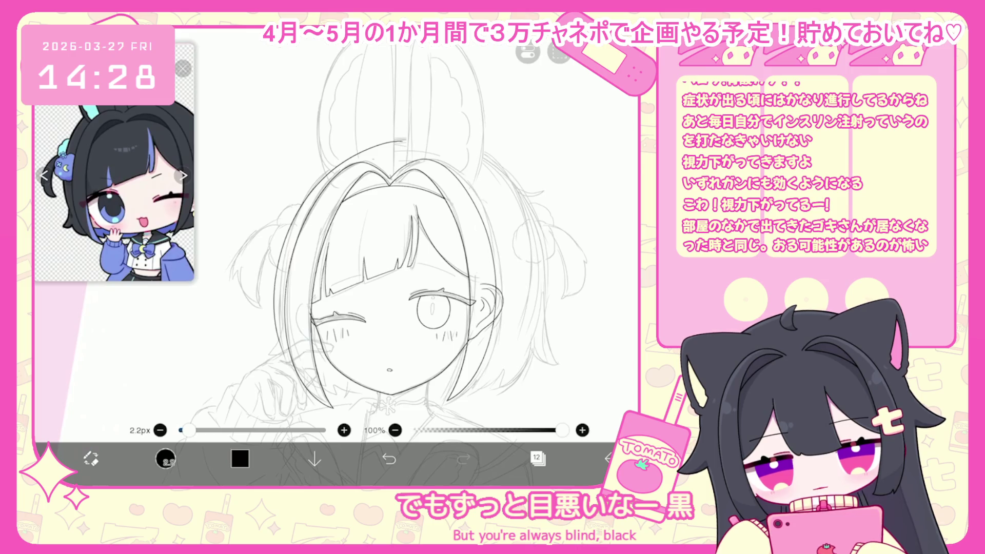
- Undo two stray strokes, then toggle the arc above the head off and on, keeping it
{"action": "left_click", "coordinate": [389, 458]}
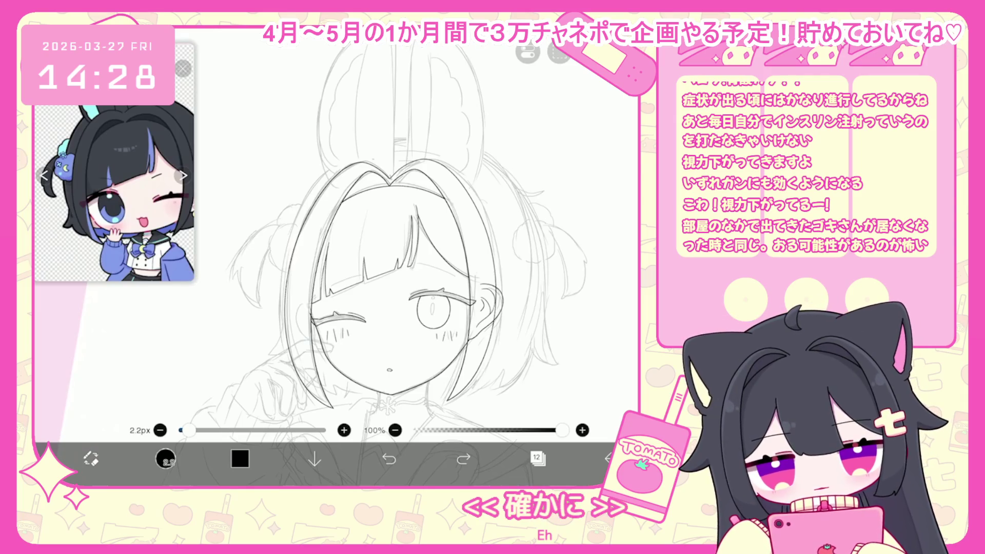
{"action": "left_click", "coordinate": [389, 458]}
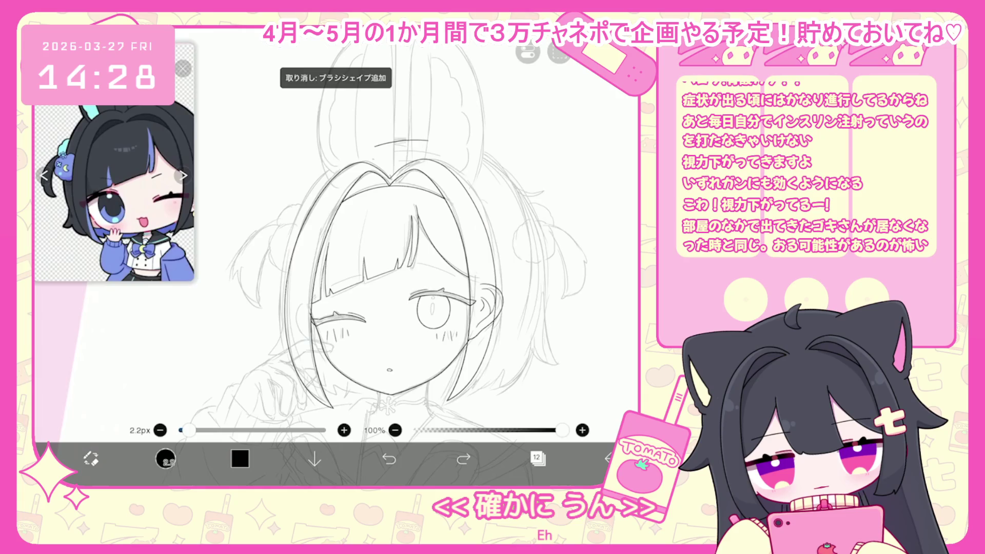
{"action": "key", "text": "ctrl+z"}
{"action": "key", "text": "ctrl+shift+z"}
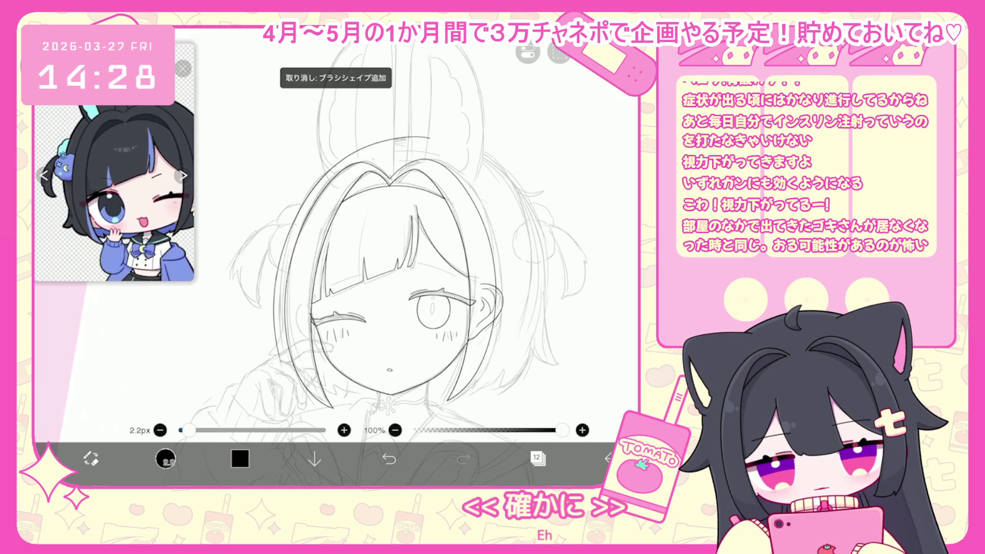
{"action": "key", "text": "ctrl+z"}
{"action": "key", "text": "ctrl+shift+z"}
{"action": "key", "text": "ctrl+shift+z"}
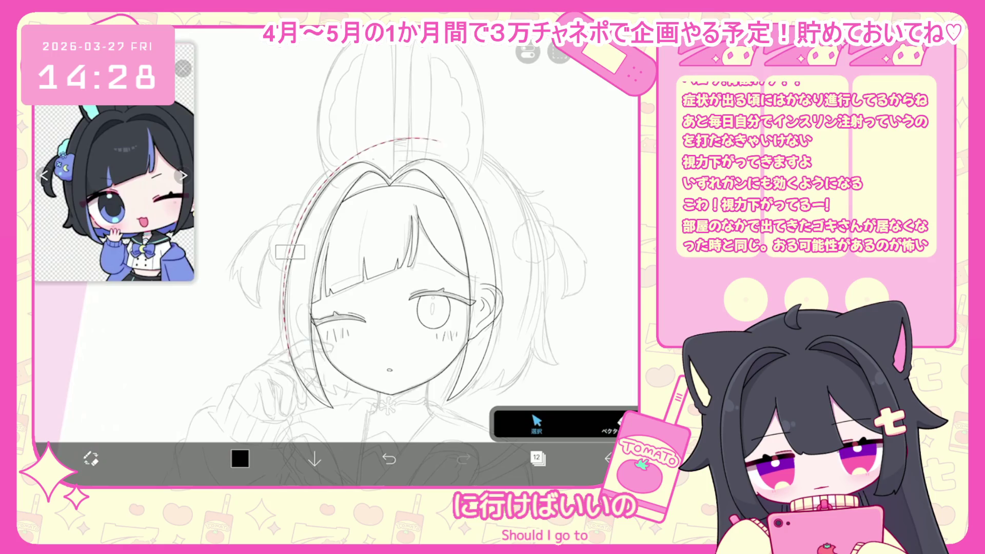
- Select the arc stroke above the head, delete it, and return to the brush
{"action": "left_click", "coordinate": [290, 251]}
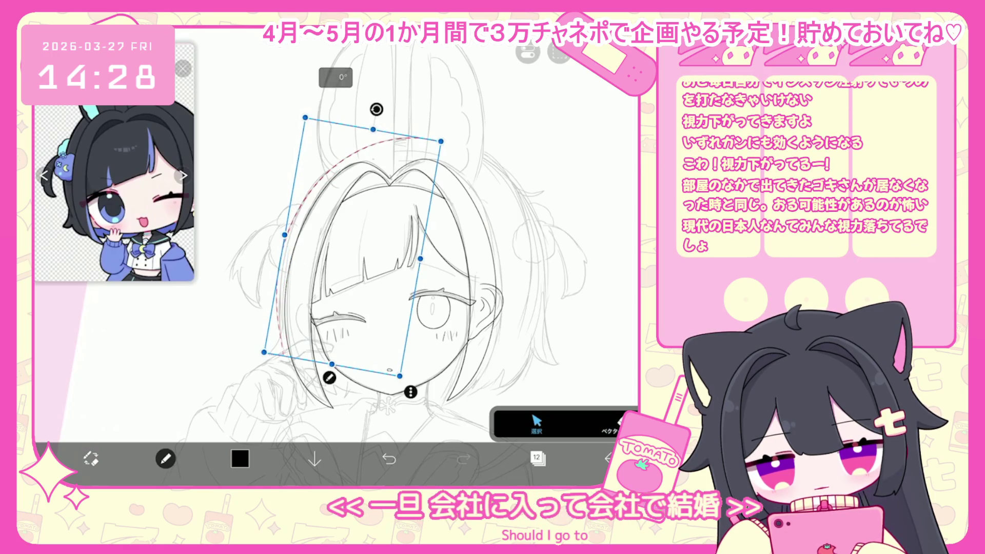
{"action": "key", "text": "Delete"}
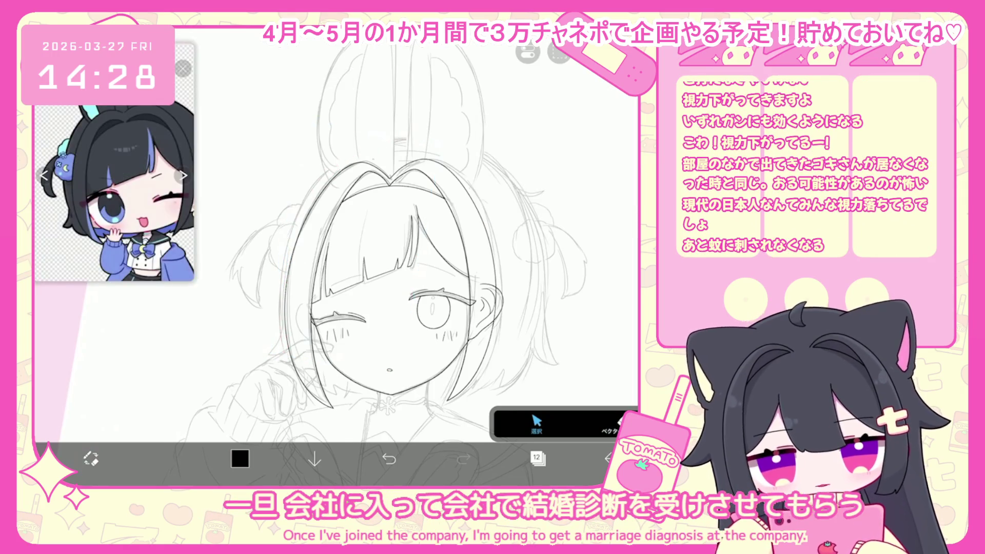
{"action": "left_click", "coordinate": [165, 458]}
{"action": "scroll", "coordinate": [360, 231], "scroll_direction": "up", "scroll_amount": 2}
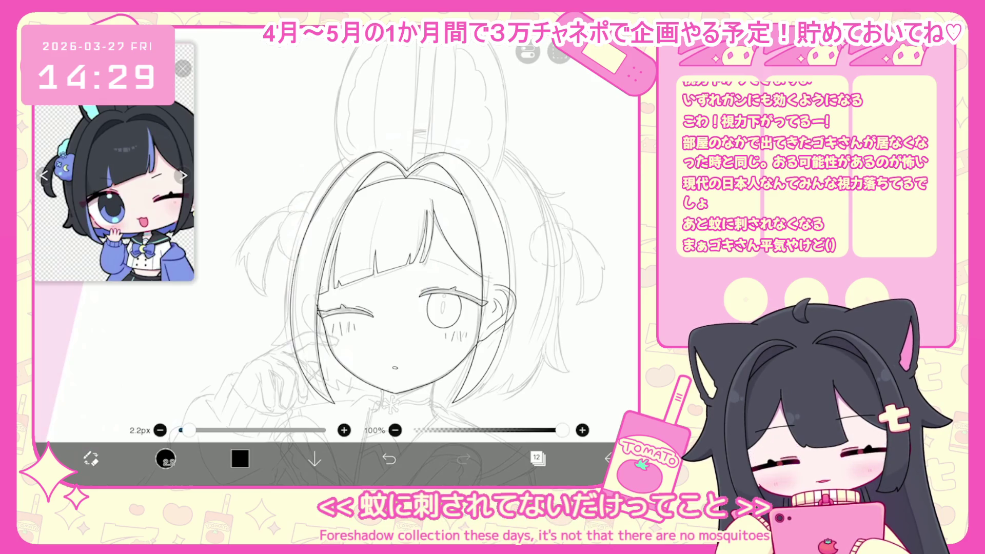
- Draw a long line down the left hair, undo the head arc, and adjust a selected stroke
{"action": "left_click_drag", "start_coordinate": [338, 163], "coordinate": [433, 135]}
{"action": "left_click_drag", "start_coordinate": [336, 166], "coordinate": [283, 359]}
{"action": "left_click", "coordinate": [389, 458]}
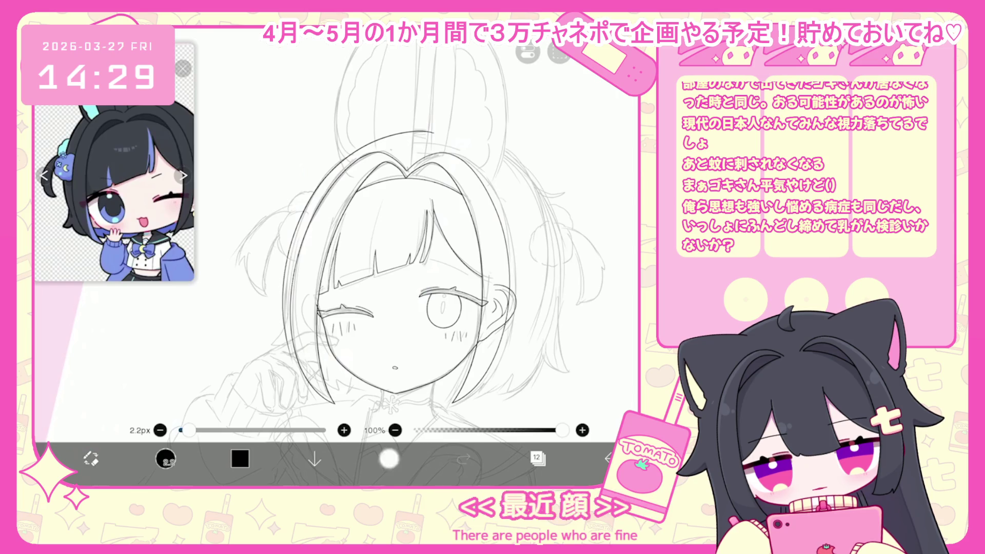
{"action": "left_click_drag", "start_coordinate": [380, 137], "coordinate": [441, 133]}
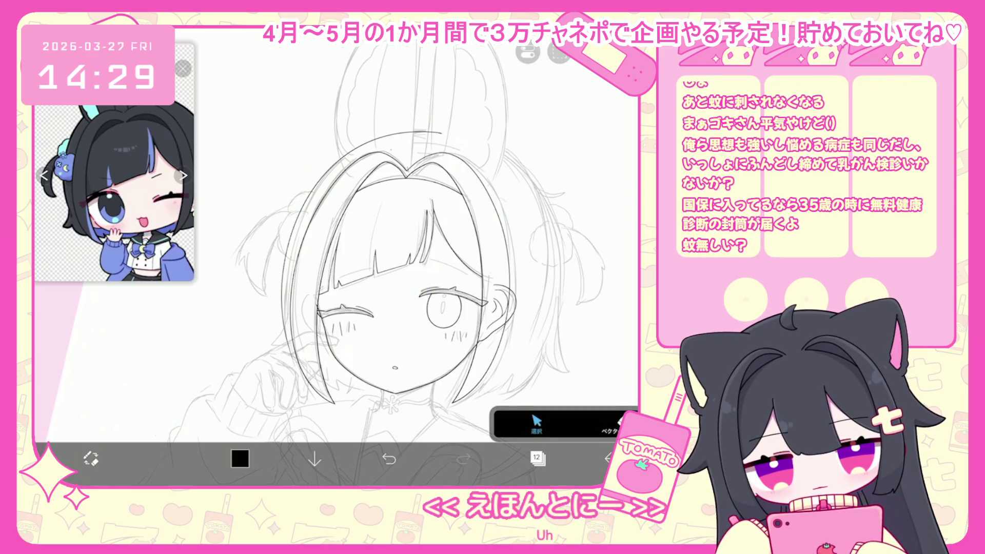
{"action": "left_click", "coordinate": [293, 231]}
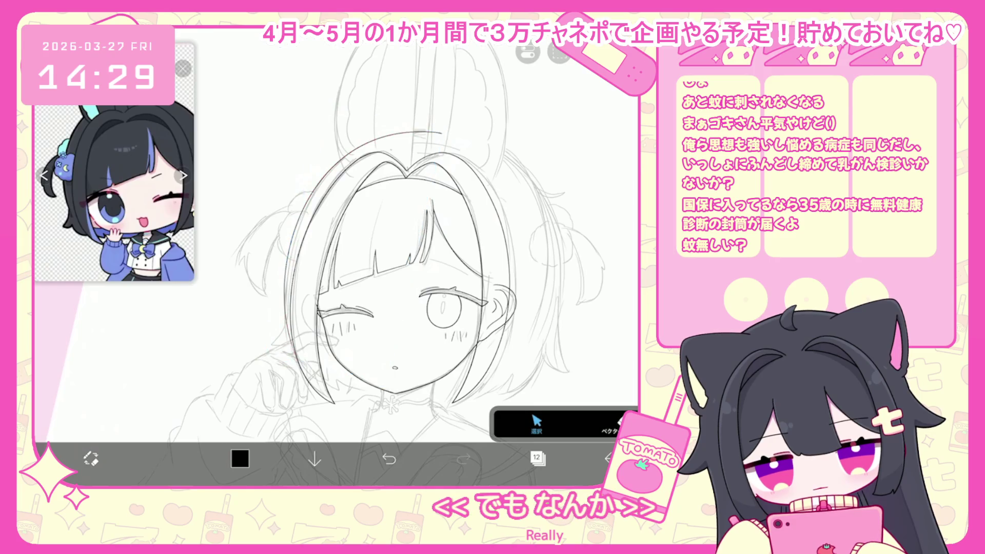
{"action": "left_click", "coordinate": [165, 459]}
{"action": "scroll", "coordinate": [359, 231], "scroll_direction": "up", "scroll_amount": 3}
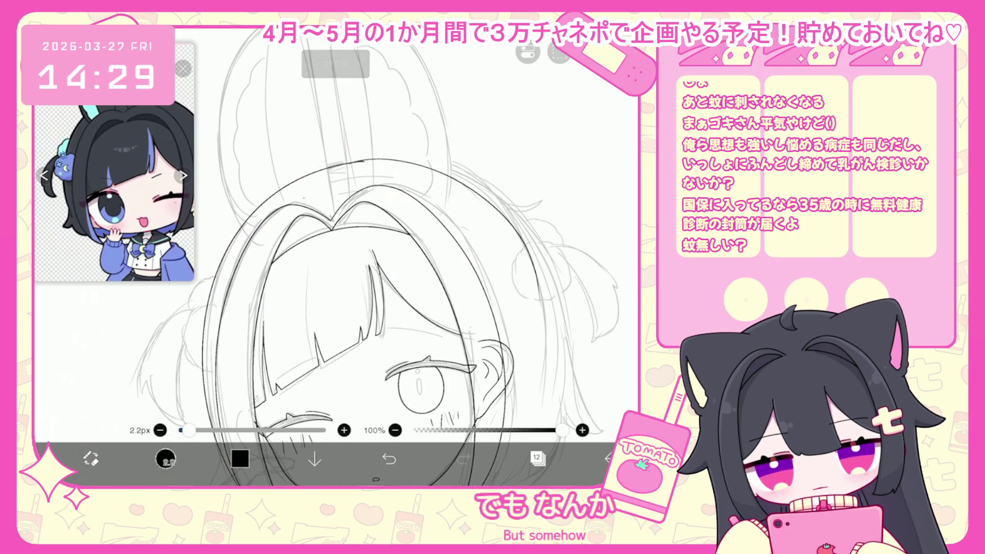
- Undo the trial hair strokes on the back of the head
{"action": "left_click", "coordinate": [389, 458]}
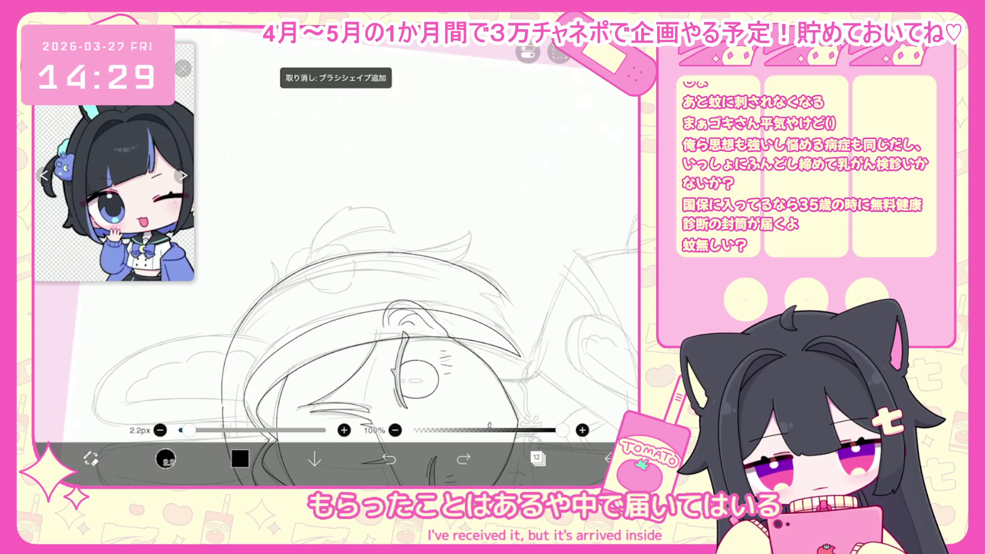
{"action": "scroll", "coordinate": [333, 231], "scroll_direction": "down", "scroll_amount": 2}
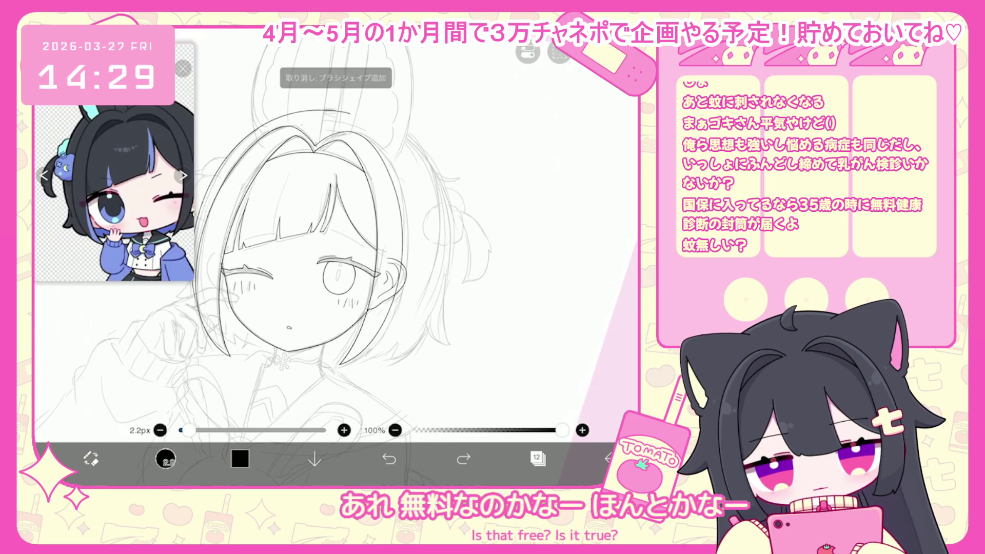
{"action": "left_click", "coordinate": [389, 459]}
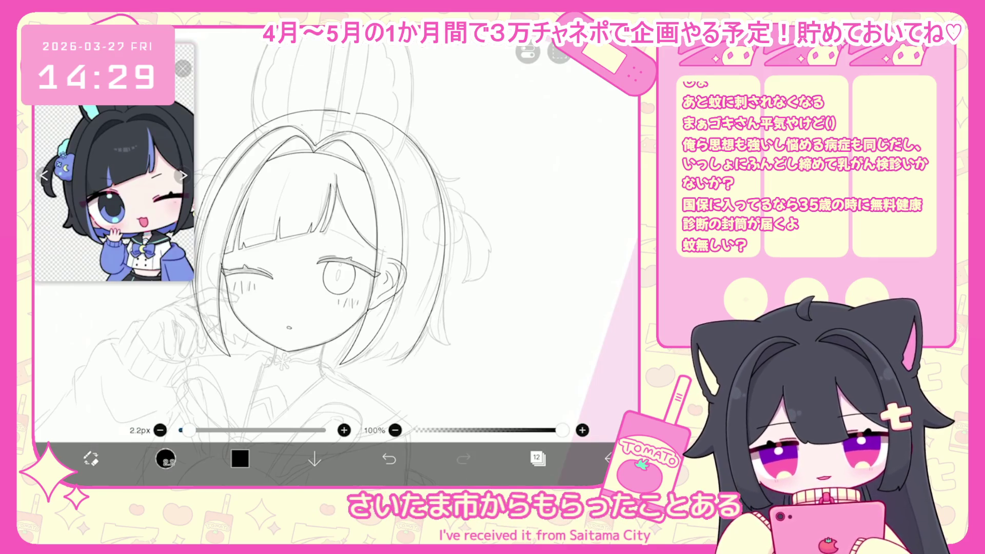
{"action": "scroll", "coordinate": [334, 231], "scroll_direction": "up", "scroll_amount": 1}
{"action": "scroll", "coordinate": [307, 231], "scroll_direction": "up", "scroll_amount": 1}
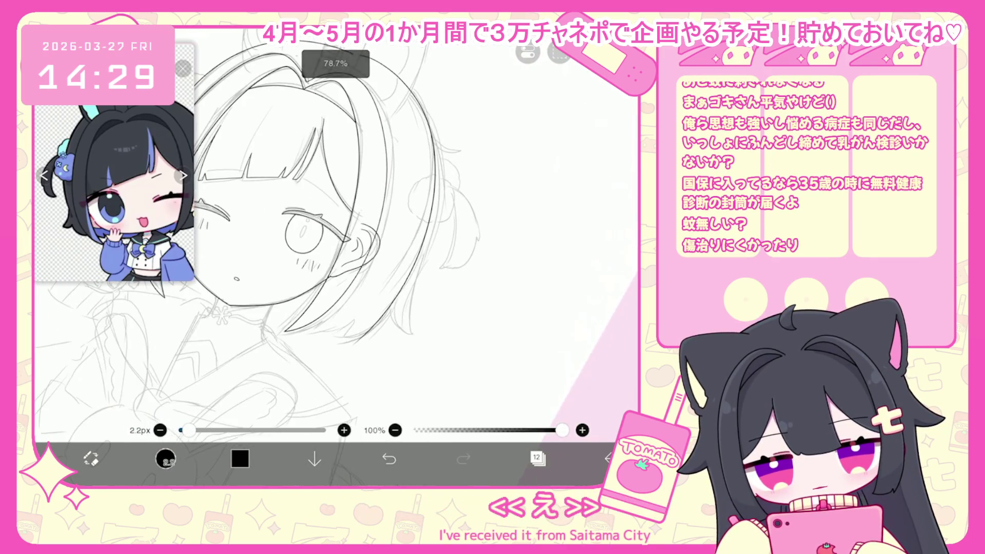
{"action": "scroll", "coordinate": [308, 231], "scroll_direction": "up", "scroll_amount": 1}
{"action": "key", "text": "ctrl+z"}
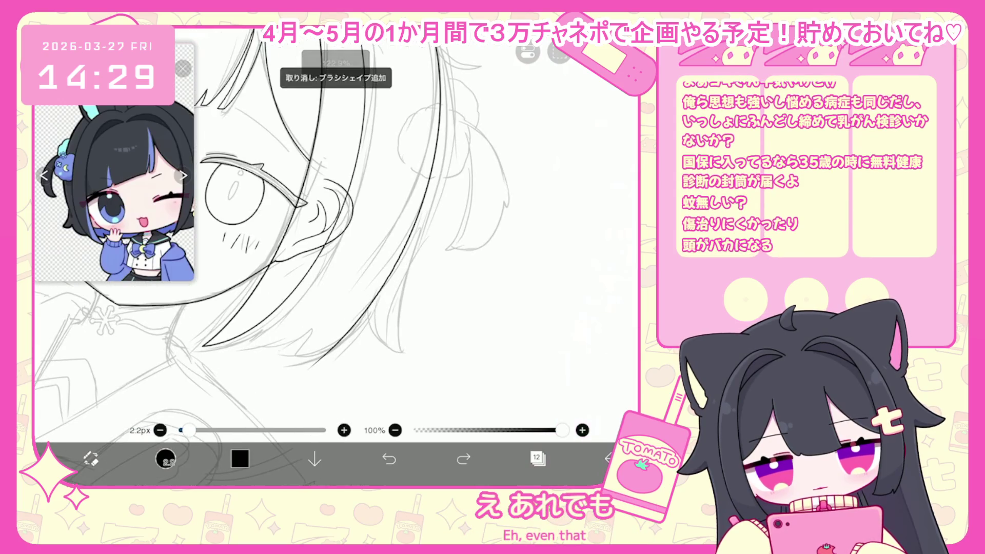
{"action": "scroll", "coordinate": [308, 231], "scroll_direction": "up", "scroll_amount": 2}
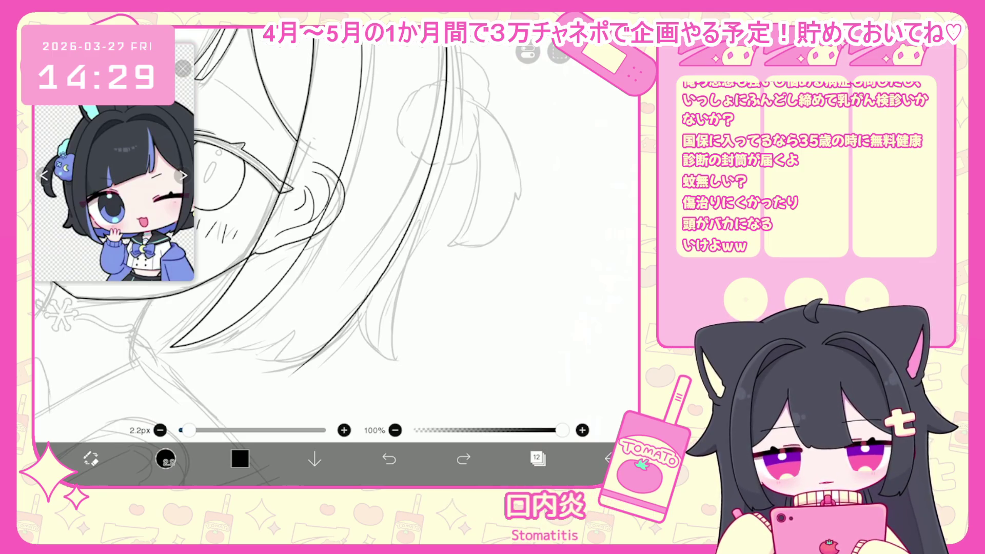
- Draw and undo one more hair line, then pick the Selection (lasso) tool
{"action": "left_click_drag", "start_coordinate": [402, 237], "coordinate": [393, 358]}
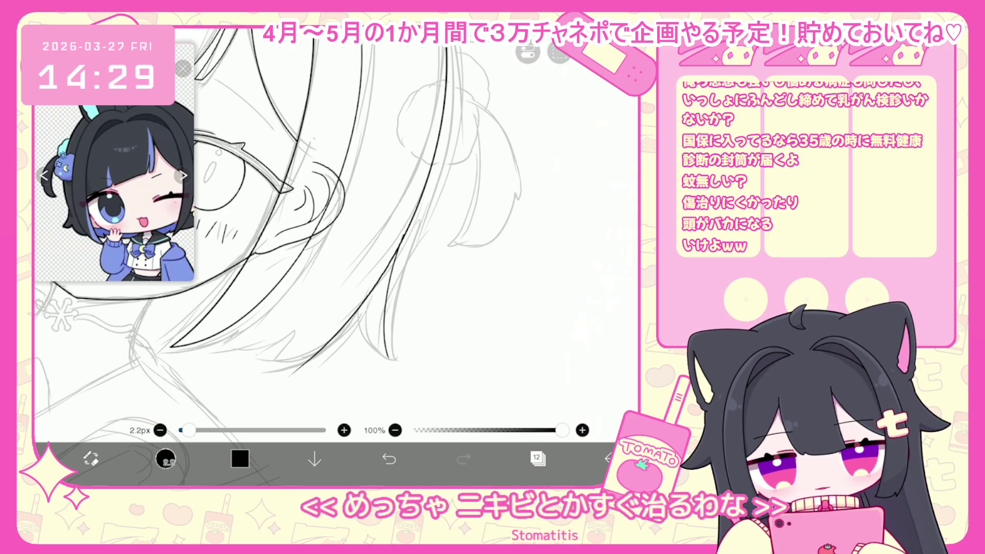
{"action": "left_click", "coordinate": [389, 458]}
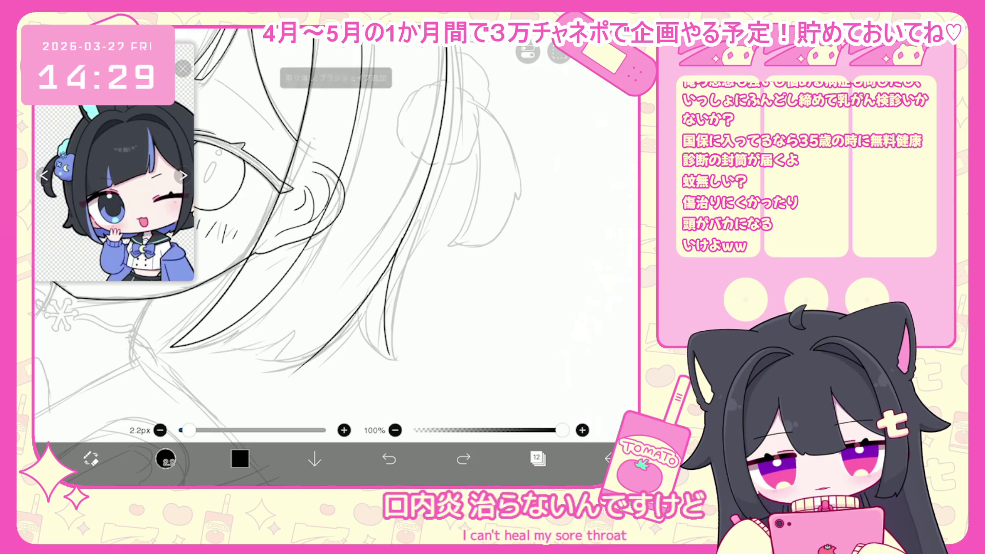
{"action": "left_click", "coordinate": [166, 458]}
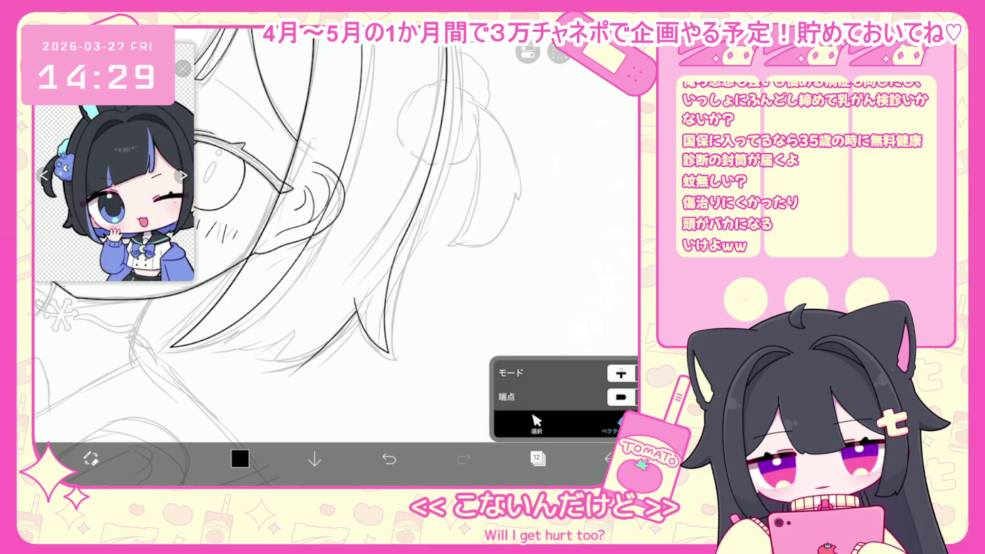
{"action": "scroll", "coordinate": [336, 241], "scroll_direction": "down", "scroll_amount": 5}
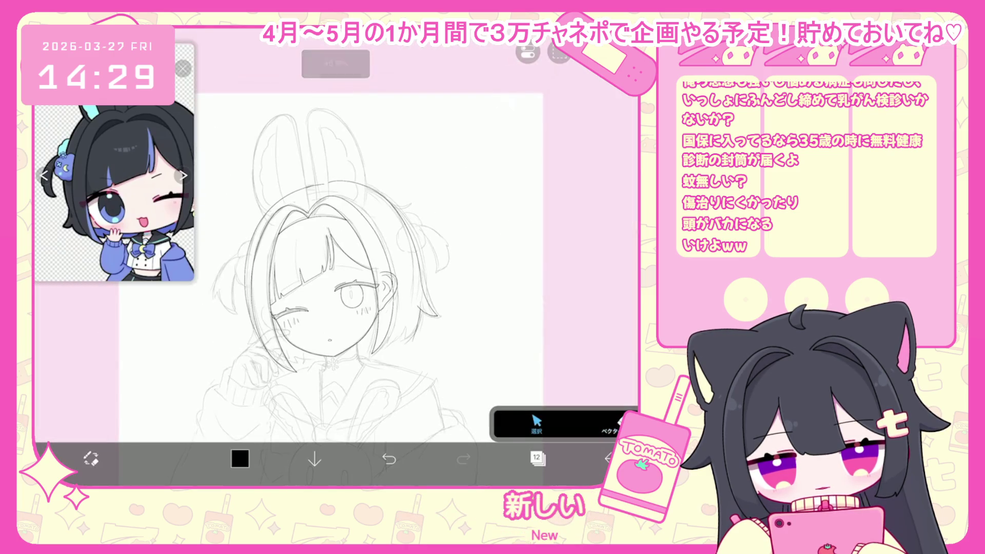
- Lasso the stray small stroke near the hair and delete it
{"action": "scroll", "coordinate": [333, 246], "scroll_direction": "up", "scroll_amount": 2}
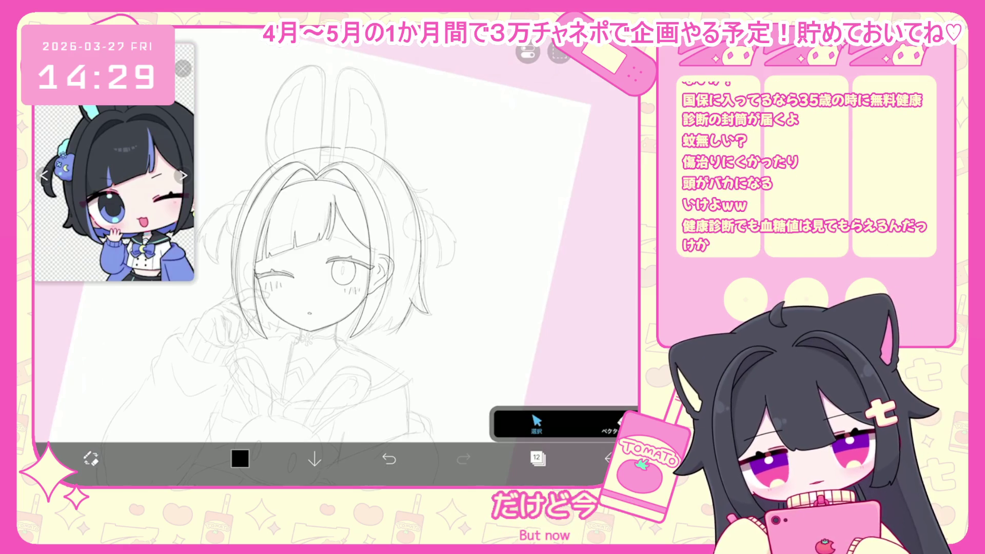
{"action": "left_click_drag", "start_coordinate": [398, 331], "coordinate": [349, 149]}
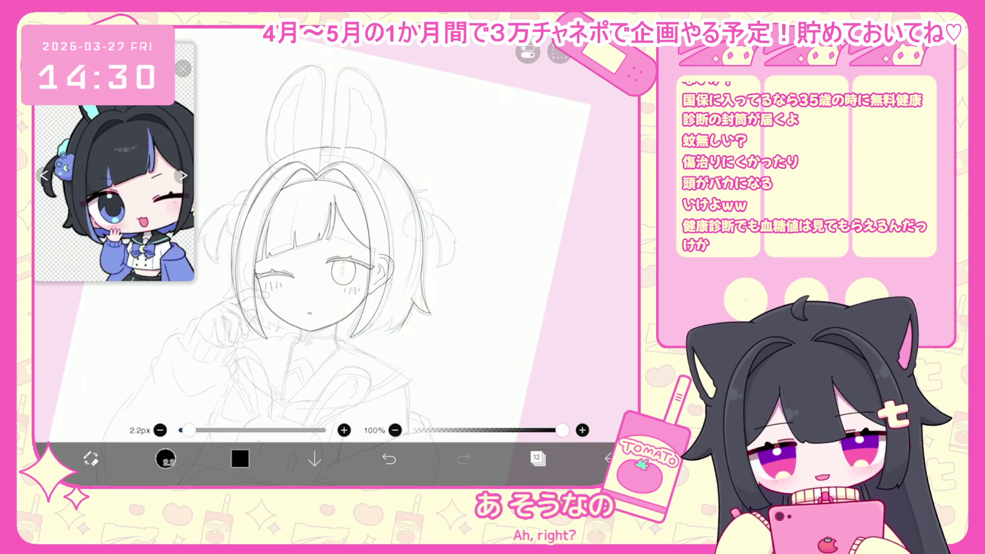
{"action": "scroll", "coordinate": [333, 231], "scroll_direction": "up", "scroll_amount": 5}
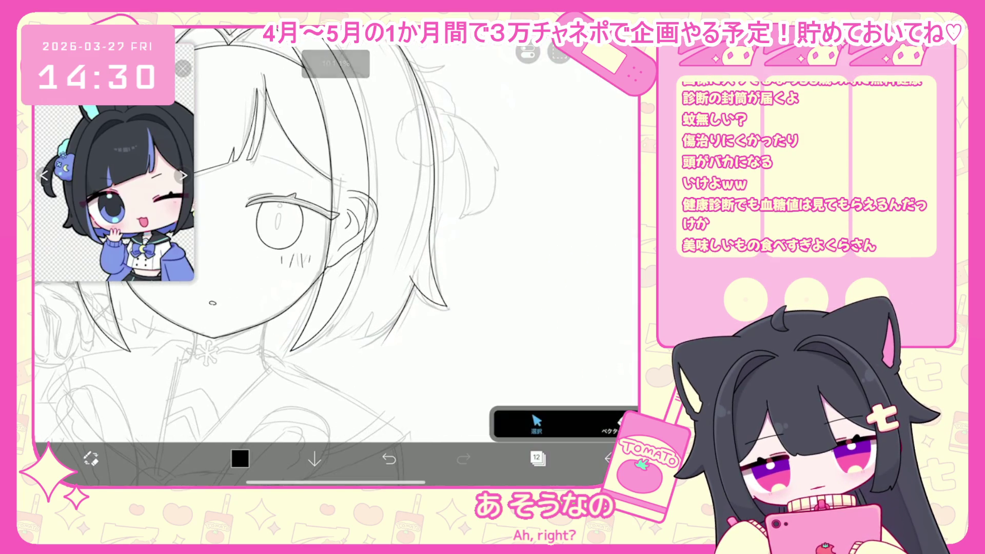
{"action": "left_click_drag", "start_coordinate": [413, 283], "coordinate": [382, 345]}
{"action": "key", "text": "Delete"}
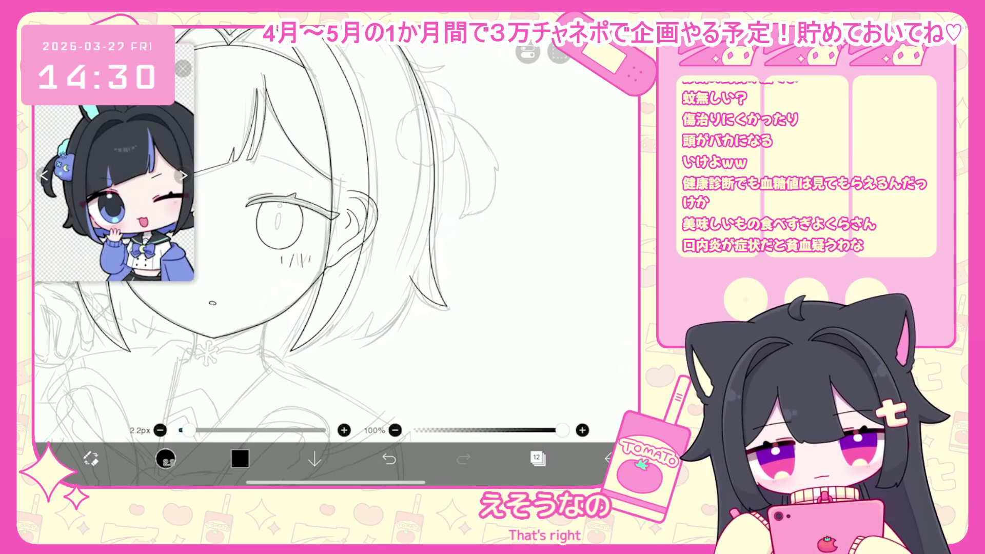
- Undo the two most recent strokes, then draw a wavy gum line for a mouth doodle
{"action": "scroll", "coordinate": [317, 319], "scroll_direction": "up", "scroll_amount": 3}
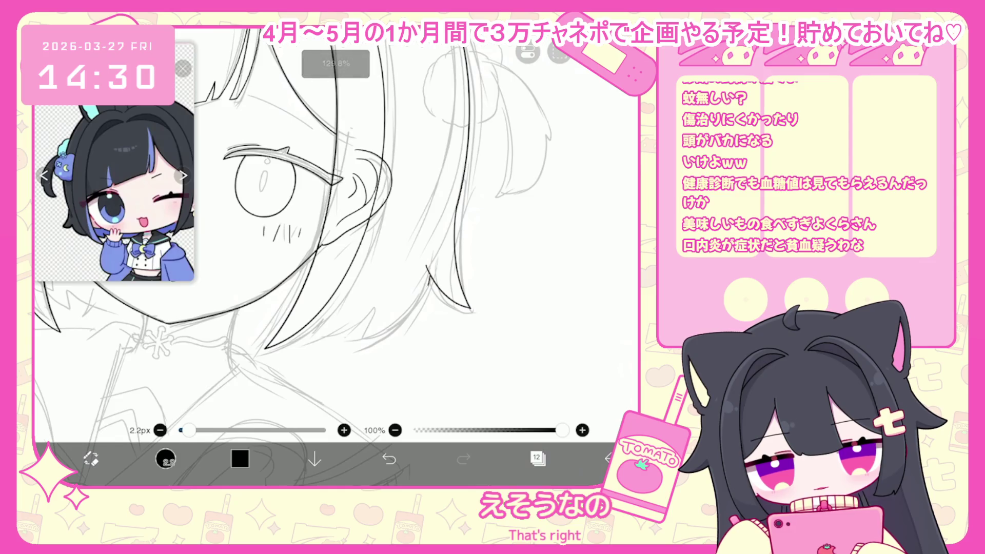
{"action": "left_click", "coordinate": [389, 458]}
{"action": "left_click", "coordinate": [389, 458]}
{"action": "scroll", "coordinate": [333, 231], "scroll_direction": "down", "scroll_amount": 1}
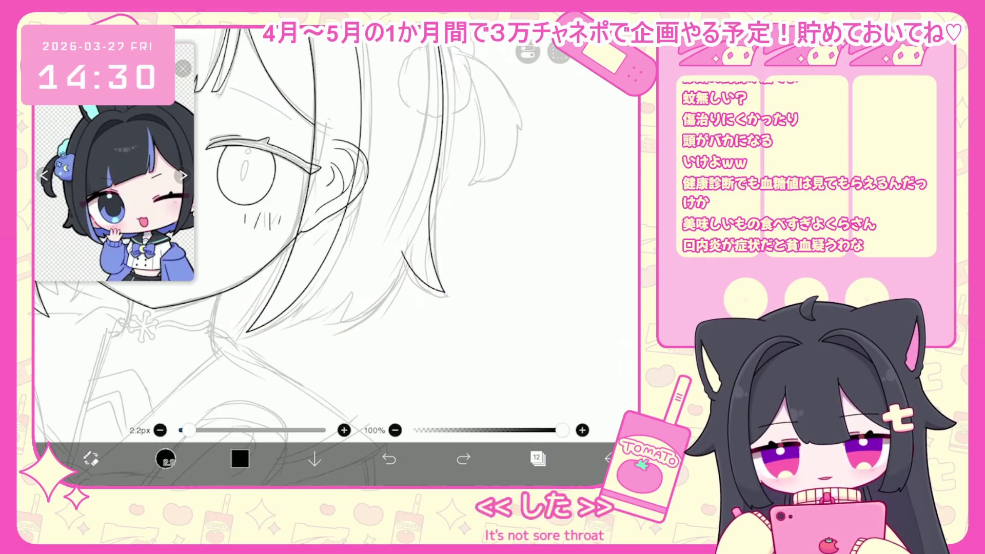
{"action": "left_click_drag", "start_coordinate": [474, 255], "coordinate": [585, 269]}
- Draw the mouth's lower curve and an oval hatched sore, and write the からあげ label
{"action": "mouse_move", "coordinate": [470, 280]}
{"action": "left_mouse_down"}
{"action": "mouse_move", "coordinate": [477, 302]}
{"action": "mouse_move", "coordinate": [563, 307]}
{"action": "left_mouse_up"}
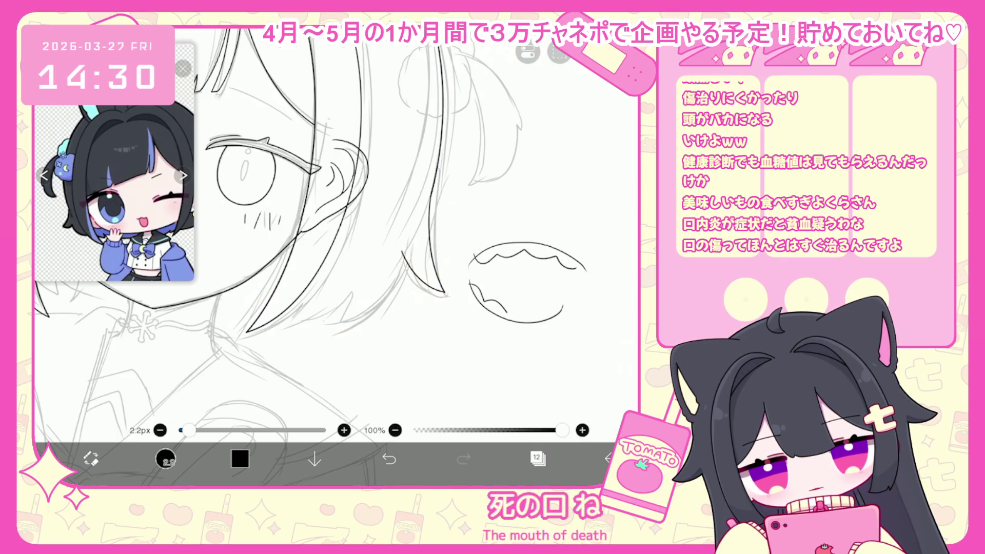
{"action": "left_click_drag", "start_coordinate": [534, 259], "coordinate": [562, 262]}
{"action": "scroll", "coordinate": [333, 236], "scroll_direction": "up", "scroll_amount": 1}
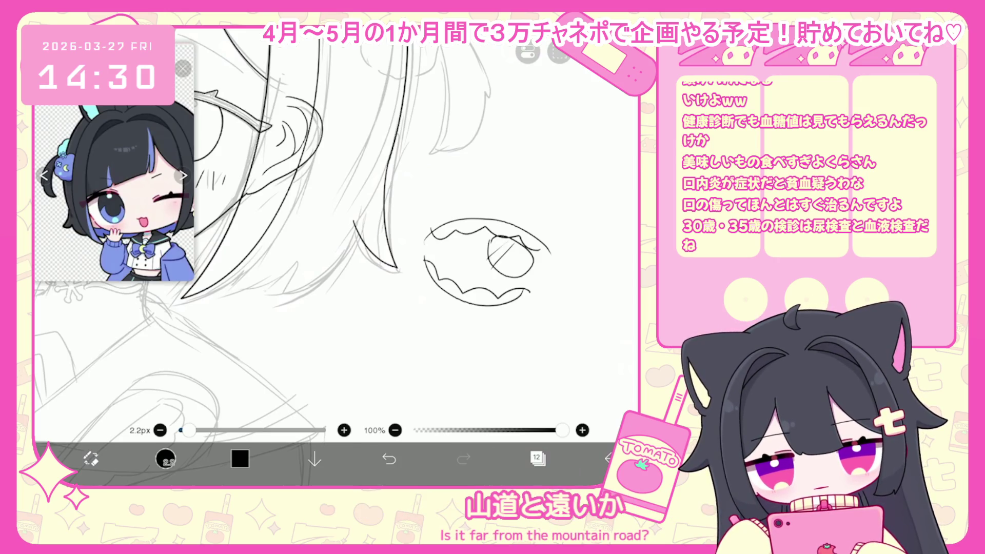
{"action": "left_click_drag", "start_coordinate": [531, 274], "coordinate": [539, 266]}
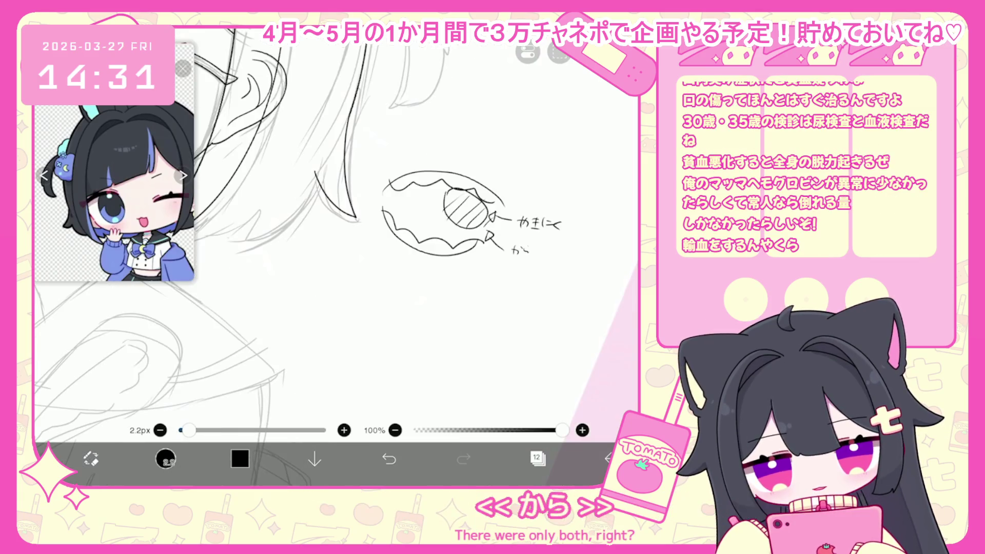
{"action": "left_click_drag", "start_coordinate": [533, 247], "coordinate": [540, 253]}
{"action": "left_click_drag", "start_coordinate": [545, 245], "coordinate": [545, 251]}
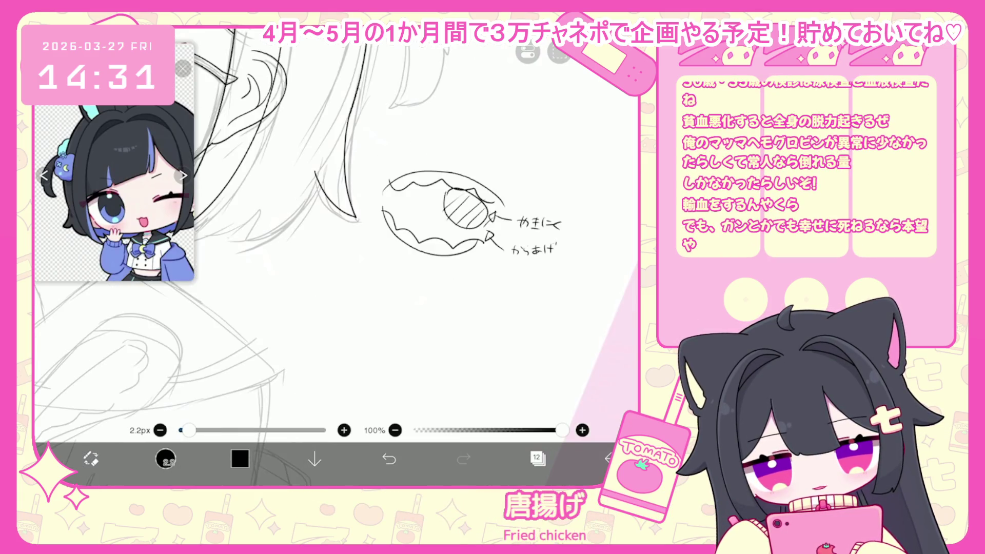
- Add a leader line and write labels, including えびのパリパリ under からあげ
{"action": "left_click_drag", "start_coordinate": [519, 191], "coordinate": [532, 188]}
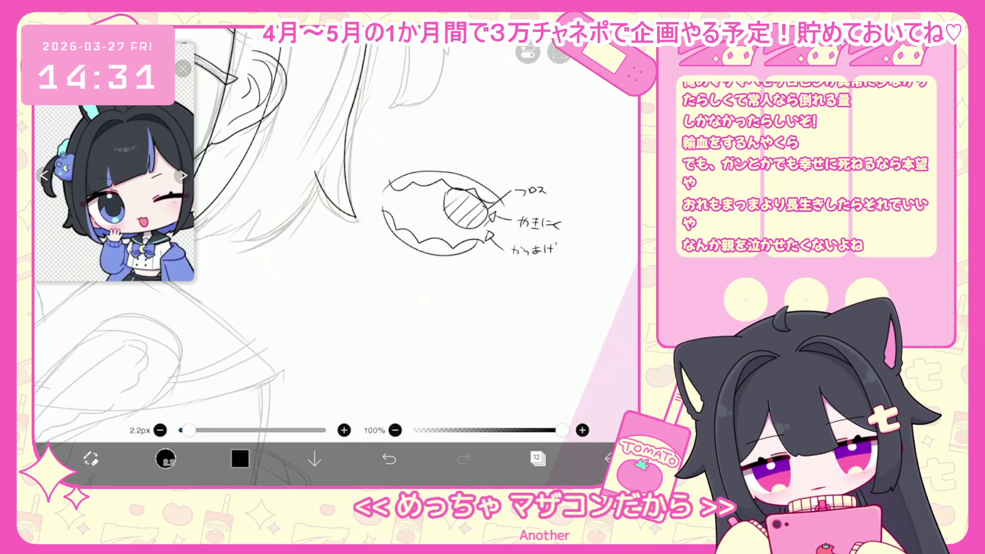
{"action": "left_click_drag", "start_coordinate": [482, 210], "coordinate": [491, 215]}
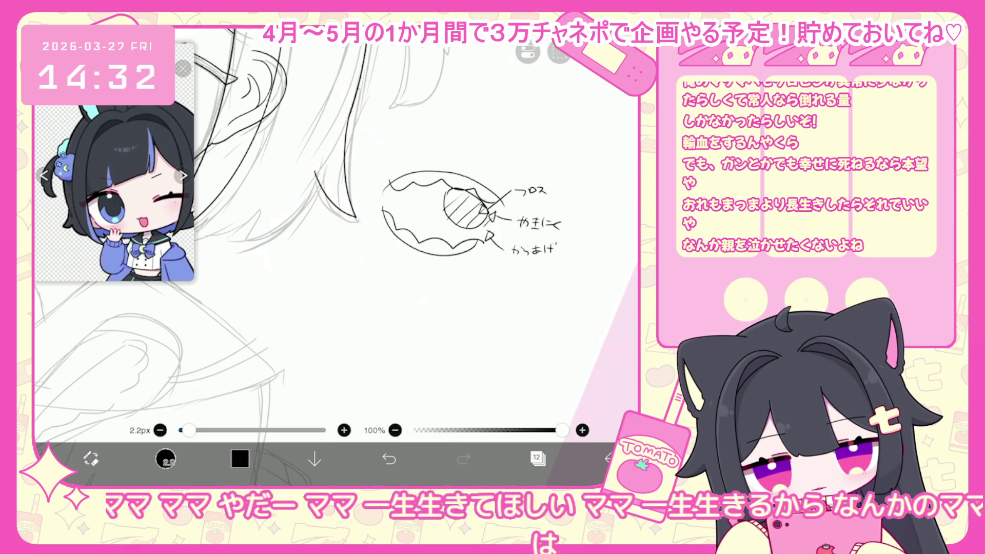
{"action": "left_click_drag", "start_coordinate": [469, 235], "coordinate": [468, 258]}
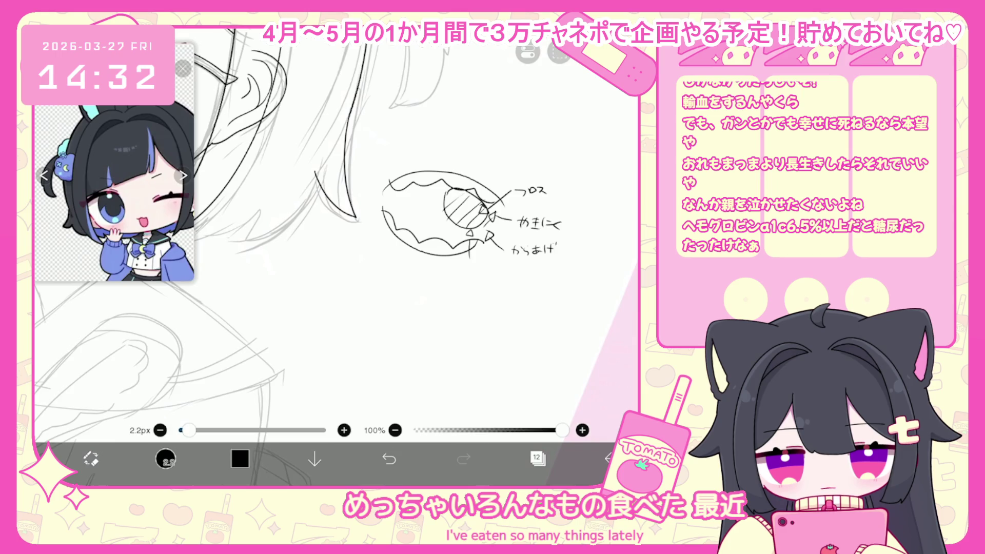
{"action": "left_click_drag", "start_coordinate": [482, 268], "coordinate": [502, 276]}
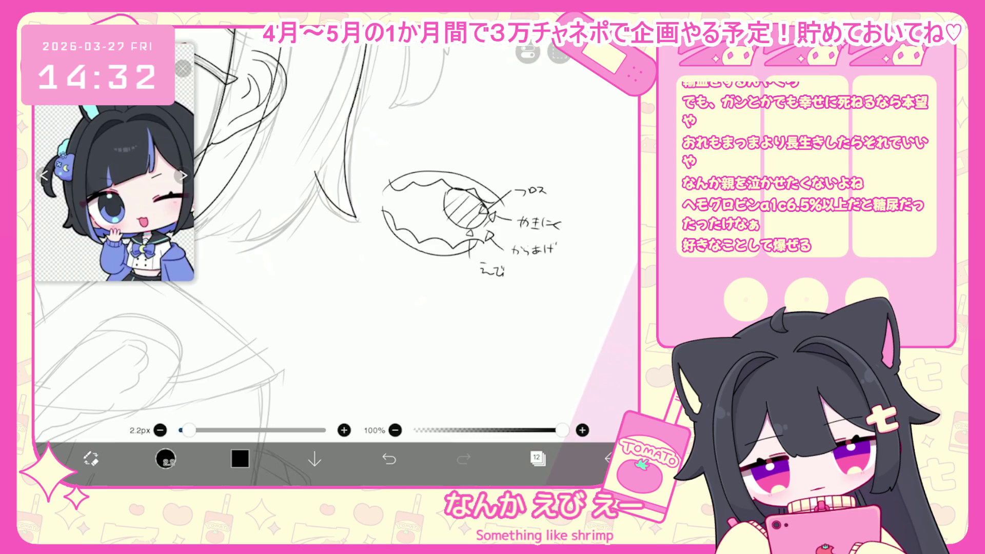
{"action": "left_click_drag", "start_coordinate": [513, 268], "coordinate": [519, 274]}
{"action": "left_click_drag", "start_coordinate": [524, 268], "coordinate": [538, 276]}
{"action": "left_click_drag", "start_coordinate": [543, 269], "coordinate": [545, 275]}
{"action": "left_click_drag", "start_coordinate": [545, 266], "coordinate": [553, 279]}
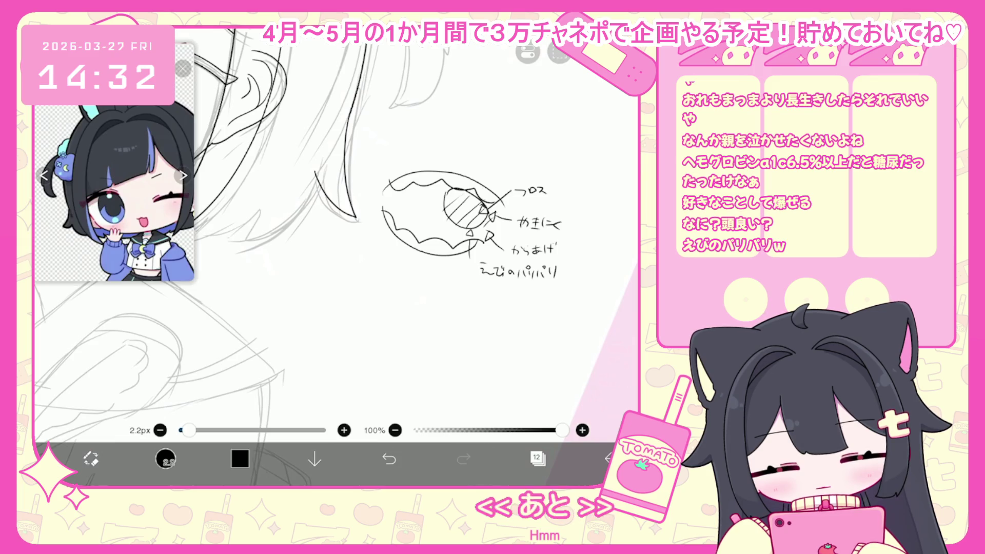
- Write a note below the labels, circle it in a jagged bubble, and dismiss the battery warning
{"action": "mouse_move", "coordinate": [454, 247]}
{"action": "left_mouse_down"}
{"action": "mouse_move", "coordinate": [444, 267]}
{"action": "mouse_move", "coordinate": [459, 237]}
{"action": "left_mouse_up"}
{"action": "left_click_drag", "start_coordinate": [434, 284], "coordinate": [469, 287]}
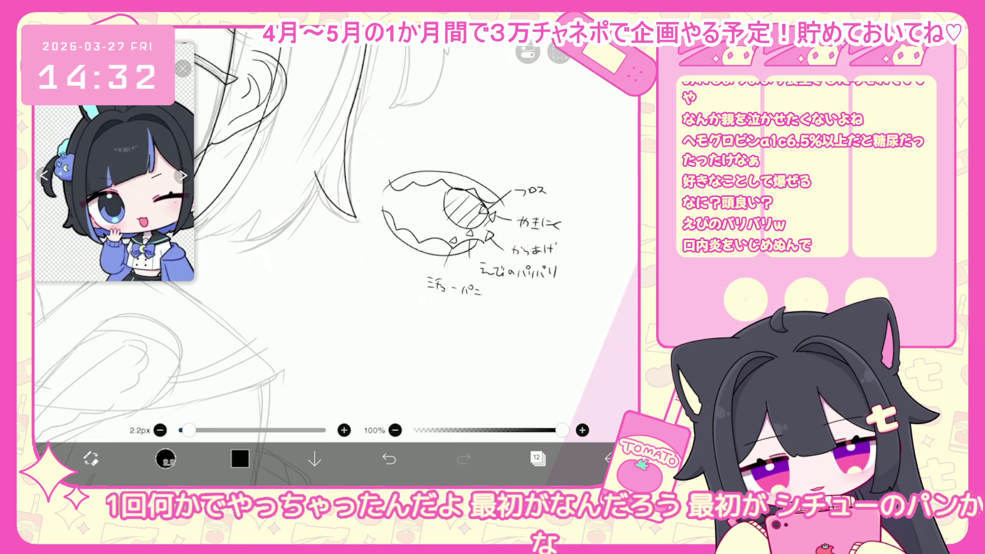
{"action": "mouse_move", "coordinate": [409, 288]}
{"action": "left_mouse_down"}
{"action": "mouse_move", "coordinate": [414, 303]}
{"action": "mouse_move", "coordinate": [482, 287]}
{"action": "left_mouse_up"}
{"action": "key", "text": "ctrl+z"}
{"action": "mouse_move", "coordinate": [414, 303]}
{"action": "left_mouse_down"}
{"action": "mouse_move", "coordinate": [452, 308]}
{"action": "mouse_move", "coordinate": [490, 287]}
{"action": "left_mouse_up"}
{"action": "left_click_drag", "start_coordinate": [428, 269], "coordinate": [409, 287]}
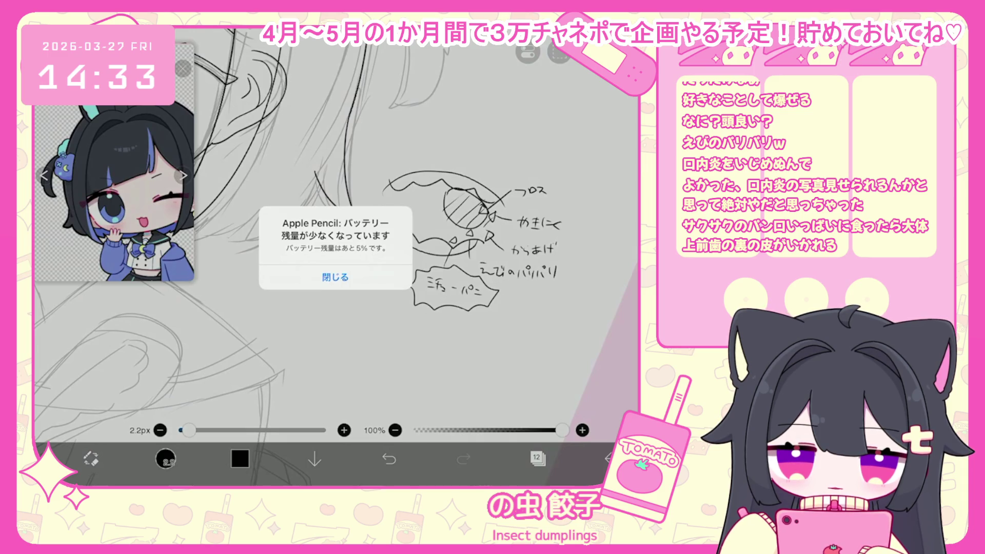
{"action": "left_click", "coordinate": [335, 277]}
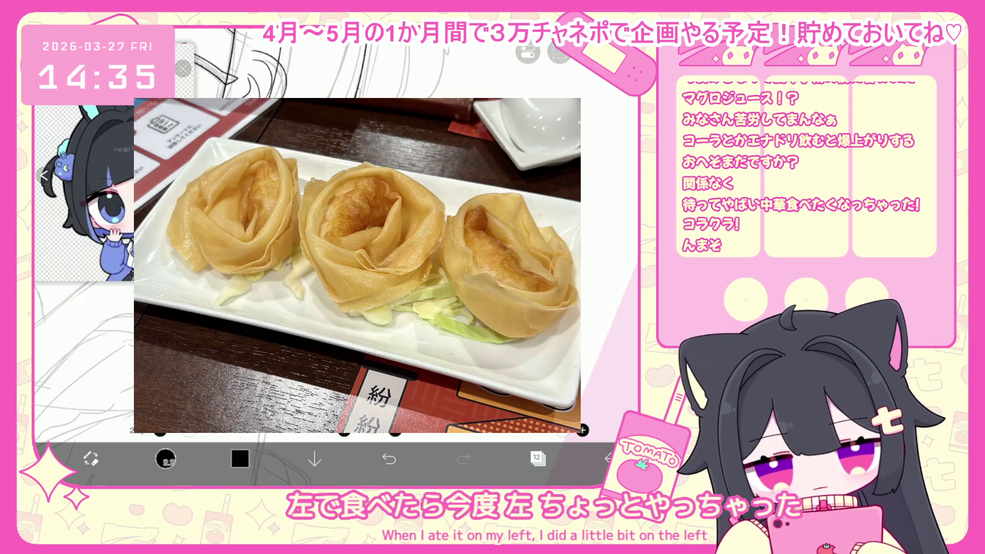
- Undo the last stroke on the mouth doodle
{"action": "key", "text": "ctrl+z"}
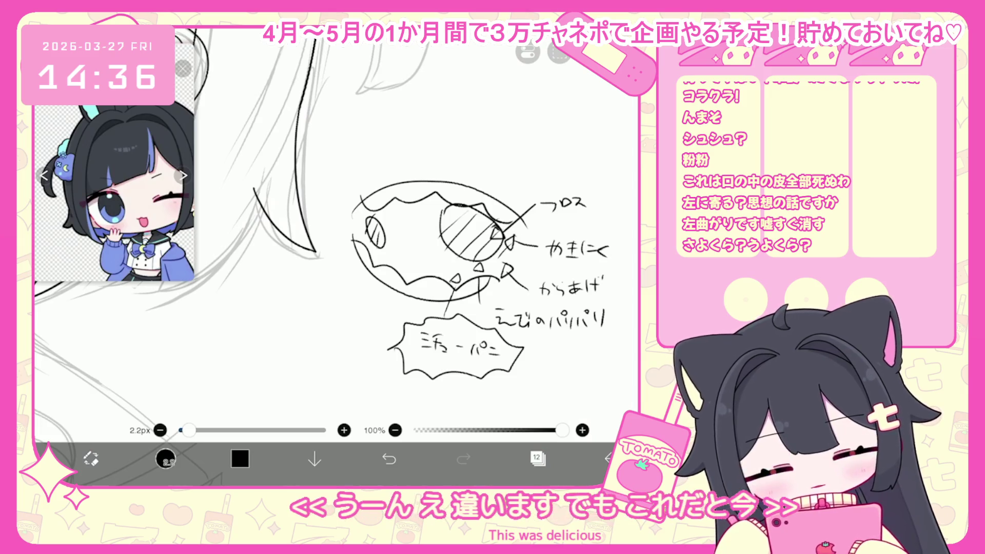
- Scribble over the hatched oval, then delete the doodle's layer content from the Layers panel
{"action": "scroll", "coordinate": [426, 270], "scroll_direction": "right", "scroll_amount": 3}
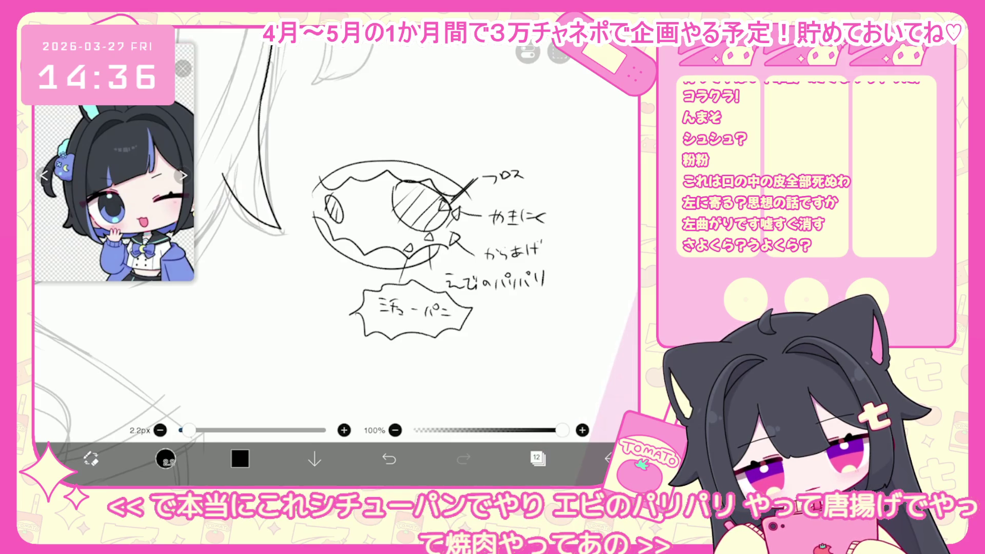
{"action": "left_click_drag", "start_coordinate": [475, 176], "coordinate": [392, 256]}
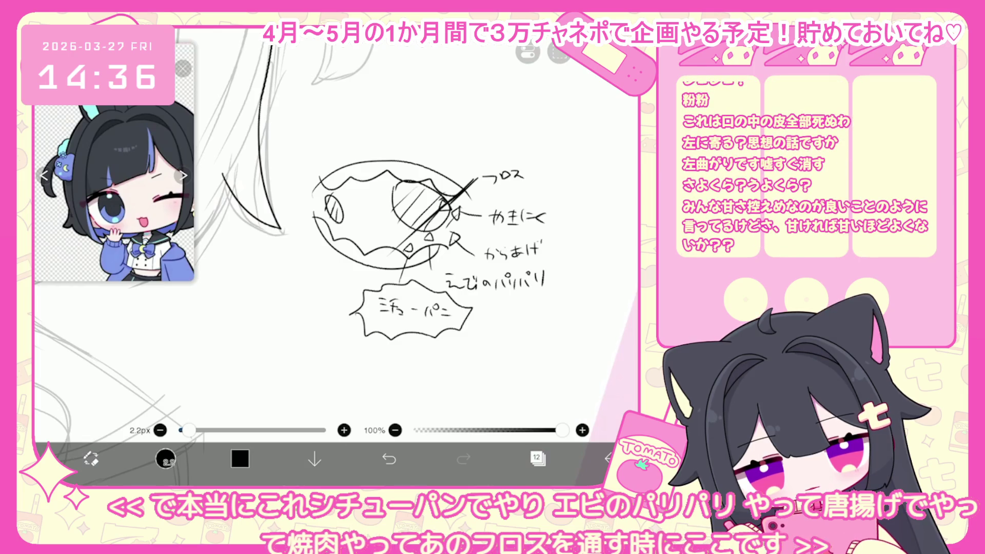
{"action": "left_click_drag", "start_coordinate": [440, 208], "coordinate": [423, 219]}
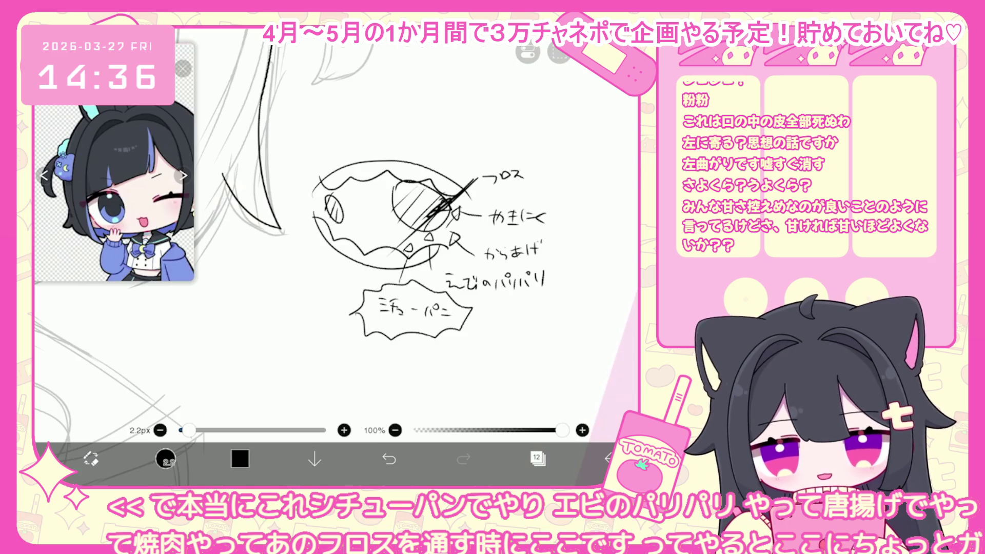
{"action": "left_click", "coordinate": [537, 458]}
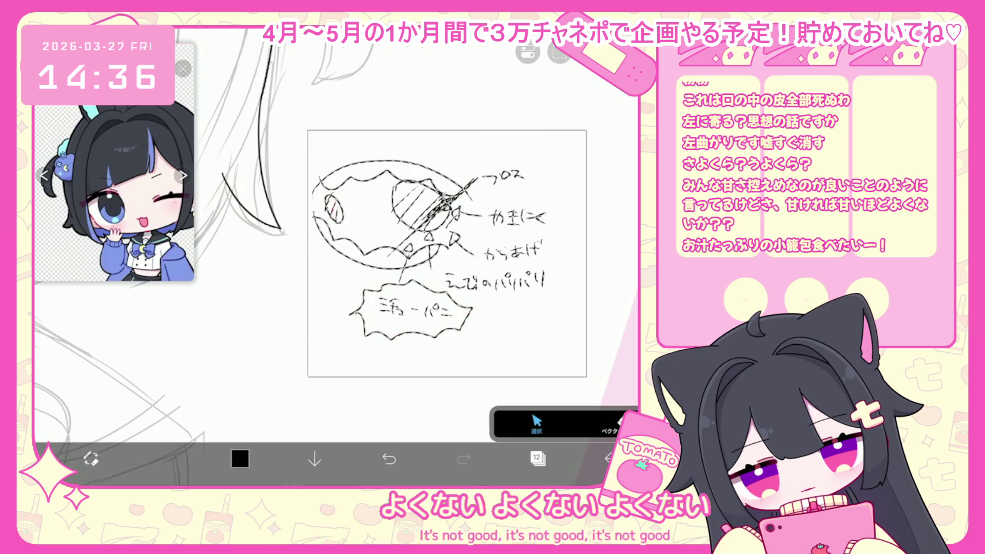
{"action": "key", "text": "Delete"}
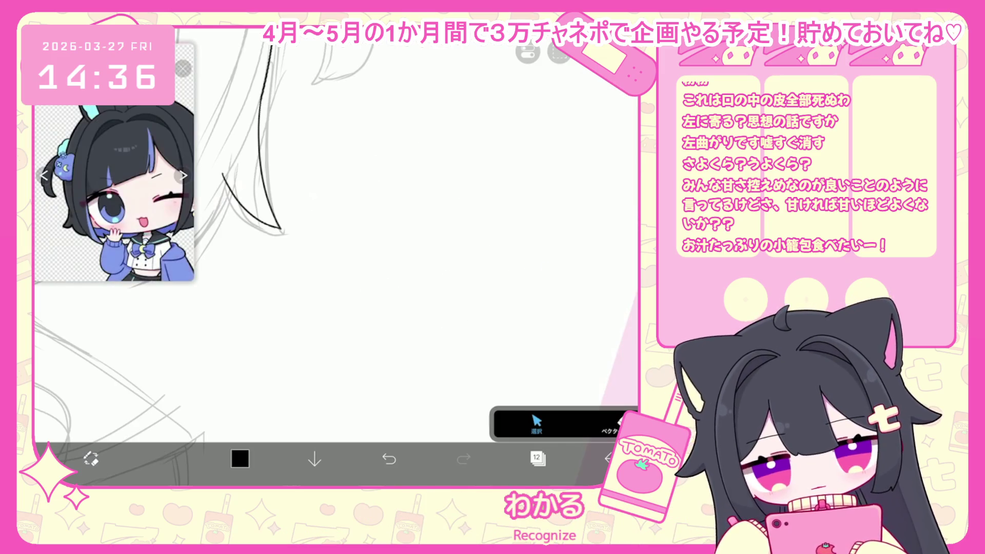
{"action": "scroll", "coordinate": [246, 231], "scroll_direction": "up", "scroll_amount": 5}
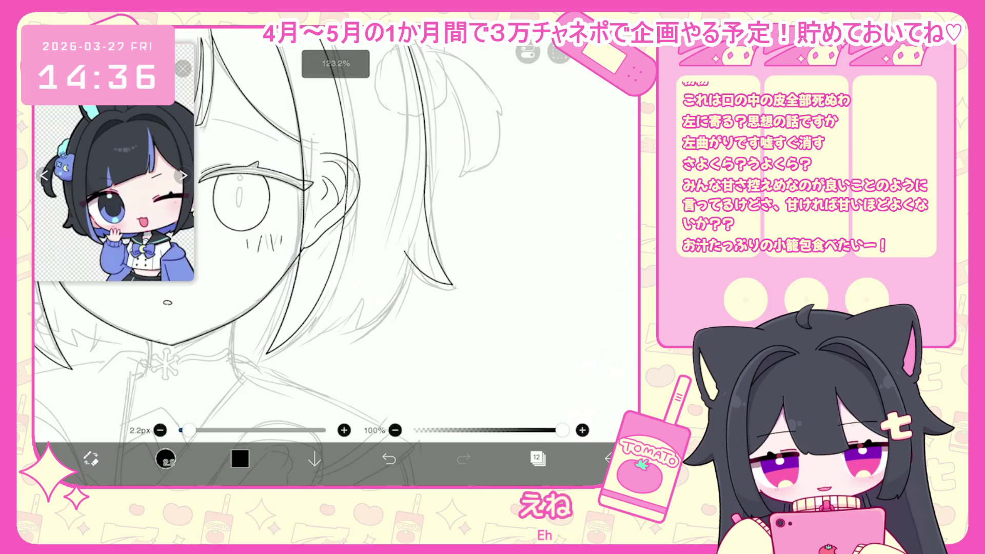
- Trace the curved hair line beside the eye, undoing and redrawing failed strokes
{"action": "scroll", "coordinate": [282, 246], "scroll_direction": "up", "scroll_amount": 3}
{"action": "key", "text": "ctrl+z"}
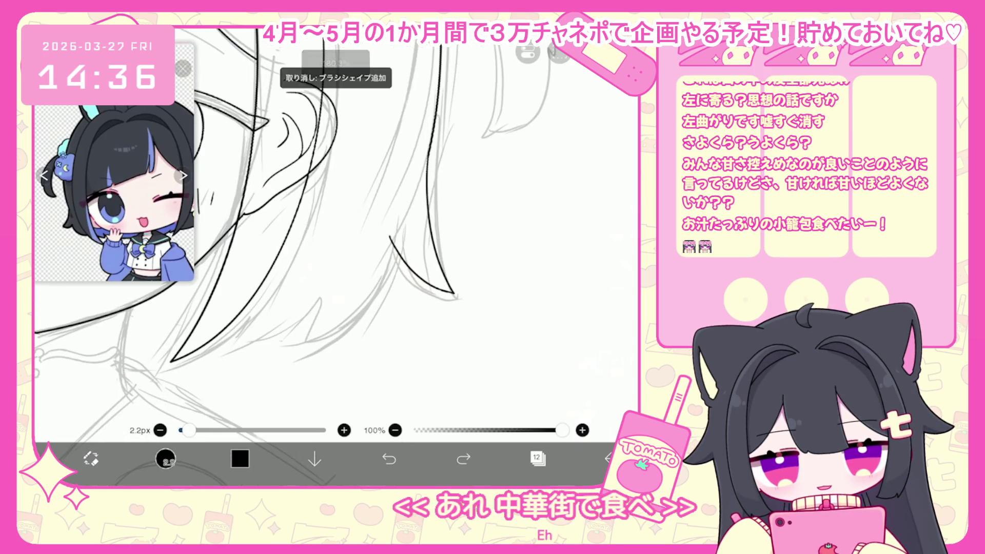
{"action": "left_click_drag", "start_coordinate": [393, 249], "coordinate": [310, 340]}
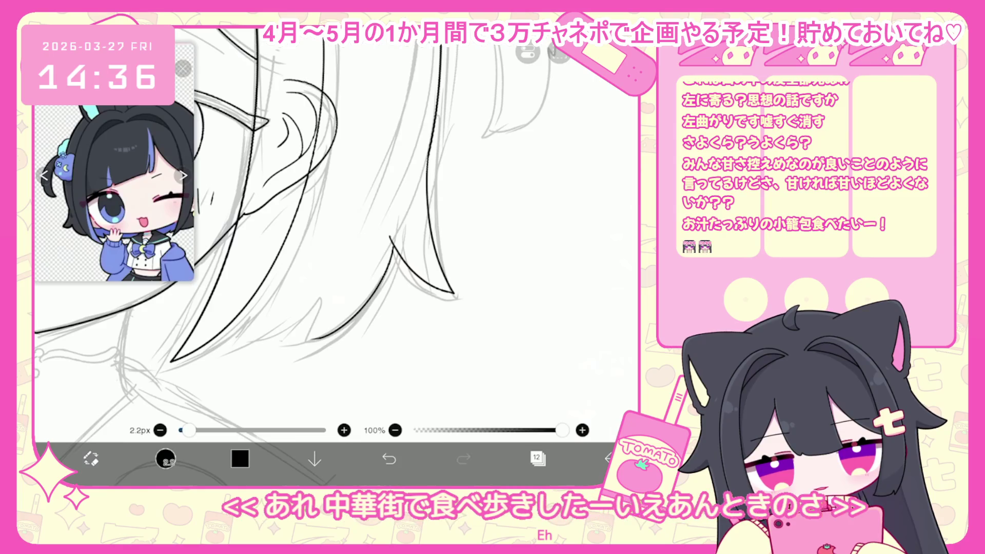
{"action": "key", "text": "ctrl+z"}
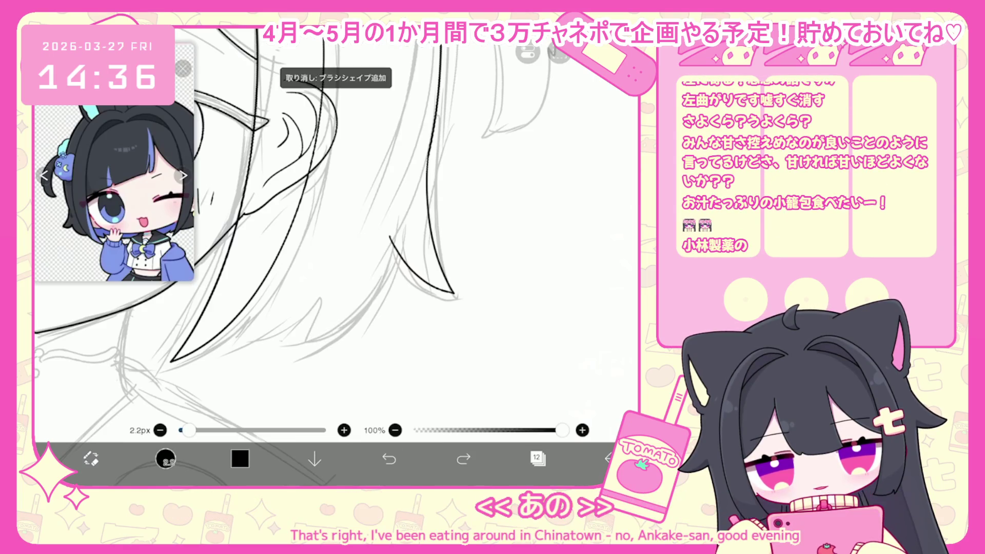
{"action": "left_click_drag", "start_coordinate": [354, 318], "coordinate": [309, 343]}
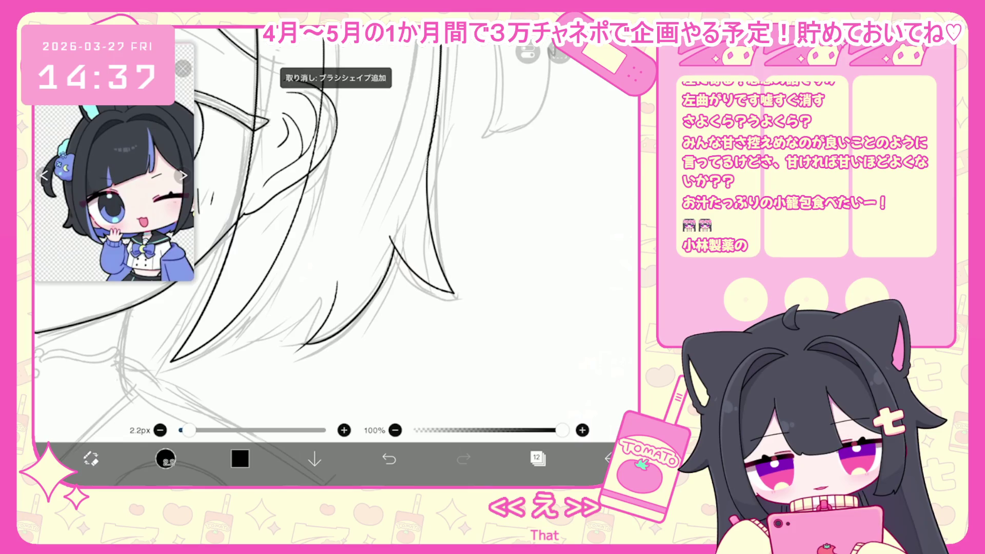
{"action": "key", "text": "ctrl+z"}
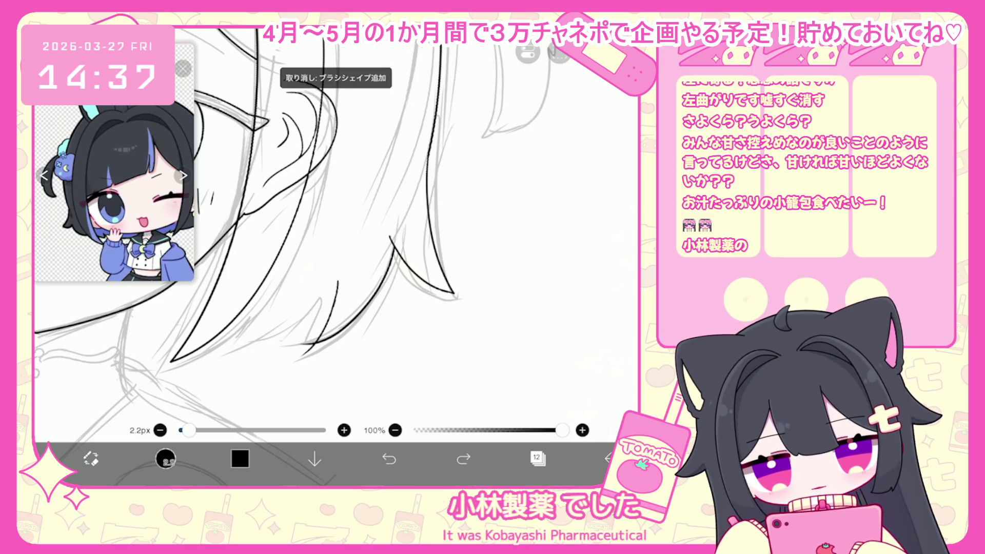
{"action": "left_click_drag", "start_coordinate": [308, 257], "coordinate": [365, 245]}
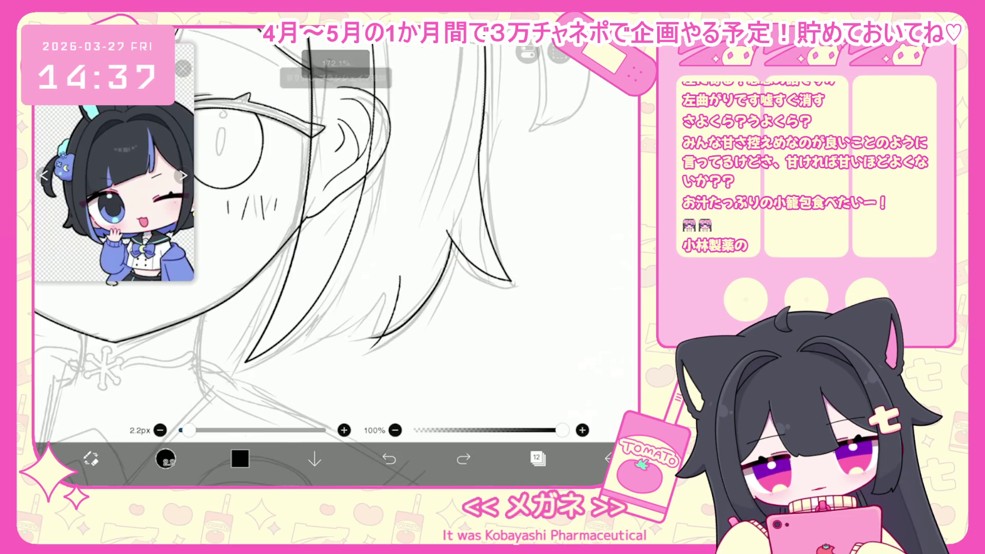
{"action": "key", "text": "ctrl+z"}
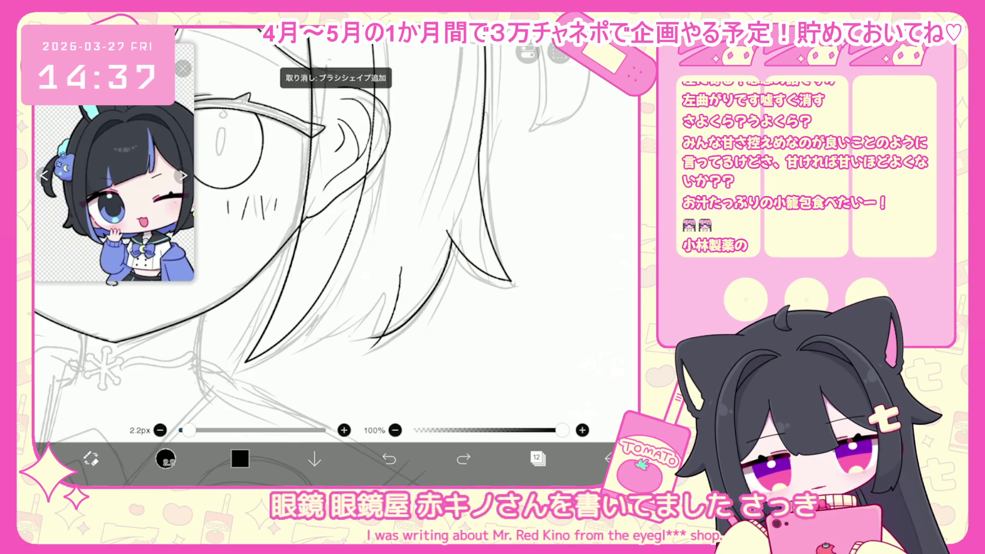
- Undo stray strokes, rotate the canvas to level the face, and reshape the chin line
{"action": "scroll", "coordinate": [334, 231], "scroll_direction": "down", "scroll_amount": 5}
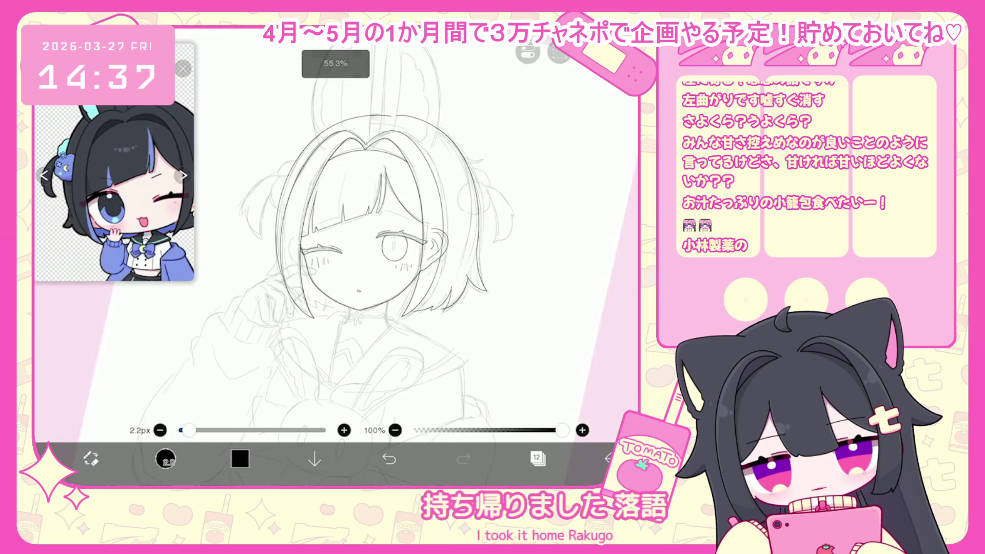
{"action": "scroll", "coordinate": [308, 231], "scroll_direction": "up", "scroll_amount": 3}
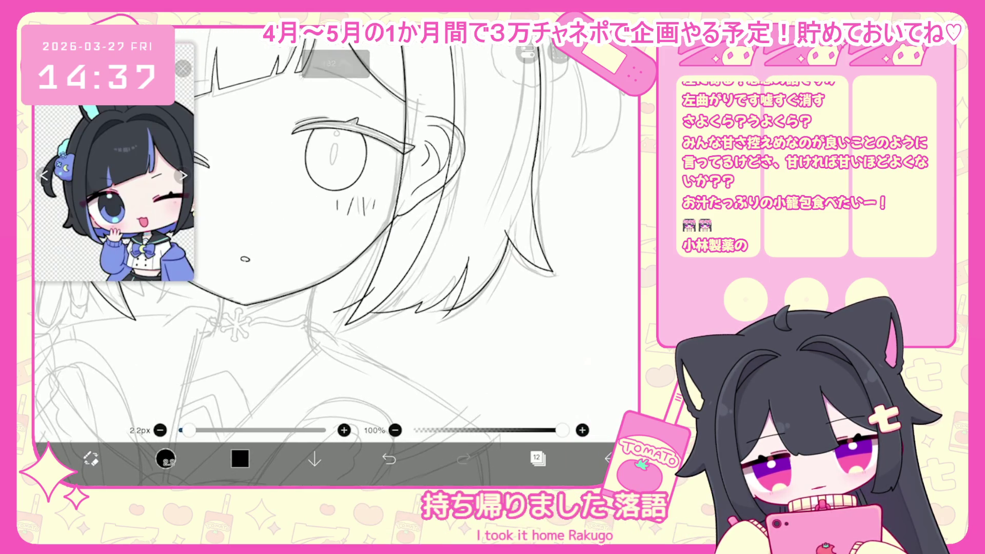
{"action": "key", "text": "ctrl+z"}
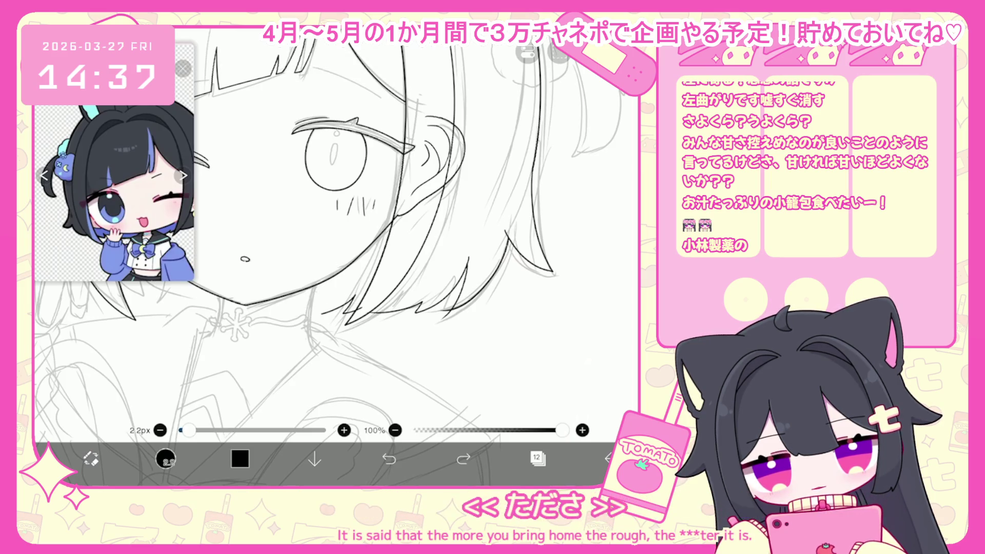
{"action": "scroll", "coordinate": [360, 247], "scroll_direction": "down", "scroll_amount": 3}
{"action": "scroll", "coordinate": [411, 297], "scroll_direction": "up", "scroll_amount": 5}
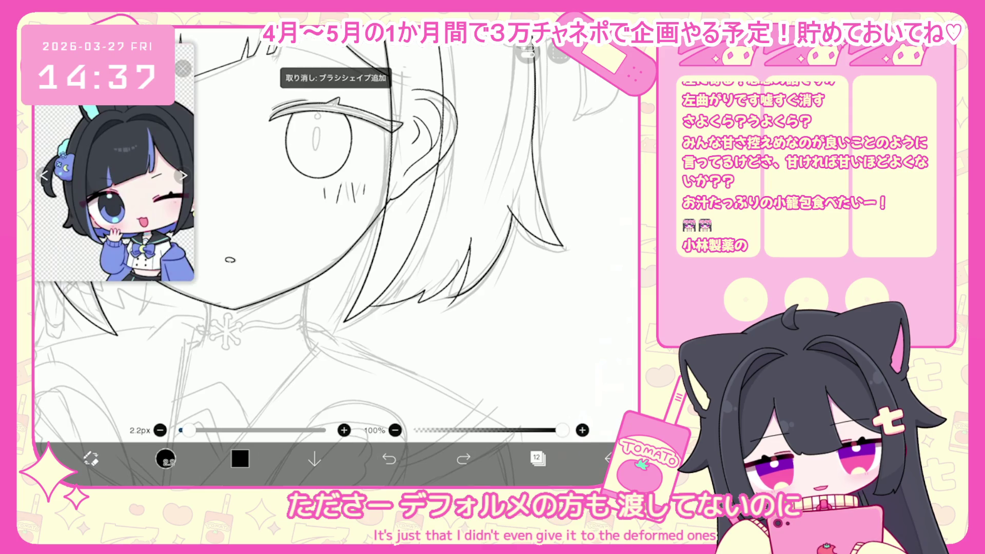
{"action": "scroll", "coordinate": [360, 246], "scroll_direction": "down", "scroll_amount": 5}
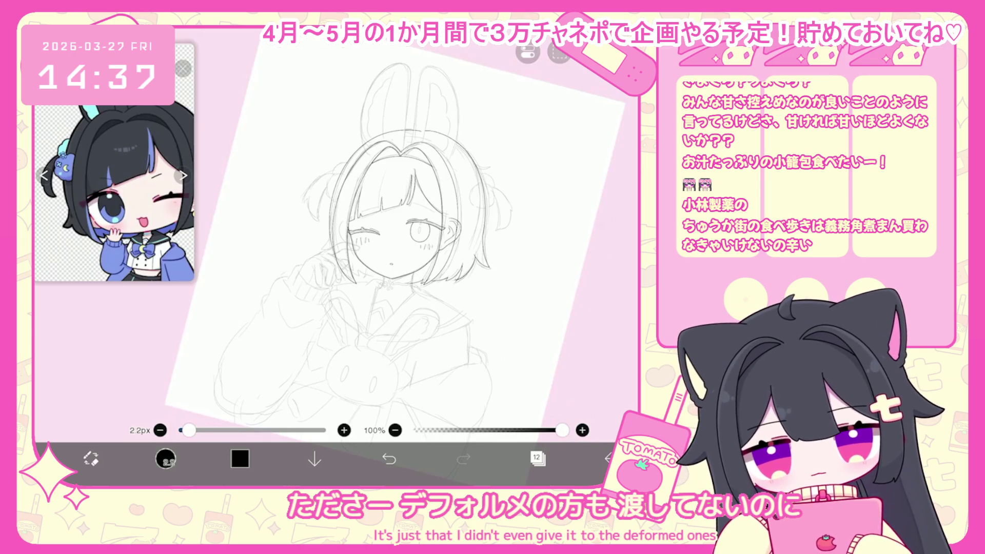
{"action": "scroll", "coordinate": [390, 231], "scroll_direction": "up", "scroll_amount": 5}
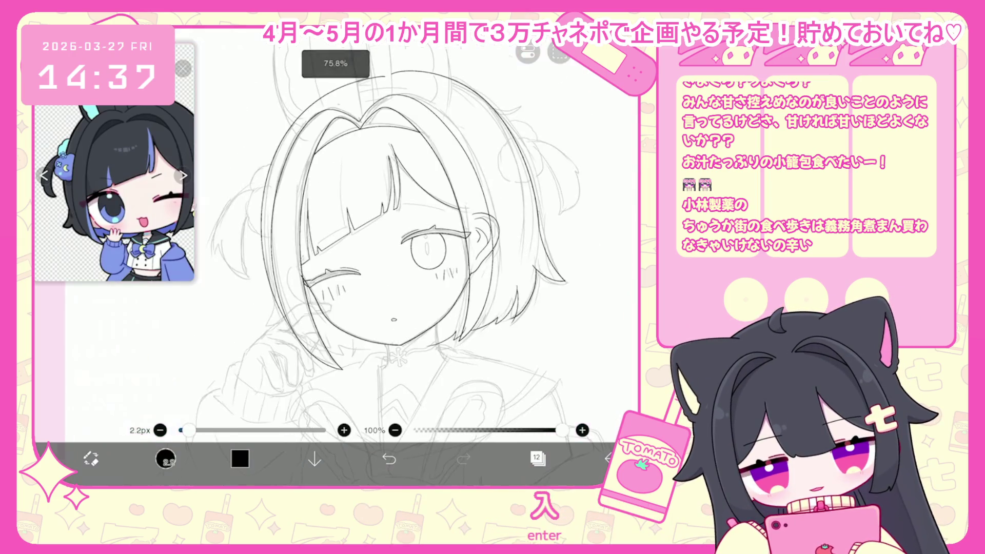
{"action": "key", "text": "ctrl+z"}
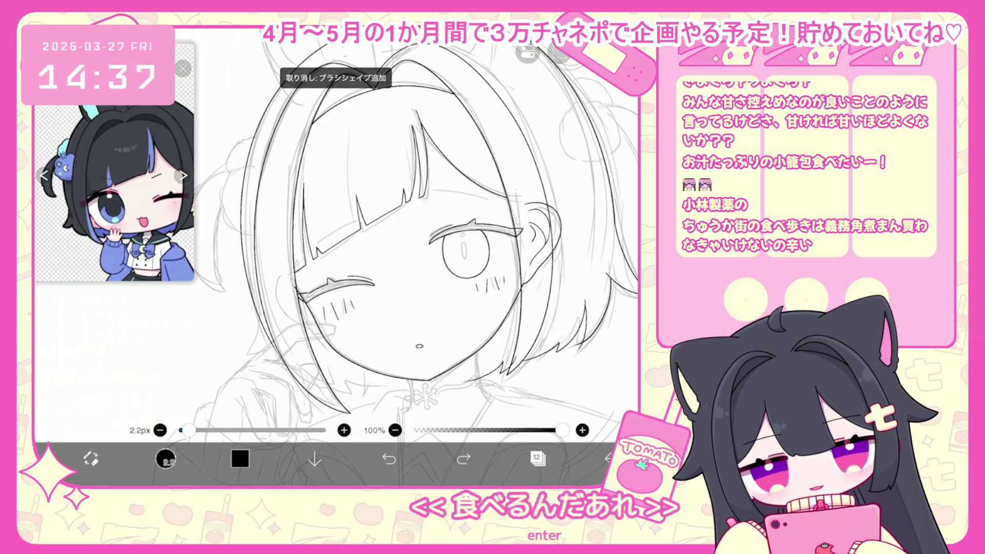
{"action": "left_click_drag", "start_coordinate": [390, 231], "coordinate": [369, 208]}
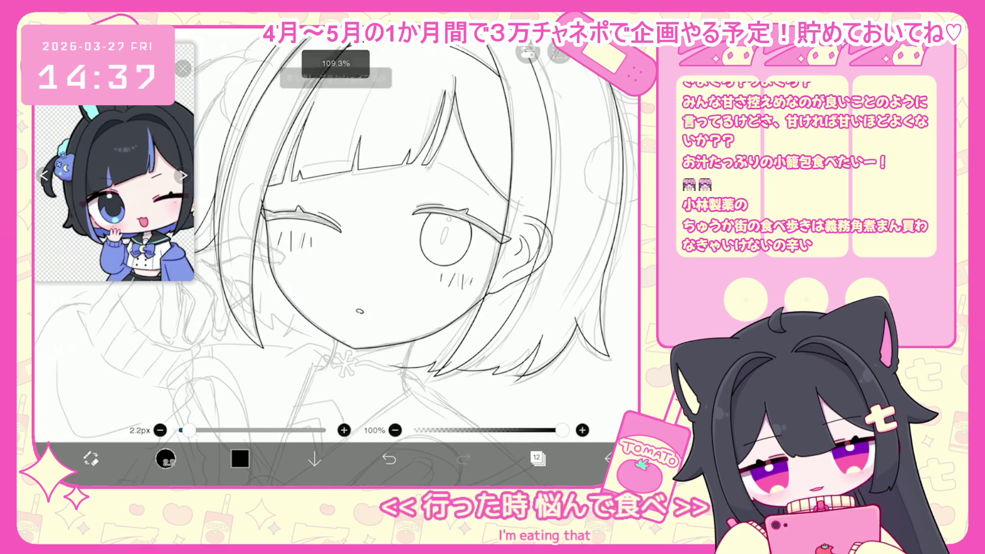
{"action": "key", "text": "ctrl+z"}
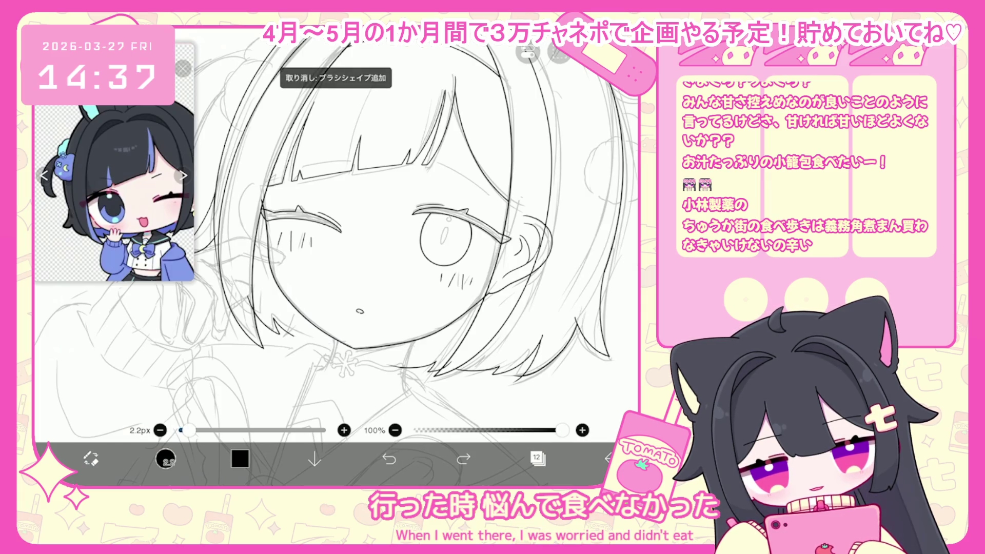
{"action": "scroll", "coordinate": [337, 247], "scroll_direction": "down", "scroll_amount": 5}
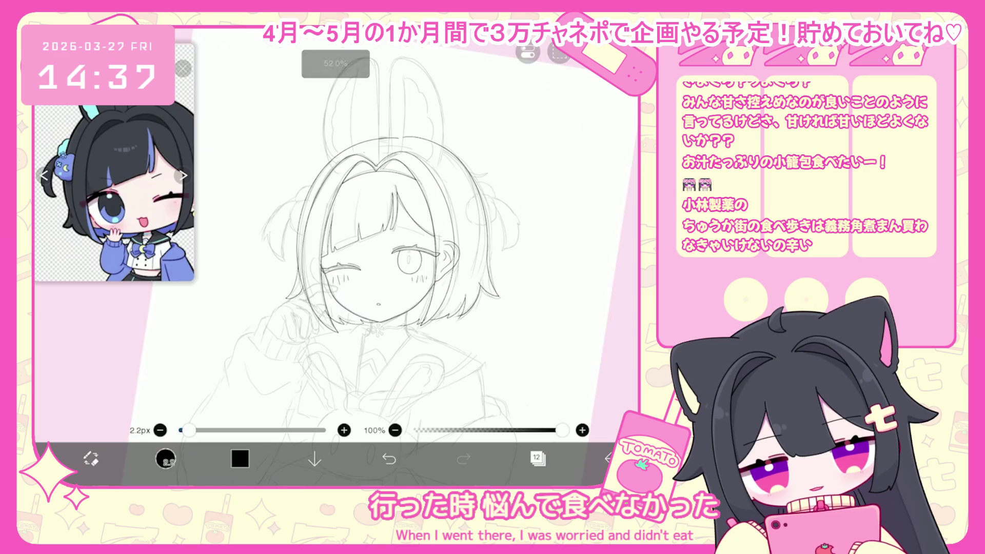
{"action": "scroll", "coordinate": [337, 247], "scroll_direction": "up", "scroll_amount": 5}
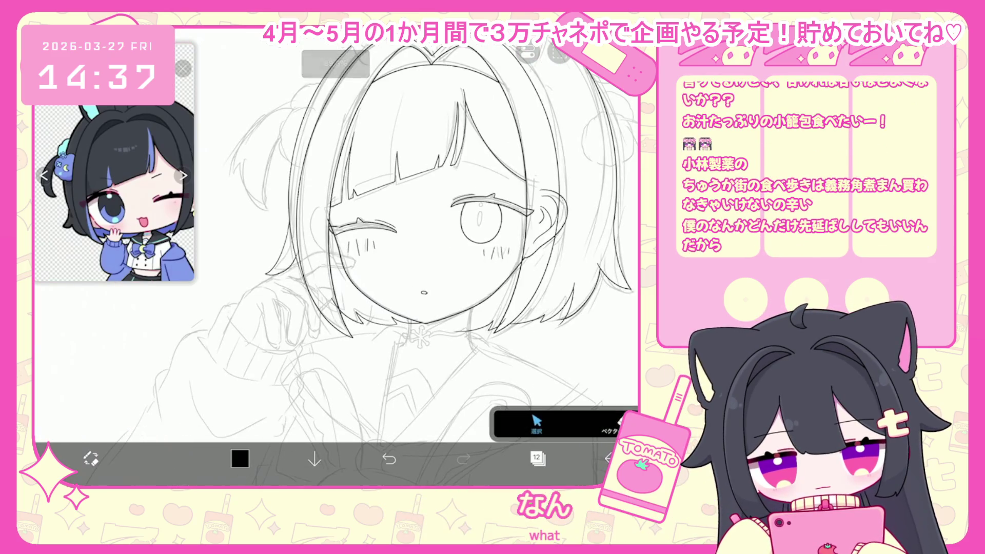
{"action": "left_click_drag", "start_coordinate": [329, 292], "coordinate": [434, 345]}
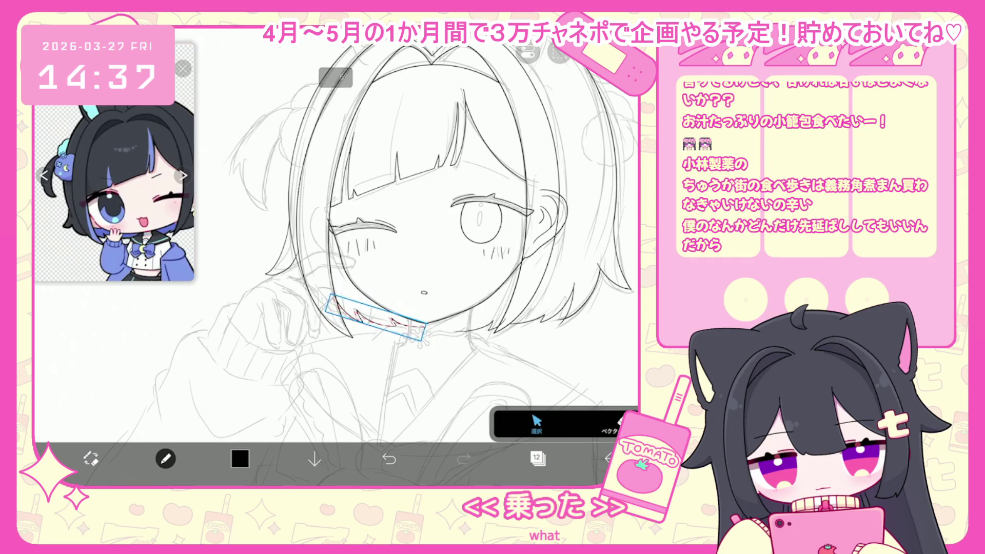
- Check the layer list and undo the last vector erase
{"action": "scroll", "coordinate": [336, 246], "scroll_direction": "down", "scroll_amount": 5}
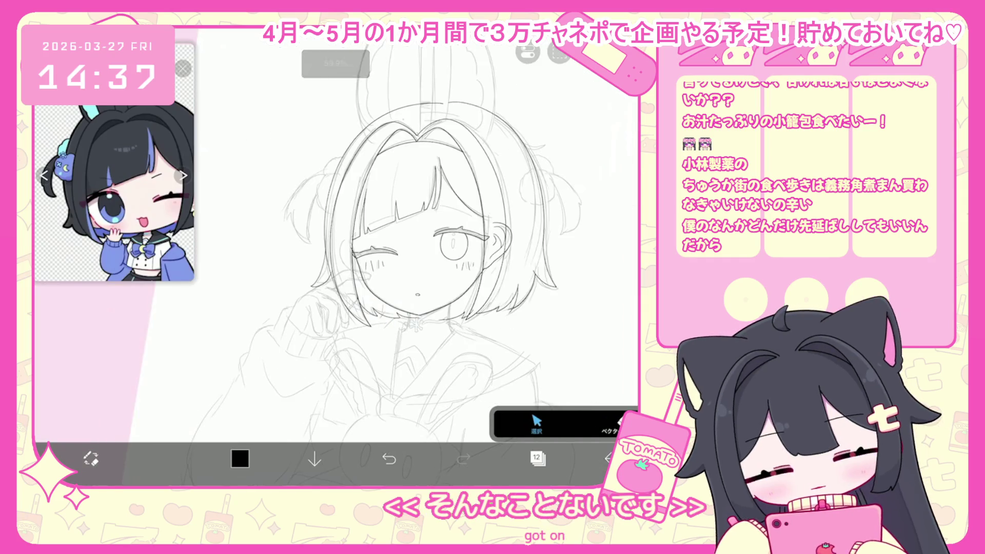
{"action": "left_click", "coordinate": [537, 458]}
{"action": "left_click", "coordinate": [536, 458]}
{"action": "scroll", "coordinate": [337, 246], "scroll_direction": "up", "scroll_amount": 5}
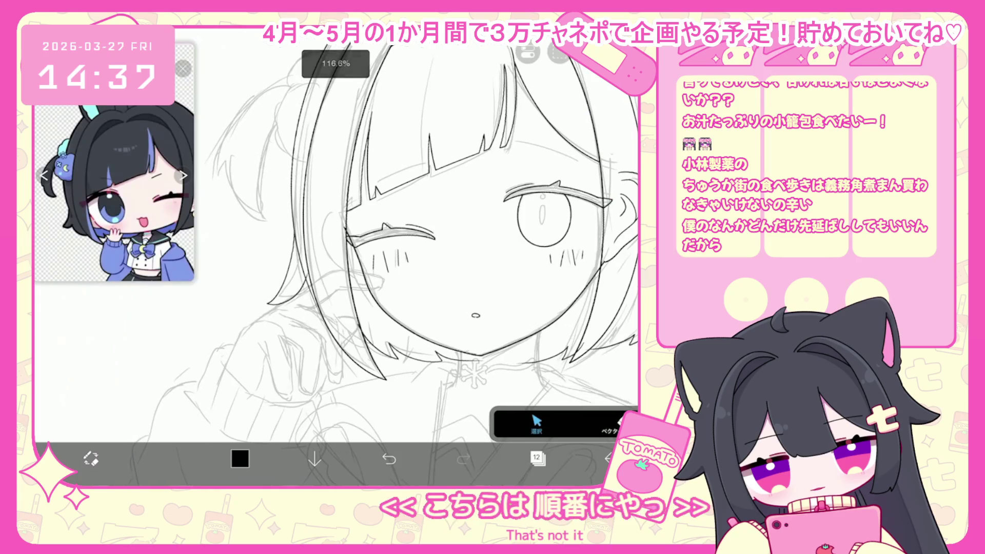
{"action": "scroll", "coordinate": [336, 247], "scroll_direction": "right", "scroll_amount": 5}
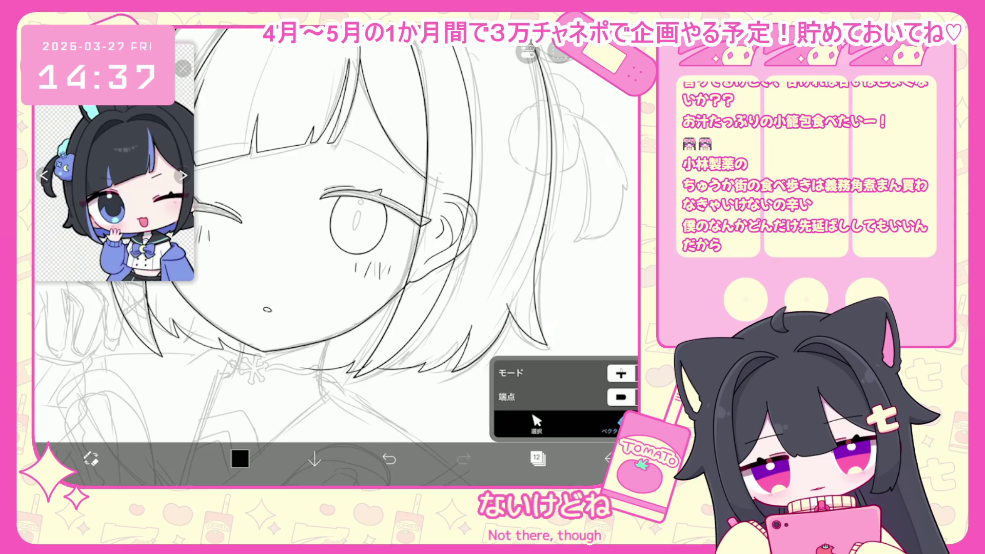
{"action": "left_click", "coordinate": [389, 459]}
- Switch to layer 11, return to the brush, and close the Layers panel
{"action": "left_click", "coordinate": [537, 458]}
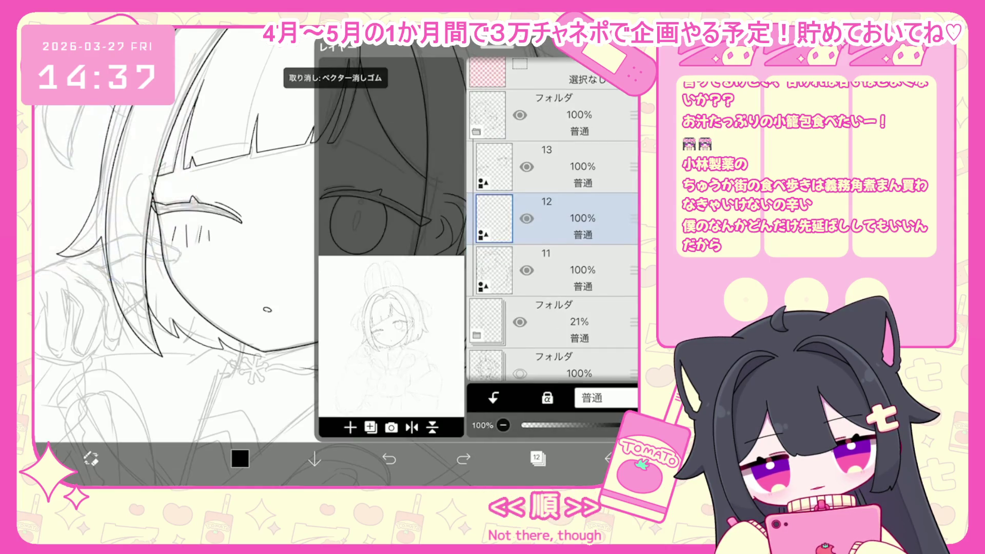
{"action": "left_click", "coordinate": [564, 269]}
{"action": "left_click", "coordinate": [537, 459]}
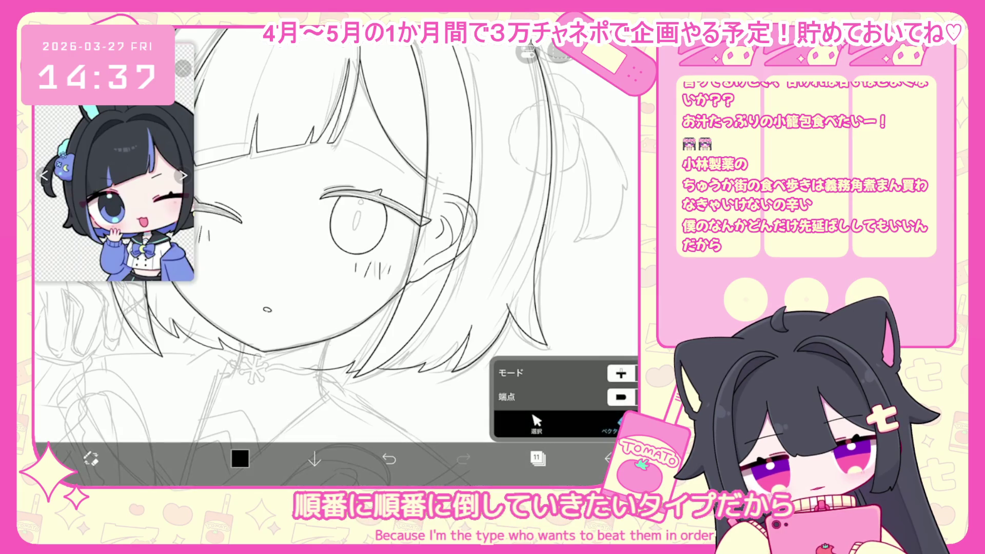
{"action": "scroll", "coordinate": [331, 251], "scroll_direction": "down", "scroll_amount": 5}
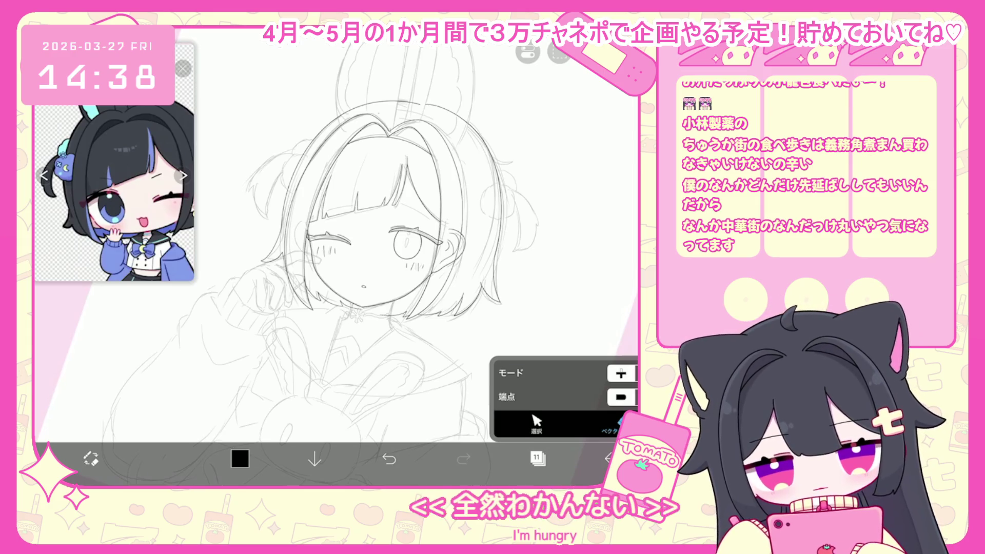
{"action": "key", "text": "b"}
{"action": "left_click", "coordinate": [538, 458]}
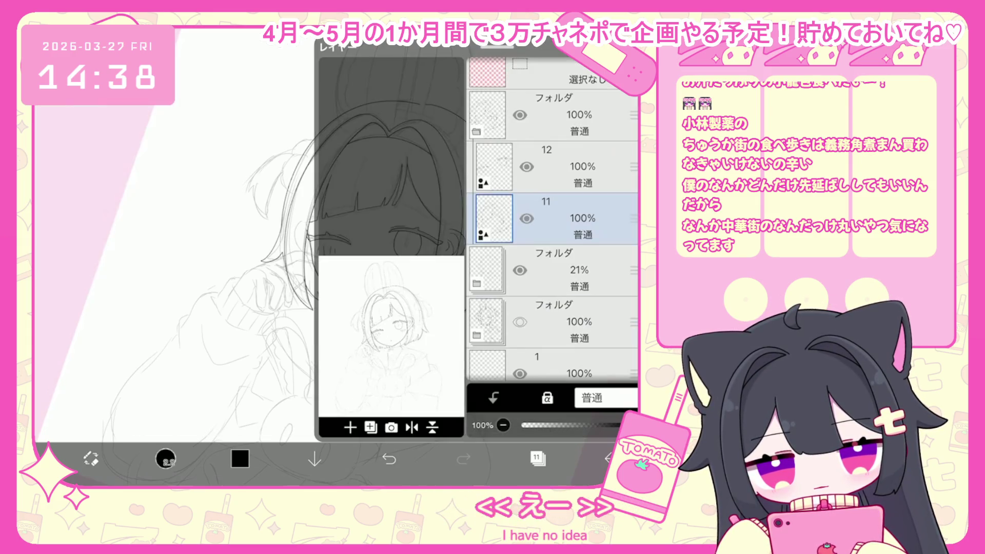
{"action": "left_click", "coordinate": [537, 459]}
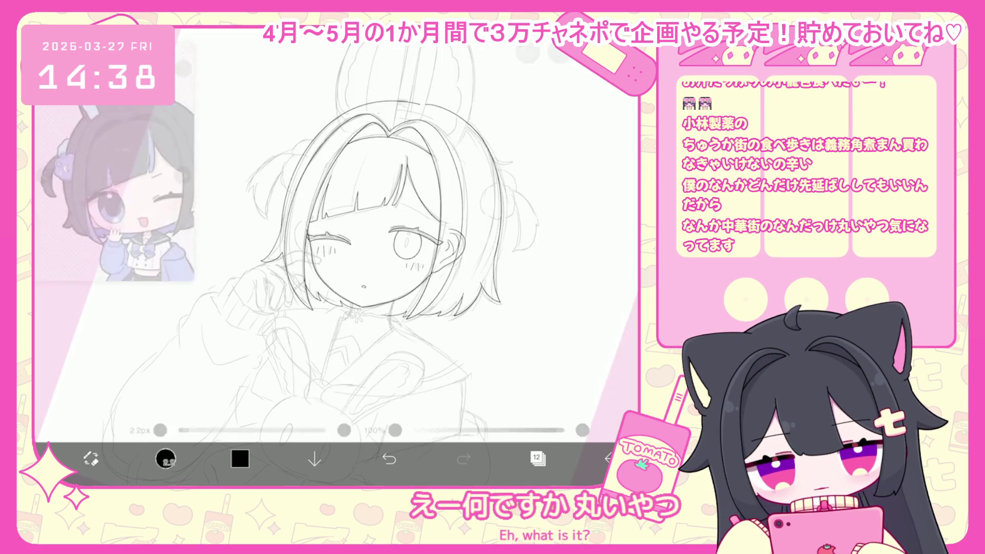
{"action": "scroll", "coordinate": [336, 236], "scroll_direction": "up", "scroll_amount": 5}
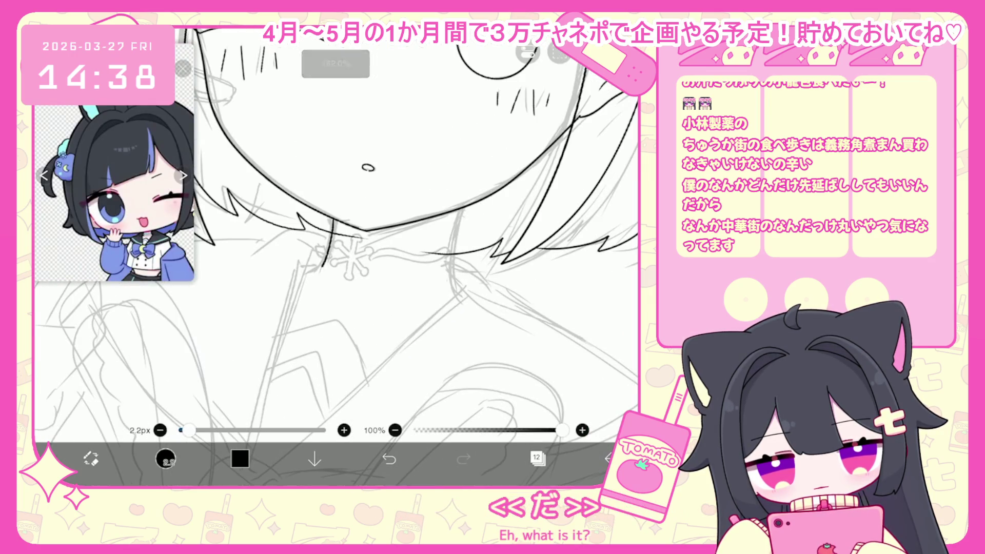
- Try inking a line along the neck, undoing the stray strokes
{"action": "key", "text": "ctrl+z"}
{"action": "left_click_drag", "start_coordinate": [331, 239], "coordinate": [323, 268]}
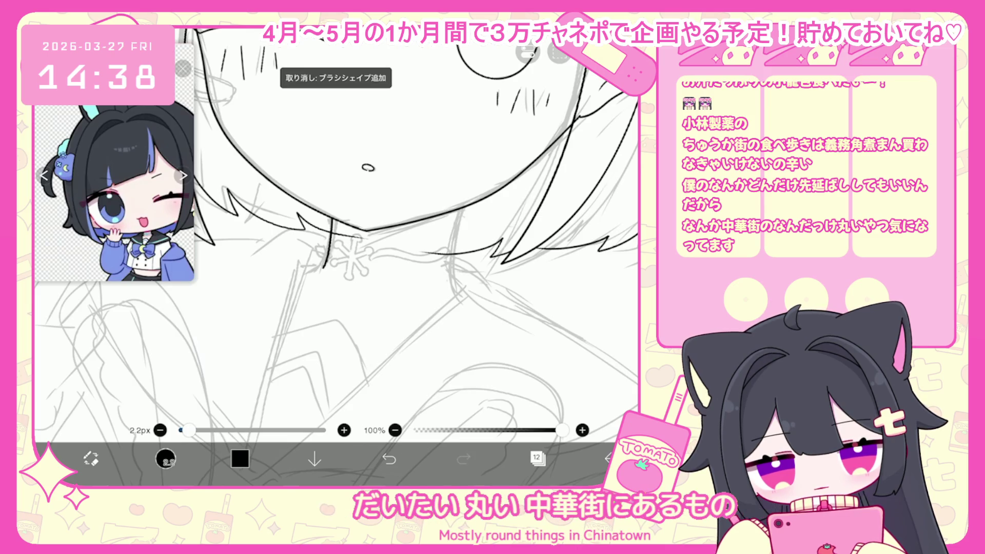
{"action": "key", "text": "ctrl+z"}
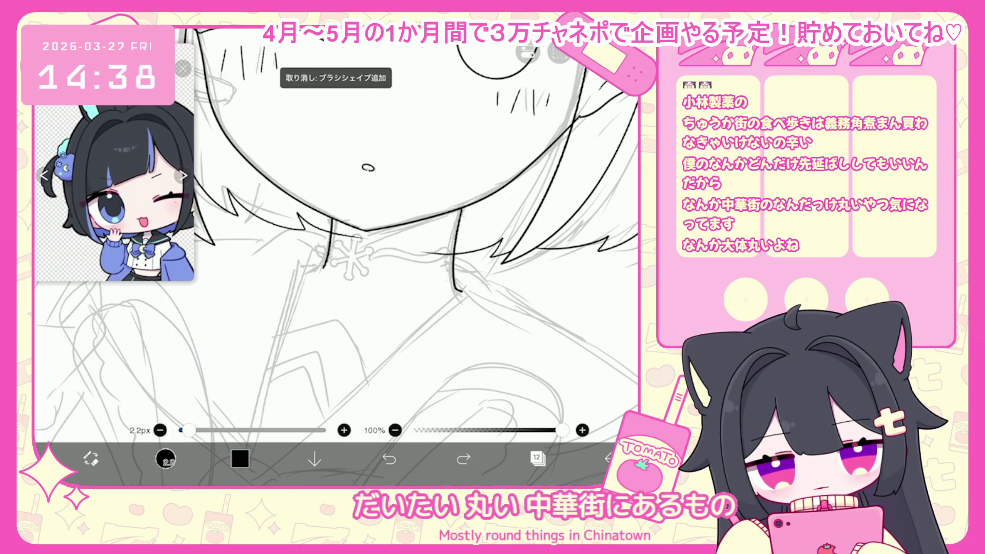
{"action": "scroll", "coordinate": [336, 236], "scroll_direction": "down", "scroll_amount": 2}
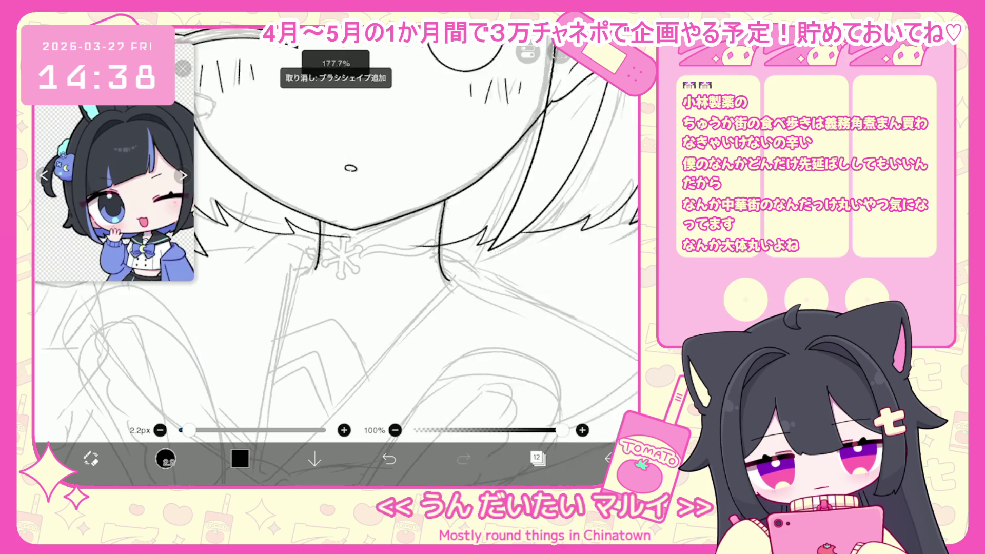
{"action": "left_click_drag", "start_coordinate": [415, 160], "coordinate": [413, 197]}
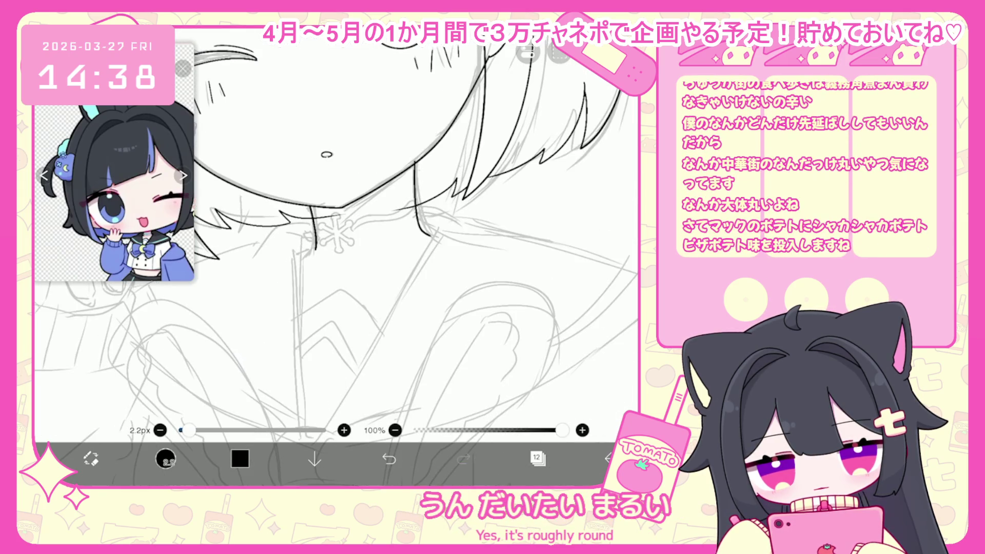
{"action": "scroll", "coordinate": [336, 236], "scroll_direction": "up", "scroll_amount": 2}
{"action": "key", "text": "ctrl+z"}
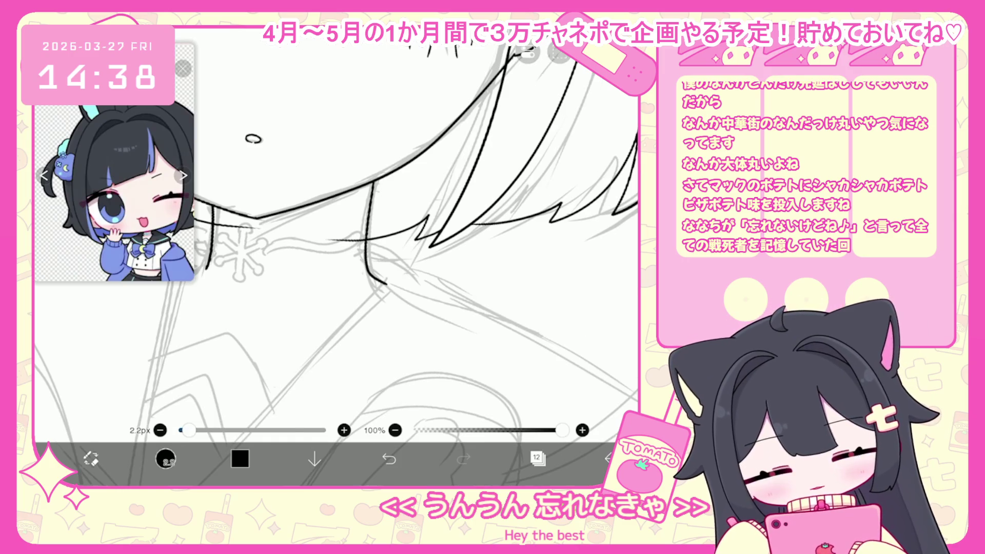
- Ink the neckline strokes, undoing and redrawing the vertical neckline stroke
{"action": "left_click_drag", "start_coordinate": [334, 257], "coordinate": [373, 276]}
{"action": "key", "text": "ctrl+z"}
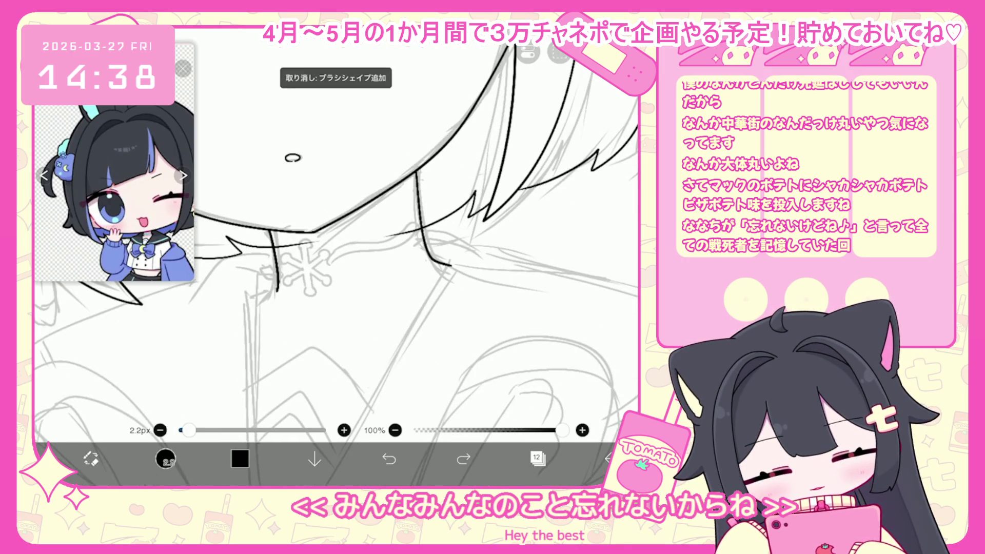
{"action": "left_click_drag", "start_coordinate": [449, 266], "coordinate": [454, 259]}
{"action": "left_click_drag", "start_coordinate": [333, 308], "coordinate": [356, 182]}
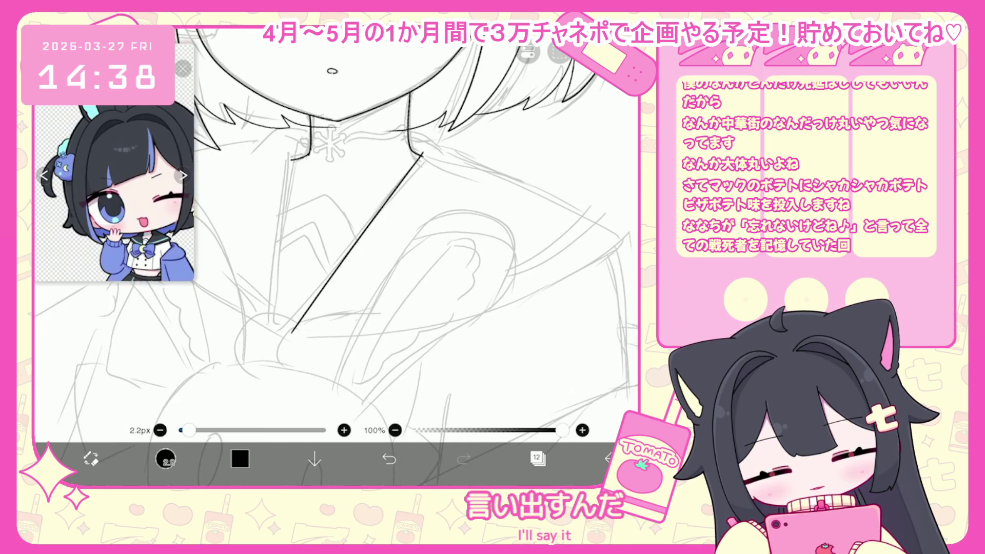
{"action": "key", "text": "ctrl+z"}
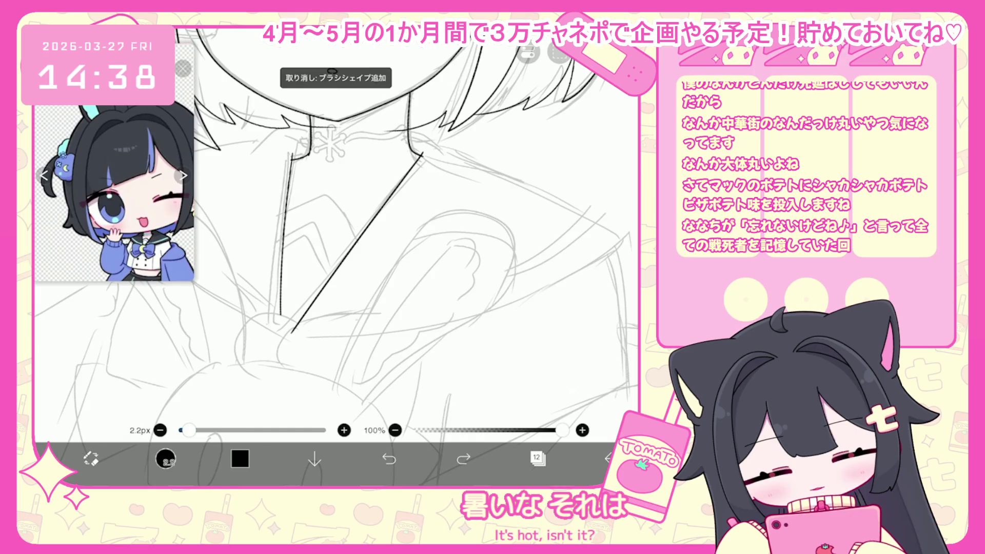
{"action": "key", "text": "ctrl+z"}
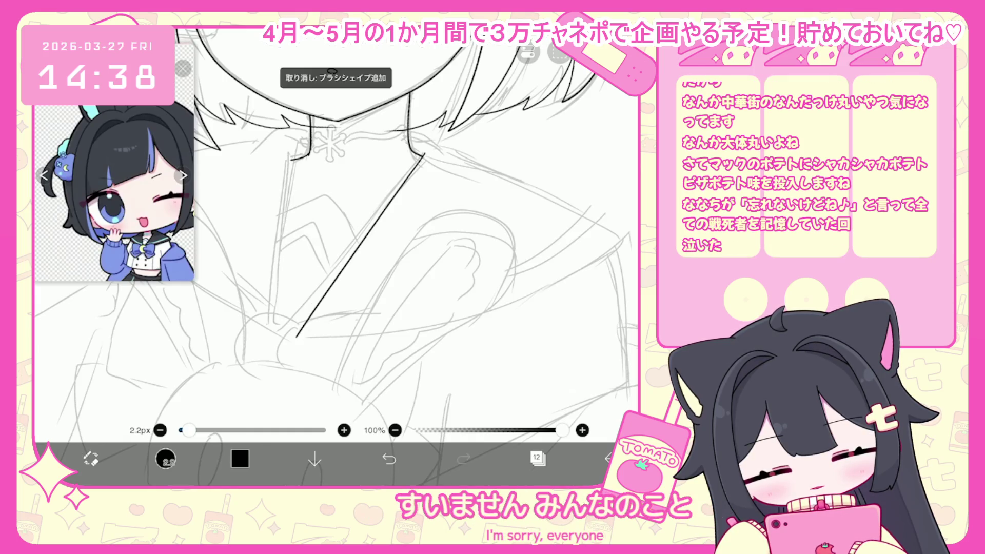
{"action": "key", "text": "ctrl+z"}
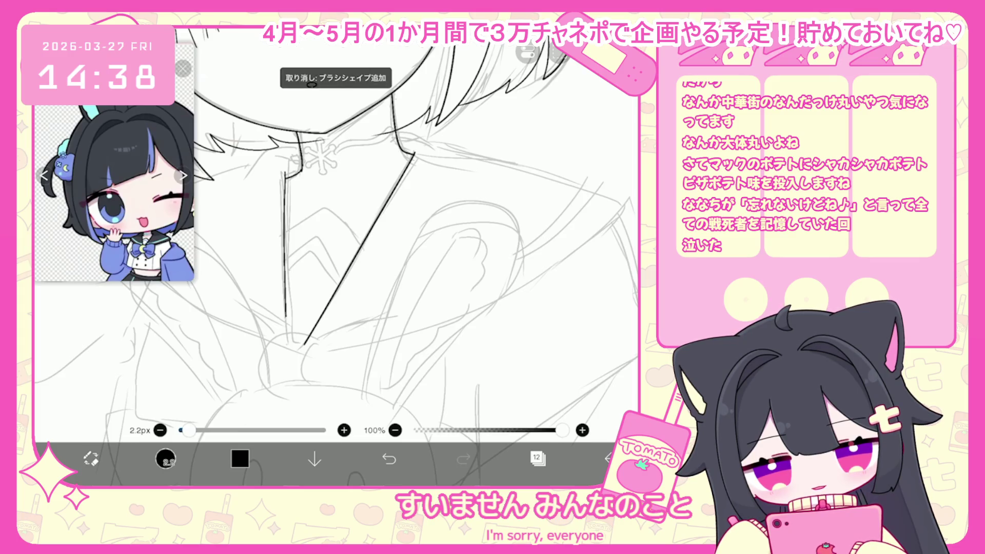
{"action": "key", "text": "ctrl+z"}
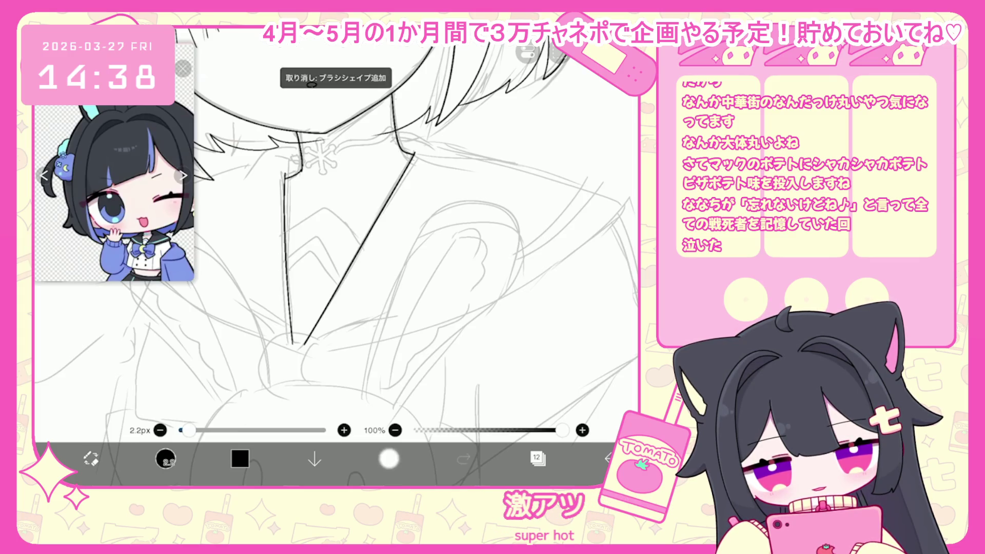
{"action": "left_click_drag", "start_coordinate": [285, 175], "coordinate": [293, 344]}
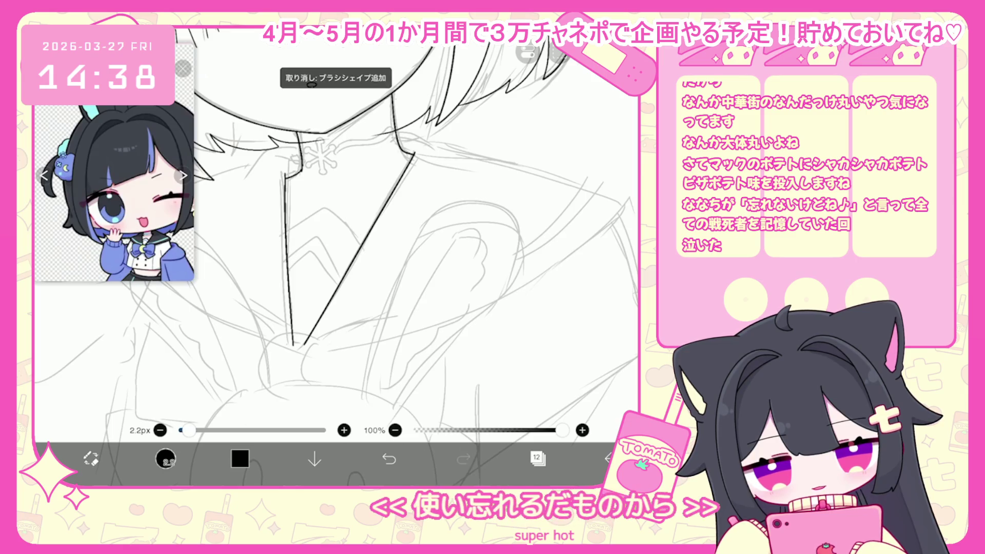
{"action": "key", "text": "ctrl+z"}
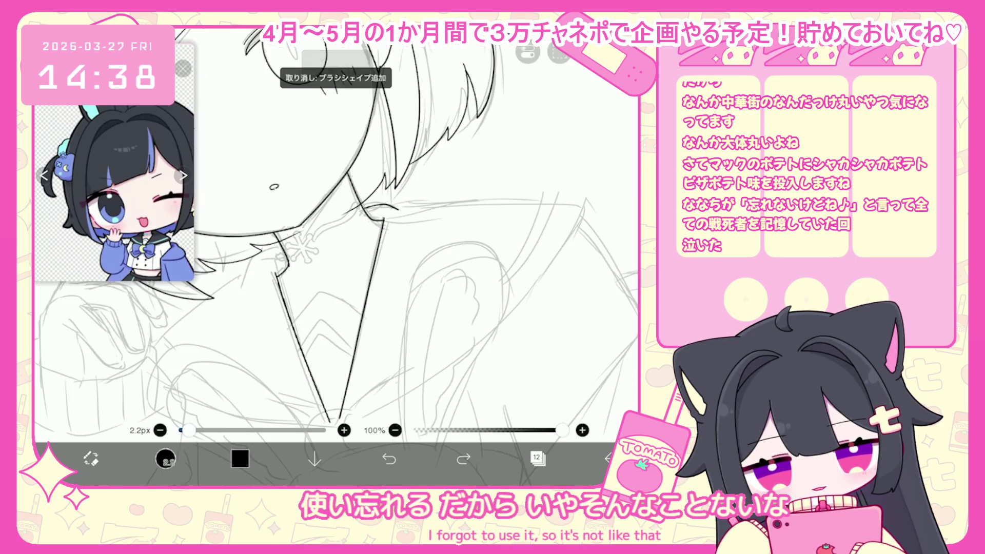
- Draw the collar edge strokes, undo the bad ones, and ink the collar's left edge
{"action": "left_click_drag", "start_coordinate": [363, 205], "coordinate": [388, 208]}
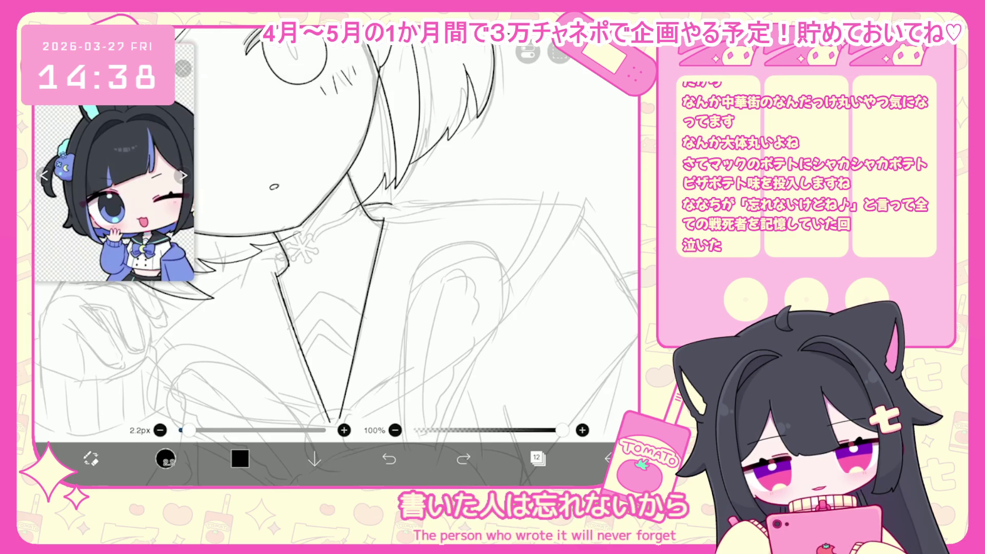
{"action": "left_click_drag", "start_coordinate": [544, 211], "coordinate": [566, 212]}
{"action": "key", "text": "ctrl+z"}
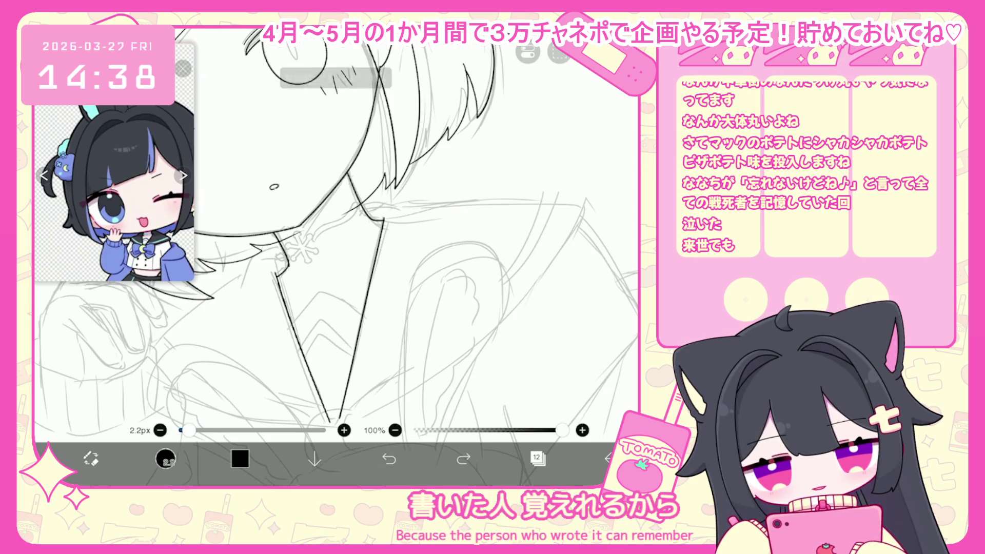
{"action": "scroll", "coordinate": [336, 242], "scroll_direction": "up", "scroll_amount": 2}
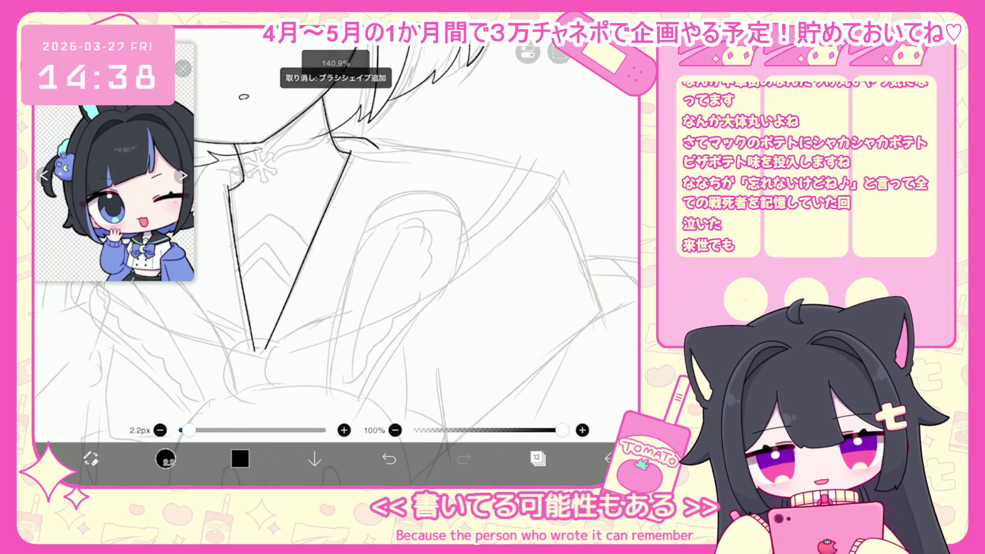
{"action": "key", "text": "ctrl+z"}
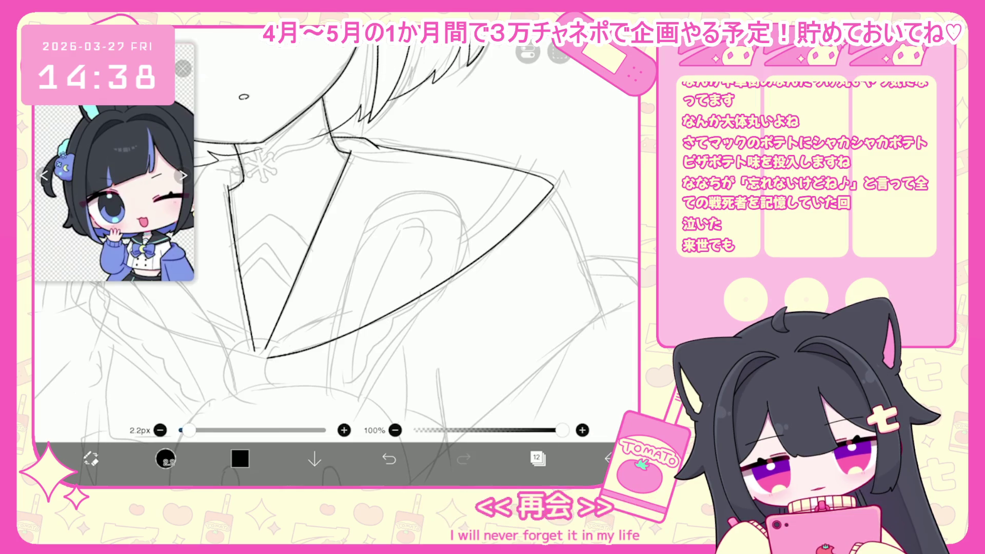
{"action": "scroll", "coordinate": [337, 229], "scroll_direction": "down", "scroll_amount": 2}
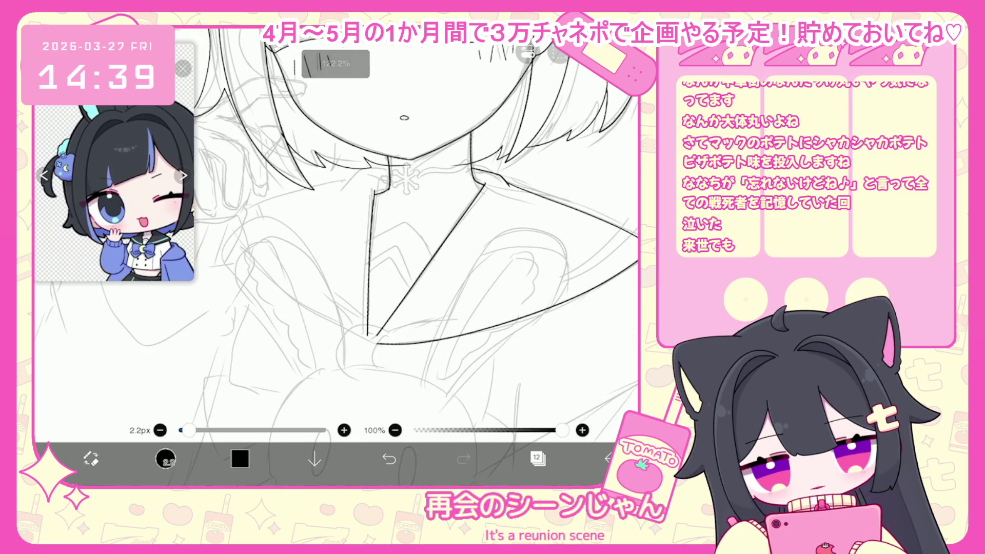
{"action": "key", "text": "ctrl+z"}
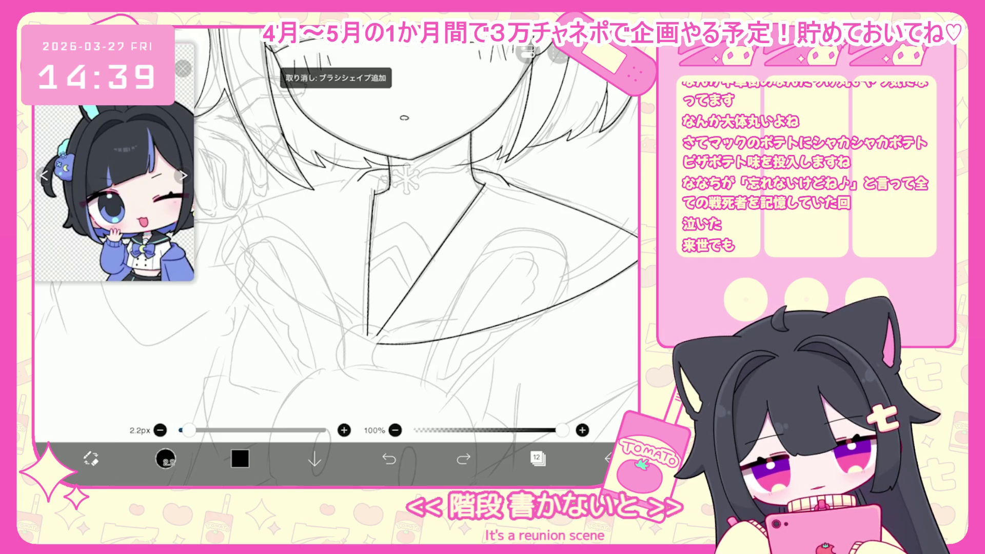
{"action": "left_click_drag", "start_coordinate": [237, 207], "coordinate": [257, 251]}
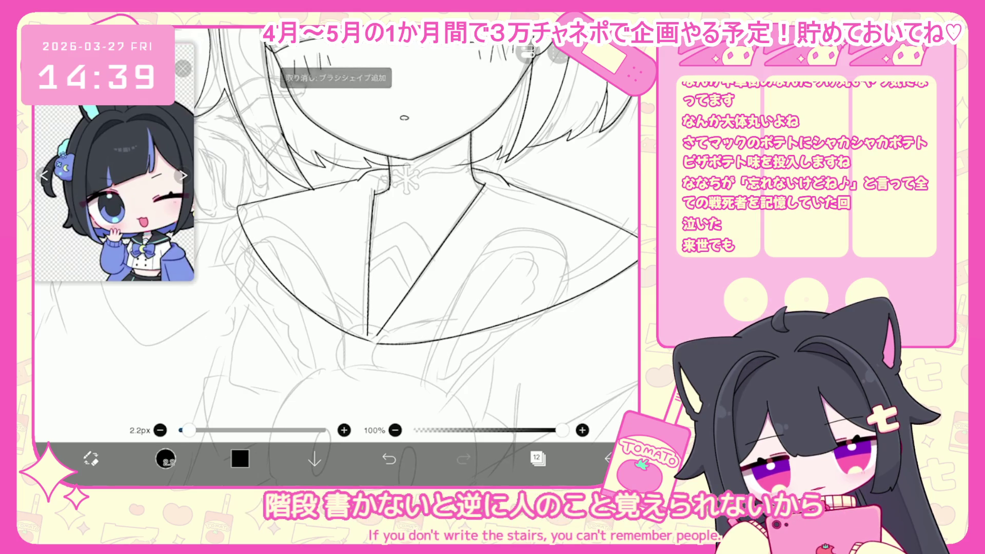
{"action": "scroll", "coordinate": [336, 229], "scroll_direction": "down", "scroll_amount": 5}
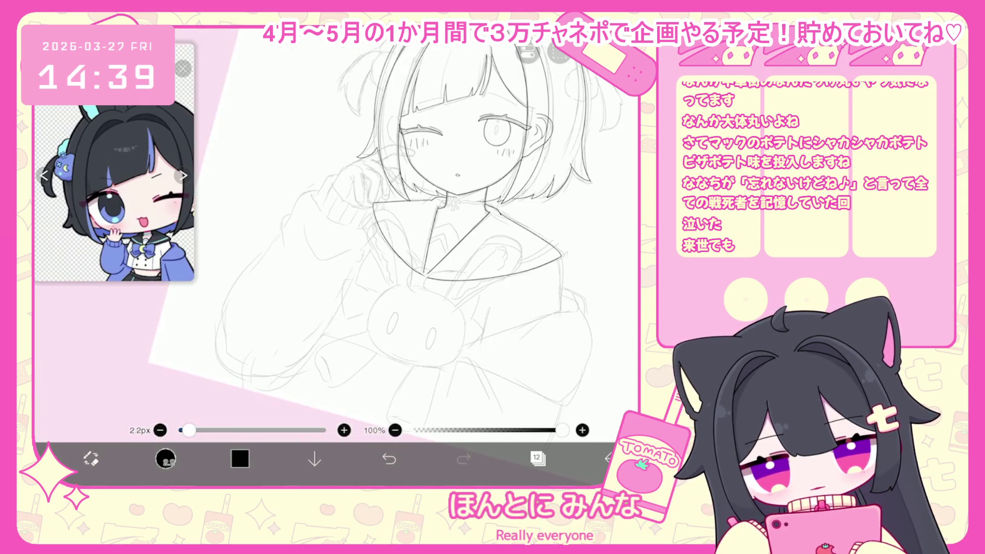
{"action": "scroll", "coordinate": [336, 228], "scroll_direction": "up", "scroll_amount": 5}
{"action": "scroll", "coordinate": [336, 228], "scroll_direction": "up", "scroll_amount": 1}
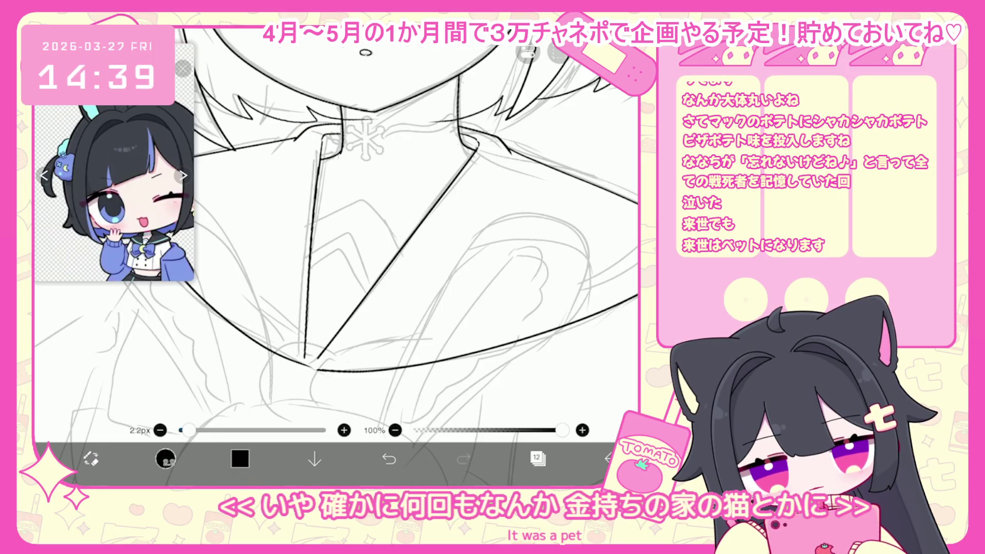
{"action": "scroll", "coordinate": [336, 229], "scroll_direction": "down", "scroll_amount": 3}
- Add a new vector layer for inking the bow knot
{"action": "left_click", "coordinate": [537, 458]}
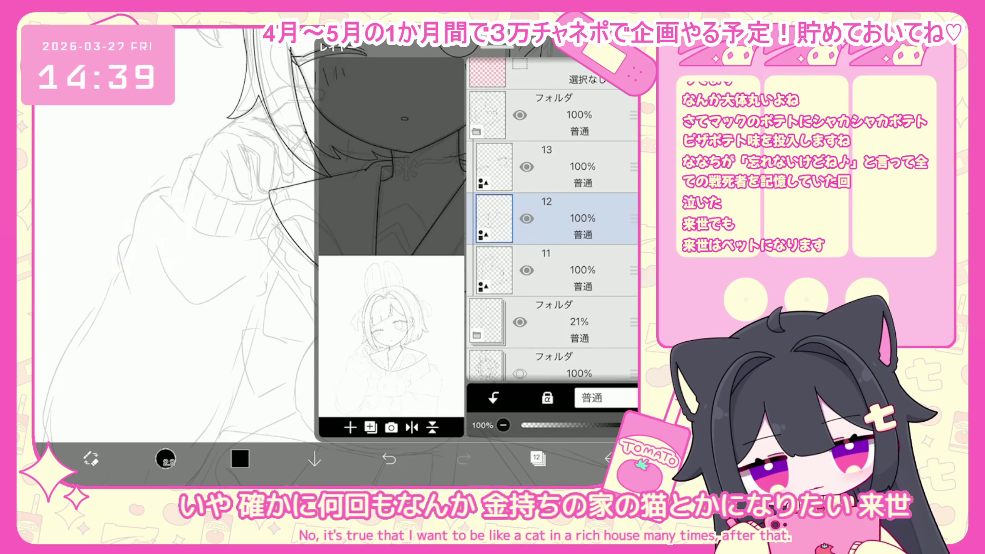
{"action": "left_click", "coordinate": [371, 427]}
{"action": "left_click", "coordinate": [372, 334]}
{"action": "left_click", "coordinate": [537, 459]}
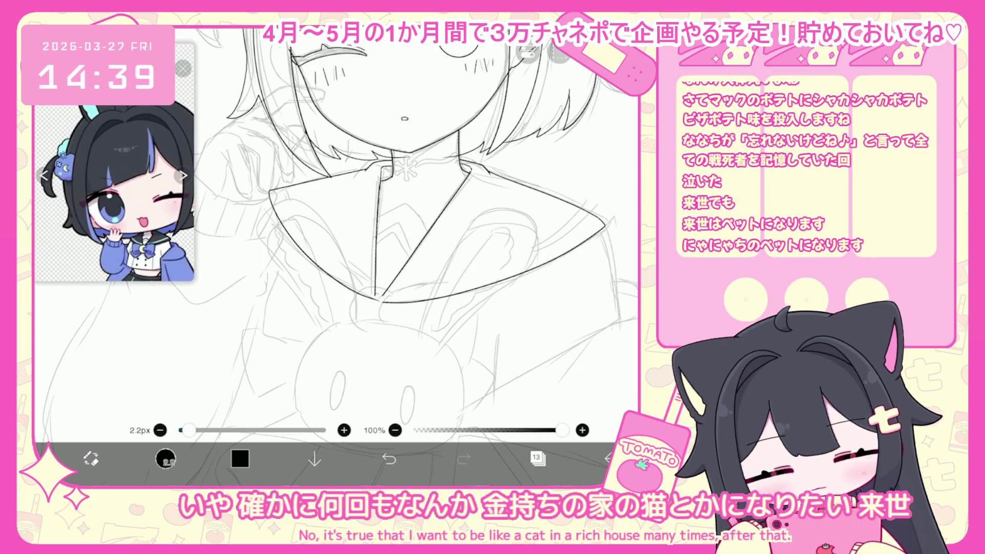
- Sketch the knot's ring and C-shaped curves, undoing and redrawing several attempts
{"action": "scroll", "coordinate": [392, 327], "scroll_direction": "up", "scroll_amount": 5}
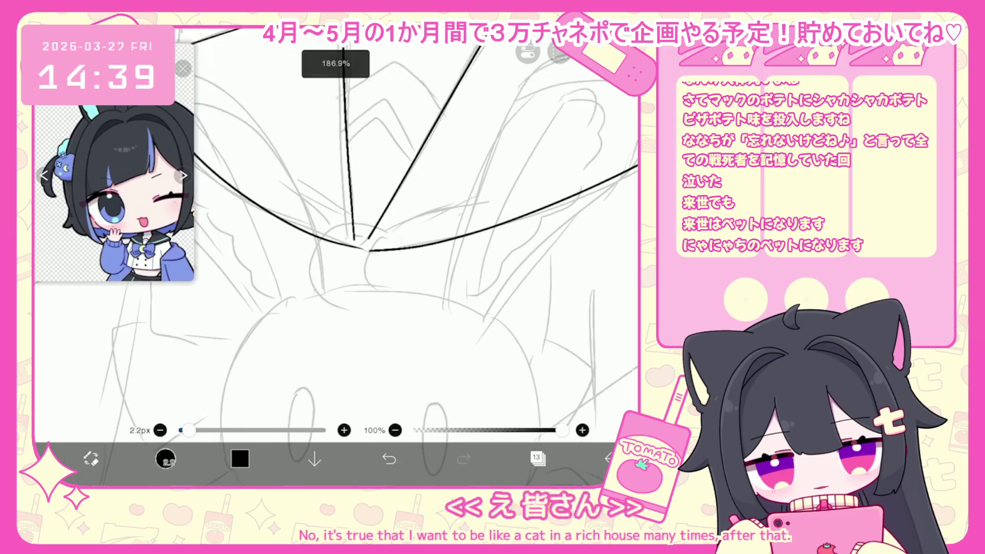
{"action": "left_click_drag", "start_coordinate": [278, 231], "coordinate": [397, 225]}
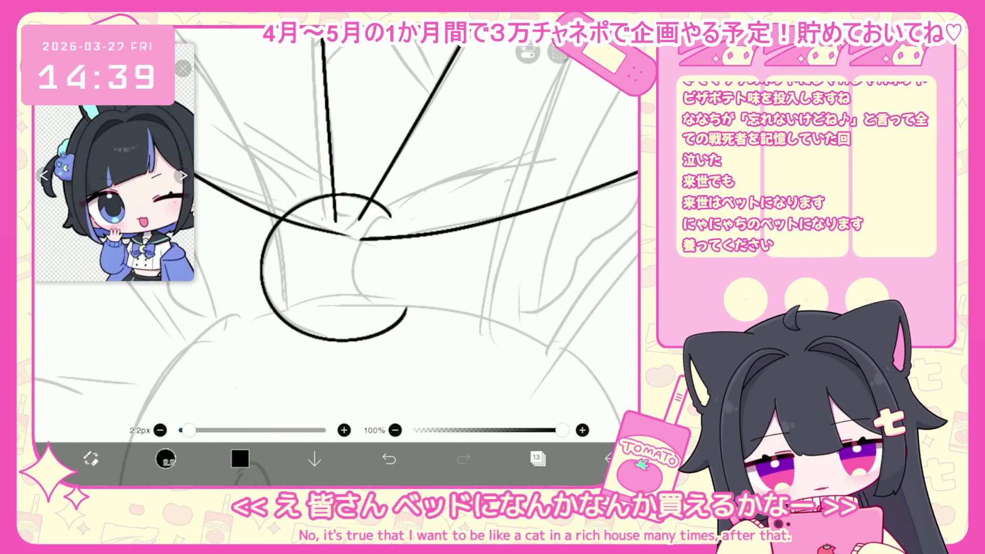
{"action": "left_click", "coordinate": [389, 459]}
{"action": "mouse_move", "coordinate": [278, 231]}
{"action": "left_mouse_down"}
{"action": "mouse_move", "coordinate": [397, 226]}
{"action": "mouse_move", "coordinate": [405, 322]}
{"action": "left_mouse_up"}
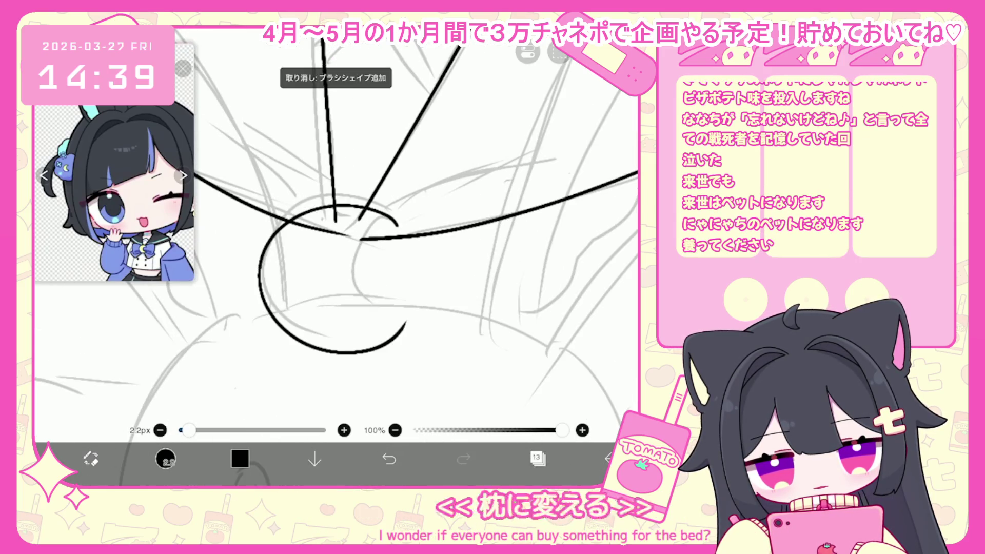
{"action": "left_click_drag", "start_coordinate": [288, 215], "coordinate": [403, 226]}
{"action": "left_click", "coordinate": [389, 458]}
{"action": "scroll", "coordinate": [360, 231], "scroll_direction": "down", "scroll_amount": 1}
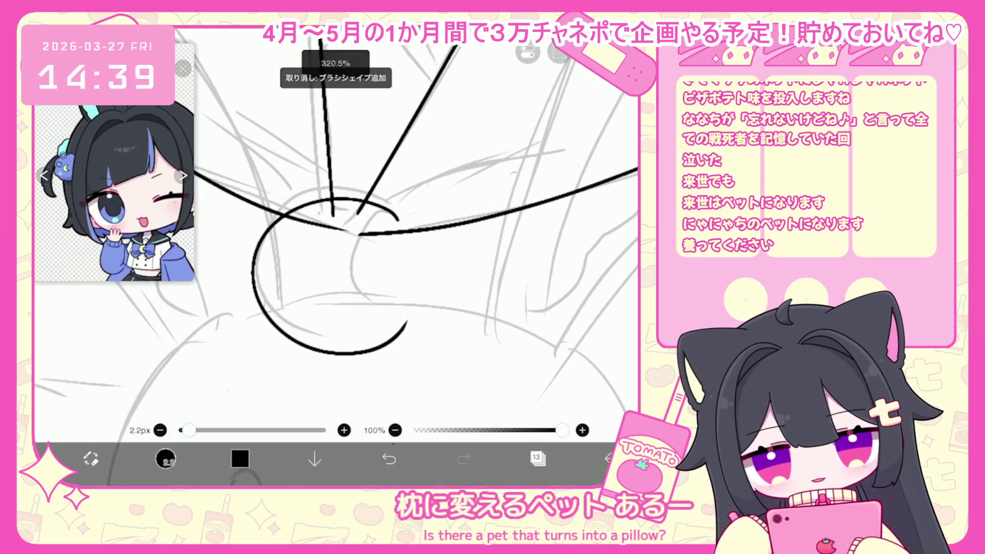
{"action": "key", "text": "ctrl+z"}
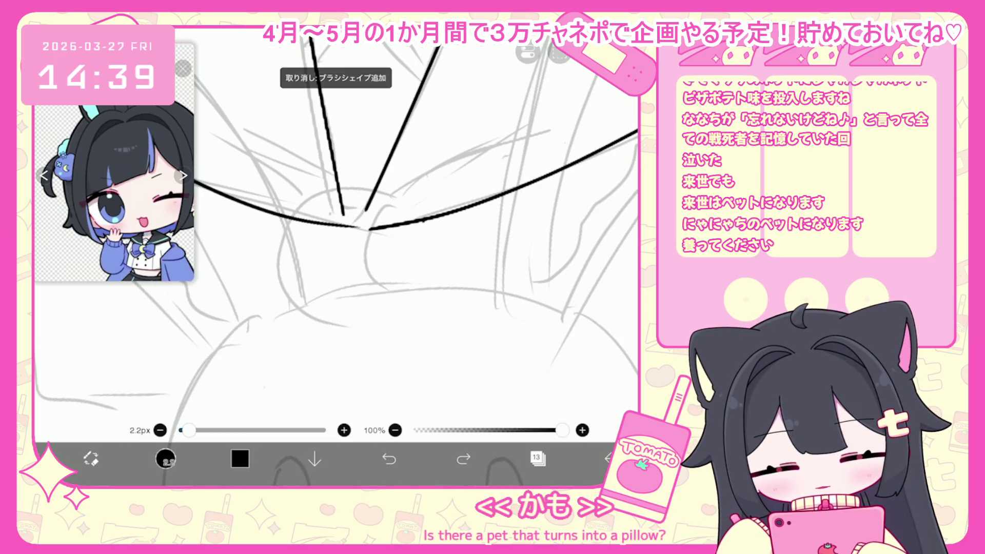
{"action": "left_click_drag", "start_coordinate": [308, 208], "coordinate": [428, 235]}
{"action": "left_click_drag", "start_coordinate": [287, 229], "coordinate": [301, 341]}
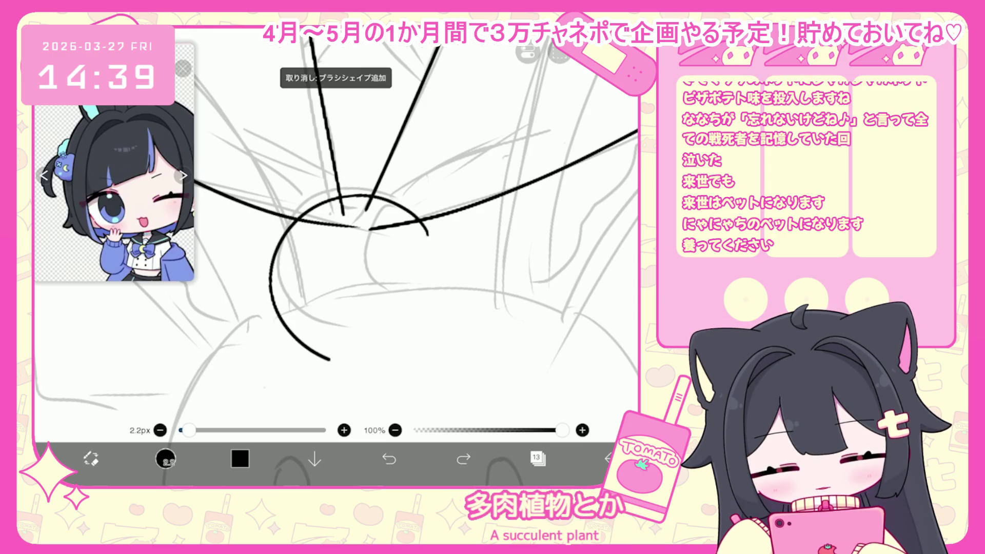
{"action": "key", "text": "ctrl+z"}
{"action": "left_click_drag", "start_coordinate": [280, 226], "coordinate": [416, 303]}
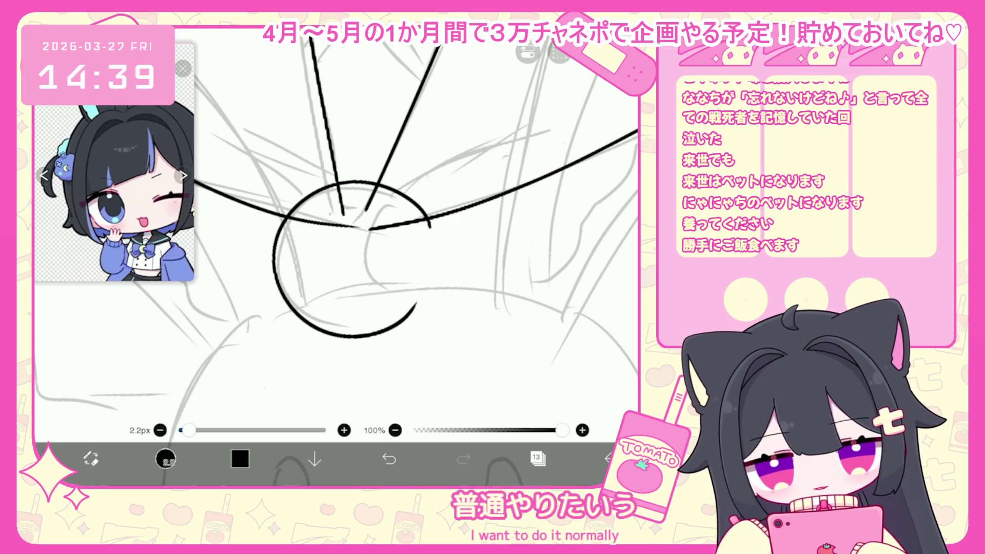
{"action": "left_click_drag", "start_coordinate": [369, 226], "coordinate": [429, 225]}
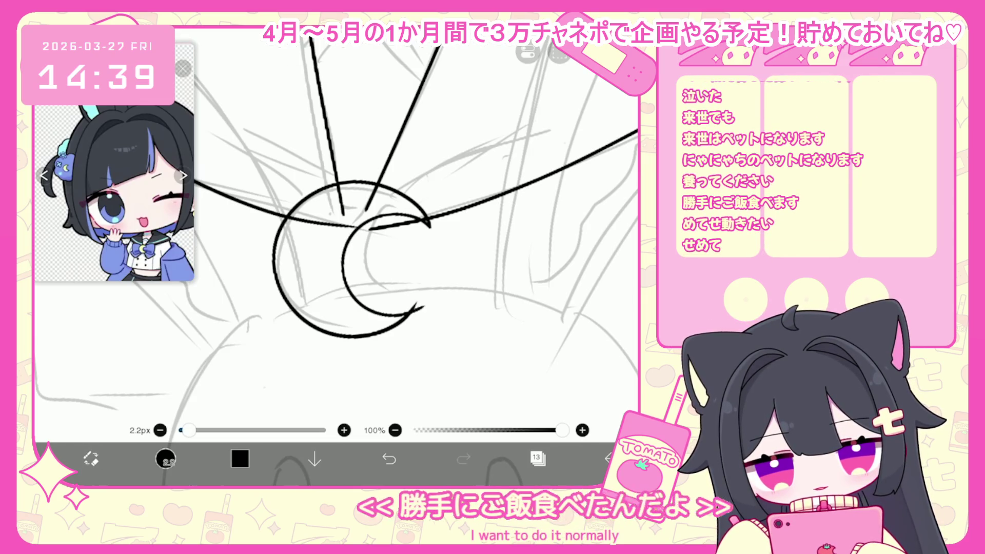
- Try inner crescent strokes inside the ring, then undo them along with the ring
{"action": "key", "text": "ctrl+z"}
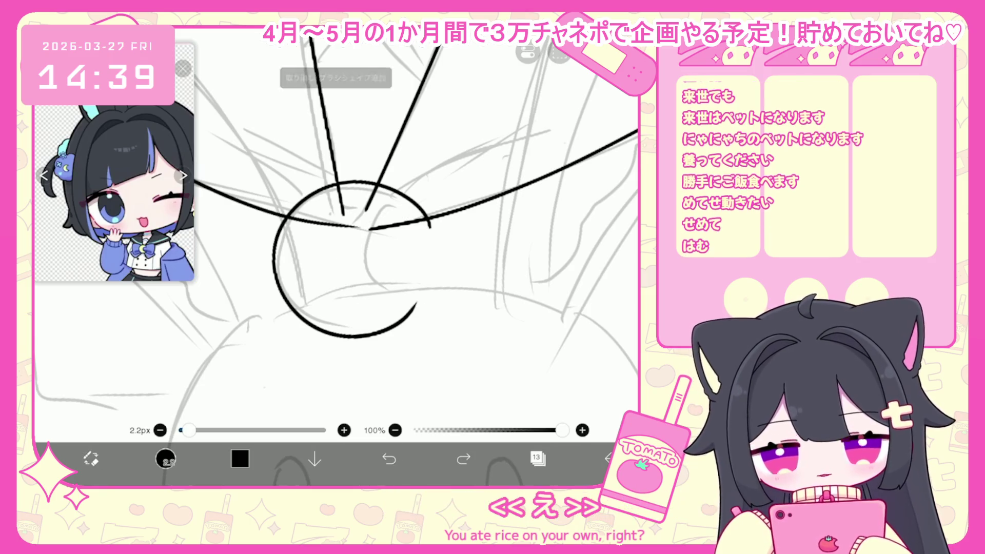
{"action": "left_click_drag", "start_coordinate": [383, 219], "coordinate": [432, 221]}
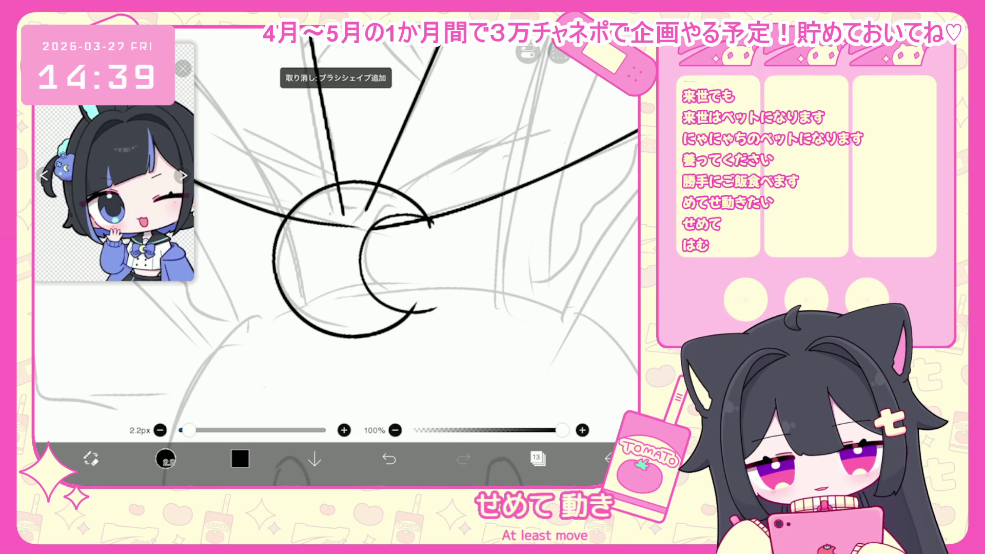
{"action": "key", "text": "ctrl+z"}
{"action": "key", "text": "ctrl+z"}
{"action": "left_click_drag", "start_coordinate": [403, 209], "coordinate": [428, 222]}
{"action": "key", "text": "ctrl+z"}
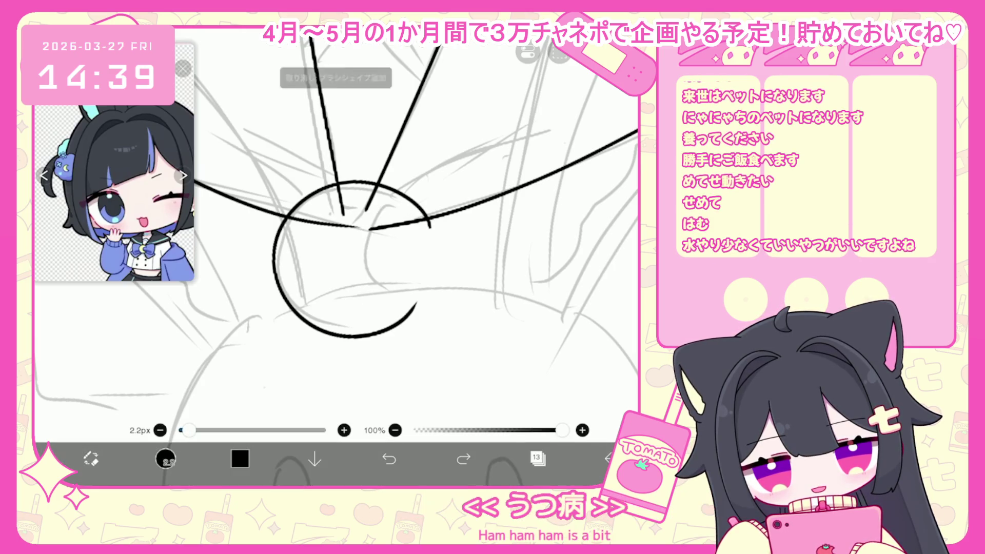
{"action": "left_click_drag", "start_coordinate": [371, 304], "coordinate": [429, 306]}
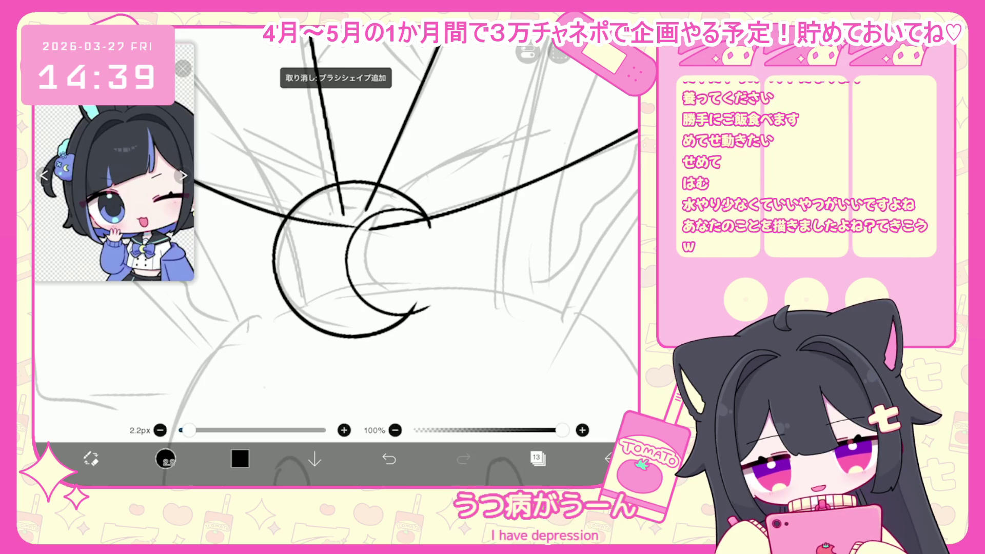
{"action": "key", "text": "ctrl+z"}
{"action": "key", "text": "ctrl+z"}
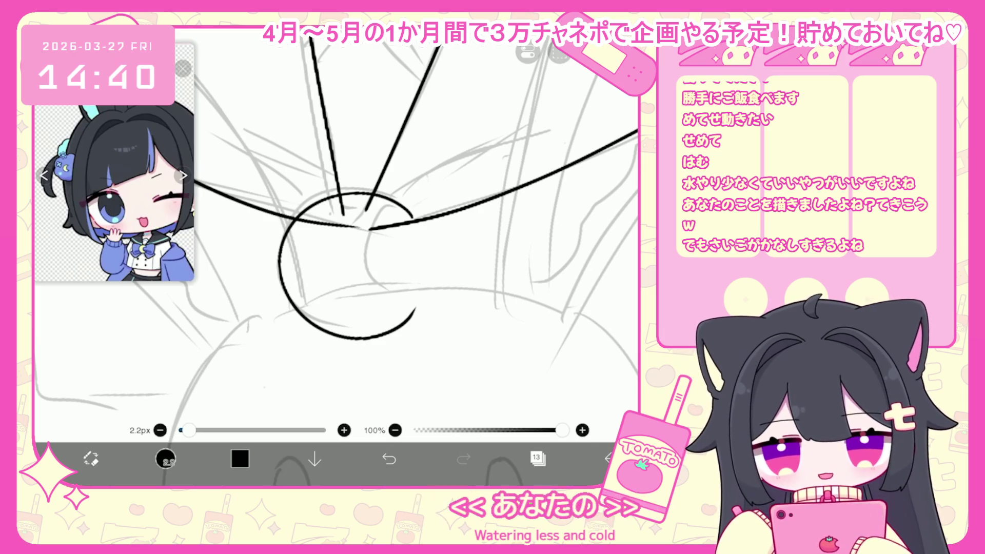
{"action": "scroll", "coordinate": [354, 180], "scroll_direction": "up", "scroll_amount": 3}
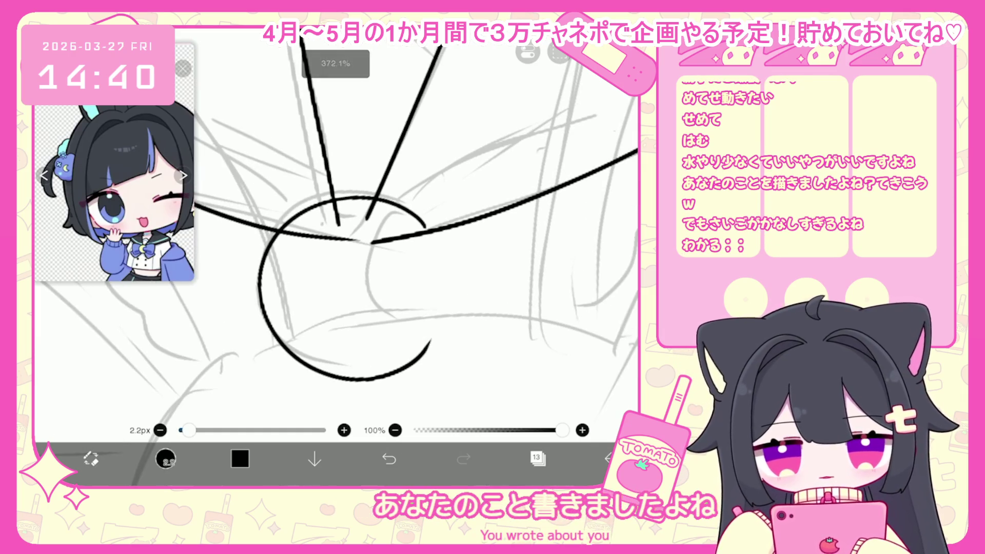
{"action": "key", "text": "ctrl+z"}
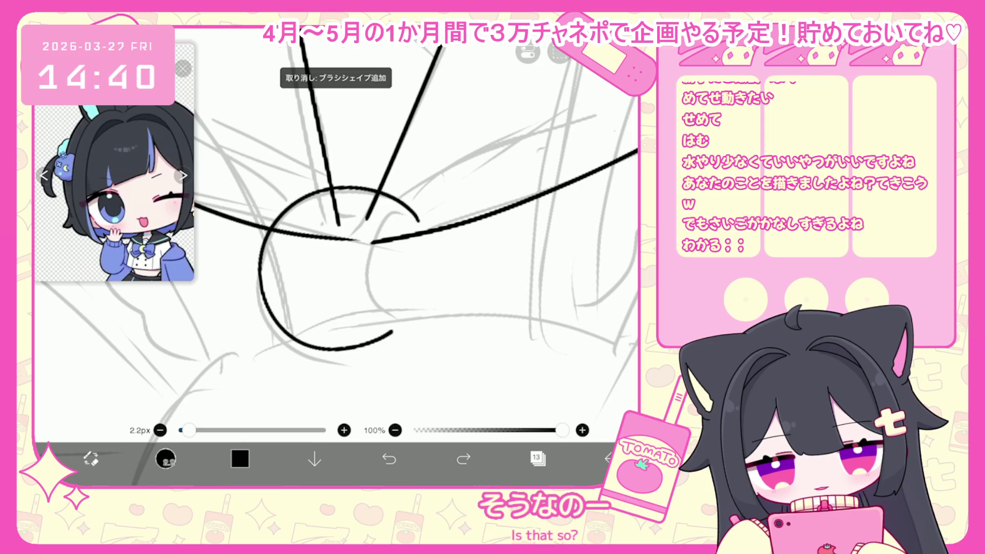
{"action": "key", "text": "ctrl+z"}
{"action": "left_click_drag", "start_coordinate": [420, 213], "coordinate": [427, 220]}
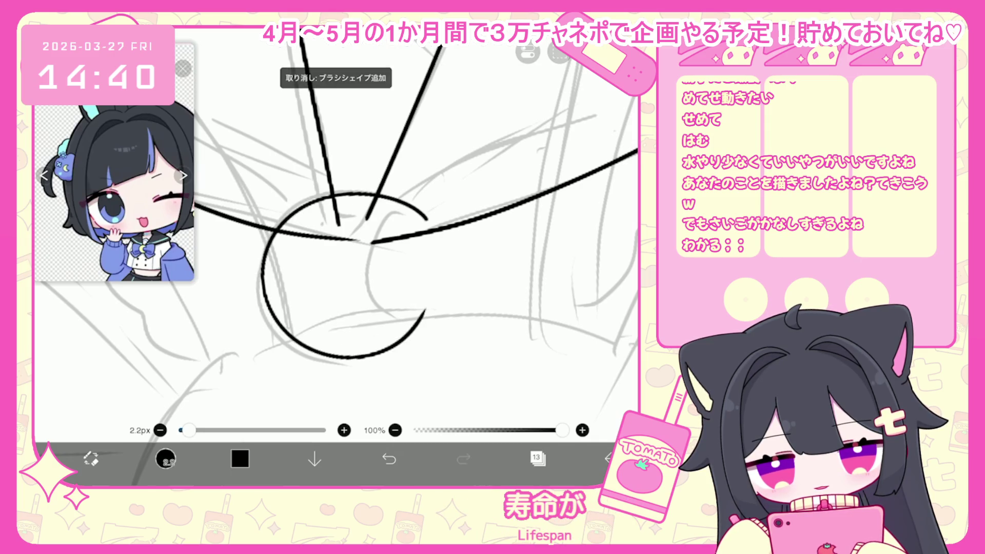
{"action": "key", "text": "ctrl+z"}
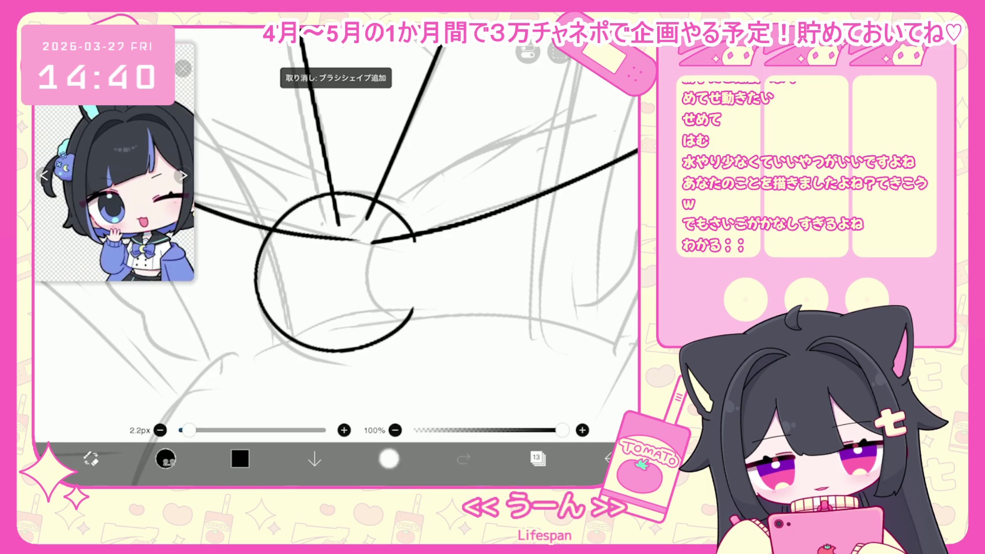
- Draw the freehand knot circle and inner crescent, then rotate the crescent a few degrees
{"action": "mouse_move", "coordinate": [420, 232]}
{"action": "left_mouse_down"}
{"action": "mouse_move", "coordinate": [256, 267]}
{"action": "mouse_move", "coordinate": [398, 336]}
{"action": "left_mouse_up"}
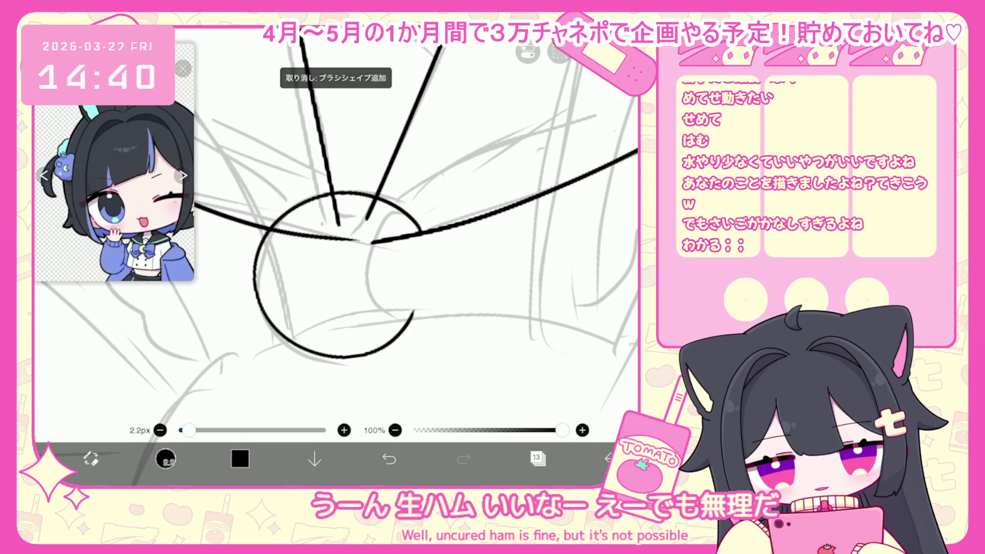
{"action": "left_click_drag", "start_coordinate": [335, 275], "coordinate": [414, 316]}
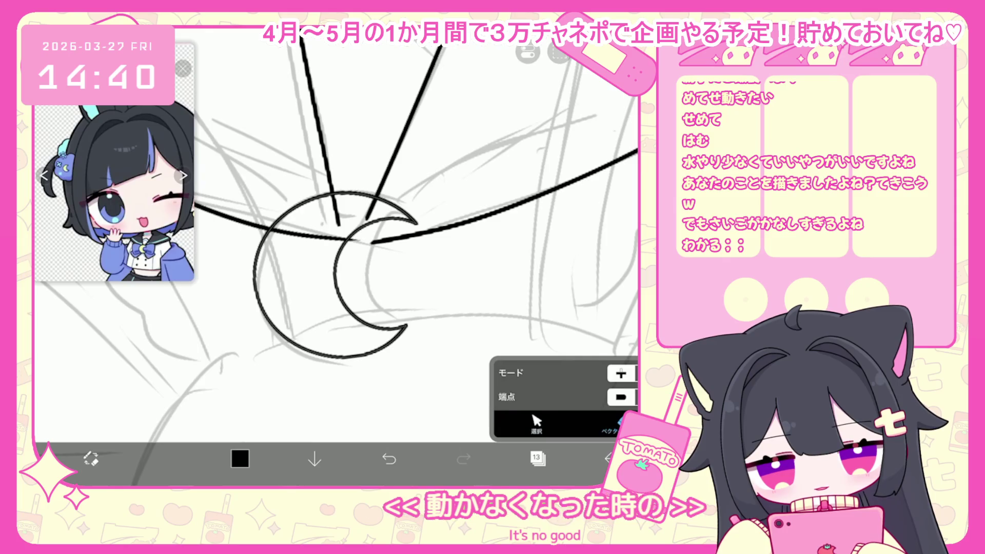
{"action": "left_click", "coordinate": [336, 278]}
{"action": "mouse_move", "coordinate": [334, 169]}
{"action": "left_mouse_down"}
{"action": "mouse_move", "coordinate": [318, 178]}
{"action": "mouse_move", "coordinate": [333, 178]}
{"action": "left_mouse_up"}
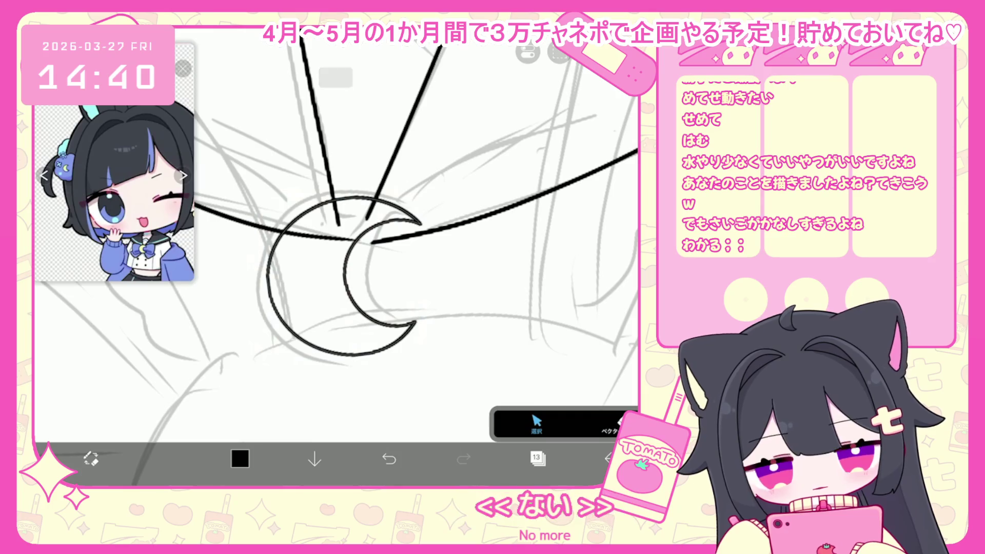
{"action": "left_click", "coordinate": [610, 424]}
{"action": "scroll", "coordinate": [333, 231], "scroll_direction": "down", "scroll_amount": 3}
{"action": "scroll", "coordinate": [334, 231], "scroll_direction": "down", "scroll_amount": 3}
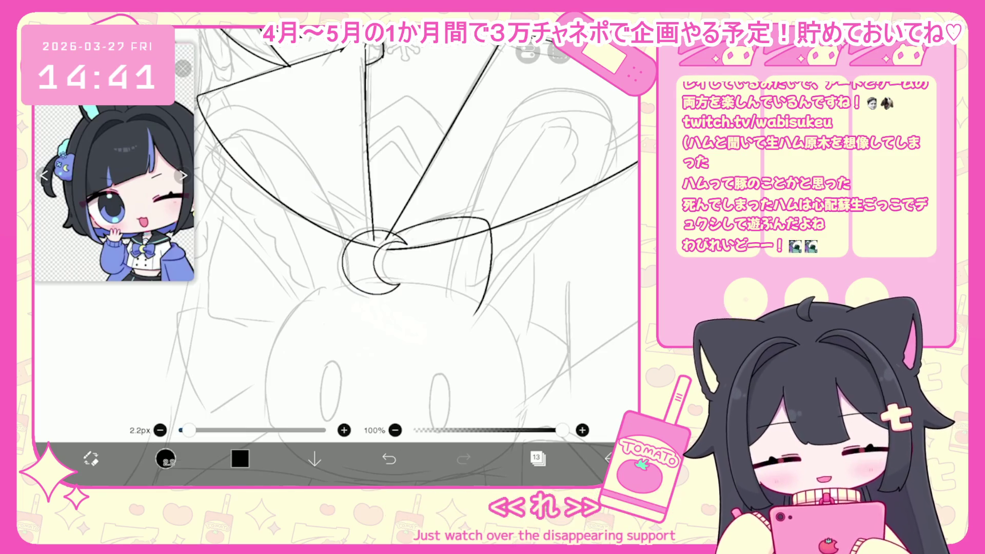
- Draw the bow's lower-right and left loops beside the knot, redrawing the left loop once
{"action": "scroll", "coordinate": [370, 241], "scroll_direction": "down", "scroll_amount": 1}
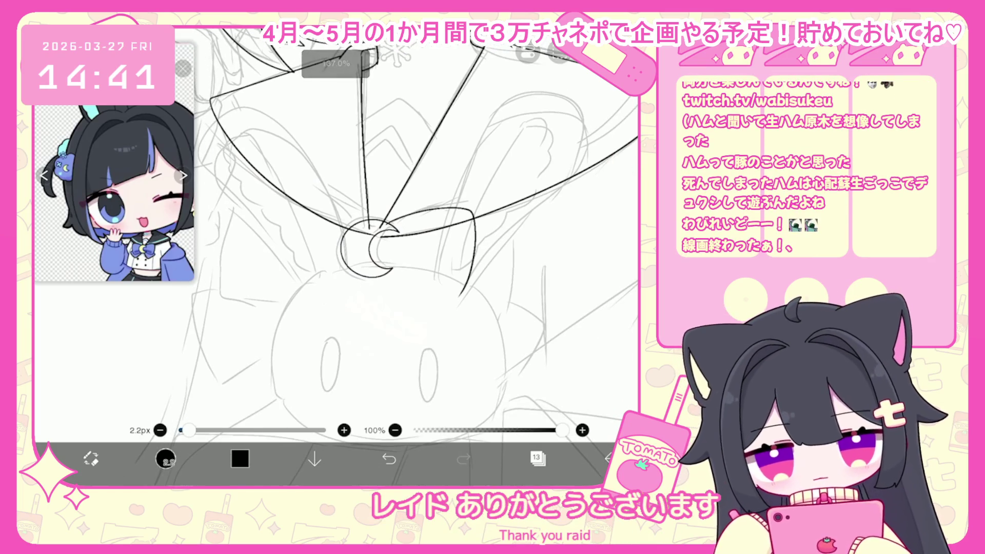
{"action": "scroll", "coordinate": [359, 231], "scroll_direction": "up", "scroll_amount": 2}
{"action": "left_click_drag", "start_coordinate": [342, 291], "coordinate": [430, 322]}
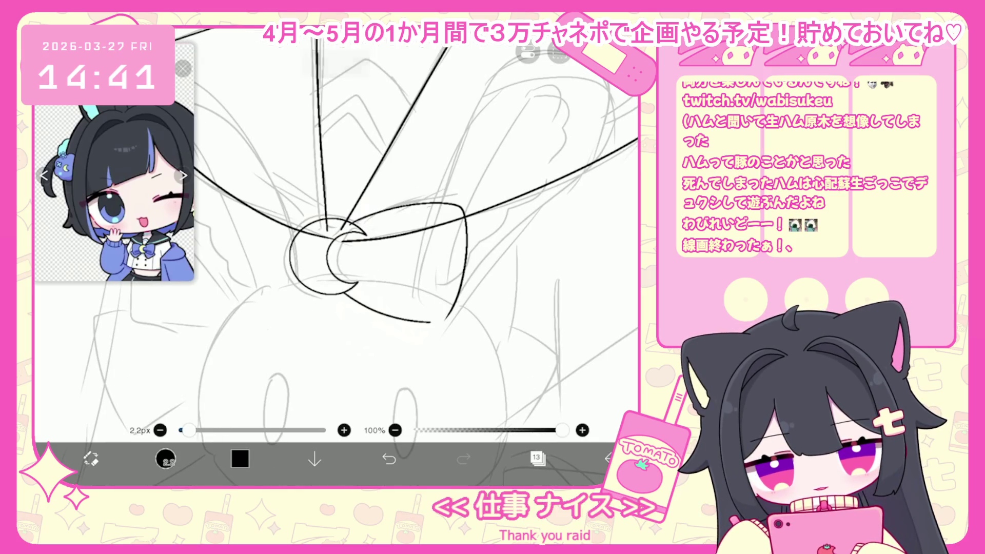
{"action": "mouse_move", "coordinate": [315, 216]}
{"action": "left_mouse_down"}
{"action": "mouse_move", "coordinate": [231, 182]}
{"action": "mouse_move", "coordinate": [206, 308]}
{"action": "left_mouse_up"}
{"action": "scroll", "coordinate": [359, 246], "scroll_direction": "down", "scroll_amount": 2}
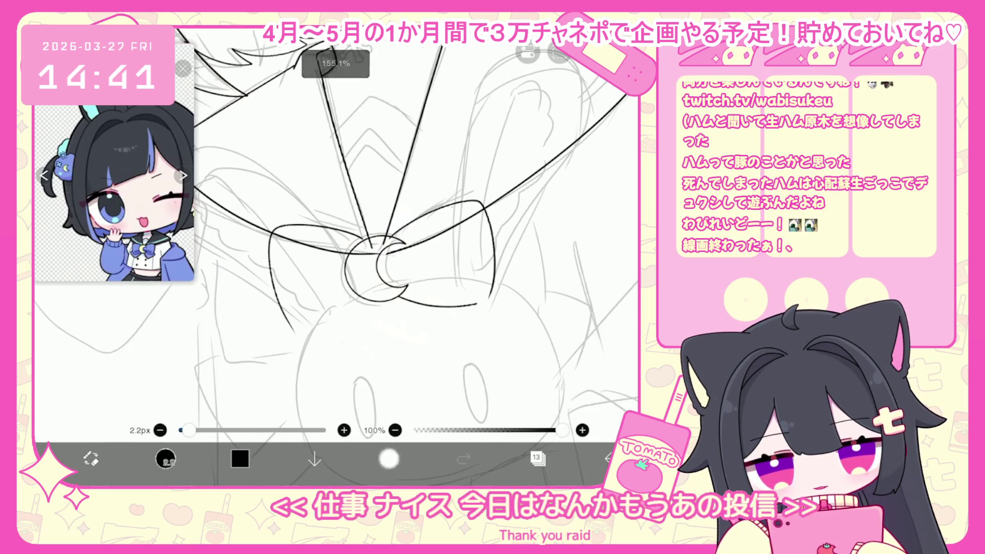
{"action": "left_click", "coordinate": [389, 458]}
{"action": "mouse_move", "coordinate": [362, 240]}
{"action": "left_mouse_down"}
{"action": "mouse_move", "coordinate": [344, 232]}
{"action": "mouse_move", "coordinate": [269, 354]}
{"action": "mouse_move", "coordinate": [355, 313]}
{"action": "left_mouse_up"}
{"action": "scroll", "coordinate": [360, 247], "scroll_direction": "down", "scroll_amount": 5}
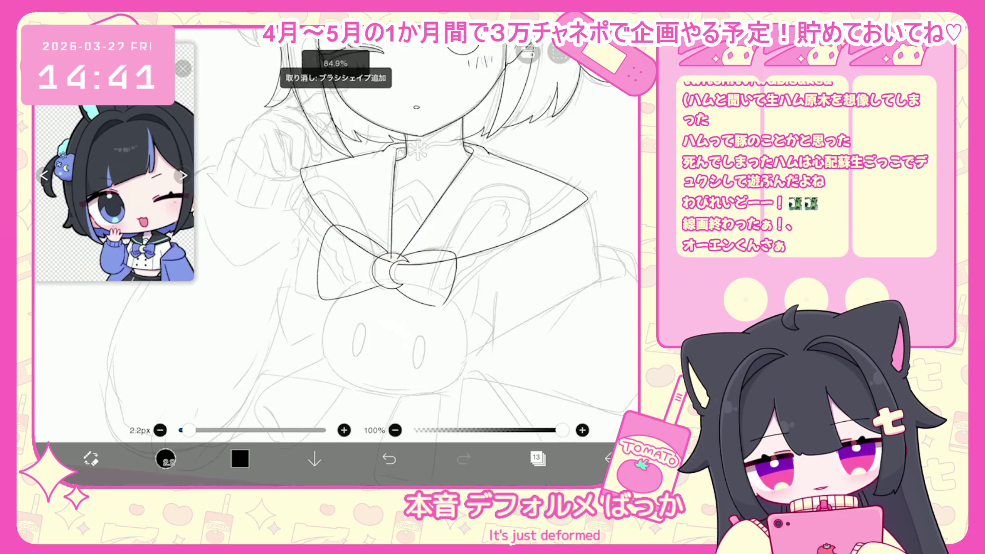
{"action": "key", "text": "ctrl+z"}
{"action": "scroll", "coordinate": [359, 246], "scroll_direction": "up", "scroll_amount": 5}
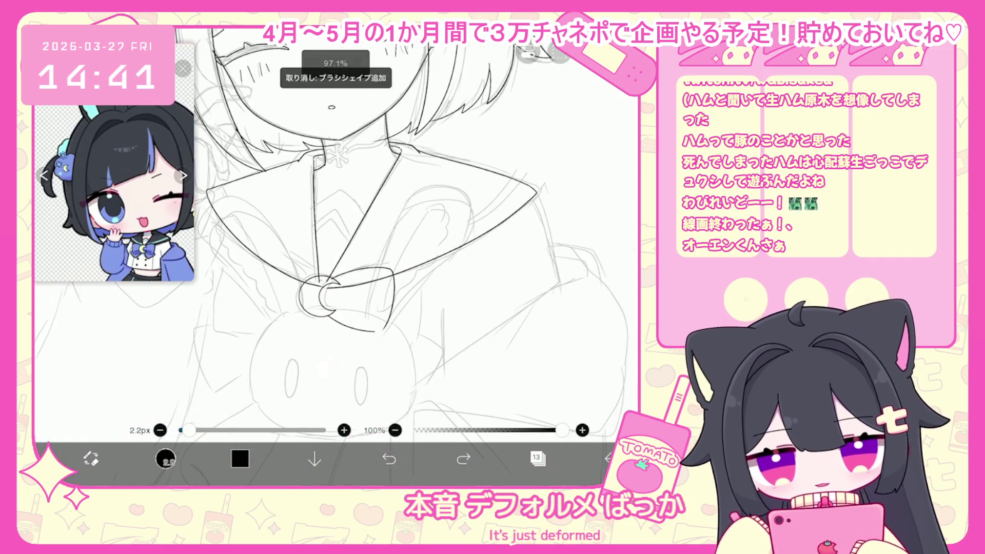
- Delete the selected left bow curve and undo two more recent bow strokes
{"action": "left_click", "coordinate": [359, 323]}
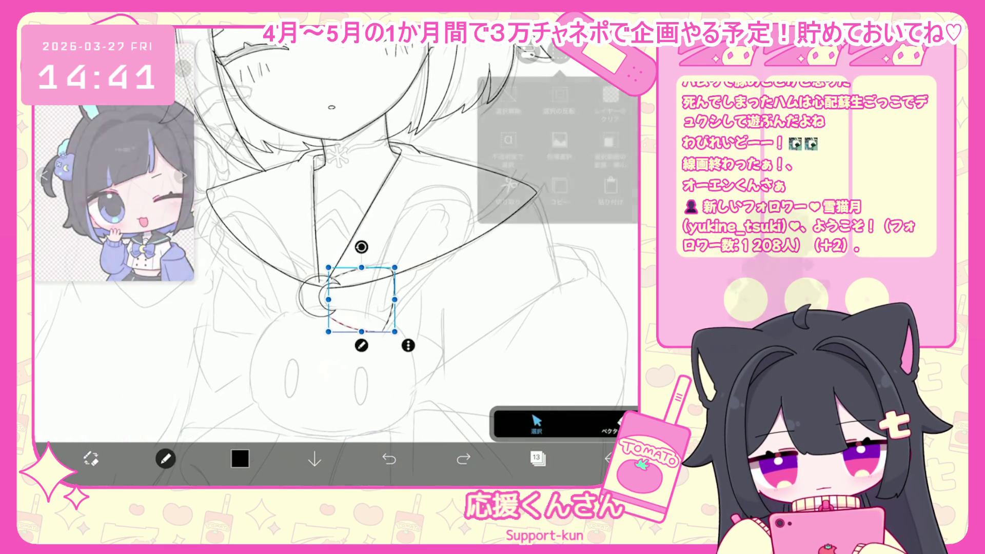
{"action": "key", "text": "Delete"}
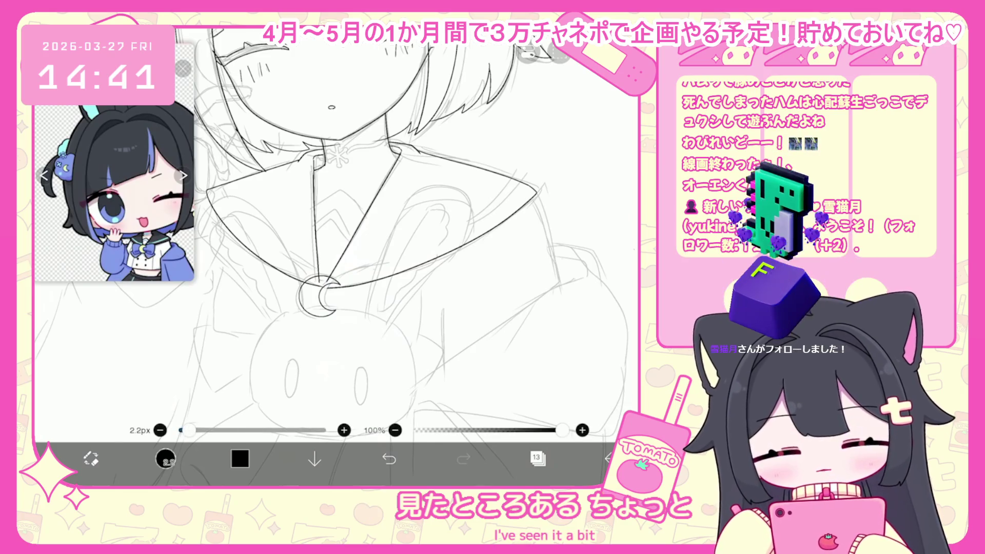
{"action": "scroll", "coordinate": [360, 231], "scroll_direction": "down", "scroll_amount": 2}
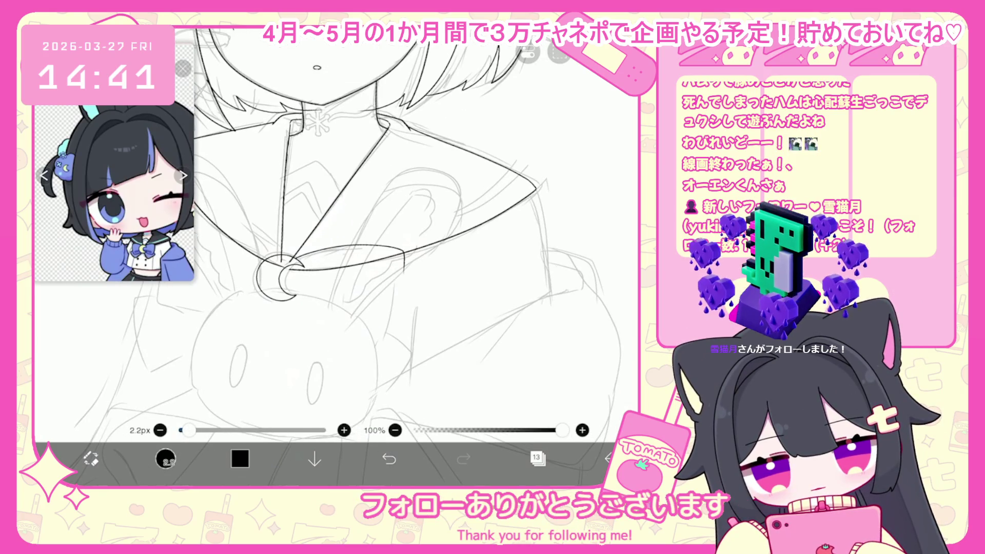
{"action": "key", "text": "ctrl+z"}
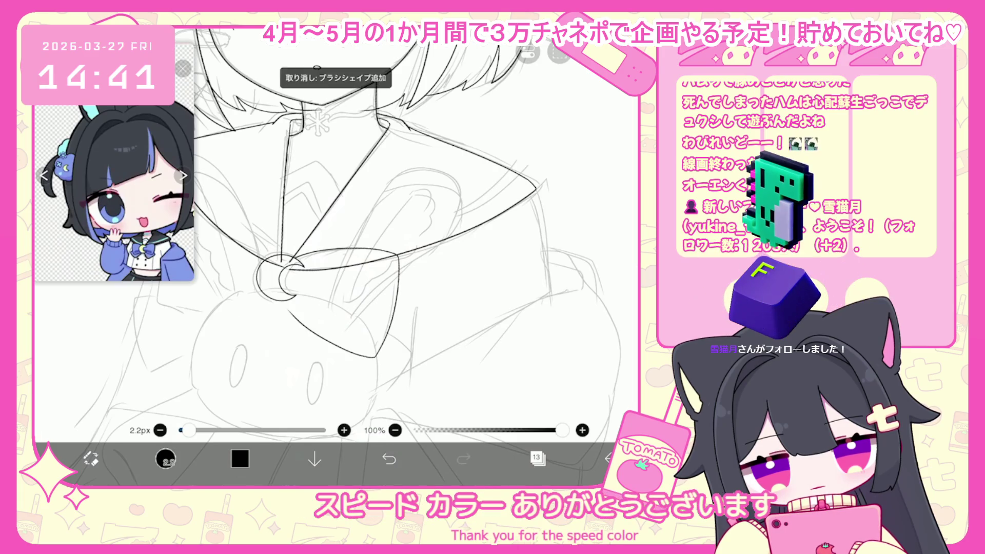
{"action": "scroll", "coordinate": [334, 231], "scroll_direction": "up", "scroll_amount": 2}
{"action": "scroll", "coordinate": [360, 231], "scroll_direction": "down", "scroll_amount": 2}
{"action": "key", "text": "ctrl+z"}
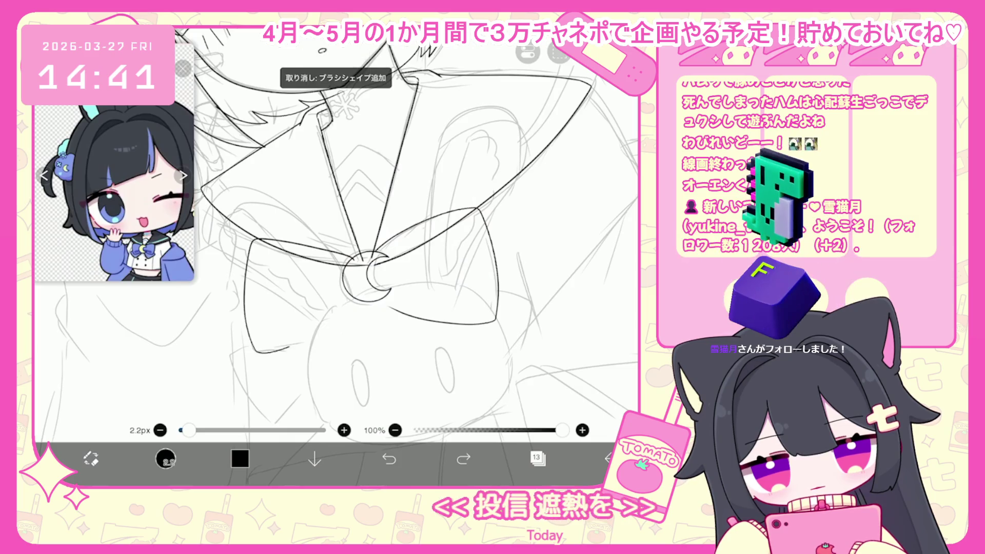
- Redraw the inner knot curve as a short line after discarding trial lower-left strokes
{"action": "left_click_drag", "start_coordinate": [256, 352], "coordinate": [309, 332]}
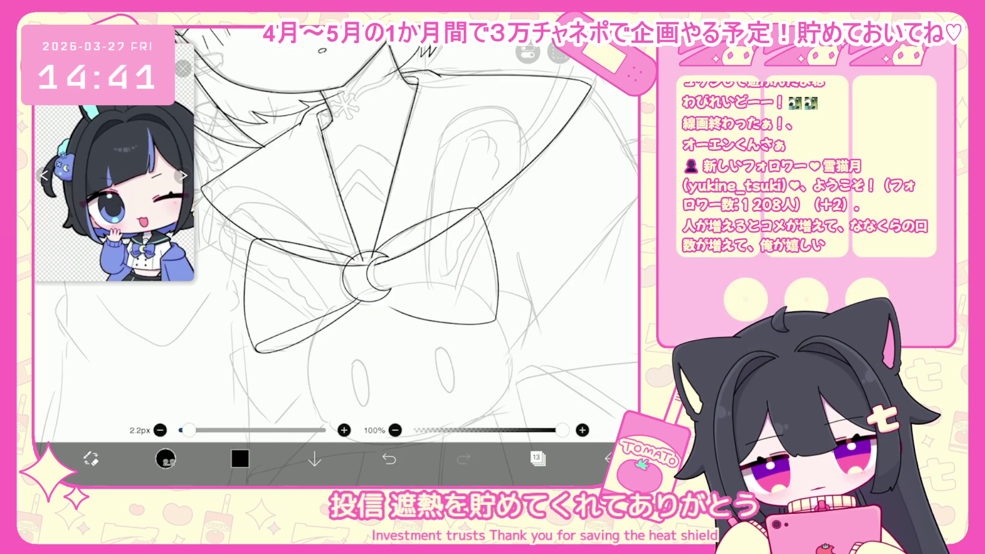
{"action": "scroll", "coordinate": [359, 231], "scroll_direction": "up", "scroll_amount": 3}
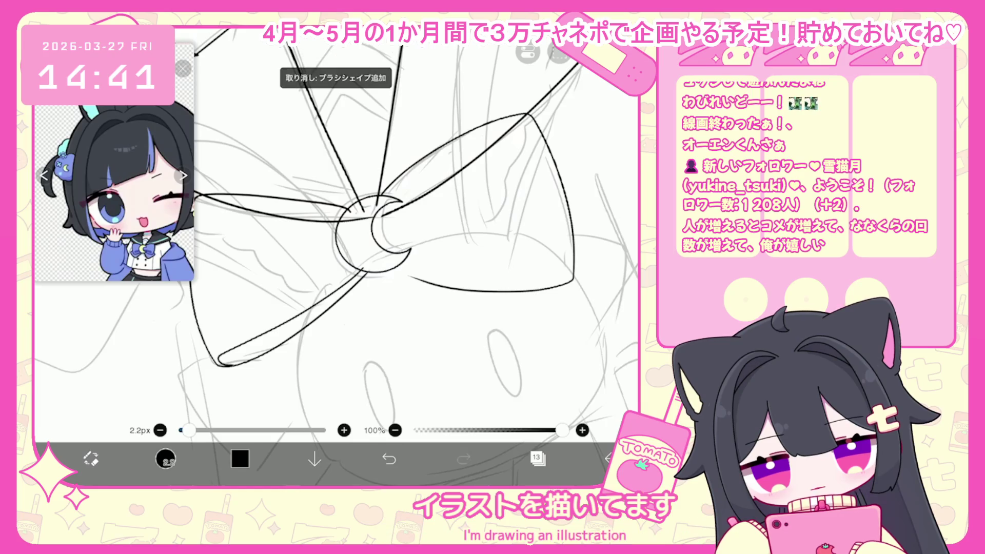
{"action": "left_click_drag", "start_coordinate": [369, 226], "coordinate": [324, 237]}
{"action": "key", "text": "ctrl+z"}
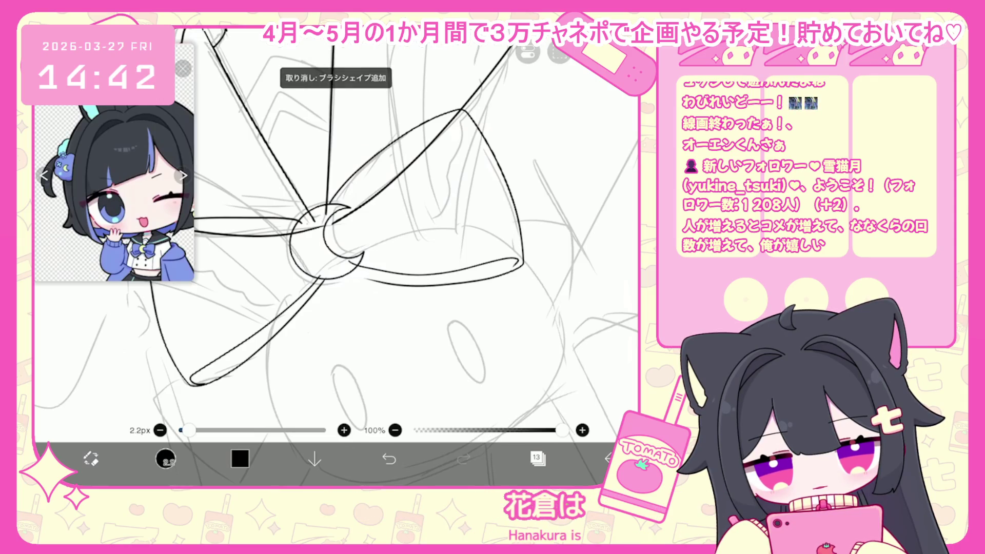
{"action": "scroll", "coordinate": [336, 231], "scroll_direction": "down", "scroll_amount": 3}
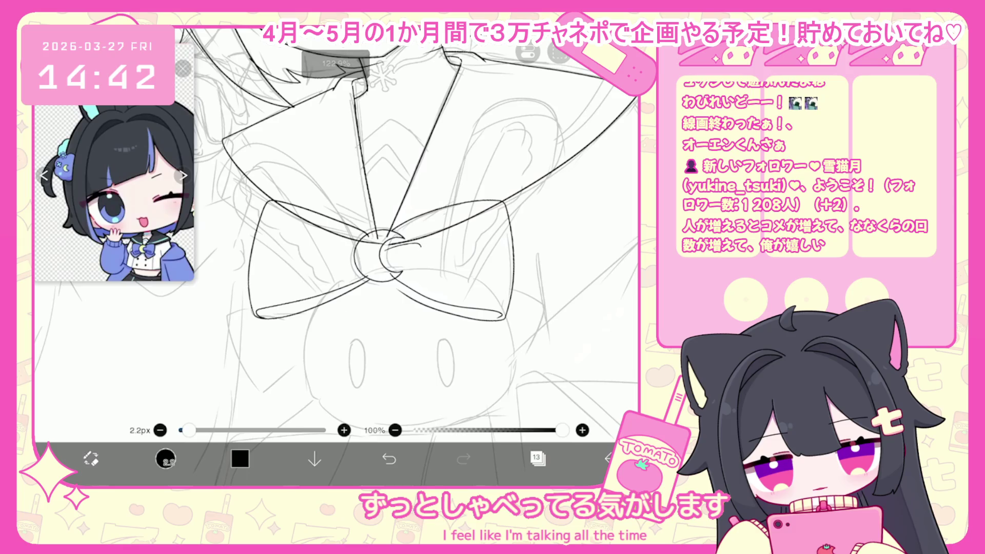
{"action": "key", "text": "ctrl+z"}
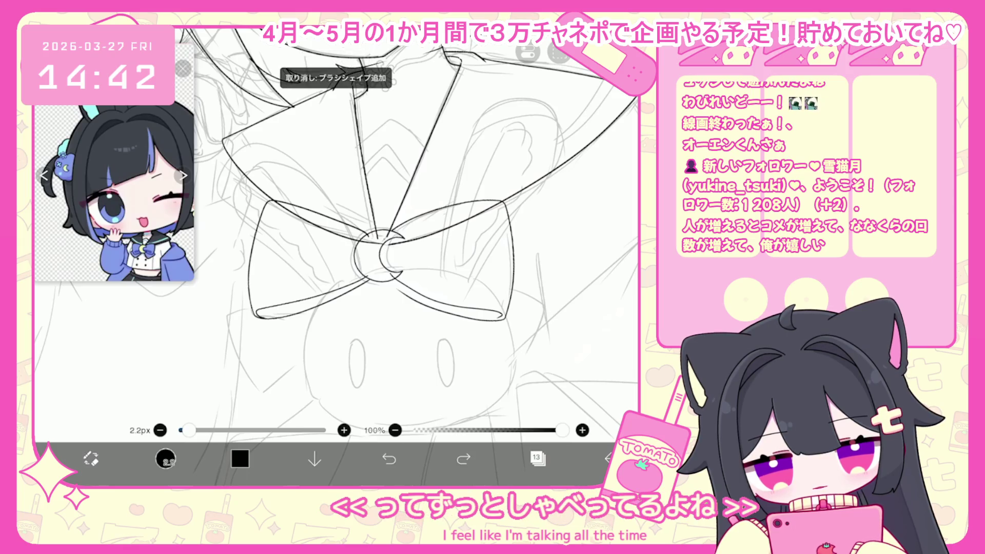
{"action": "left_click_drag", "start_coordinate": [394, 237], "coordinate": [395, 272]}
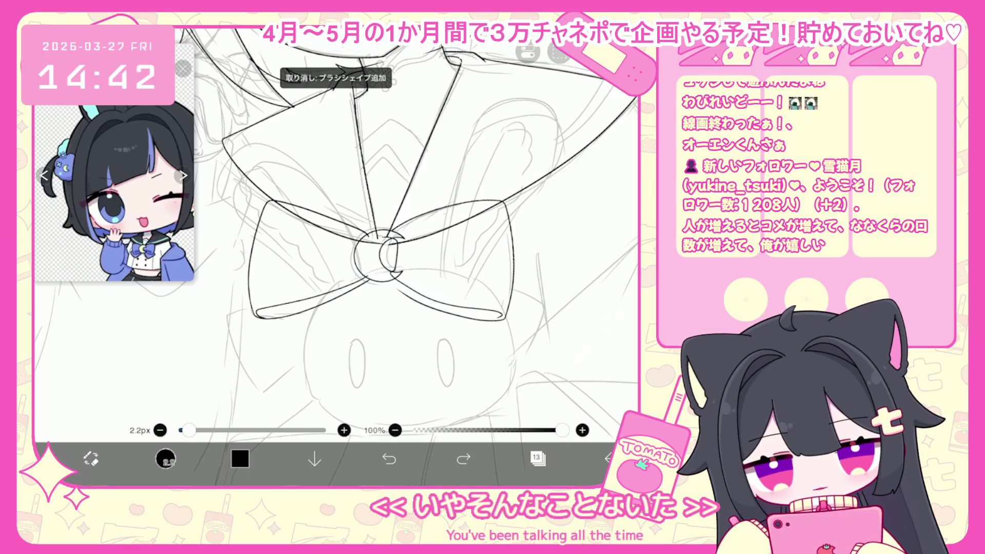
{"action": "left_click", "coordinate": [91, 458]}
{"action": "scroll", "coordinate": [445, 246], "scroll_direction": "up", "scroll_amount": 3}
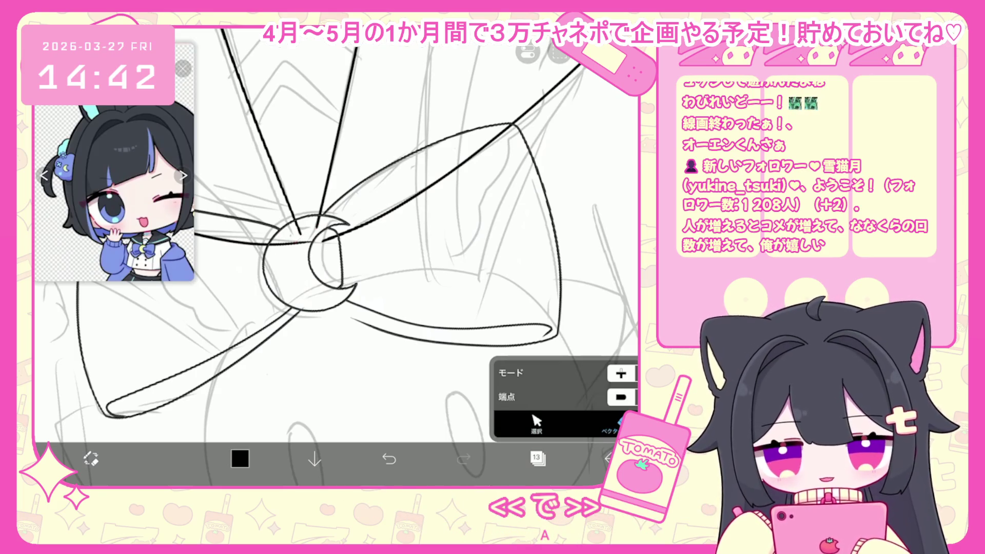
- Redraw the line beside the bow's lower-left loop and add a small mark at its centre
{"action": "scroll", "coordinate": [336, 231], "scroll_direction": "down", "scroll_amount": 3}
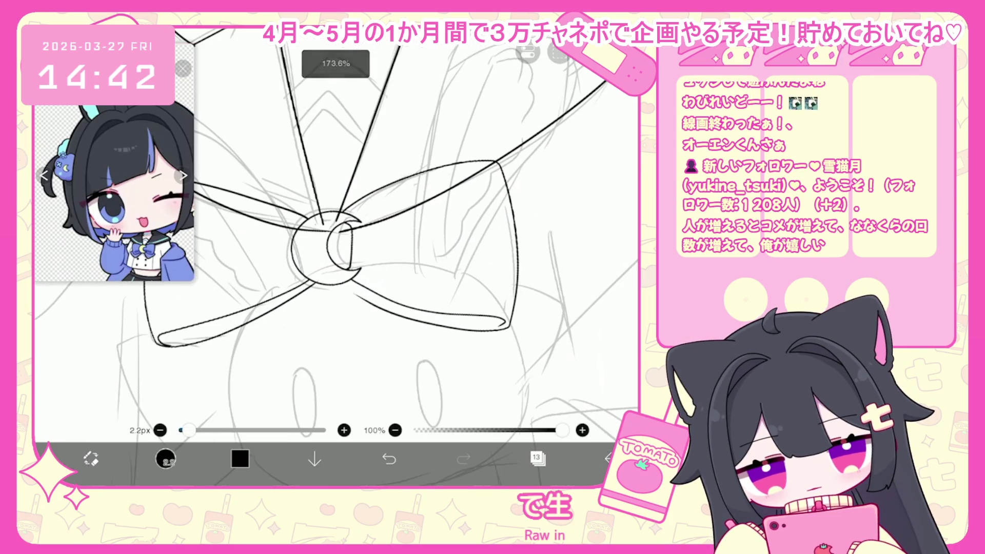
{"action": "left_click", "coordinate": [166, 459]}
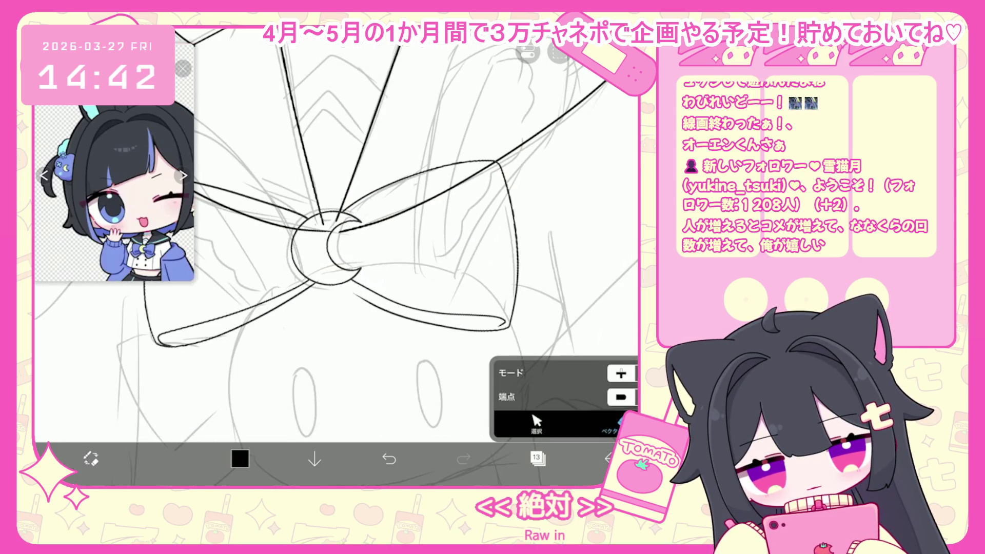
{"action": "left_click", "coordinate": [165, 459]}
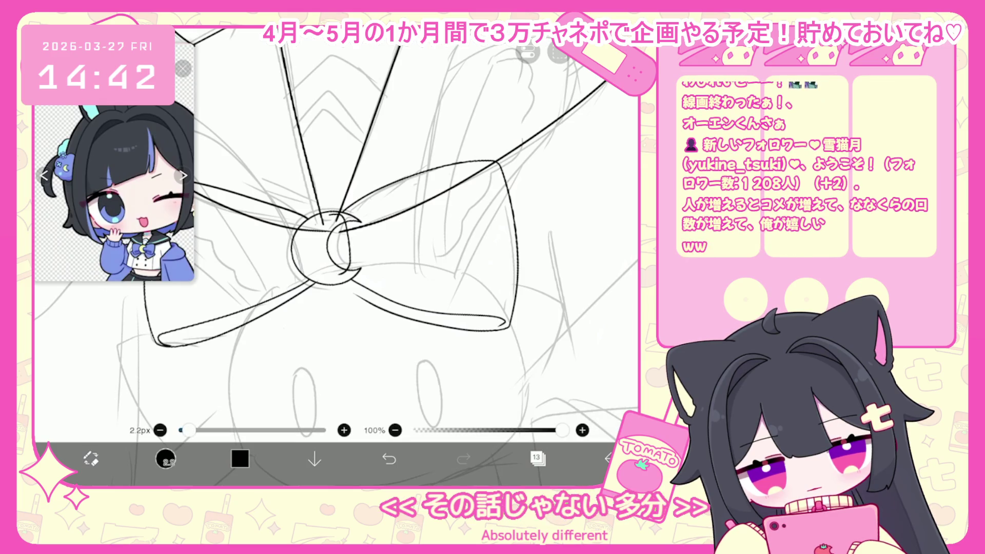
{"action": "left_click", "coordinate": [166, 458]}
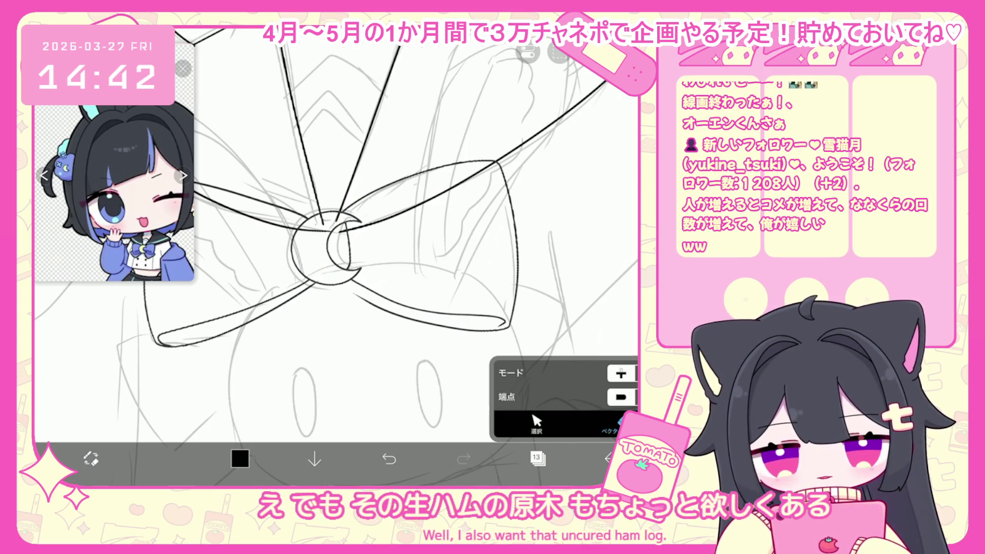
{"action": "scroll", "coordinate": [334, 230], "scroll_direction": "down", "scroll_amount": 3}
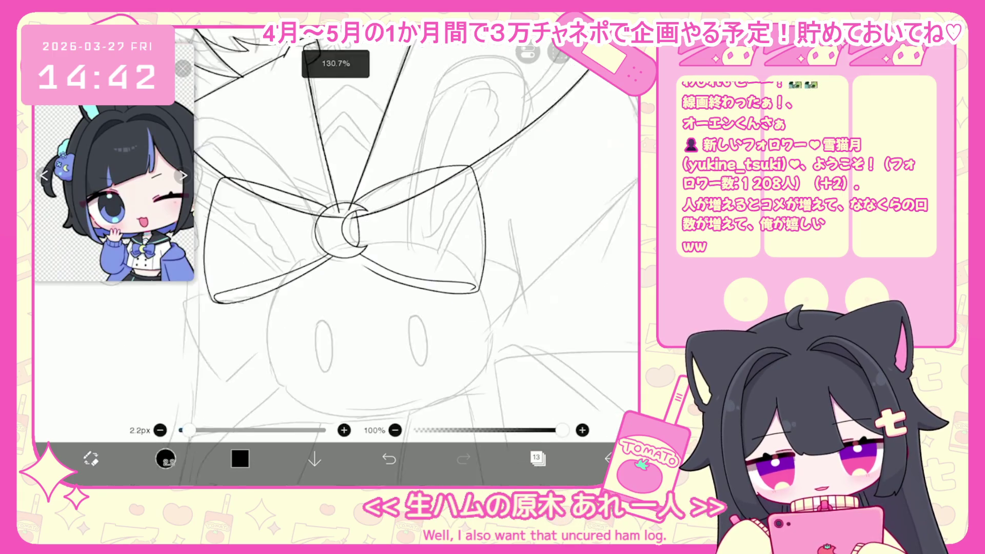
{"action": "left_click_drag", "start_coordinate": [231, 360], "coordinate": [354, 259]}
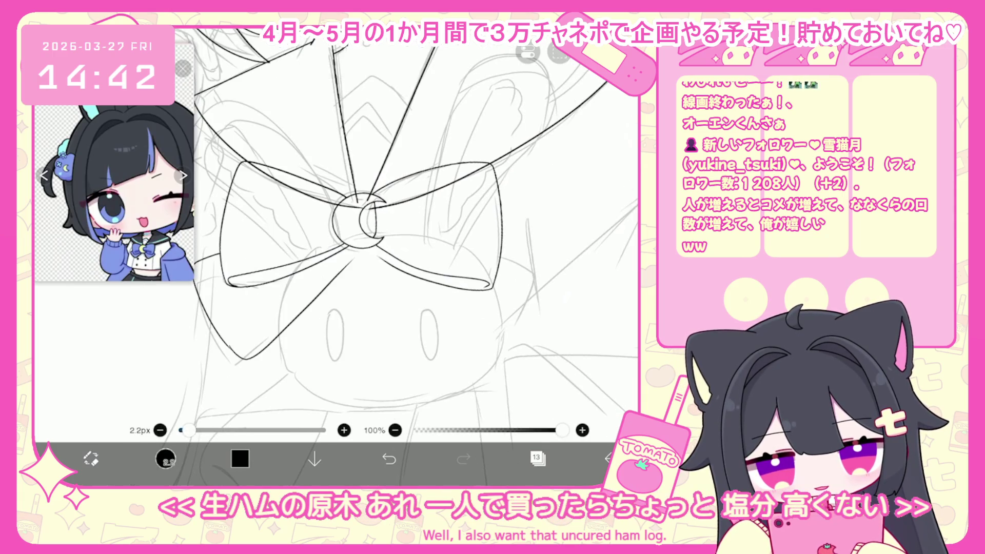
{"action": "key", "text": "ctrl+z"}
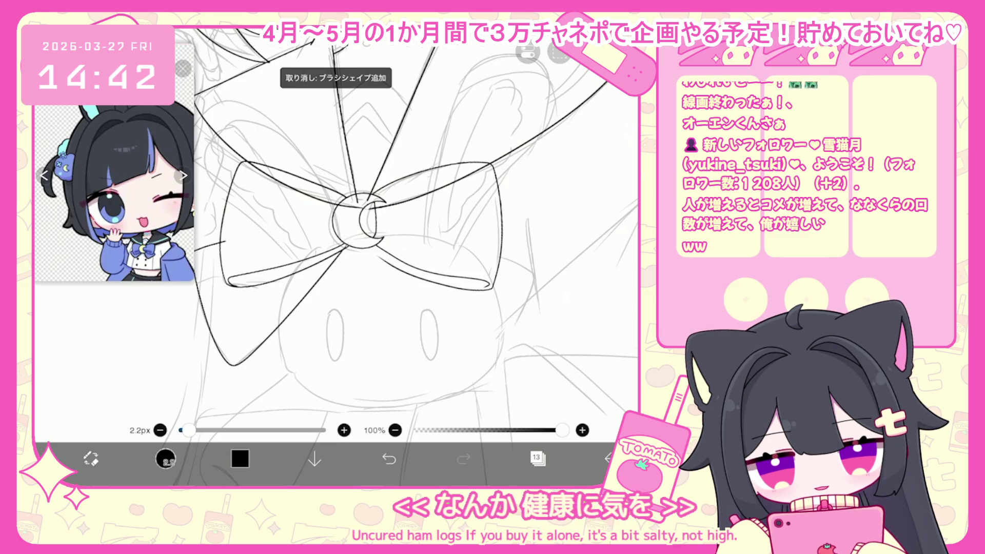
{"action": "scroll", "coordinate": [390, 215], "scroll_direction": "down", "scroll_amount": 1}
{"action": "left_click_drag", "start_coordinate": [275, 251], "coordinate": [259, 317]}
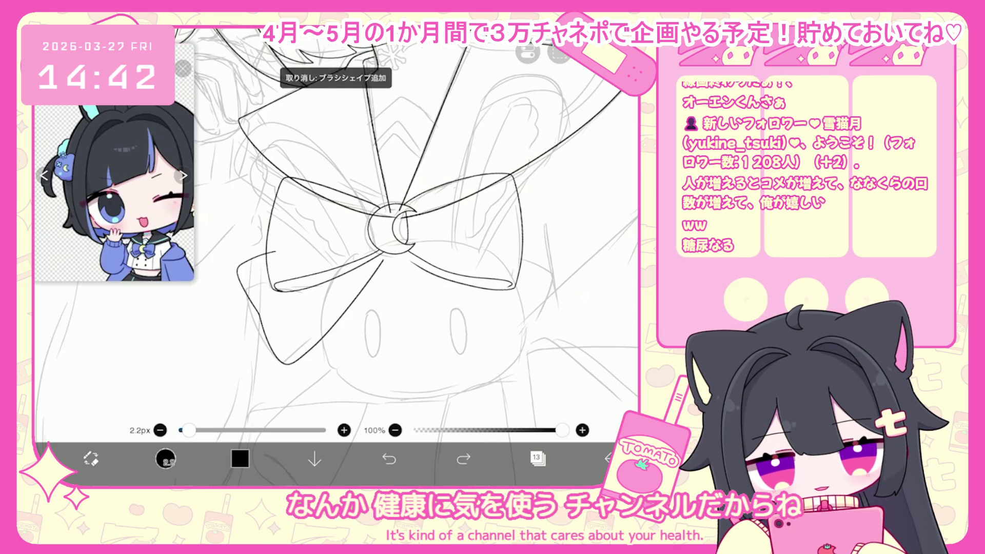
{"action": "left_click", "coordinate": [389, 252]}
{"action": "scroll", "coordinate": [336, 256], "scroll_direction": "up", "scroll_amount": 2}
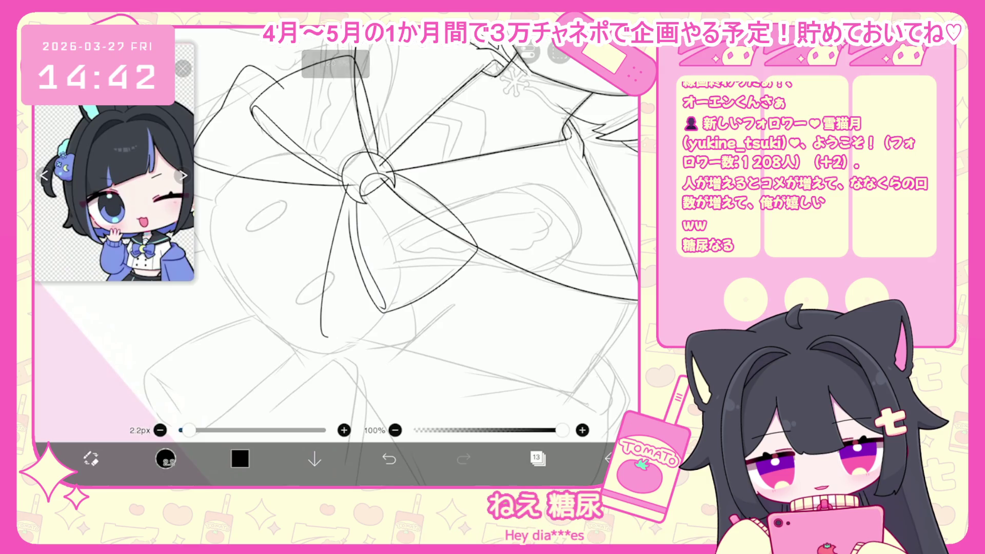
- Undo the three latest lower bow strokes and zoom out to the bow, collar and face
{"action": "key", "text": "ctrl+z"}
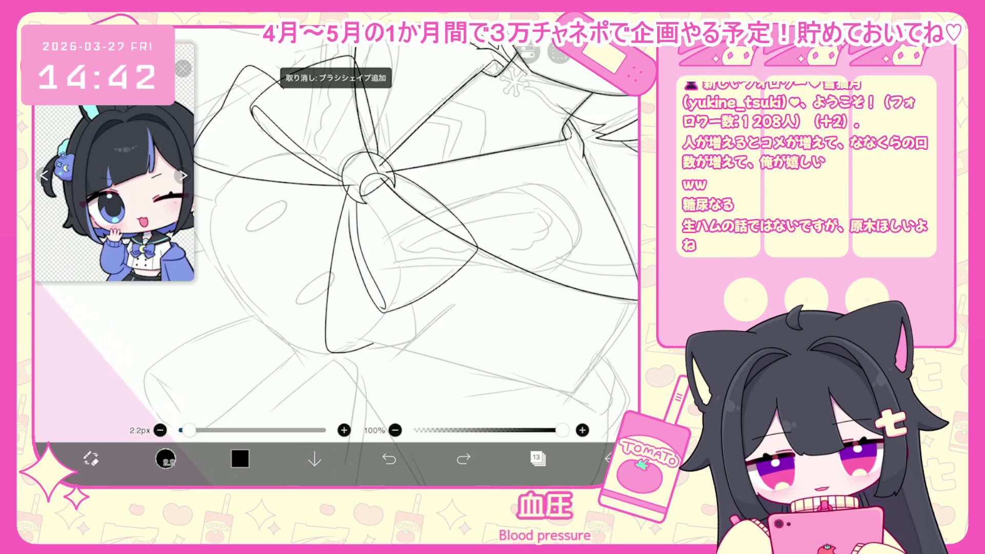
{"action": "key", "text": "ctrl+z"}
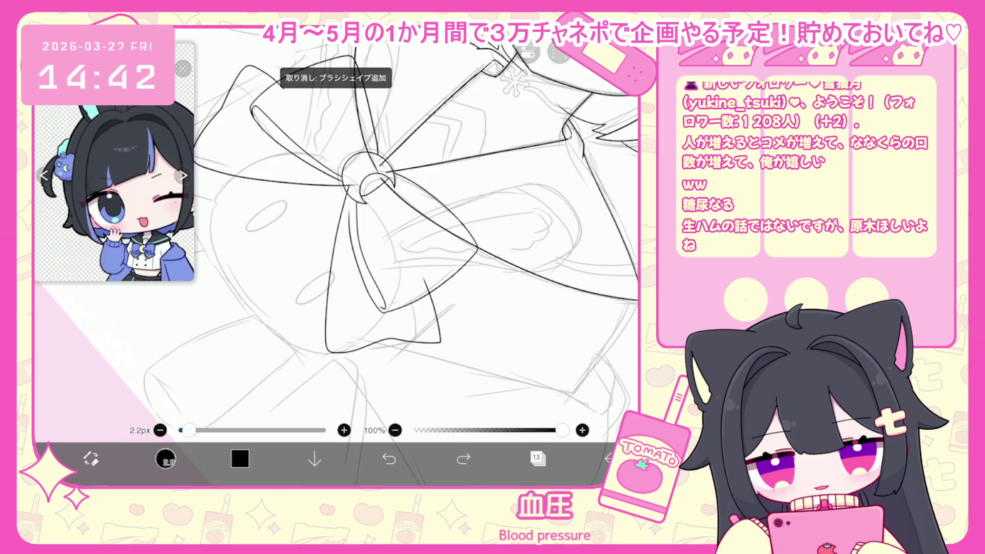
{"action": "key", "text": "ctrl+z"}
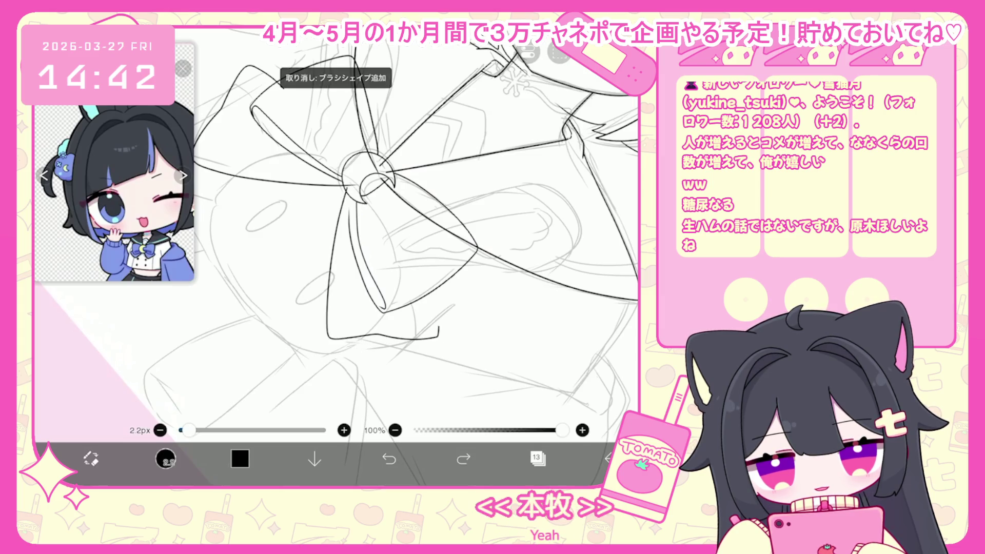
{"action": "scroll", "coordinate": [339, 257], "scroll_direction": "down", "scroll_amount": 5}
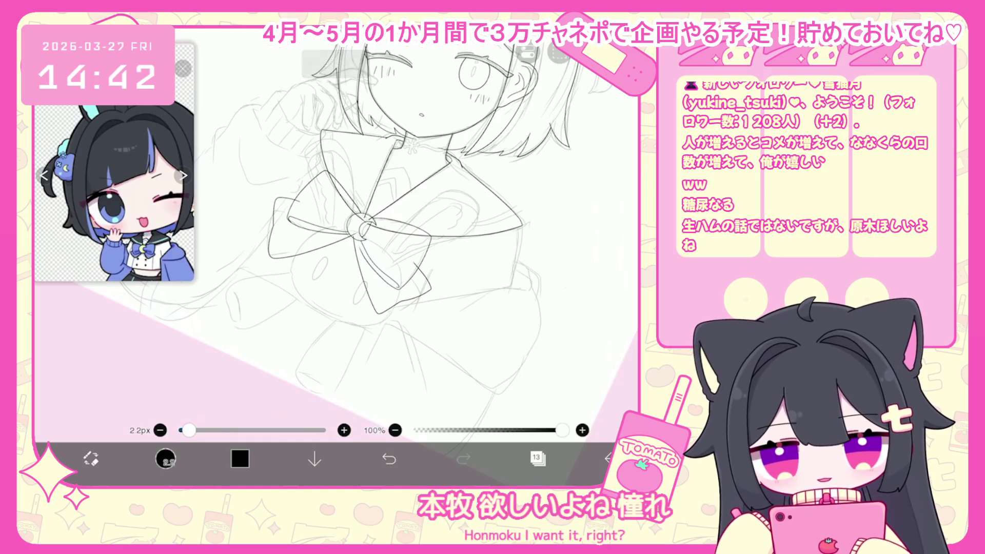
{"action": "scroll", "coordinate": [337, 256], "scroll_direction": "up", "scroll_amount": 5}
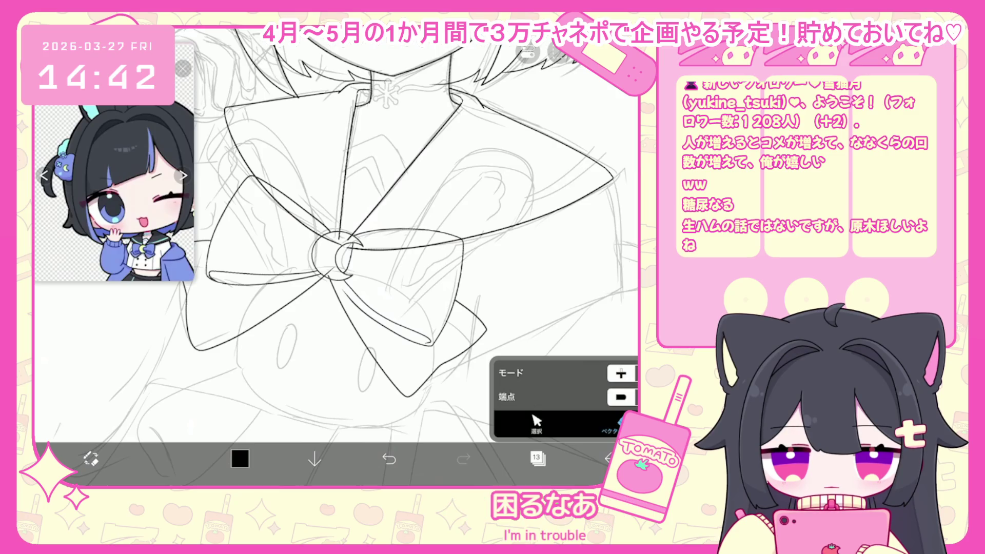
- Select and release the bow's centre ring, then undo the eraser gap beside it
{"action": "scroll", "coordinate": [336, 252], "scroll_direction": "up", "scroll_amount": 5}
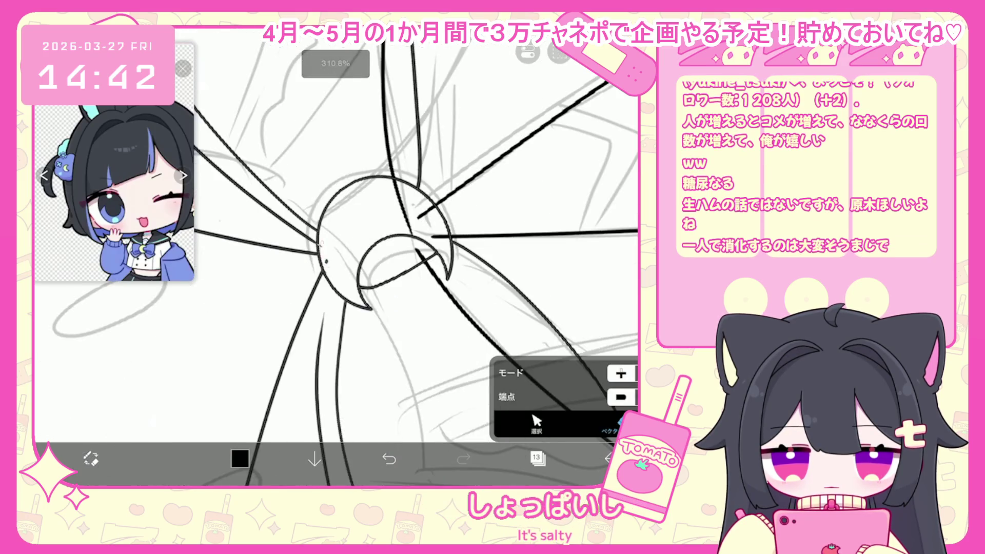
{"action": "scroll", "coordinate": [336, 257], "scroll_direction": "down", "scroll_amount": 5}
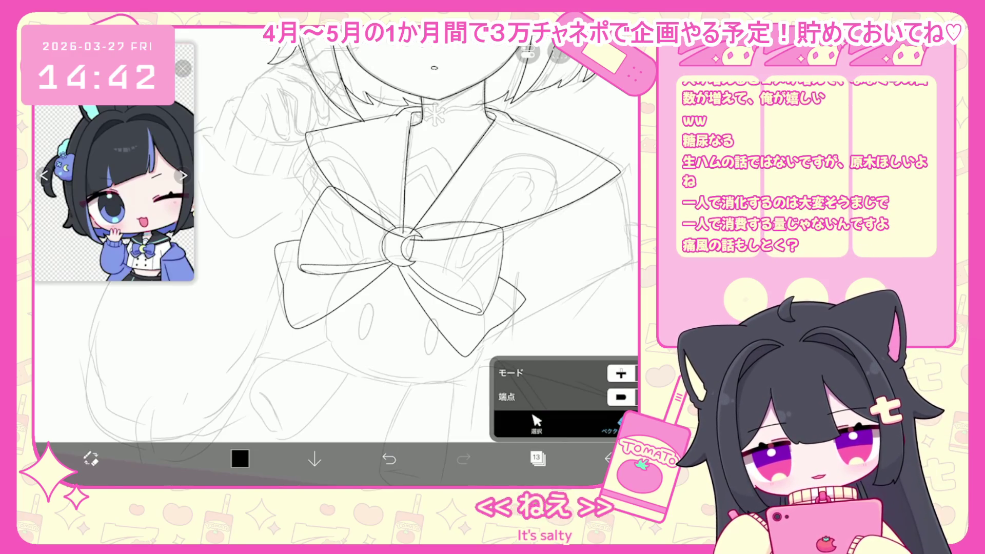
{"action": "left_click", "coordinate": [536, 424]}
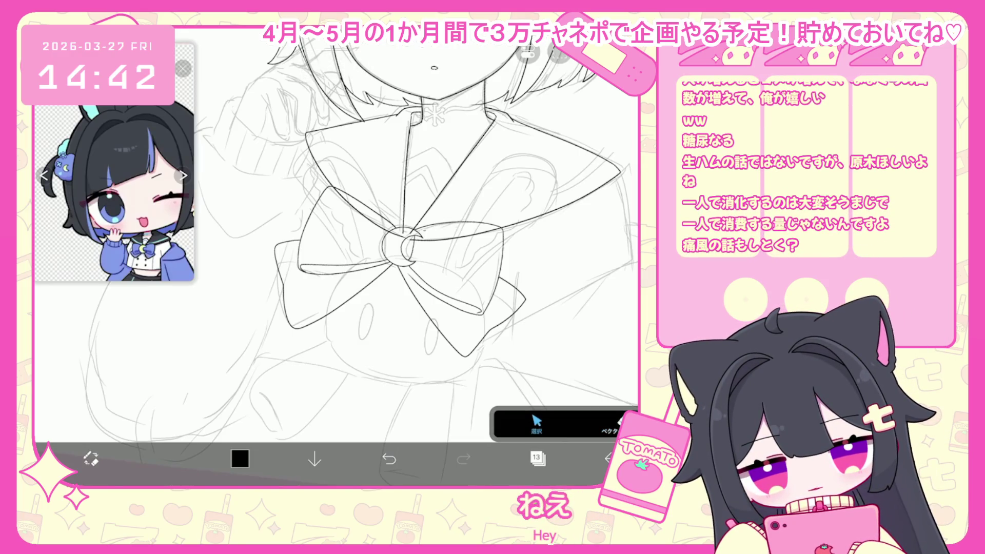
{"action": "left_click", "coordinate": [421, 234]}
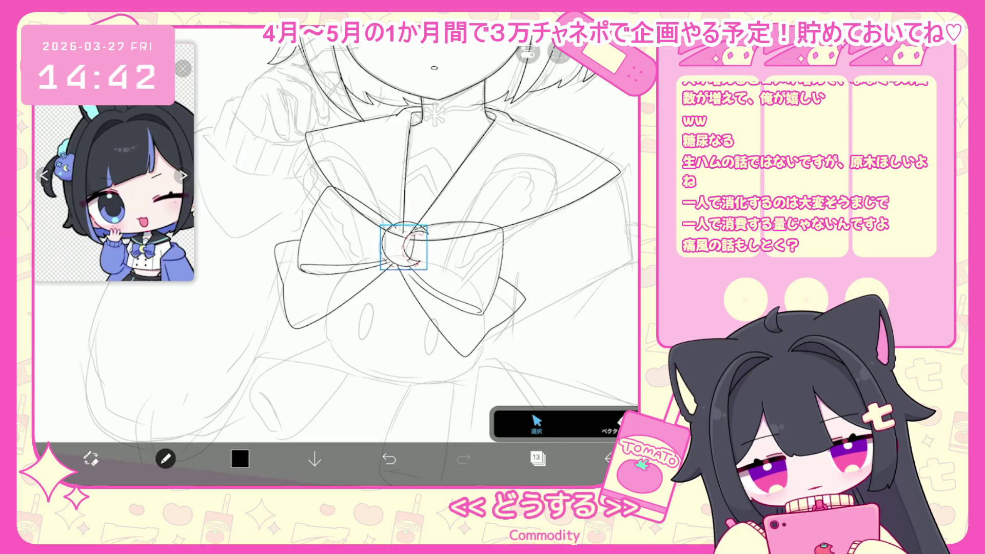
{"action": "left_click", "coordinate": [536, 424]}
{"action": "scroll", "coordinate": [401, 241], "scroll_direction": "up", "scroll_amount": 5}
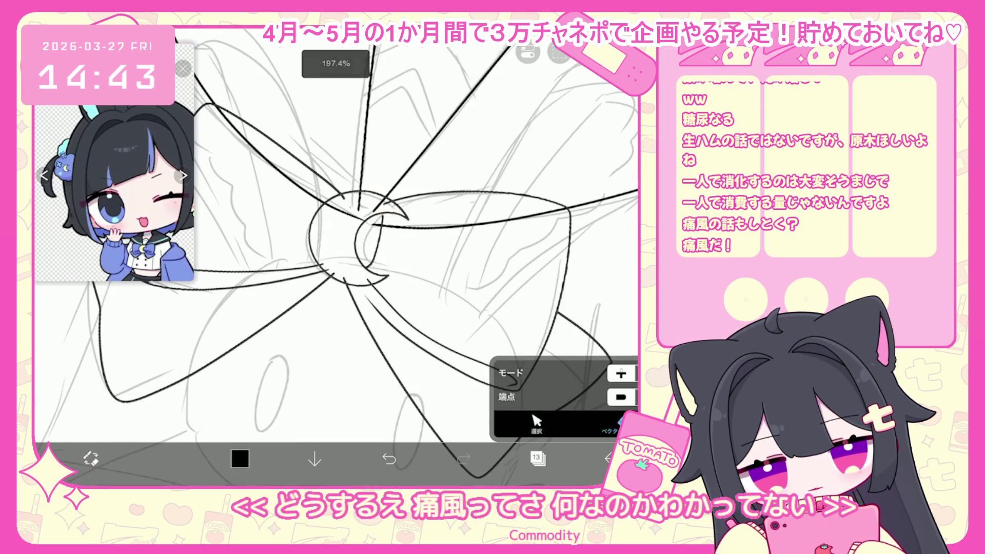
{"action": "key", "text": "ctrl+z"}
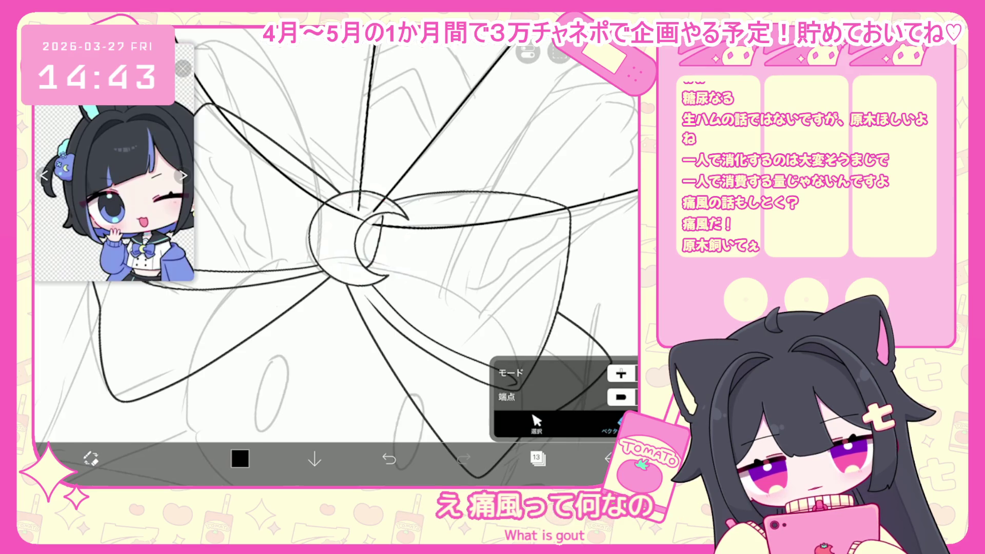
{"action": "scroll", "coordinate": [360, 231], "scroll_direction": "down", "scroll_amount": 5}
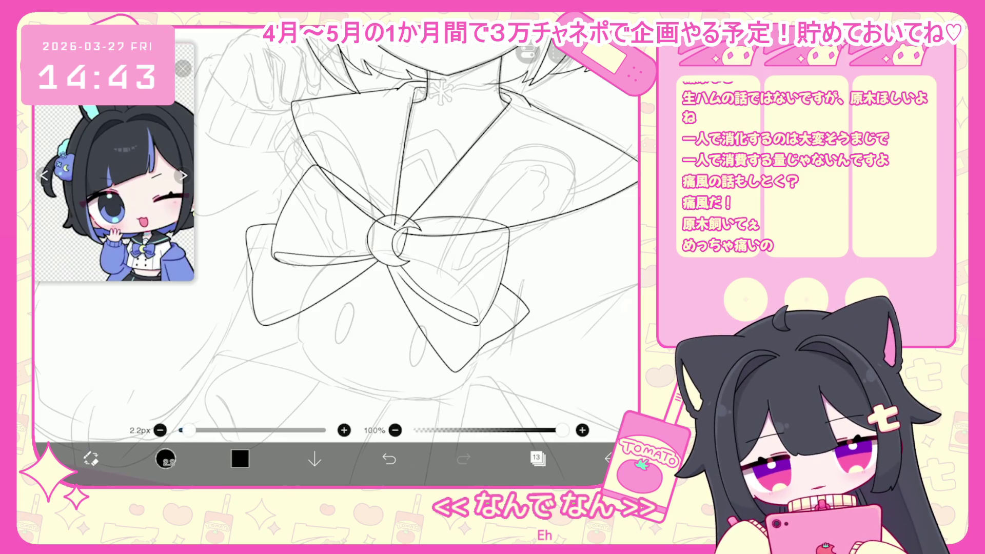
- Draw short trial lines near the bow centre and left of the ring, undoing the first
{"action": "scroll", "coordinate": [336, 230], "scroll_direction": "up", "scroll_amount": 2}
{"action": "mouse_move", "coordinate": [411, 222]}
{"action": "left_mouse_down"}
{"action": "mouse_move", "coordinate": [417, 245]}
{"action": "mouse_move", "coordinate": [413, 225]}
{"action": "left_mouse_up"}
{"action": "key", "text": "ctrl+z"}
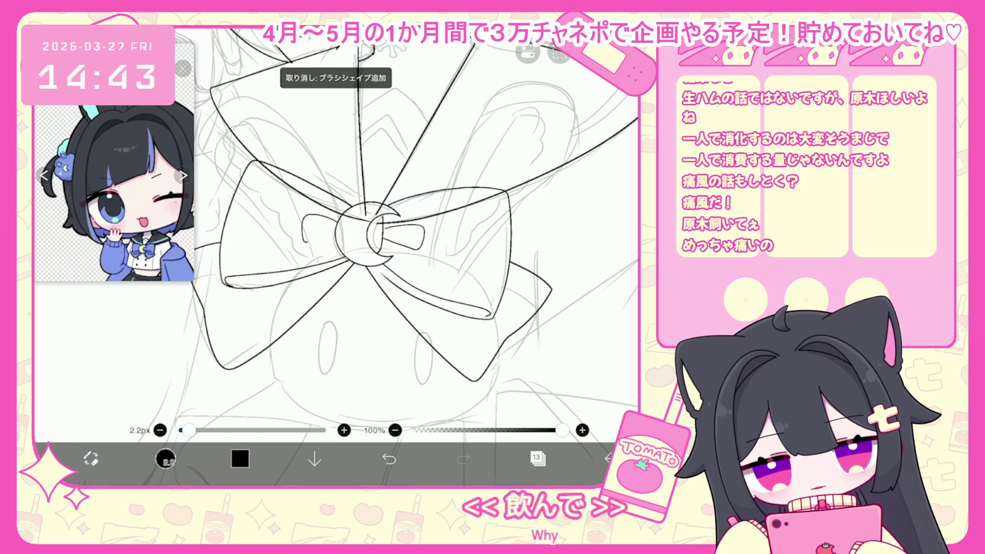
{"action": "key", "text": "ctrl+z"}
{"action": "left_click_drag", "start_coordinate": [330, 217], "coordinate": [348, 225]}
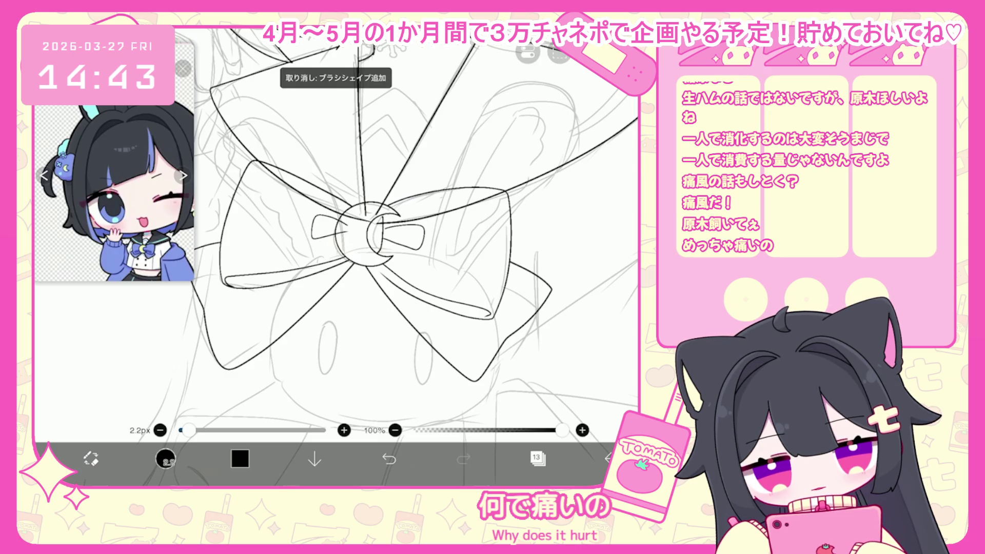
- Undo the last two lineart strokes near the collar and centre the view on the bow
{"action": "key", "text": "v"}
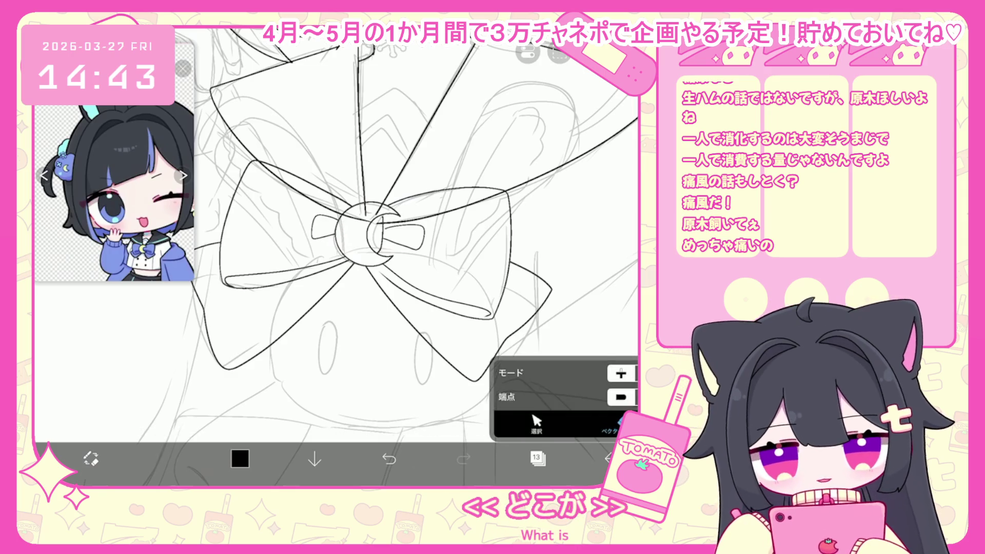
{"action": "scroll", "coordinate": [359, 231], "scroll_direction": "down", "scroll_amount": 3}
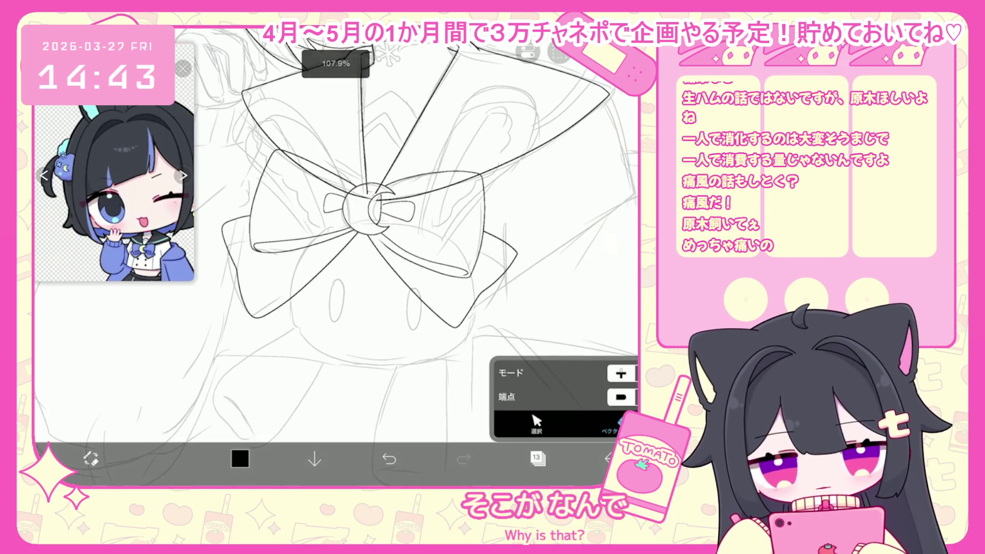
{"action": "key", "text": "b"}
{"action": "scroll", "coordinate": [360, 231], "scroll_direction": "down", "scroll_amount": 3}
{"action": "scroll", "coordinate": [359, 231], "scroll_direction": "down", "scroll_amount": 1}
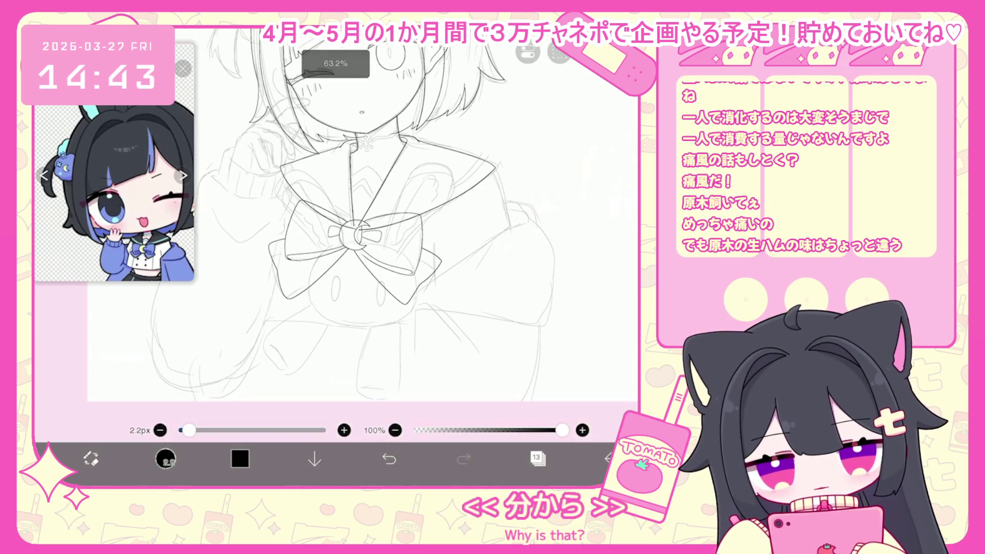
{"action": "scroll", "coordinate": [359, 231], "scroll_direction": "up", "scroll_amount": 3}
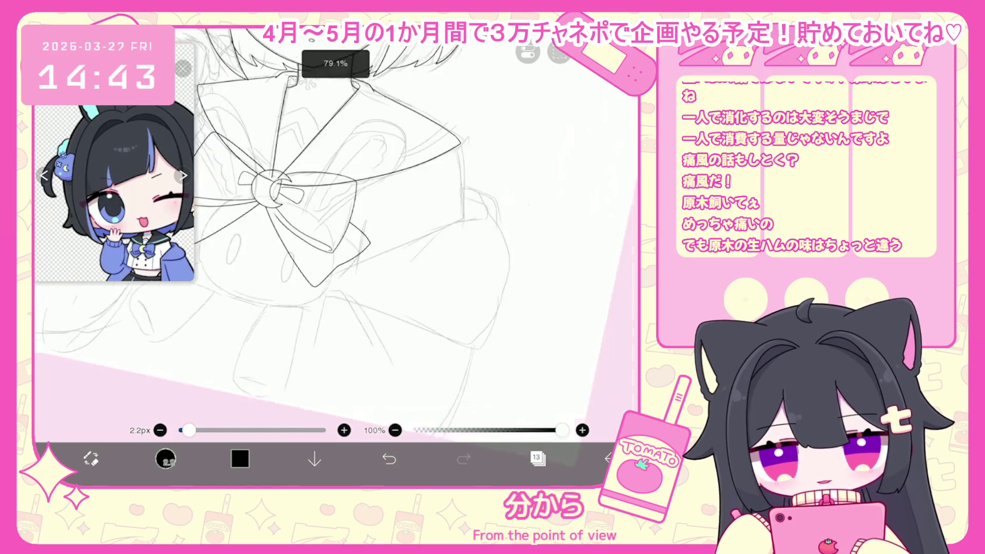
{"action": "key", "text": "ctrl+z"}
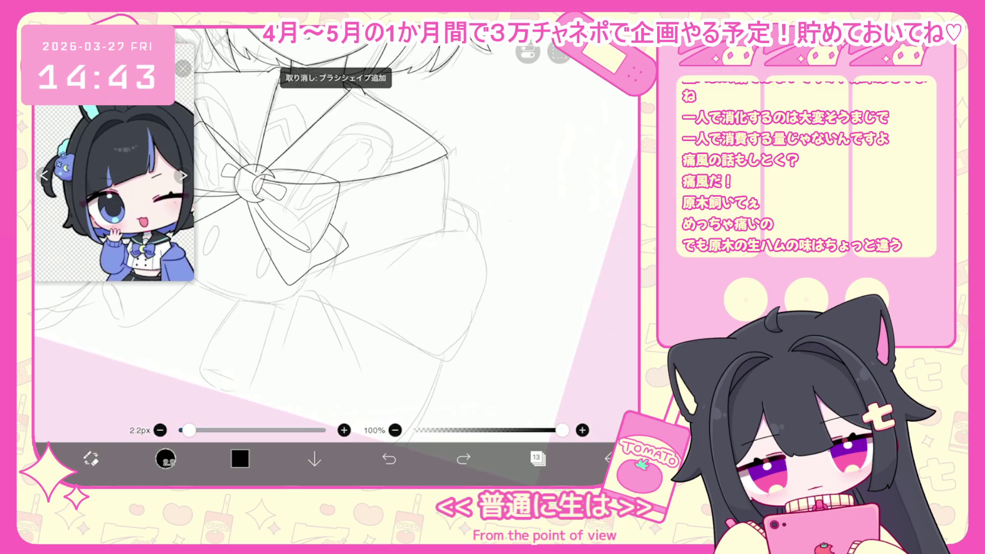
{"action": "key", "text": "ctrl+z"}
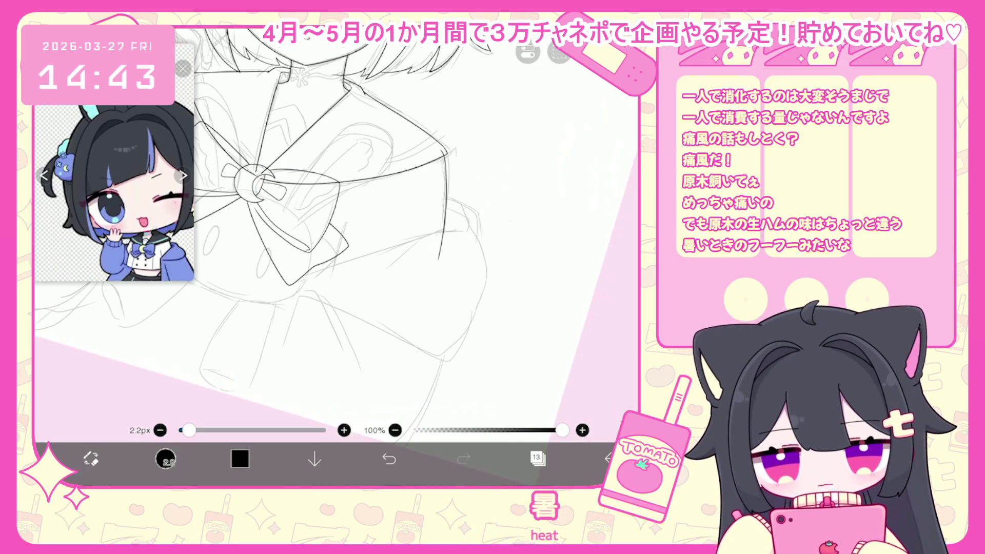
{"action": "left_click_drag", "start_coordinate": [257, 182], "coordinate": [238, 250]}
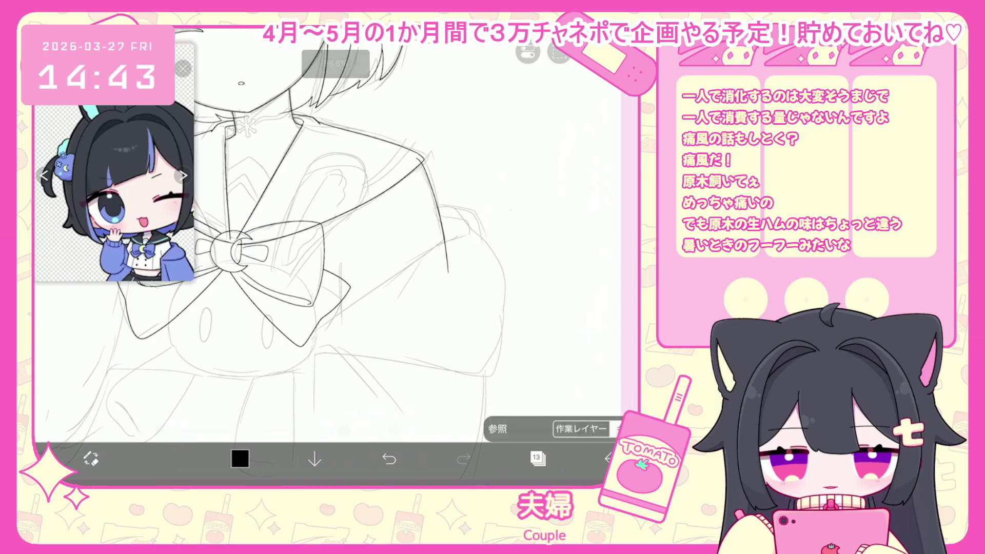
- Restore the erased collar line and try short strokes beside the collar, undoing each
{"action": "left_click", "coordinate": [442, 233]}
{"action": "key", "text": "ctrl+z"}
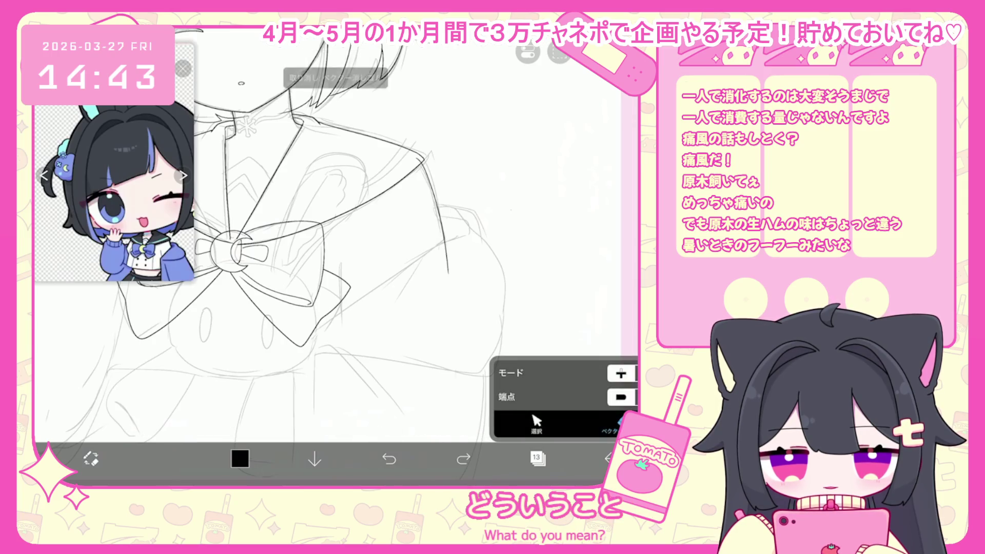
{"action": "left_click", "coordinate": [538, 458]}
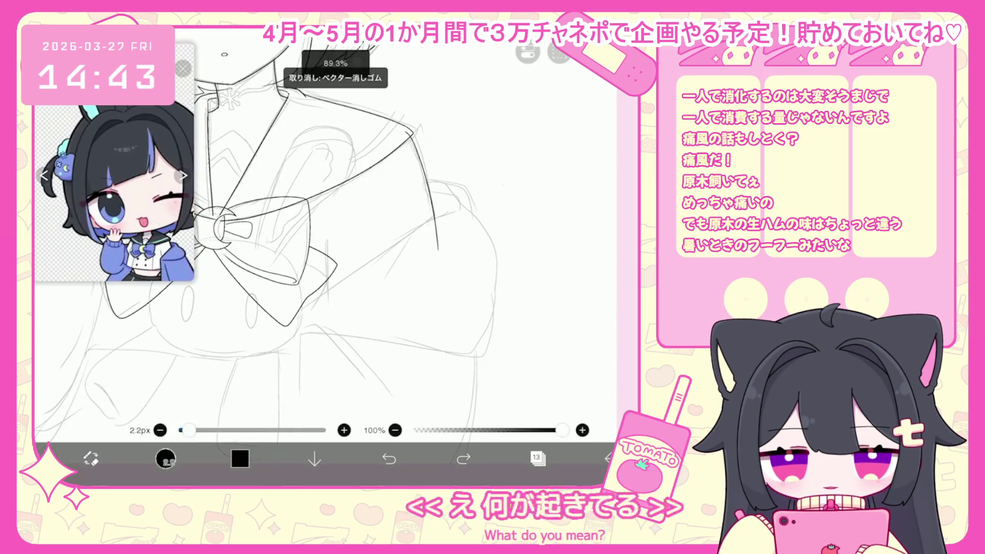
{"action": "left_click_drag", "start_coordinate": [434, 196], "coordinate": [457, 212]}
{"action": "left_click", "coordinate": [389, 458]}
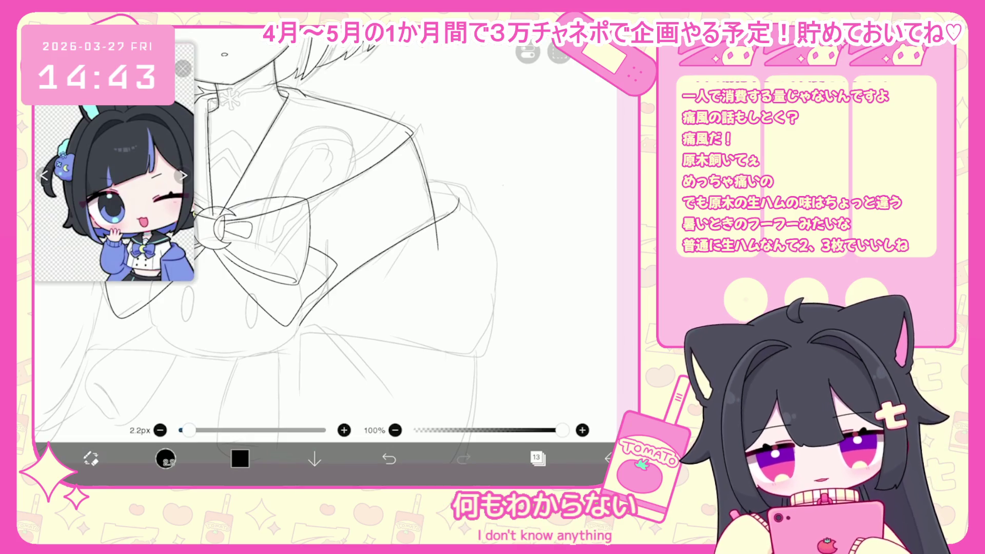
{"action": "key", "text": "ctrl+z"}
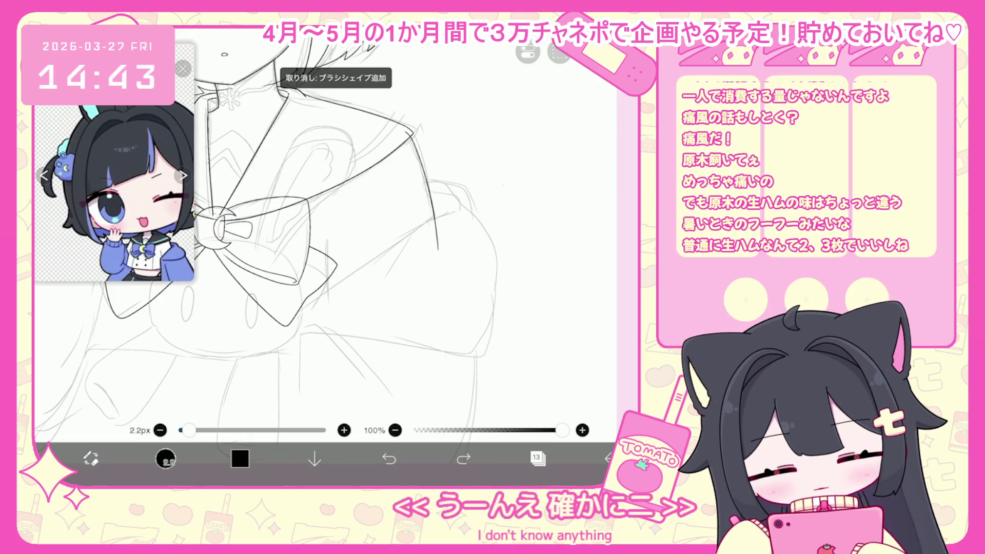
{"action": "left_click_drag", "start_coordinate": [461, 196], "coordinate": [469, 215]}
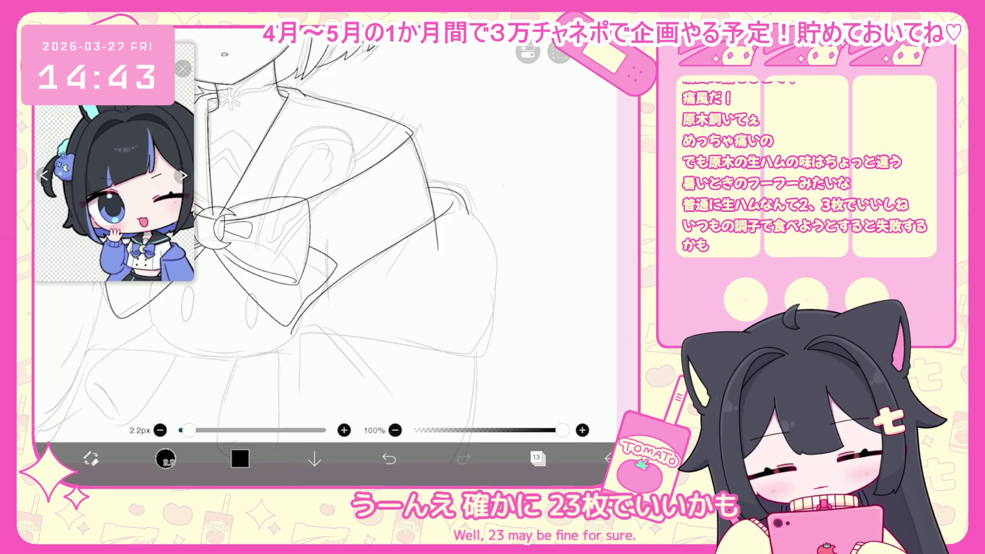
{"action": "key", "text": "ctrl+z"}
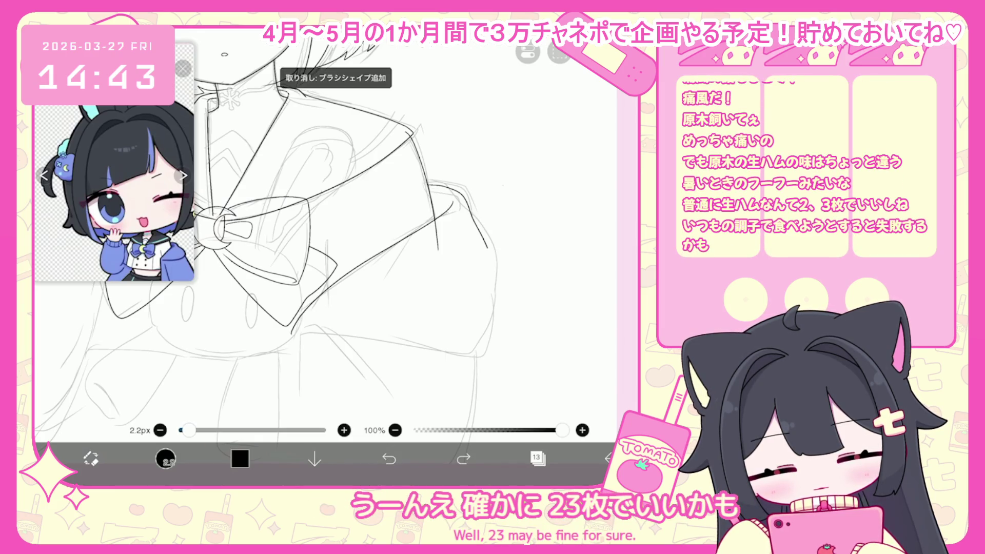
- Ink the sweater's right side, then undo it along with the preceding strokes
{"action": "left_click_drag", "start_coordinate": [308, 231], "coordinate": [267, 247]}
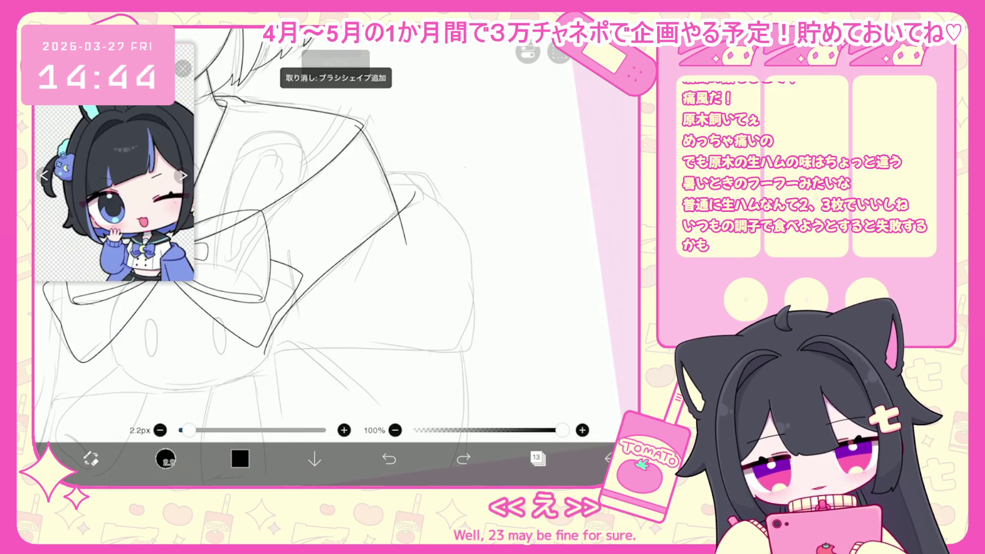
{"action": "mouse_move", "coordinate": [442, 205]}
{"action": "left_mouse_down"}
{"action": "mouse_move", "coordinate": [482, 332]}
{"action": "mouse_move", "coordinate": [311, 348]}
{"action": "left_mouse_up"}
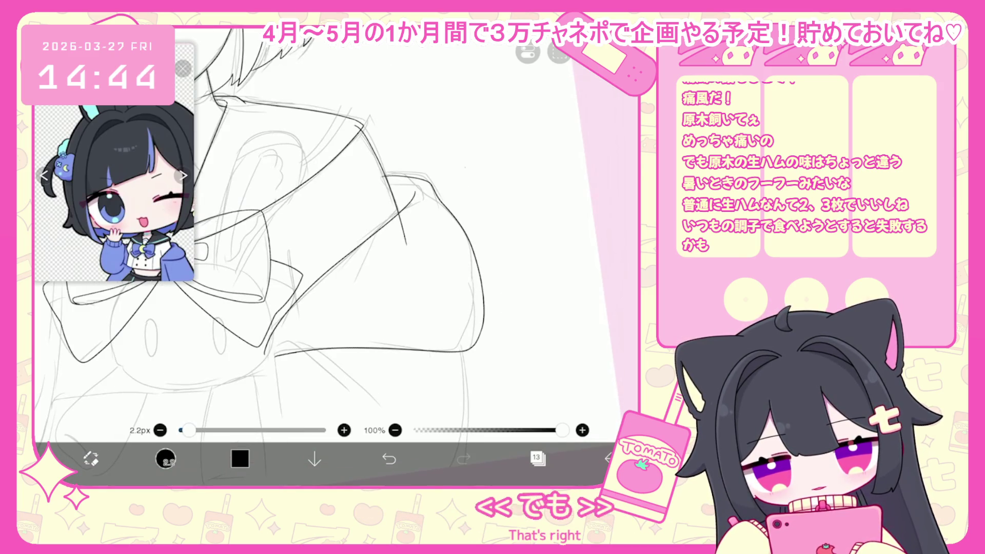
{"action": "scroll", "coordinate": [328, 230], "scroll_direction": "down", "scroll_amount": 3}
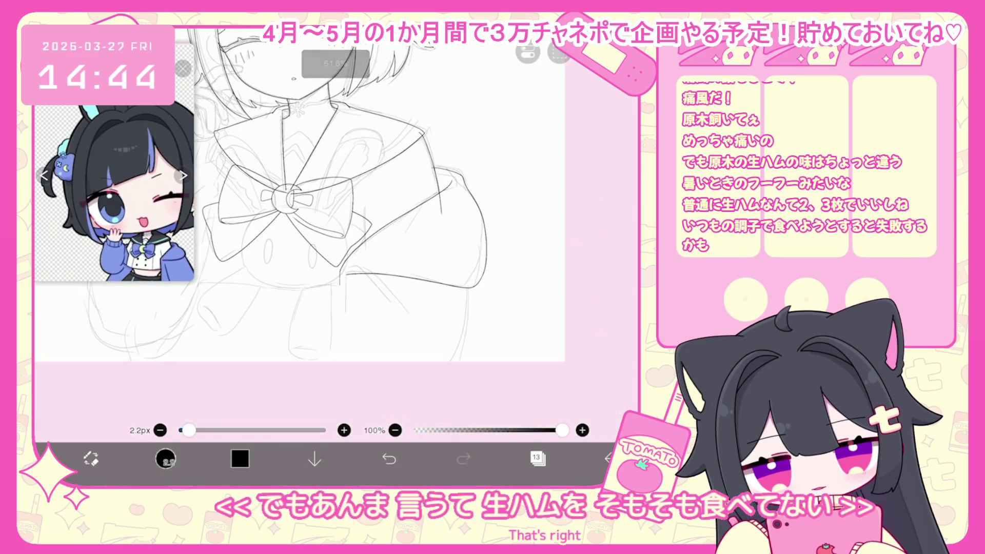
{"action": "key", "text": "ctrl+z"}
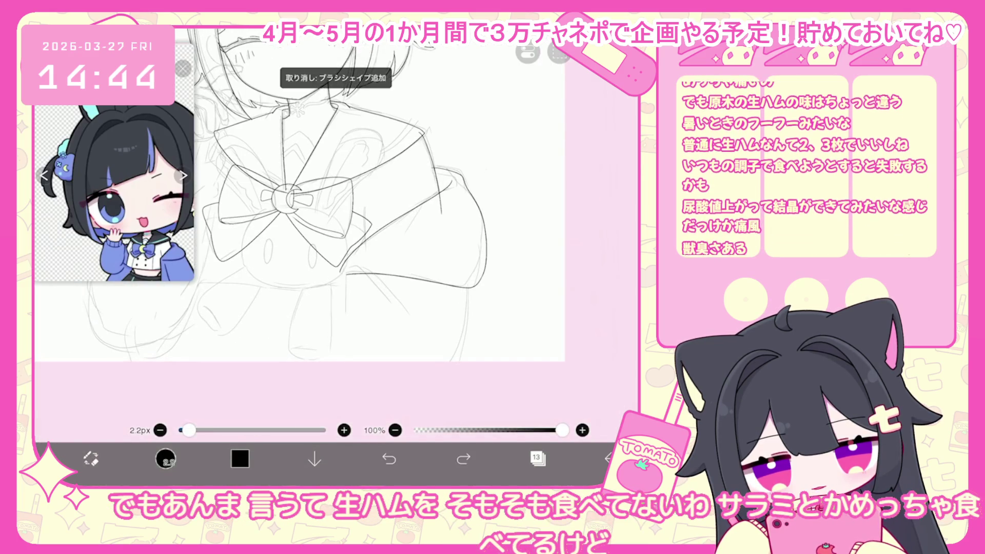
{"action": "left_click", "coordinate": [389, 458]}
{"action": "left_click", "coordinate": [389, 458]}
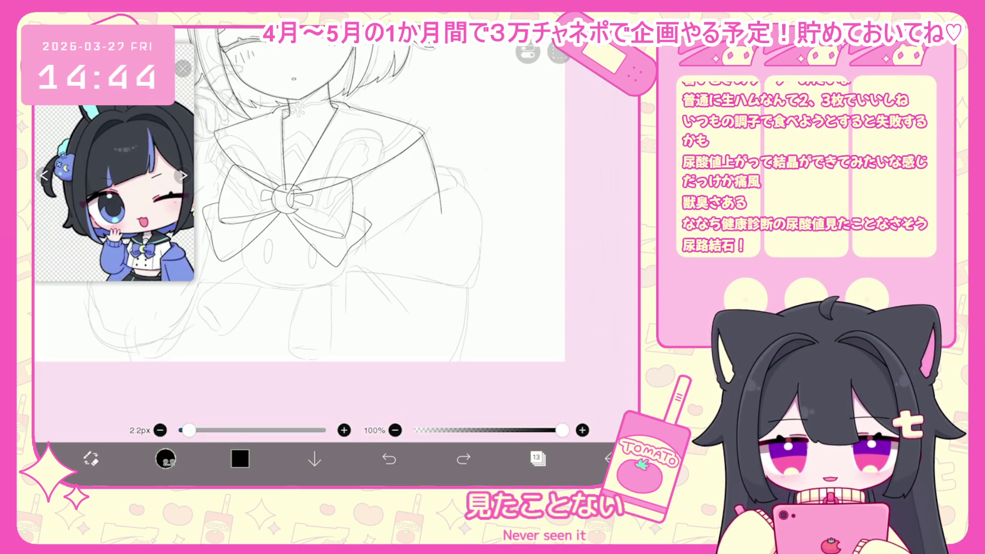
- Try the long curve down the sweater's side twice, undoing and redoing it
{"action": "left_click_drag", "start_coordinate": [431, 187], "coordinate": [290, 336]}
{"action": "key", "text": "ctrl+z"}
{"action": "key", "text": "ctrl+y"}
{"action": "key", "text": "ctrl+z"}
{"action": "left_click_drag", "start_coordinate": [431, 194], "coordinate": [307, 298]}
{"action": "key", "text": "ctrl+z"}
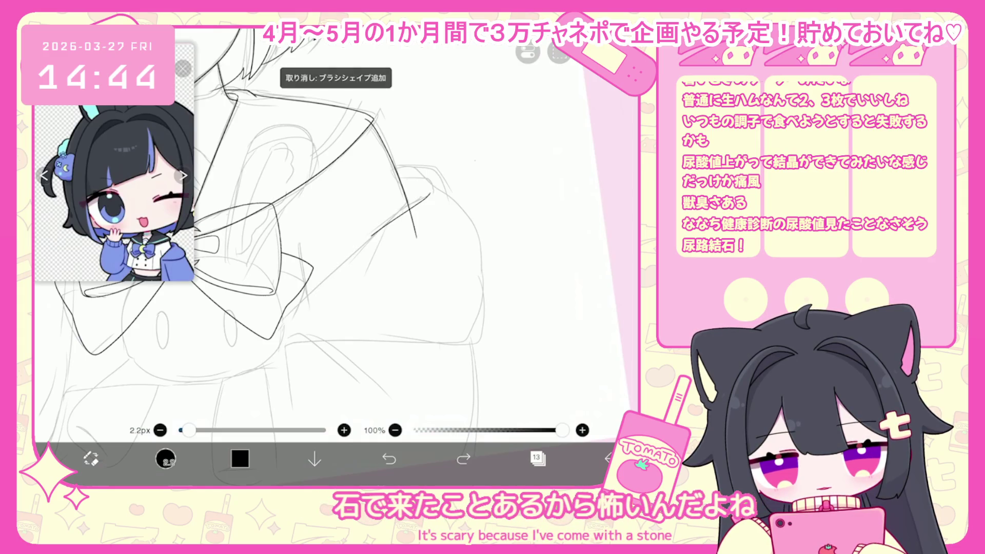
{"action": "key", "text": "ctrl+z"}
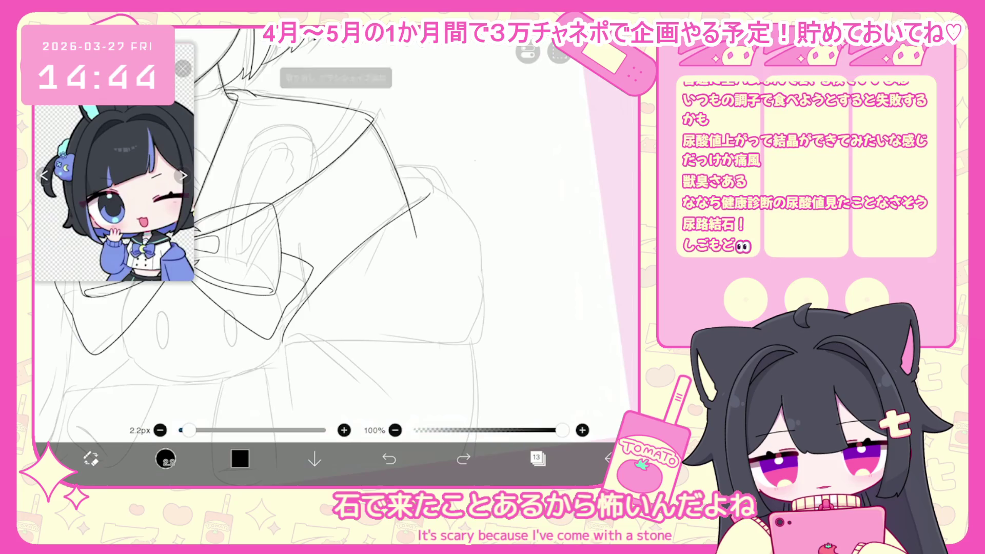
- Ink the curve along the sweater's right shoulder, undoing the extra lower-edge strokes
{"action": "mouse_move", "coordinate": [394, 176]}
{"action": "left_mouse_down"}
{"action": "mouse_move", "coordinate": [457, 208]}
{"action": "mouse_move", "coordinate": [485, 260]}
{"action": "left_mouse_up"}
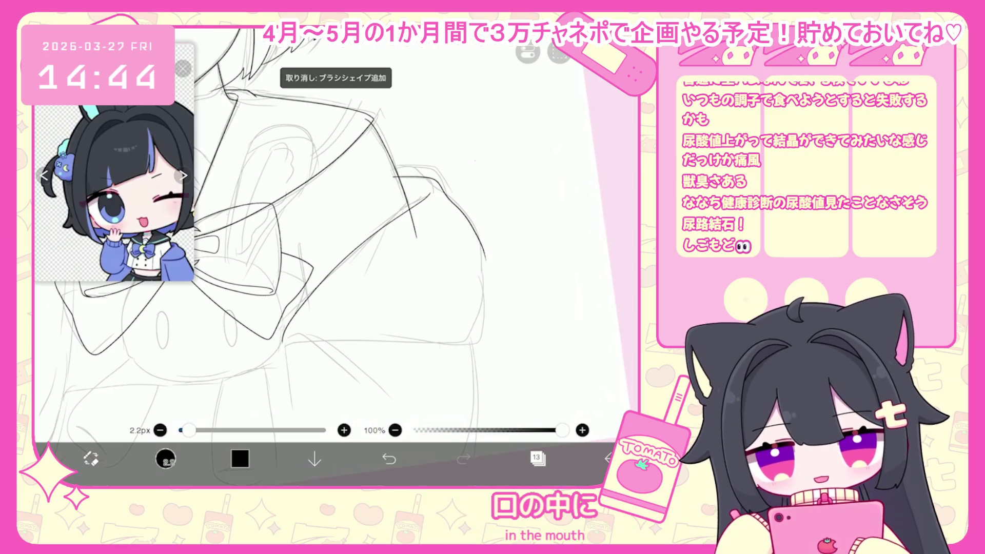
{"action": "left_click_drag", "start_coordinate": [297, 339], "coordinate": [377, 331]}
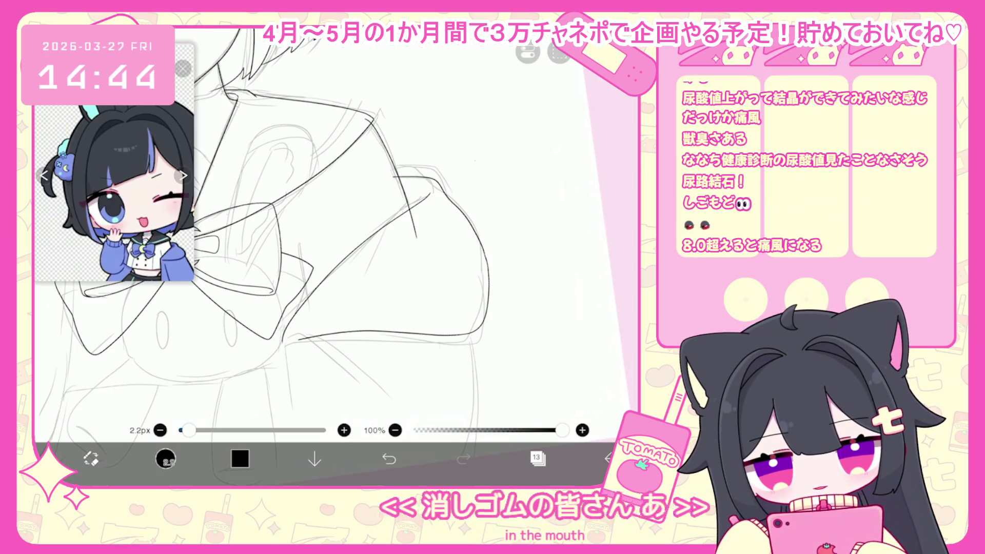
{"action": "left_click", "coordinate": [389, 458]}
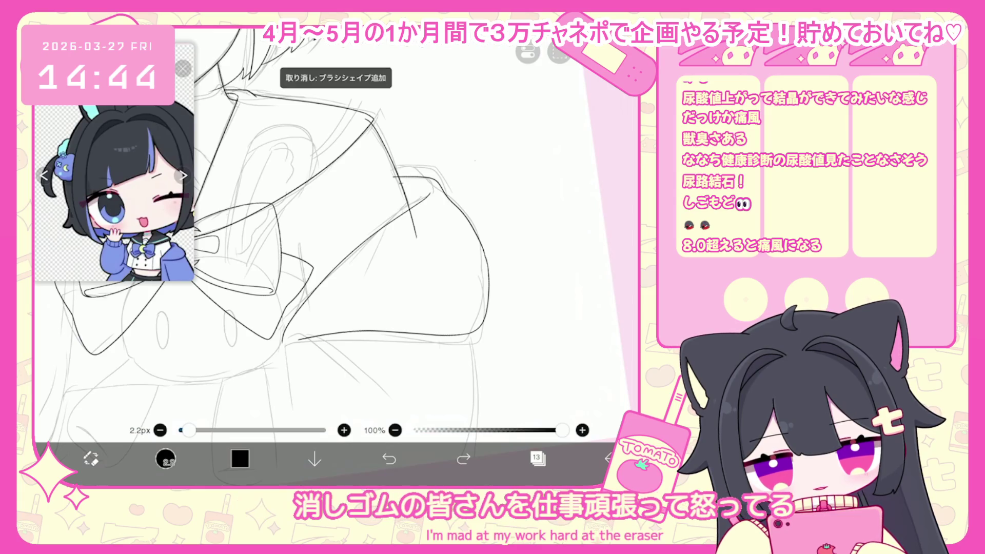
{"action": "left_click", "coordinate": [389, 458]}
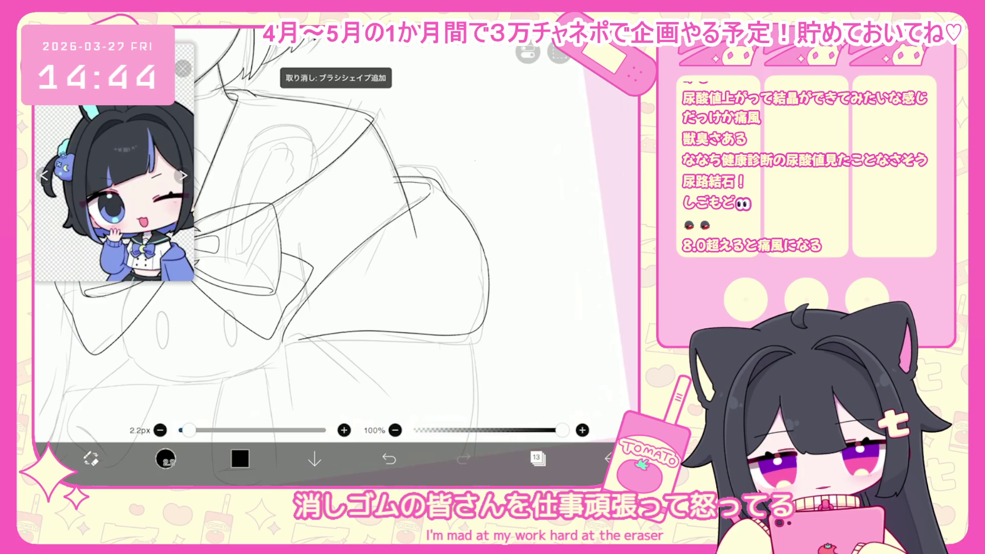
{"action": "left_click_drag", "start_coordinate": [339, 231], "coordinate": [327, 208]}
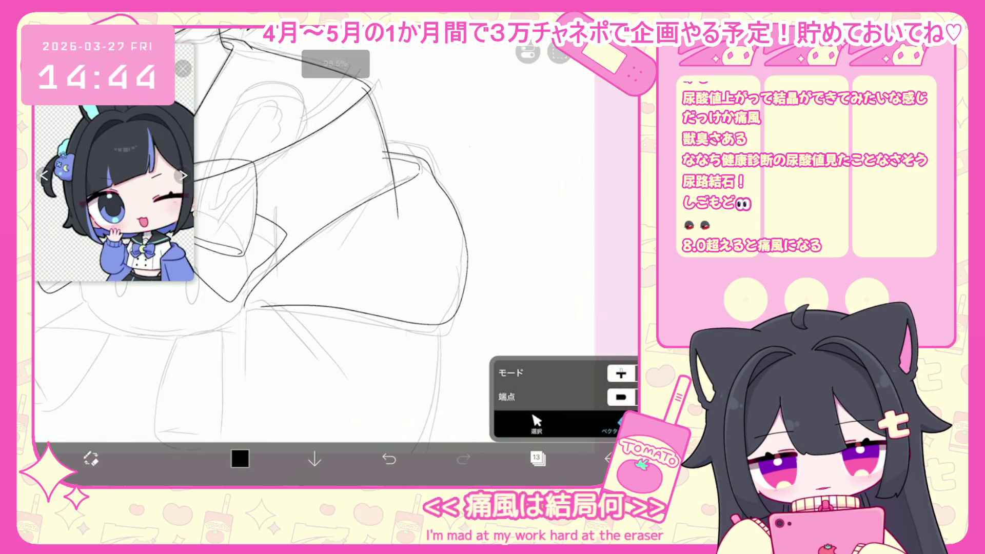
{"action": "scroll", "coordinate": [272, 205], "scroll_direction": "down", "scroll_amount": 5}
{"action": "scroll", "coordinate": [318, 206], "scroll_direction": "up", "scroll_amount": 2}
{"action": "key", "text": "b"}
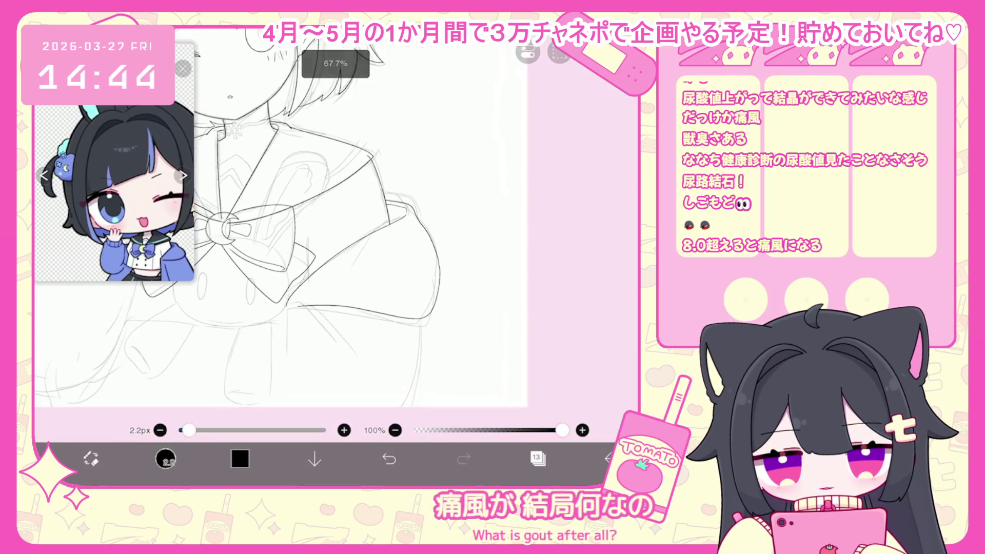
{"action": "key", "text": "ctrl+z"}
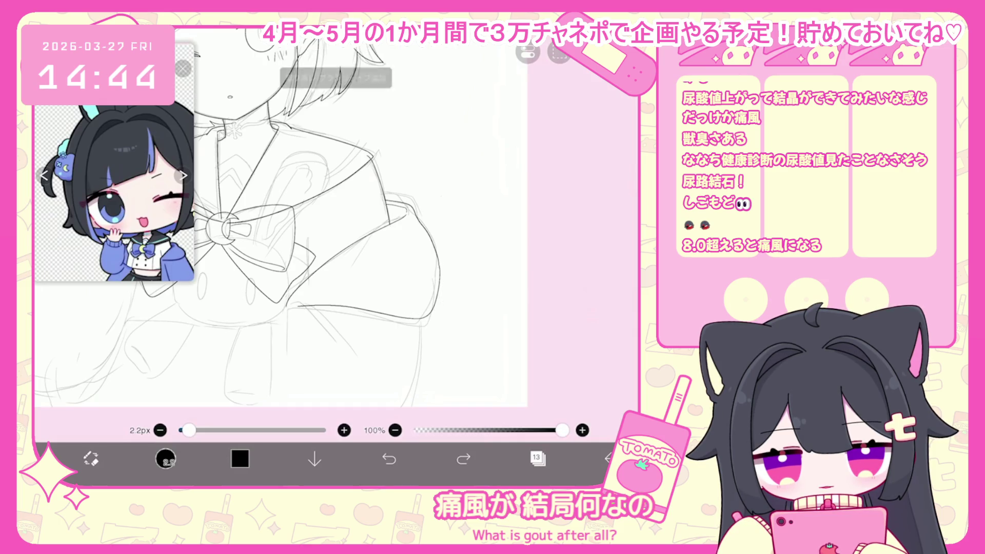
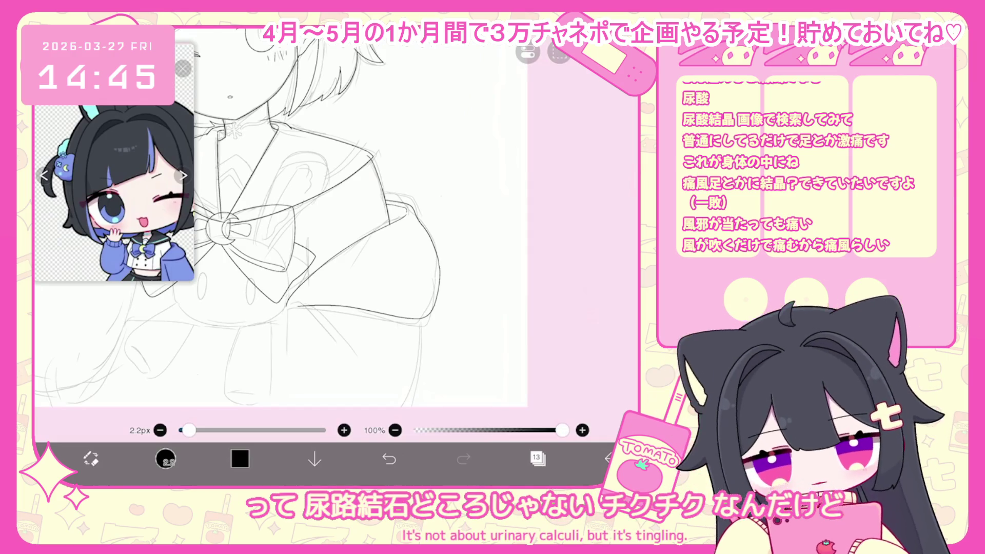
- Draw a starburst doodle of fanning strokes and loose lines beside the sketch
{"action": "left_click_drag", "start_coordinate": [308, 231], "coordinate": [246, 267]}
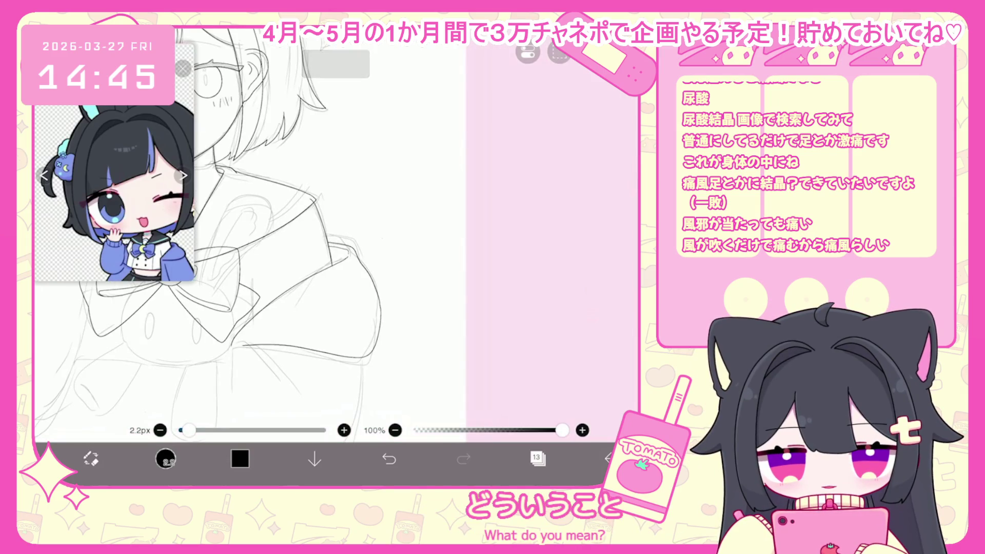
{"action": "left_click_drag", "start_coordinate": [390, 150], "coordinate": [380, 239]}
{"action": "left_click_drag", "start_coordinate": [430, 149], "coordinate": [383, 237]}
{"action": "left_click_drag", "start_coordinate": [454, 176], "coordinate": [385, 237]}
{"action": "mouse_move", "coordinate": [467, 218]}
{"action": "left_mouse_down"}
{"action": "mouse_move", "coordinate": [384, 237]}
{"action": "mouse_move", "coordinate": [467, 247]}
{"action": "left_mouse_up"}
{"action": "left_click_drag", "start_coordinate": [384, 237], "coordinate": [452, 326]}
{"action": "mouse_move", "coordinate": [378, 242]}
{"action": "left_mouse_down"}
{"action": "mouse_move", "coordinate": [431, 306]}
{"action": "mouse_move", "coordinate": [408, 353]}
{"action": "mouse_move", "coordinate": [381, 362]}
{"action": "mouse_move", "coordinate": [318, 343]}
{"action": "left_mouse_up"}
{"action": "mouse_move", "coordinate": [277, 257]}
{"action": "left_mouse_down"}
{"action": "mouse_move", "coordinate": [384, 237]}
{"action": "mouse_move", "coordinate": [295, 183]}
{"action": "mouse_move", "coordinate": [382, 239]}
{"action": "left_mouse_up"}
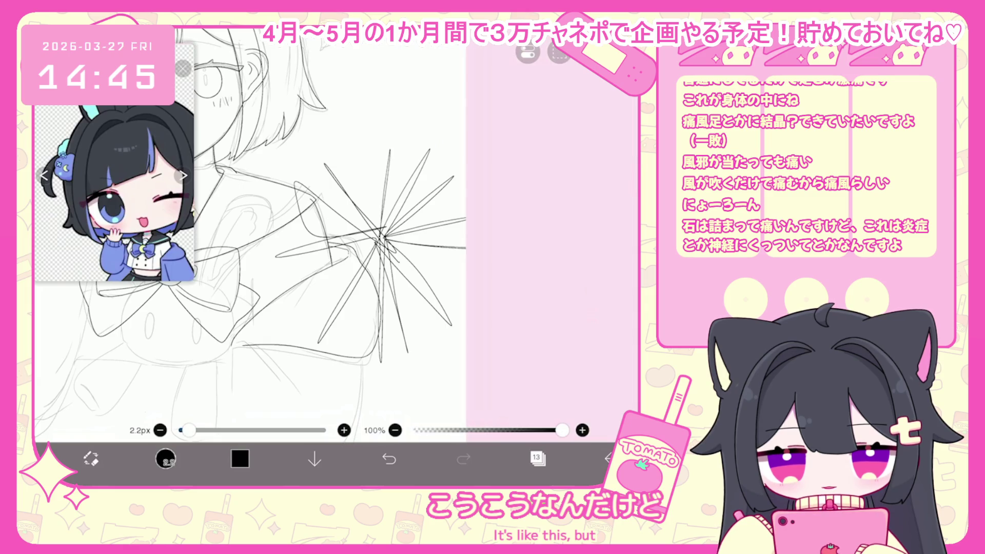
- Draw a rounded cloud loop, then shrink the starburst to a tiny mark
{"action": "scroll", "coordinate": [250, 257], "scroll_direction": "up", "scroll_amount": 3}
{"action": "mouse_move", "coordinate": [382, 136]}
{"action": "left_mouse_down"}
{"action": "mouse_move", "coordinate": [377, 164]}
{"action": "mouse_move", "coordinate": [395, 170]}
{"action": "mouse_move", "coordinate": [416, 144]}
{"action": "left_mouse_up"}
{"action": "left_click_drag", "start_coordinate": [390, 154], "coordinate": [404, 141]}
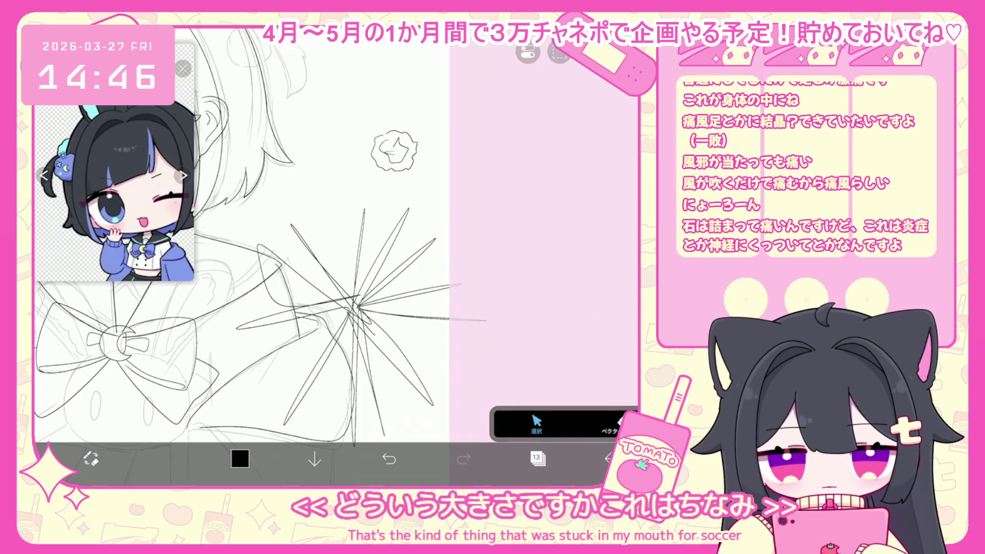
{"action": "left_click", "coordinate": [359, 308]}
{"action": "mouse_move", "coordinate": [487, 208]}
{"action": "left_mouse_down"}
{"action": "mouse_move", "coordinate": [286, 391]}
{"action": "mouse_move", "coordinate": [396, 221]}
{"action": "mouse_move", "coordinate": [386, 240]}
{"action": "left_mouse_up"}
{"action": "left_click", "coordinate": [165, 458]}
- Draw a wide curve below the cloud with small face features above it
{"action": "scroll", "coordinate": [431, 221], "scroll_direction": "up", "scroll_amount": 3}
{"action": "left_click_drag", "start_coordinate": [324, 221], "coordinate": [450, 223]}
{"action": "left_click_drag", "start_coordinate": [330, 188], "coordinate": [361, 188]}
{"action": "mouse_move", "coordinate": [338, 193]}
{"action": "left_mouse_down"}
{"action": "mouse_move", "coordinate": [349, 219]}
{"action": "mouse_move", "coordinate": [359, 194]}
{"action": "left_mouse_up"}
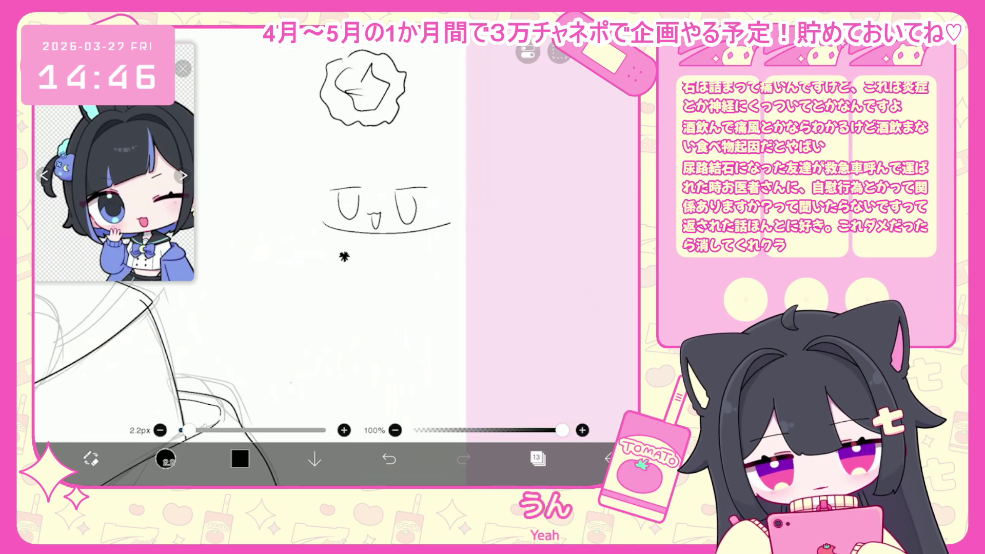
- Select the doodles for removal and bring up the layers list
{"action": "left_click", "coordinate": [559, 52]}
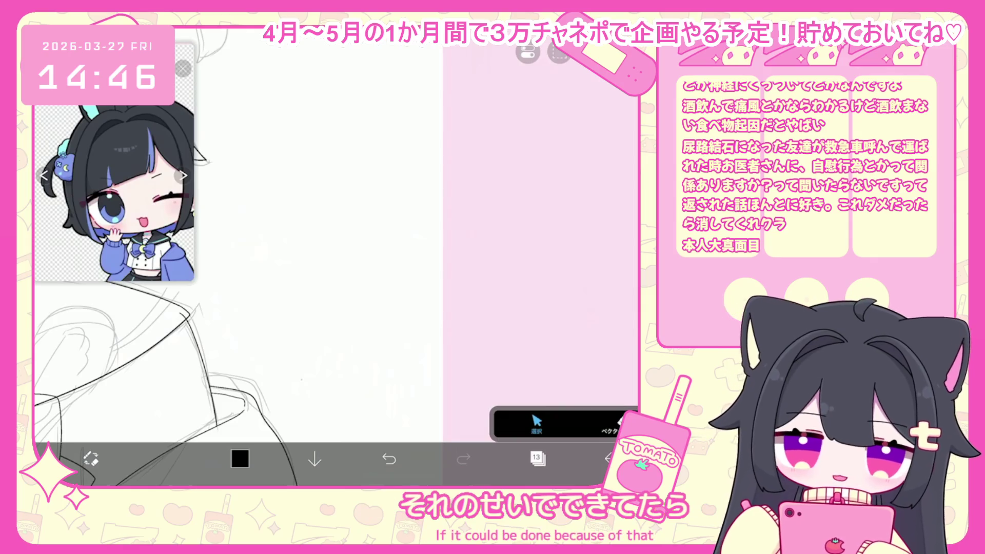
{"action": "scroll", "coordinate": [277, 231], "scroll_direction": "down", "scroll_amount": 5}
{"action": "scroll", "coordinate": [308, 231], "scroll_direction": "up", "scroll_amount": 1}
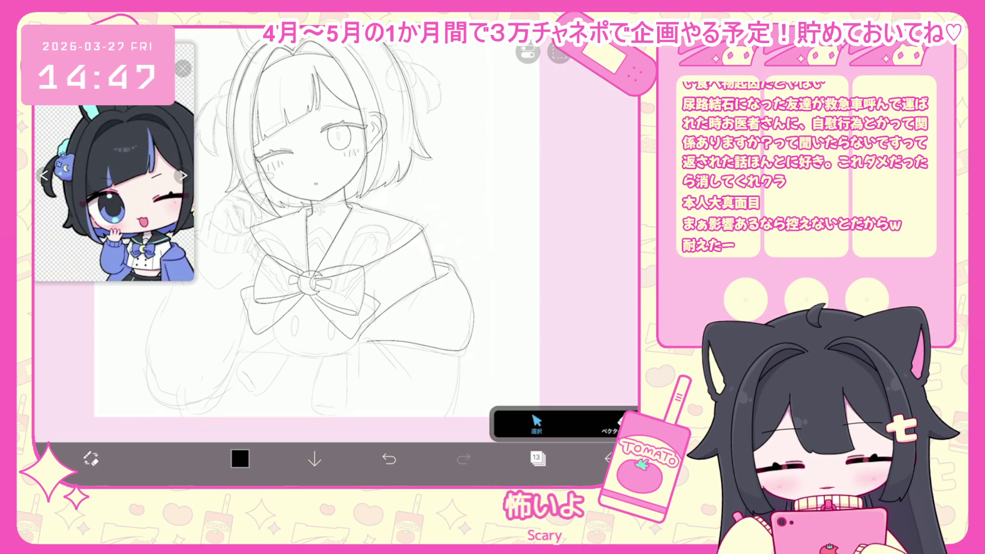
{"action": "left_click", "coordinate": [537, 458]}
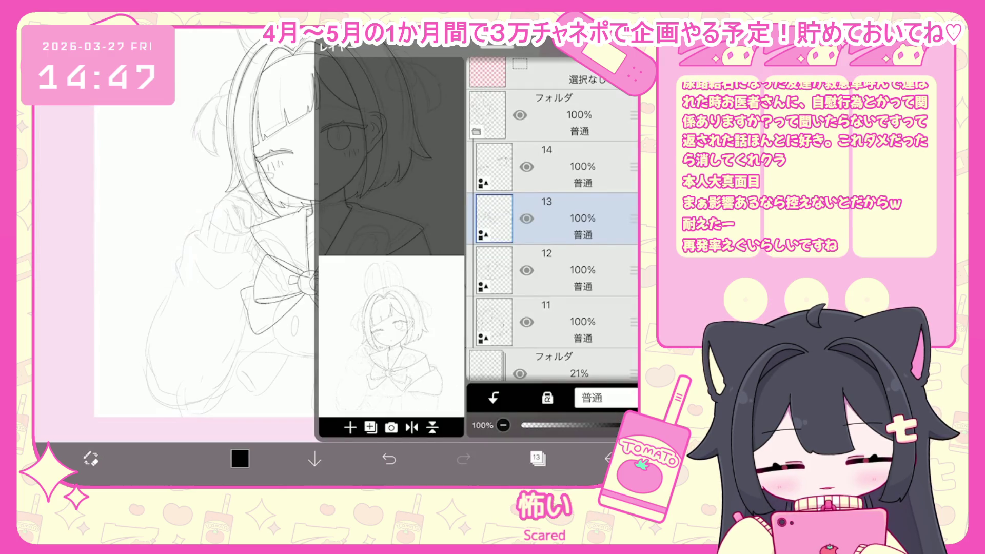
- Close the layers, confirm the 線画用 brush at 2.2 px and 100% opacity, undo the last stroke
{"action": "left_click", "coordinate": [537, 459]}
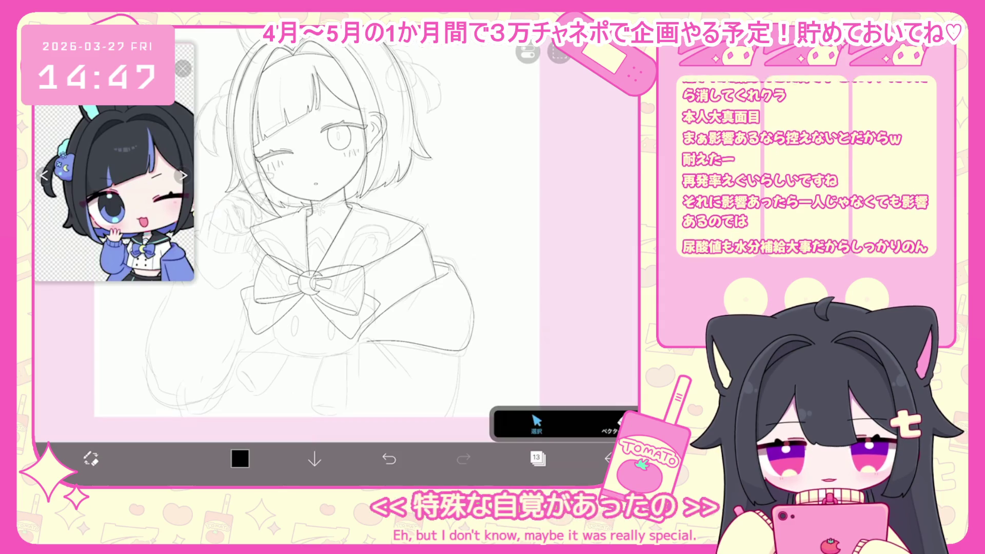
{"action": "scroll", "coordinate": [334, 221], "scroll_direction": "up", "scroll_amount": 3}
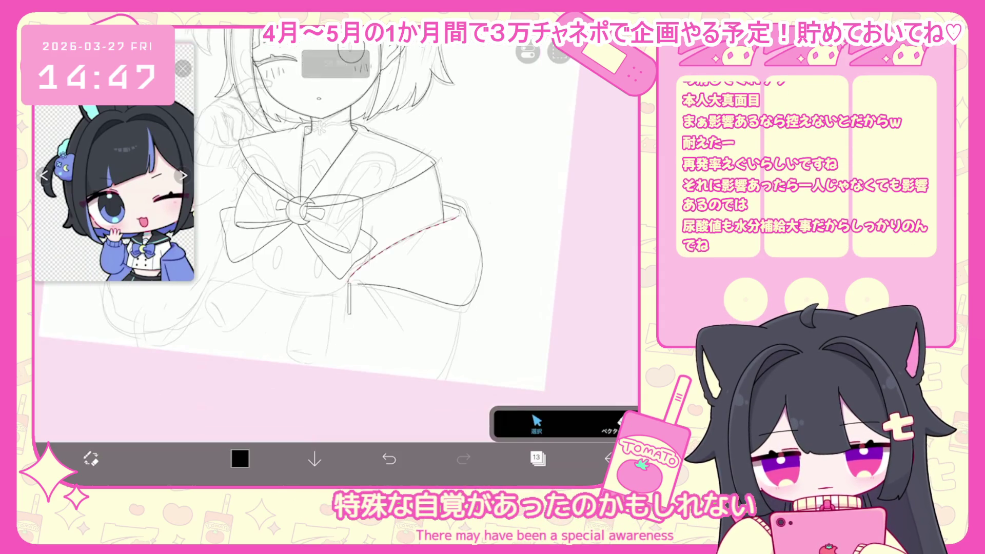
{"action": "left_click", "coordinate": [91, 458]}
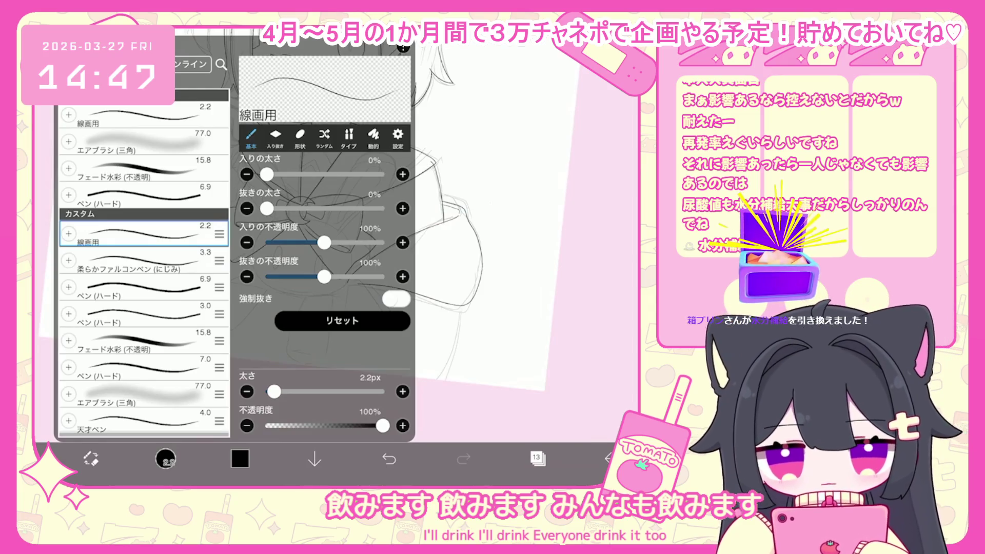
{"action": "left_click_drag", "start_coordinate": [300, 209], "coordinate": [333, 193]}
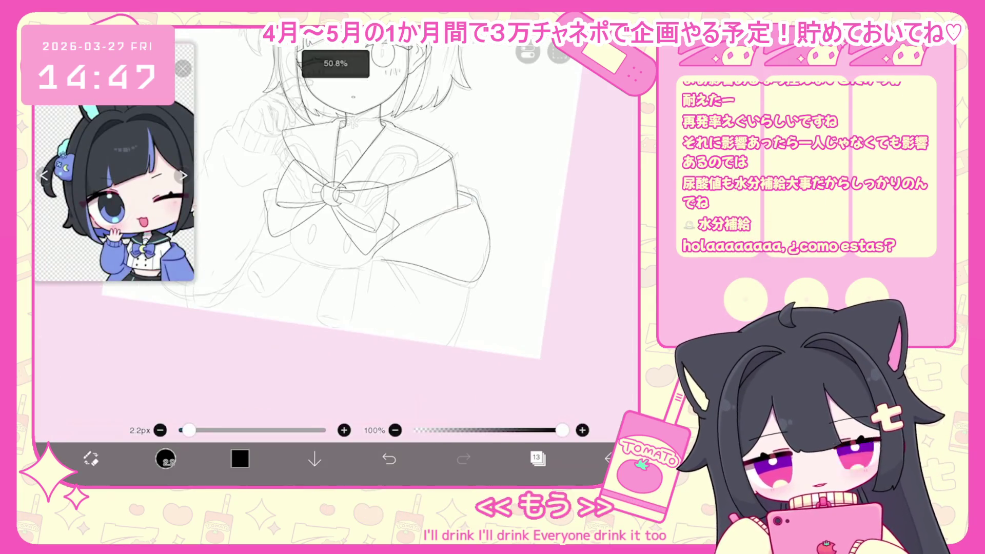
{"action": "left_click", "coordinate": [389, 459]}
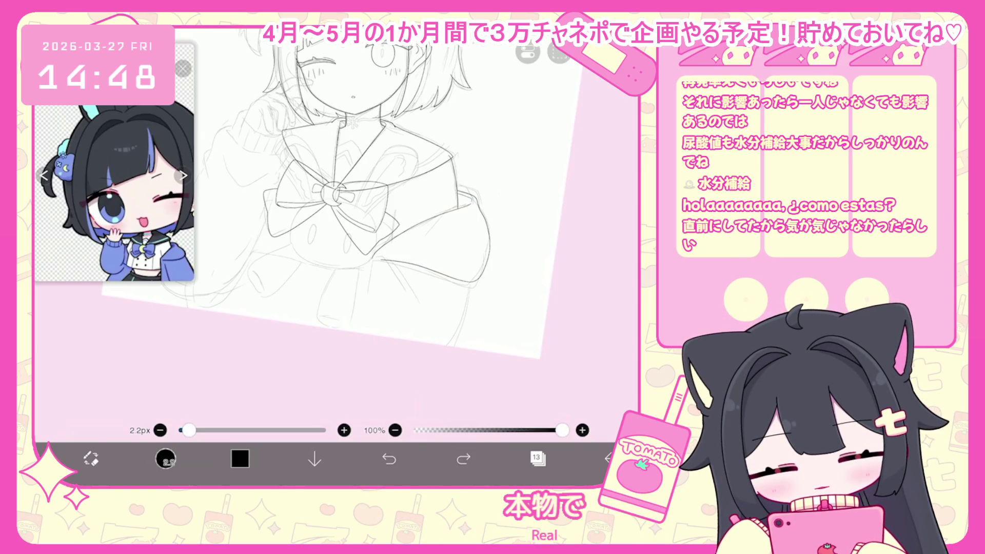
- Undo recent strokes, try a couple of small strokes on the sketch, and undo again
{"action": "key", "text": "ctrl+z"}
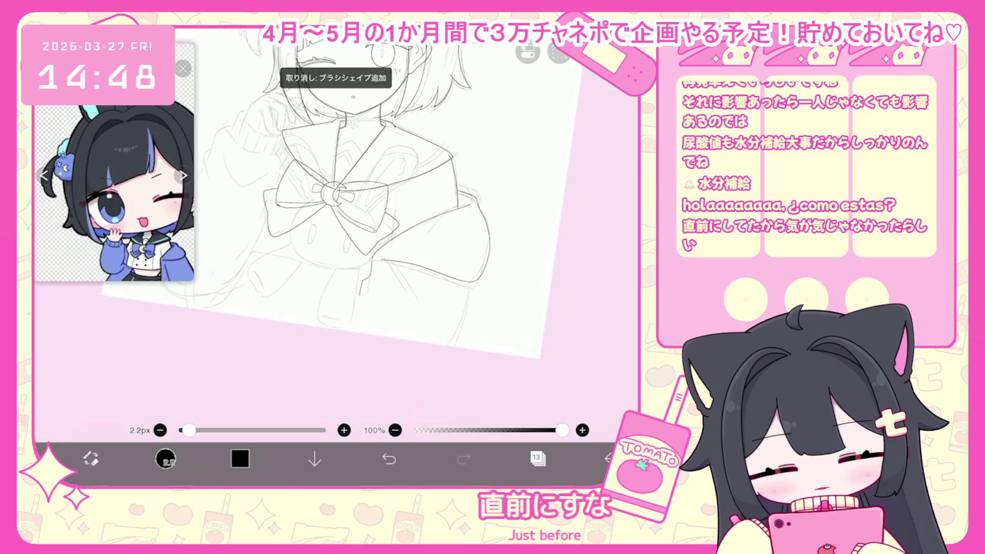
{"action": "key", "text": "ctrl+z"}
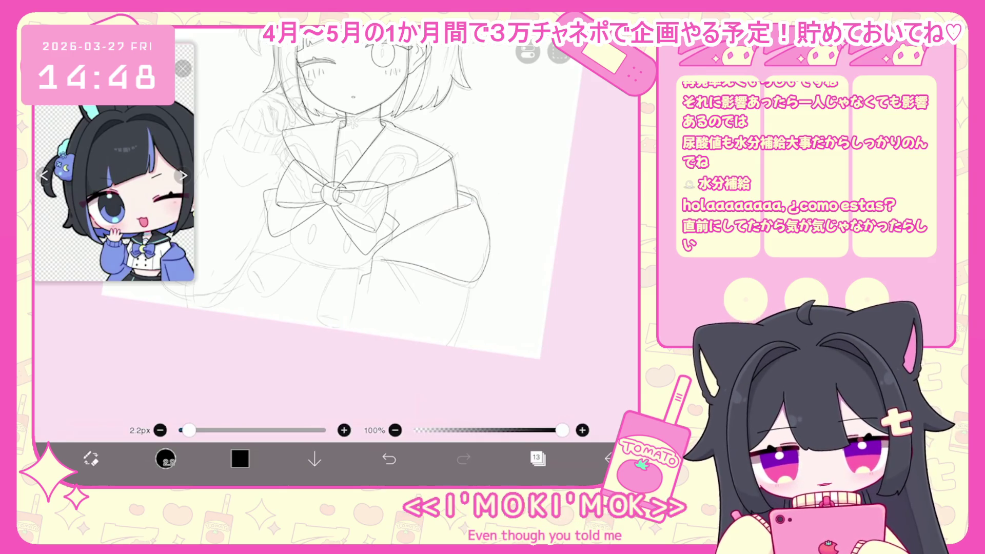
{"action": "key", "text": "ctrl+z"}
{"action": "mouse_move", "coordinate": [365, 267]}
{"action": "left_mouse_down"}
{"action": "mouse_move", "coordinate": [360, 278]}
{"action": "mouse_move", "coordinate": [364, 270]}
{"action": "left_mouse_up"}
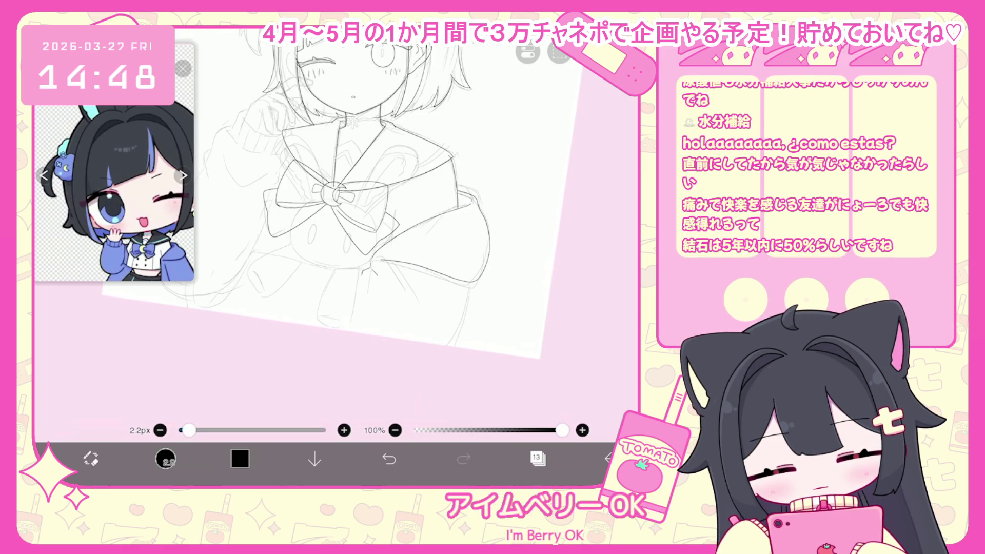
{"action": "scroll", "coordinate": [328, 231], "scroll_direction": "up", "scroll_amount": 3}
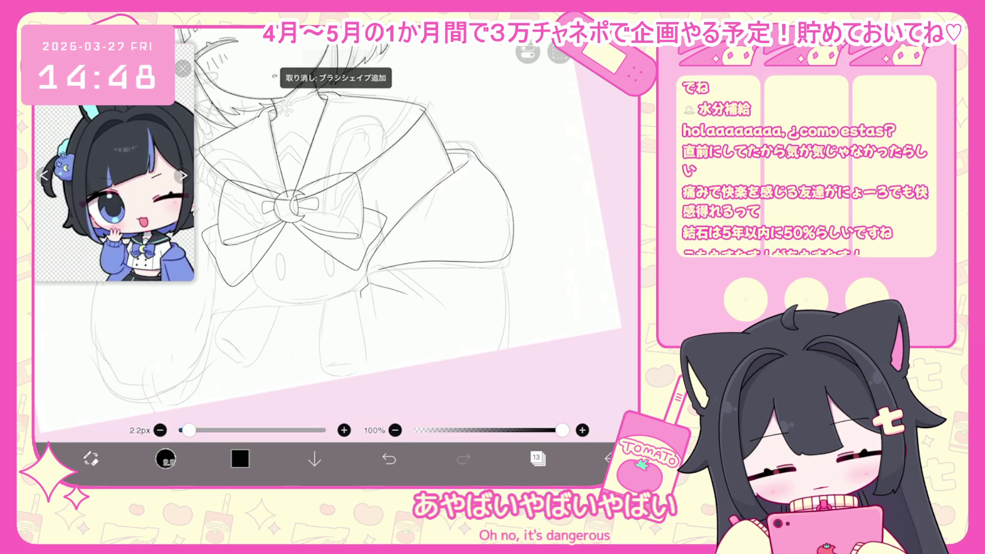
{"action": "left_click_drag", "start_coordinate": [368, 267], "coordinate": [382, 272]}
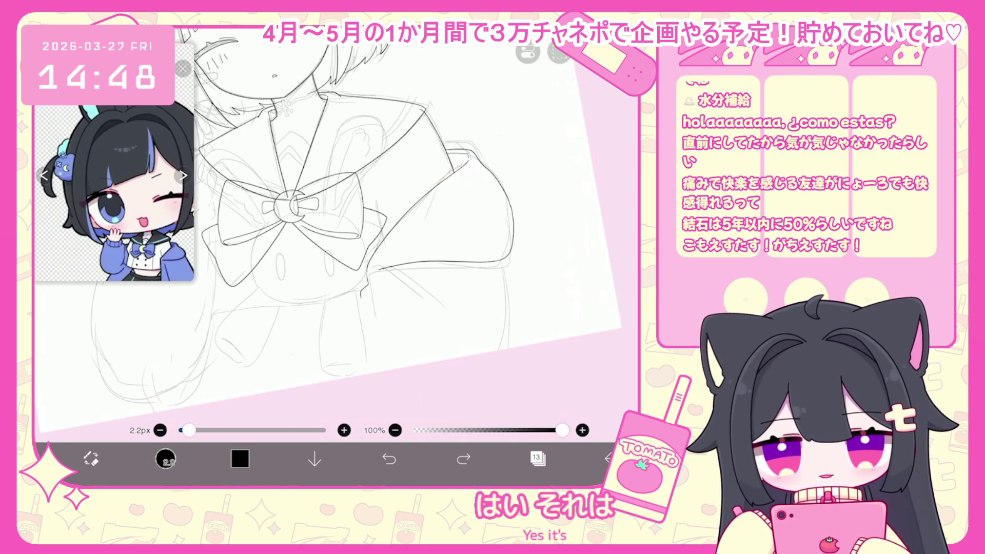
{"action": "key", "text": "ctrl+z"}
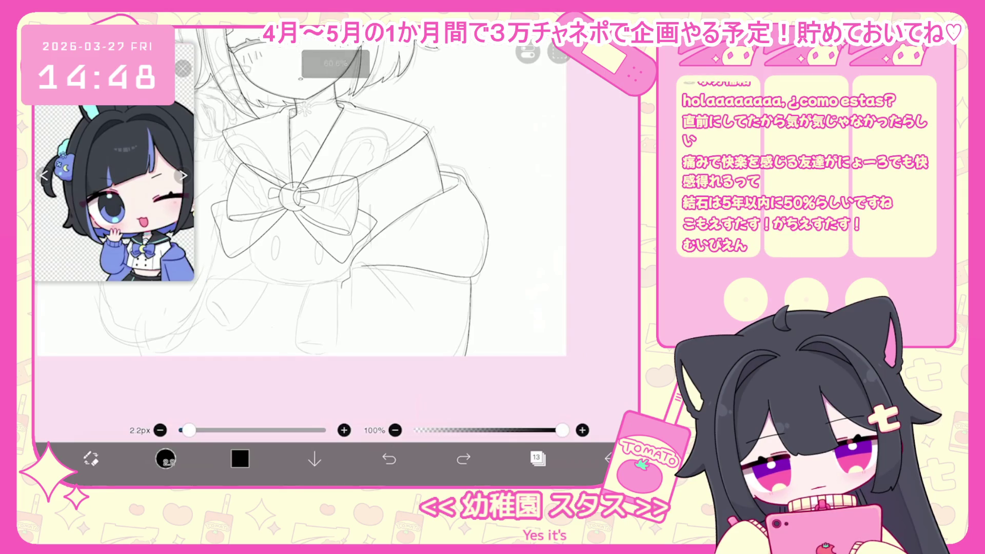
- Draw a trial line on the sketch, then undo it and several earlier strokes
{"action": "left_click_drag", "start_coordinate": [470, 278], "coordinate": [462, 354]}
{"action": "left_click", "coordinate": [389, 459]}
{"action": "left_click_drag", "start_coordinate": [471, 279], "coordinate": [465, 354]}
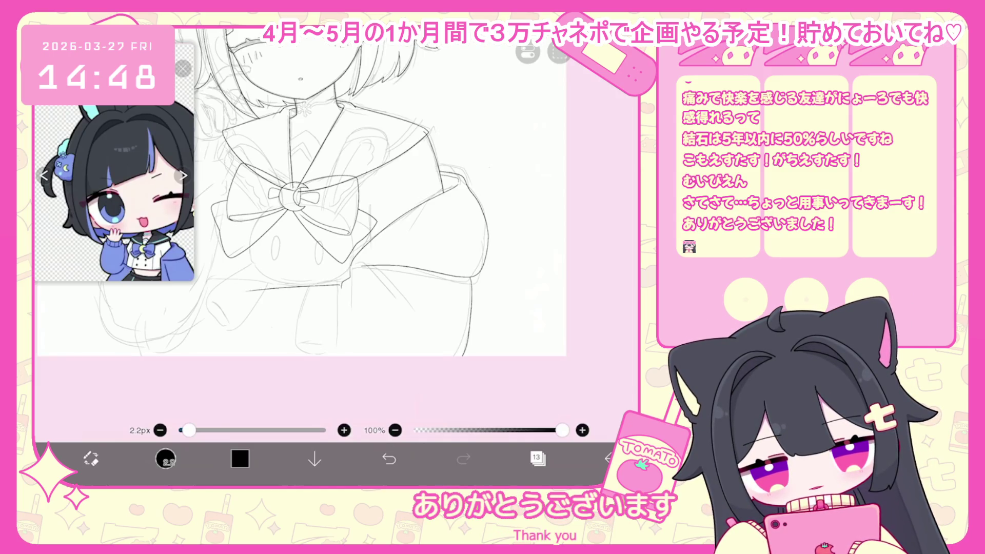
{"action": "key", "text": "ctrl+z"}
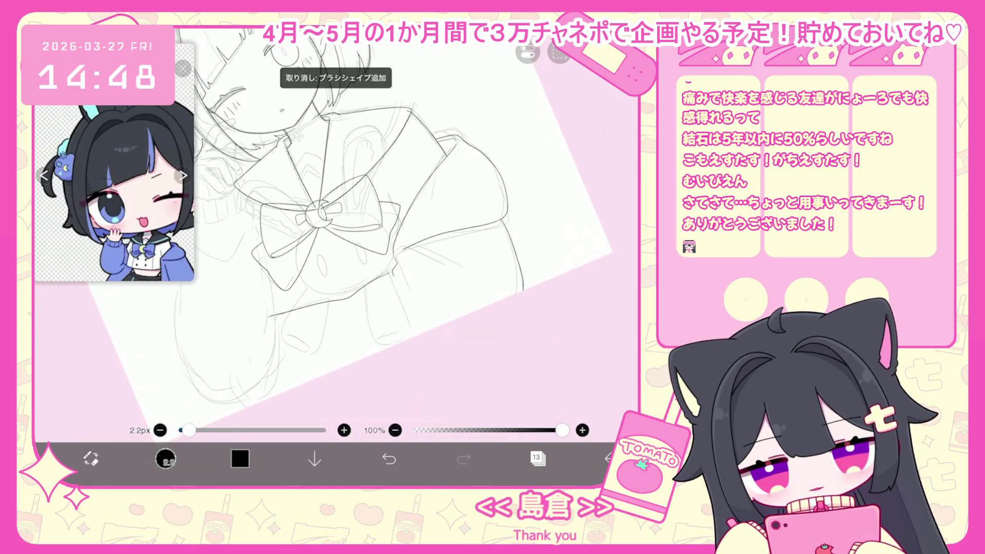
{"action": "key", "text": "ctrl+z"}
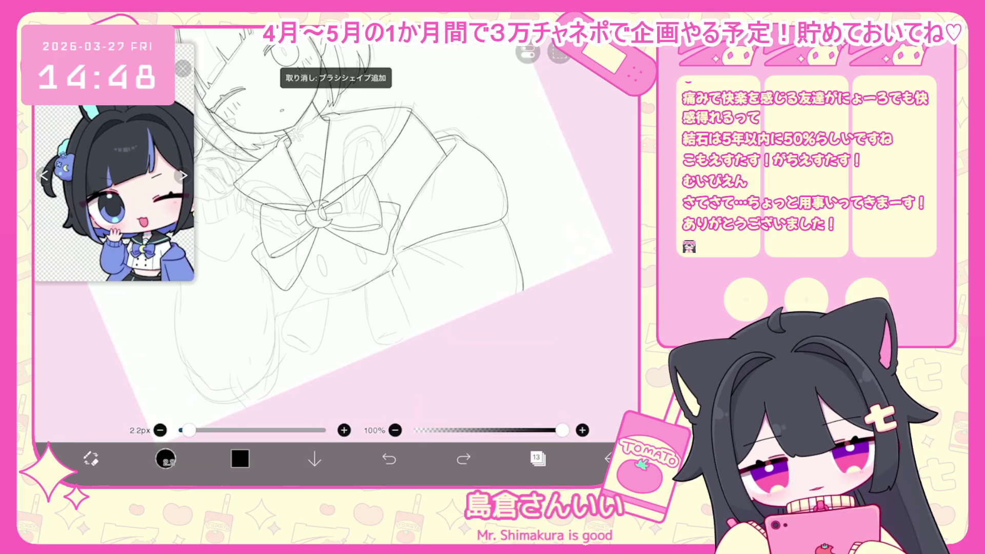
{"action": "scroll", "coordinate": [349, 236], "scroll_direction": "down", "scroll_amount": 5}
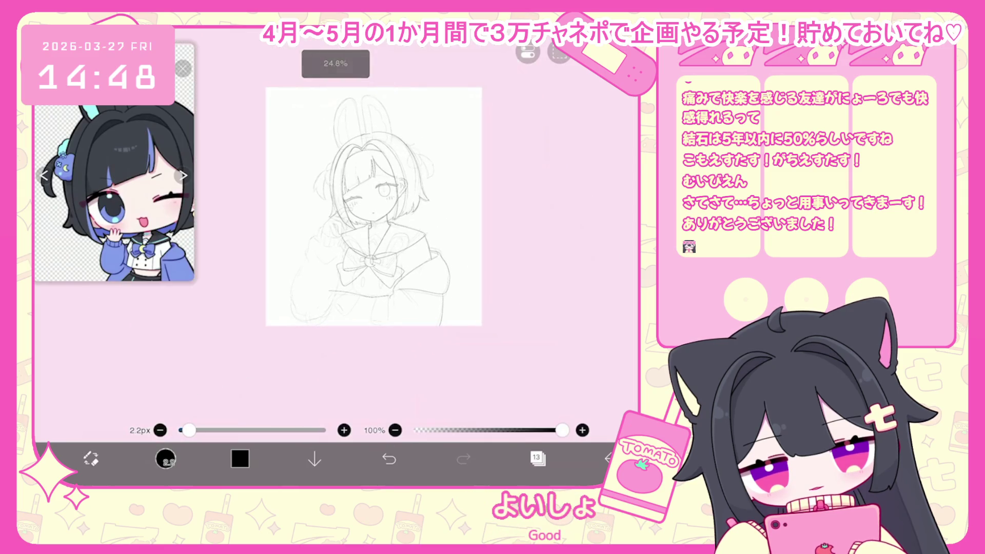
{"action": "key", "text": "ctrl+z"}
{"action": "scroll", "coordinate": [359, 205], "scroll_direction": "up", "scroll_amount": 5}
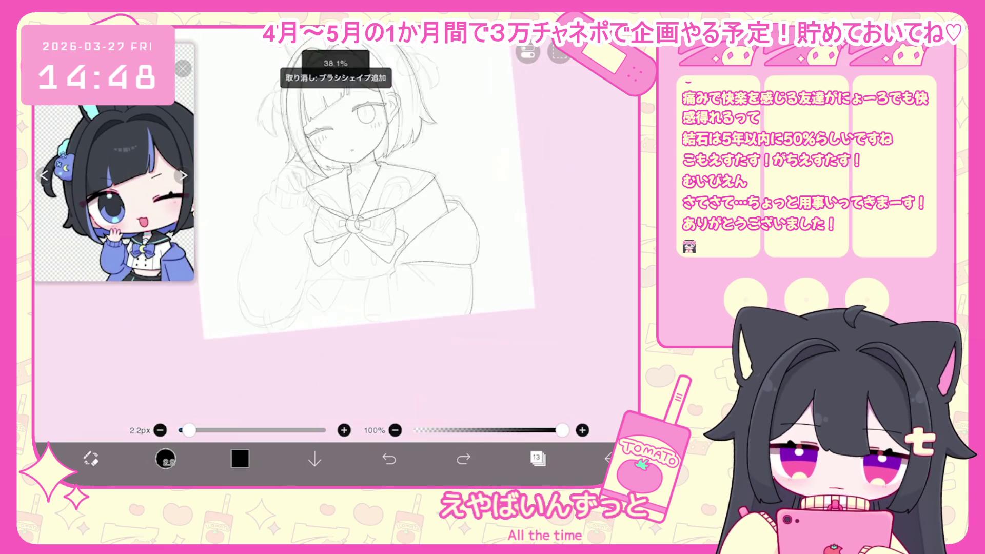
{"action": "left_click", "coordinate": [389, 458]}
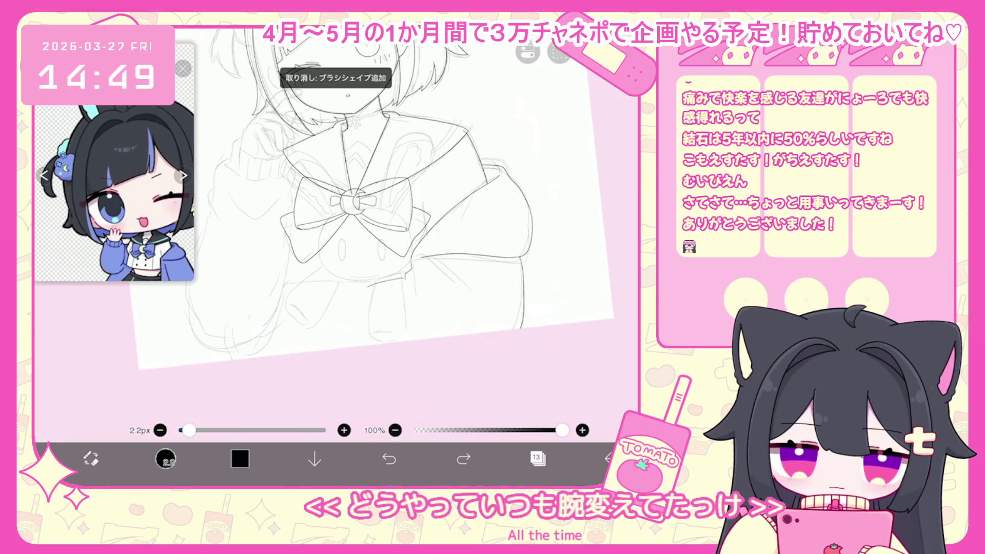
{"action": "scroll", "coordinate": [359, 205], "scroll_direction": "down", "scroll_amount": 1}
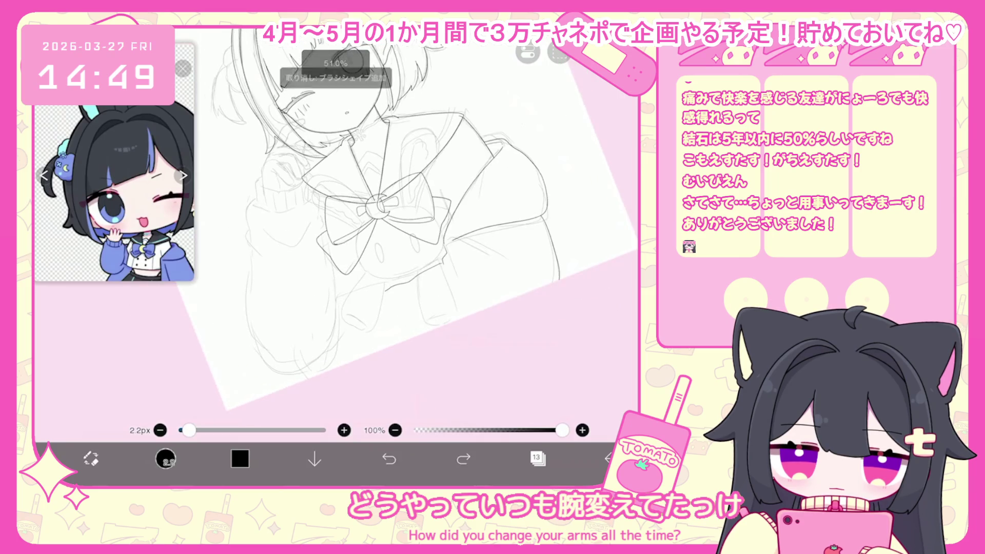
{"action": "scroll", "coordinate": [380, 221], "scroll_direction": "down", "scroll_amount": 2}
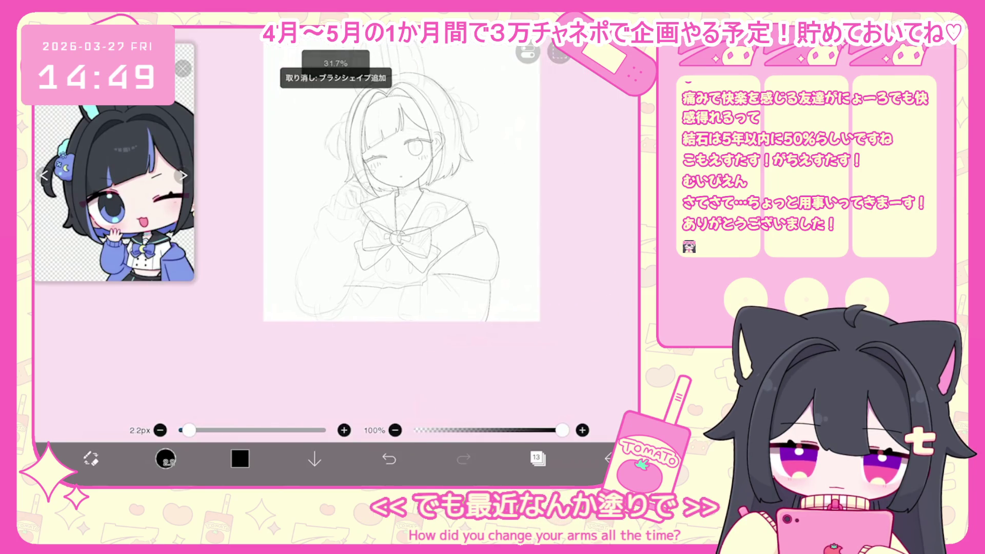
{"action": "scroll", "coordinate": [379, 180], "scroll_direction": "down", "scroll_amount": 1}
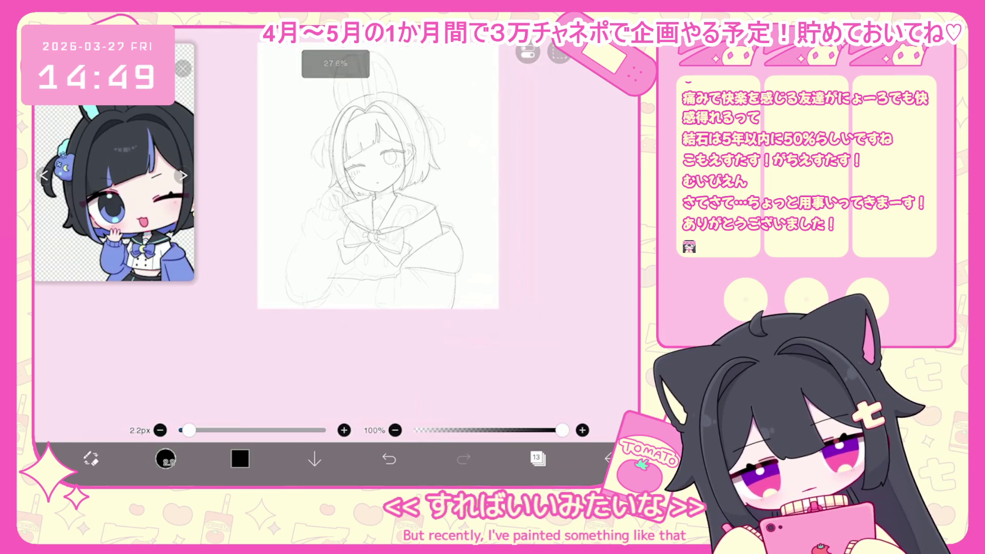
- Switch to the vector drawing tool and bring up the layers list for a new layer
{"action": "left_click", "coordinate": [165, 459]}
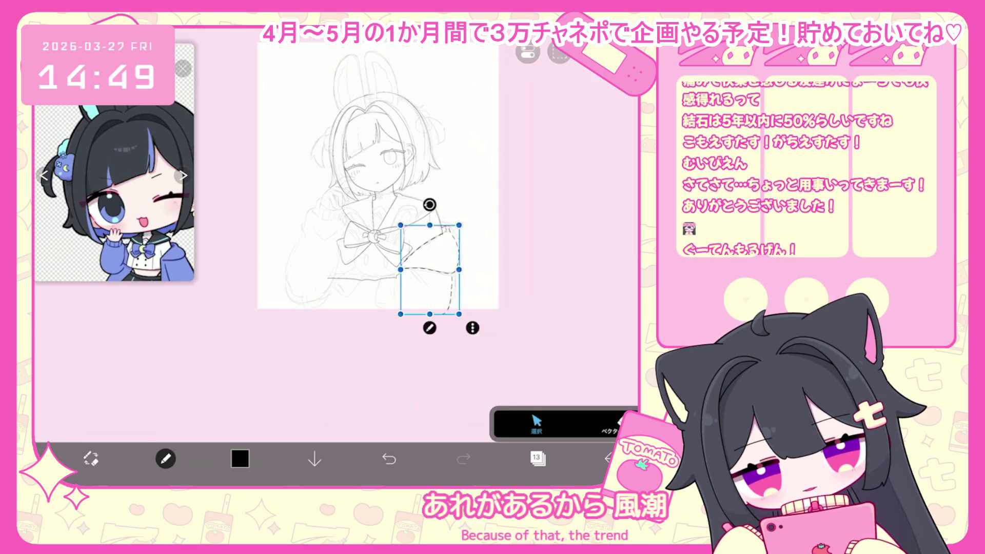
{"action": "scroll", "coordinate": [444, 247], "scroll_direction": "up", "scroll_amount": 3}
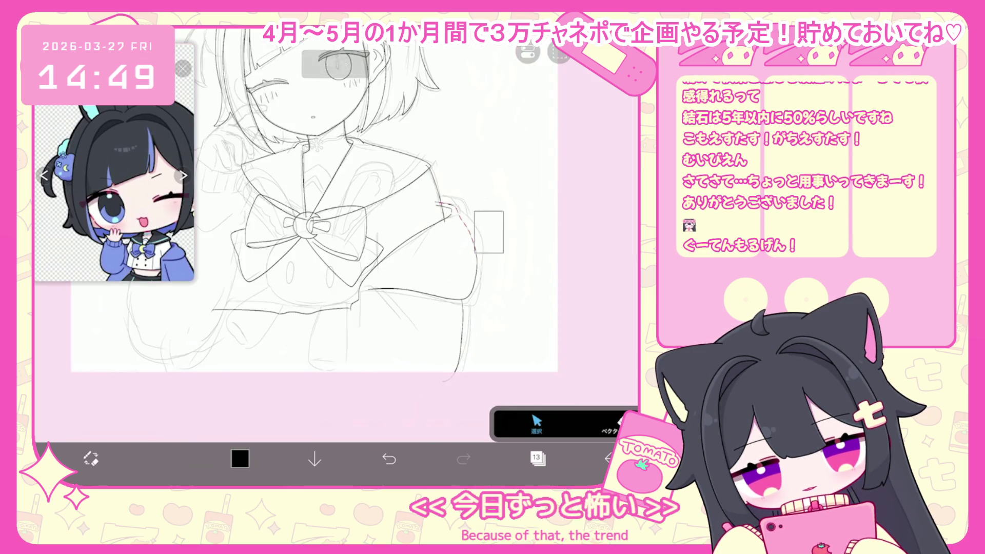
{"action": "left_click", "coordinate": [609, 425]}
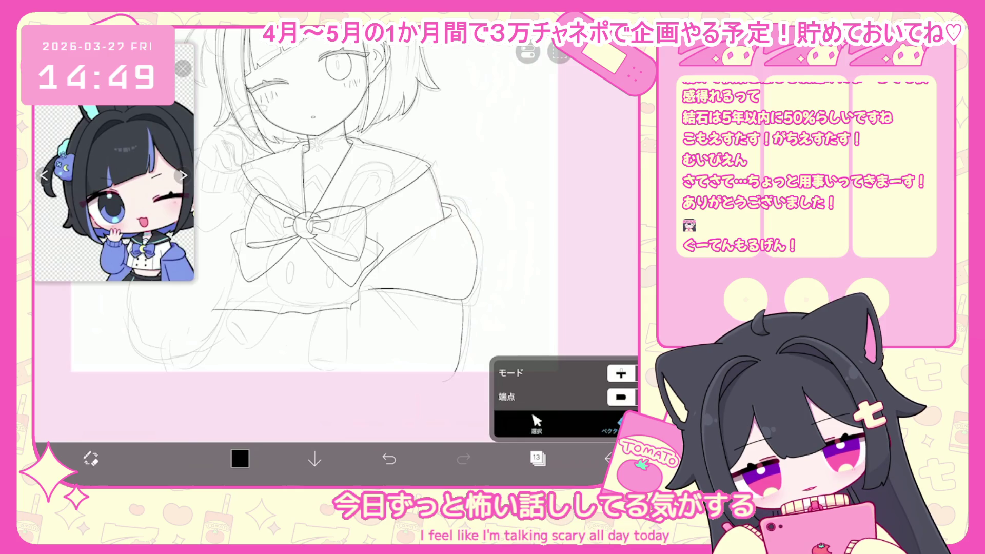
{"action": "scroll", "coordinate": [314, 200], "scroll_direction": "down", "scroll_amount": 3}
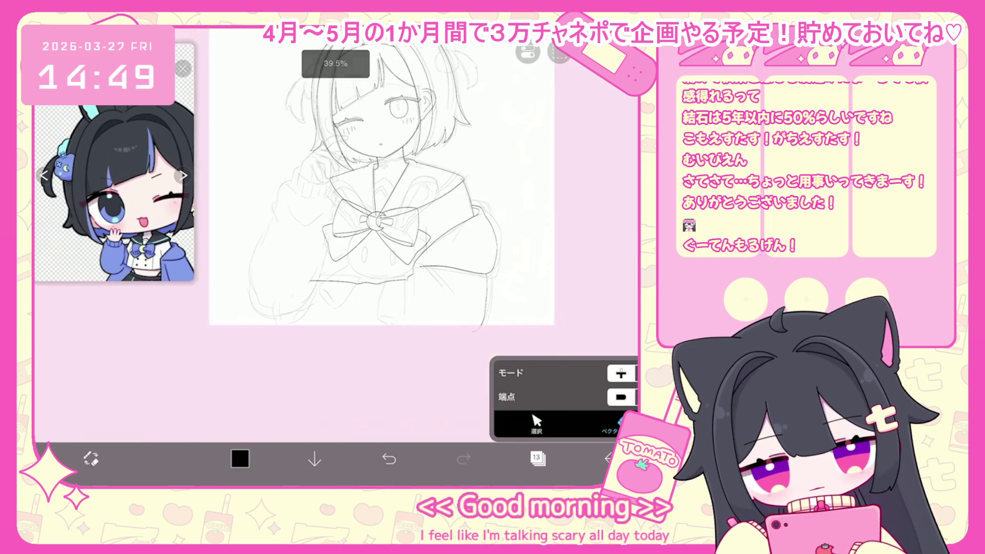
{"action": "left_click", "coordinate": [537, 458]}
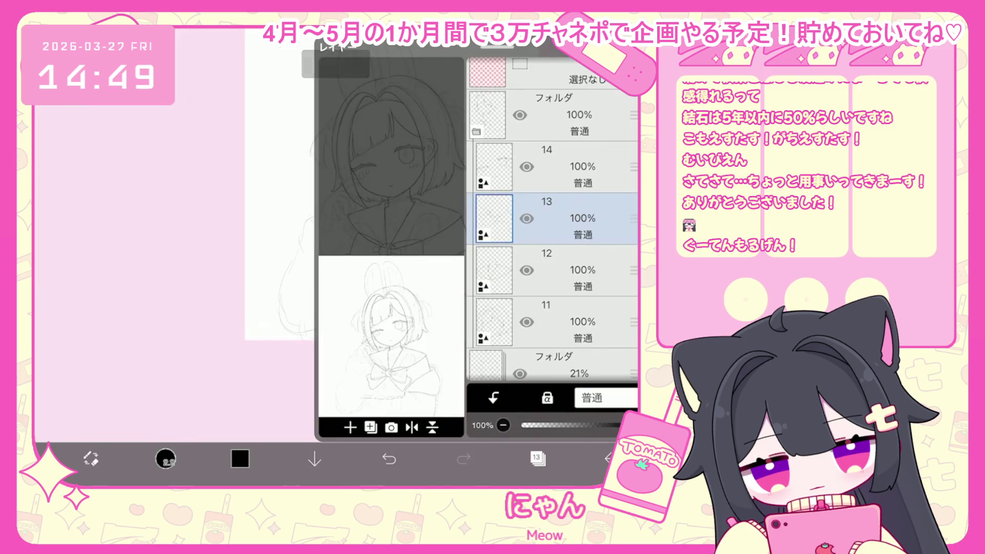
- Add a new vector layer 14 above layer 13 and return to the canvas
{"action": "left_click", "coordinate": [370, 428]}
{"action": "left_click", "coordinate": [373, 334]}
{"action": "left_click", "coordinate": [538, 458]}
{"action": "scroll", "coordinate": [359, 231], "scroll_direction": "up", "scroll_amount": 6}
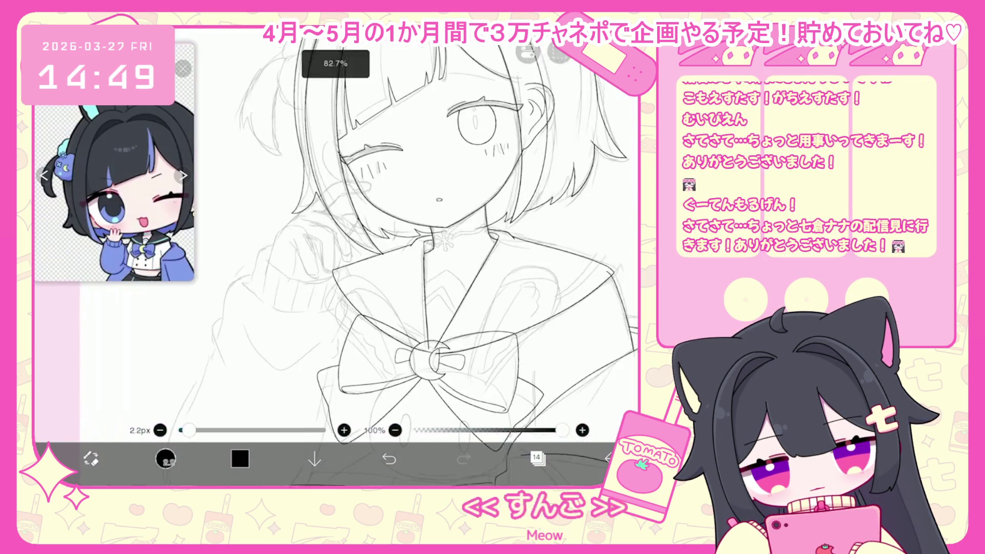
- Ink trial hair strokes beside the face, undoing the ones that miss
{"action": "left_click_drag", "start_coordinate": [234, 311], "coordinate": [359, 235]}
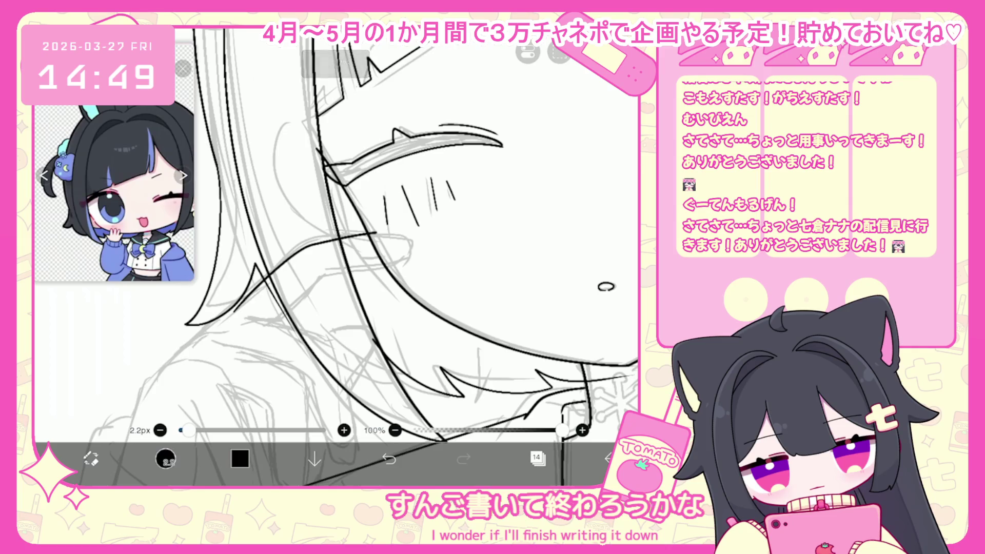
{"action": "key", "text": "ctrl+z"}
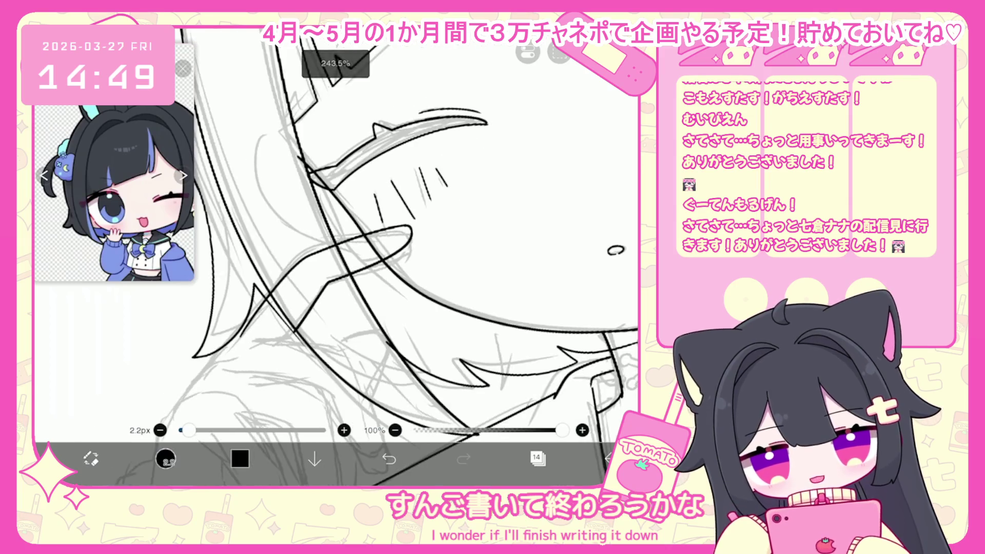
{"action": "mouse_move", "coordinate": [251, 270]}
{"action": "left_mouse_down"}
{"action": "mouse_move", "coordinate": [300, 237]}
{"action": "mouse_move", "coordinate": [394, 225]}
{"action": "mouse_move", "coordinate": [314, 274]}
{"action": "mouse_move", "coordinate": [294, 306]}
{"action": "left_mouse_up"}
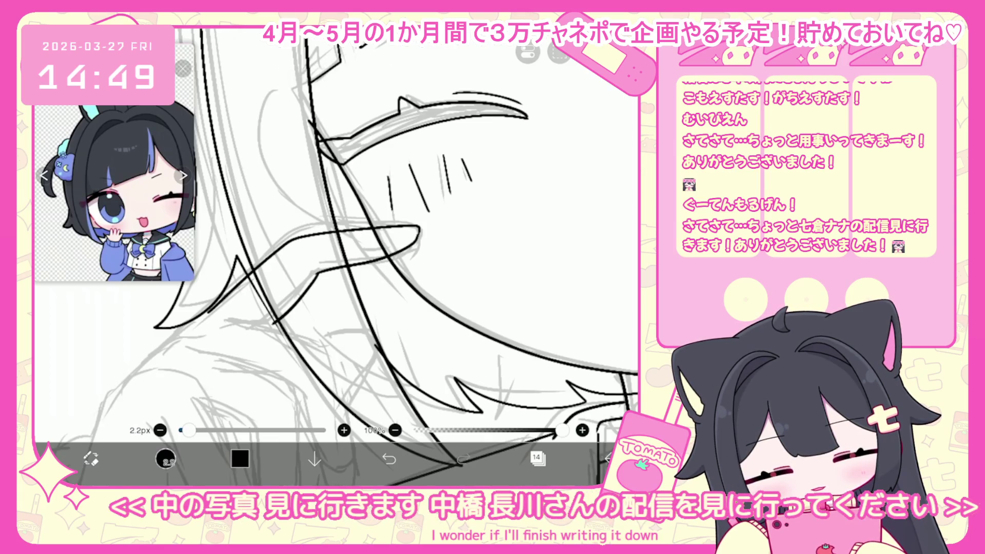
{"action": "left_click", "coordinate": [389, 458]}
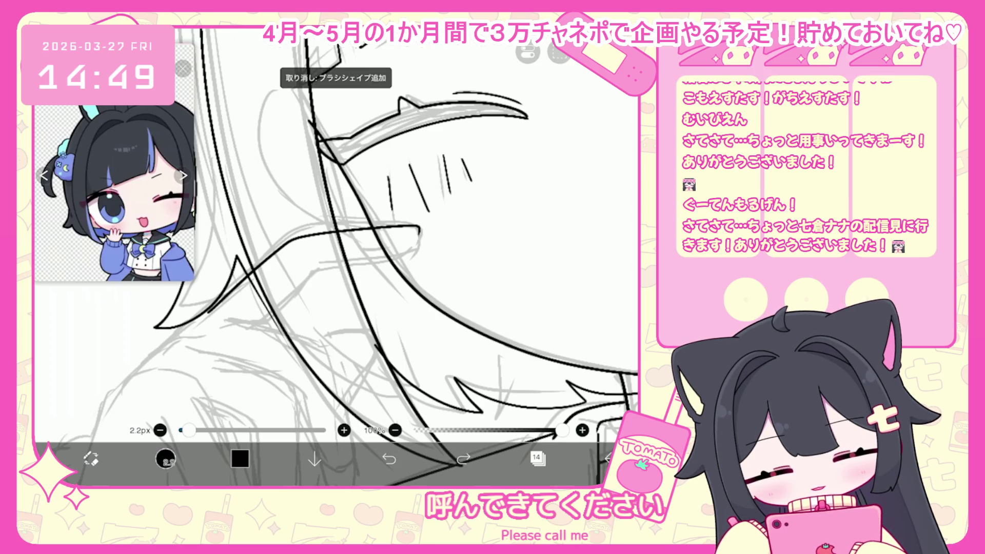
{"action": "left_click_drag", "start_coordinate": [318, 269], "coordinate": [257, 326]}
{"action": "scroll", "coordinate": [426, 231], "scroll_direction": "down", "scroll_amount": 5}
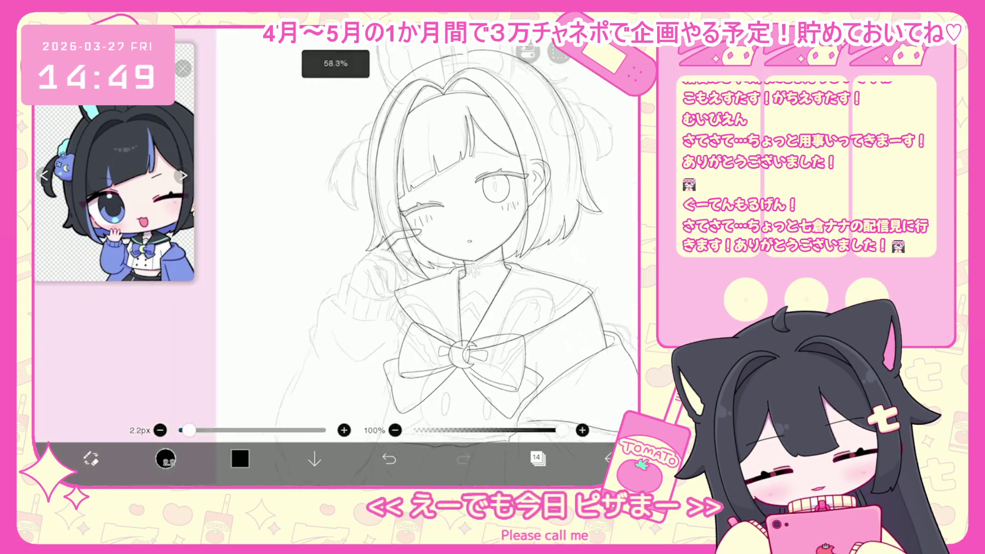
{"action": "left_click", "coordinate": [389, 459]}
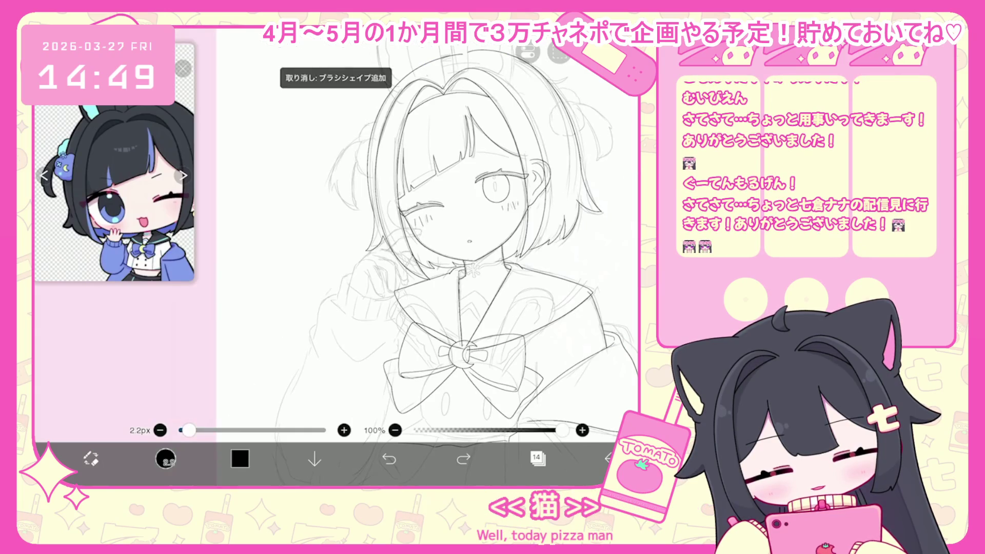
{"action": "scroll", "coordinate": [426, 246], "scroll_direction": "up", "scroll_amount": 3}
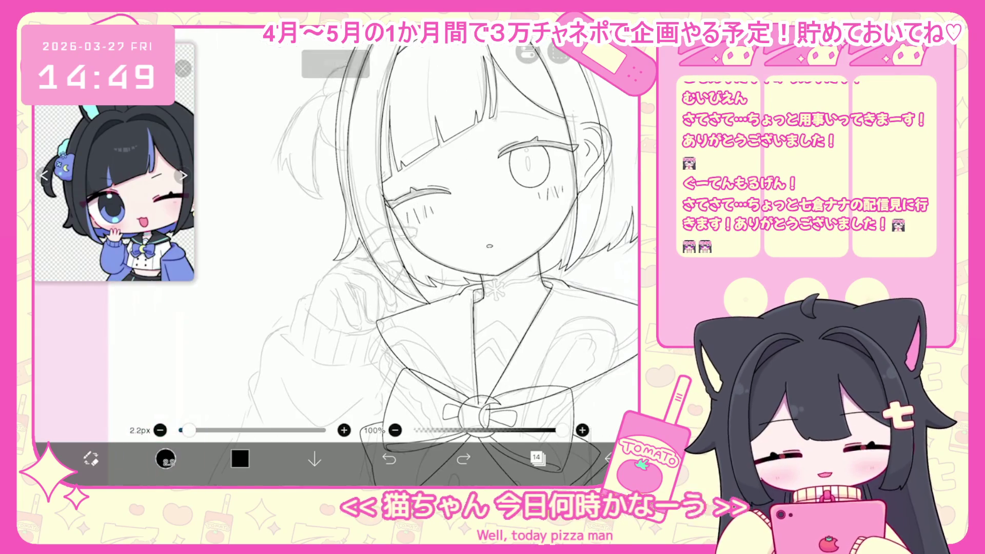
{"action": "scroll", "coordinate": [404, 216], "scroll_direction": "up", "scroll_amount": 5}
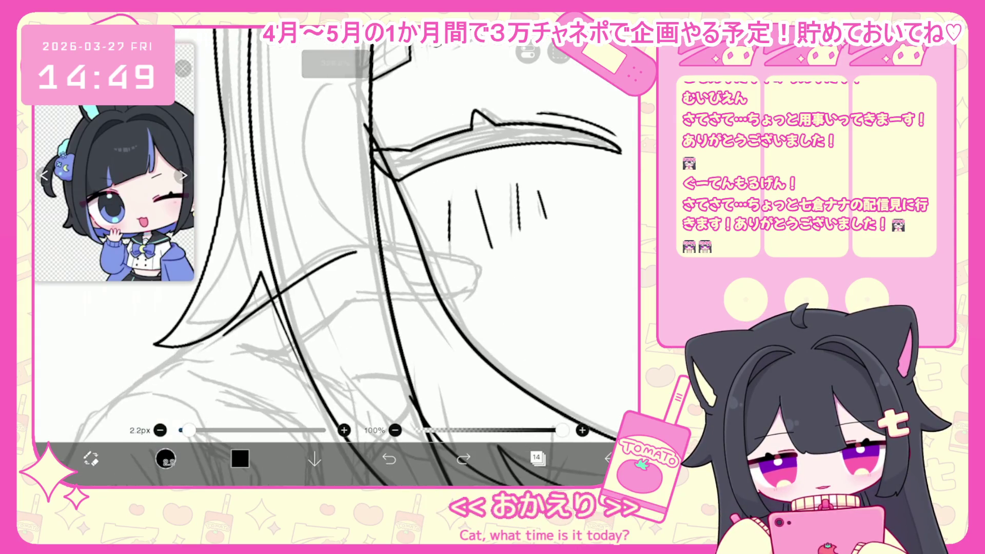
- Ink hair strands across the lower hair, redrawing the short stroke several times
{"action": "mouse_move", "coordinate": [226, 333]}
{"action": "left_mouse_down"}
{"action": "mouse_move", "coordinate": [456, 262]}
{"action": "mouse_move", "coordinate": [485, 266]}
{"action": "left_mouse_up"}
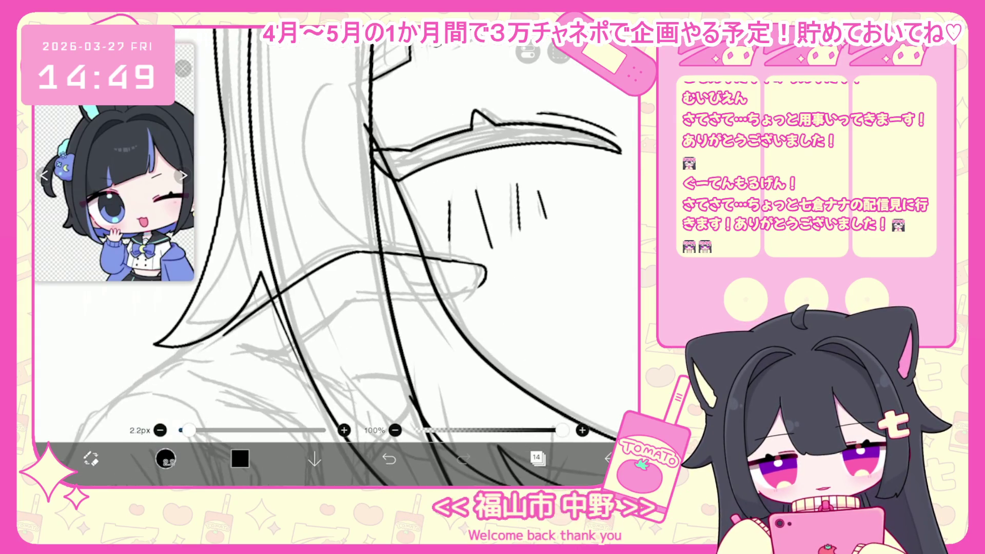
{"action": "key", "text": "ctrl+z"}
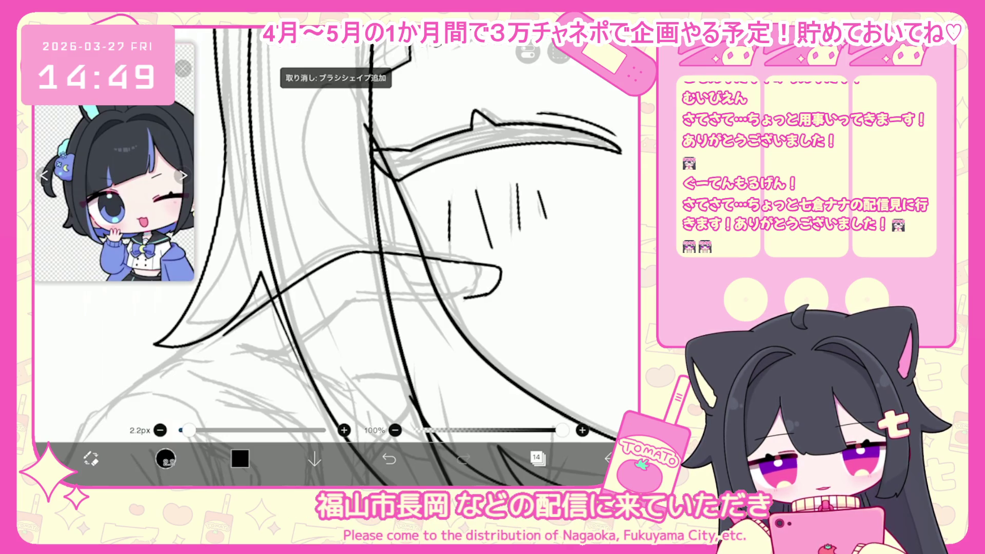
{"action": "scroll", "coordinate": [336, 257], "scroll_direction": "down", "scroll_amount": 2}
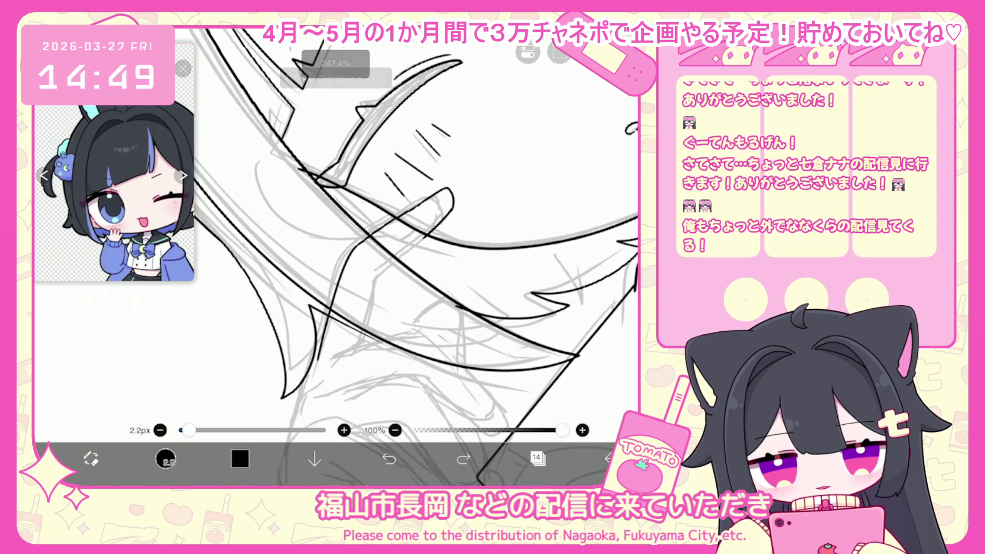
{"action": "mouse_move", "coordinate": [425, 236]}
{"action": "left_mouse_down"}
{"action": "mouse_move", "coordinate": [396, 259]}
{"action": "mouse_move", "coordinate": [355, 349]}
{"action": "left_mouse_up"}
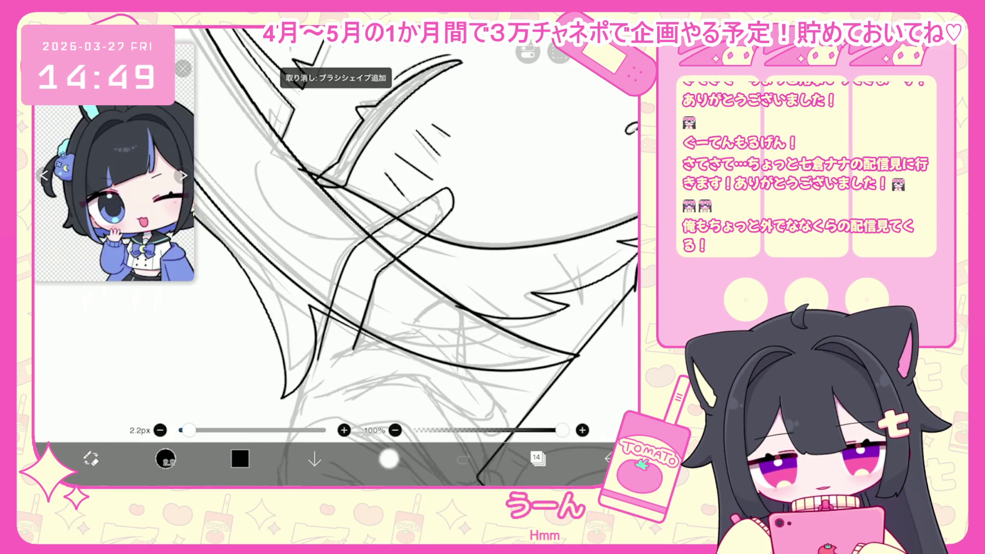
{"action": "left_click_drag", "start_coordinate": [369, 288], "coordinate": [356, 354]}
{"action": "left_click", "coordinate": [389, 460]}
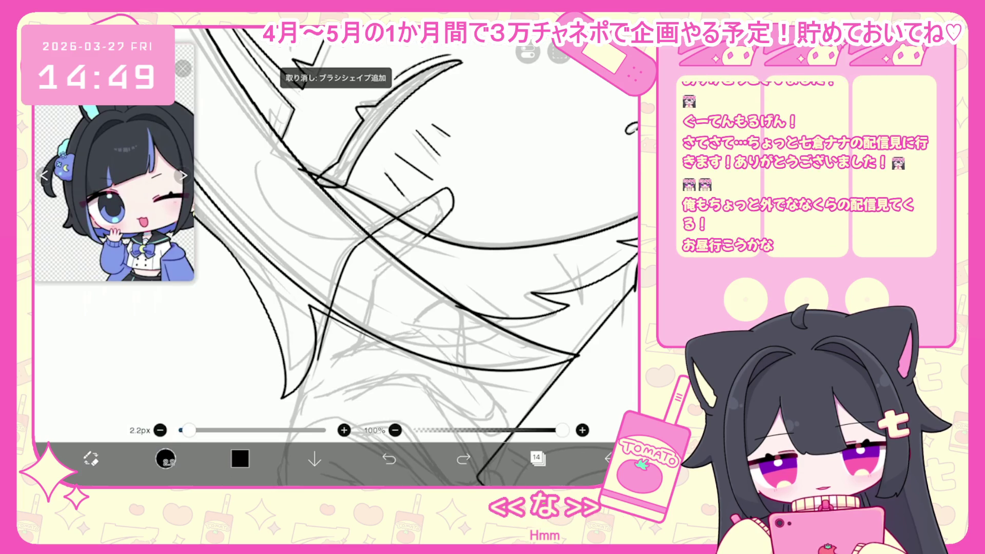
{"action": "left_click_drag", "start_coordinate": [373, 290], "coordinate": [354, 345]}
{"action": "scroll", "coordinate": [359, 231], "scroll_direction": "up", "scroll_amount": 2}
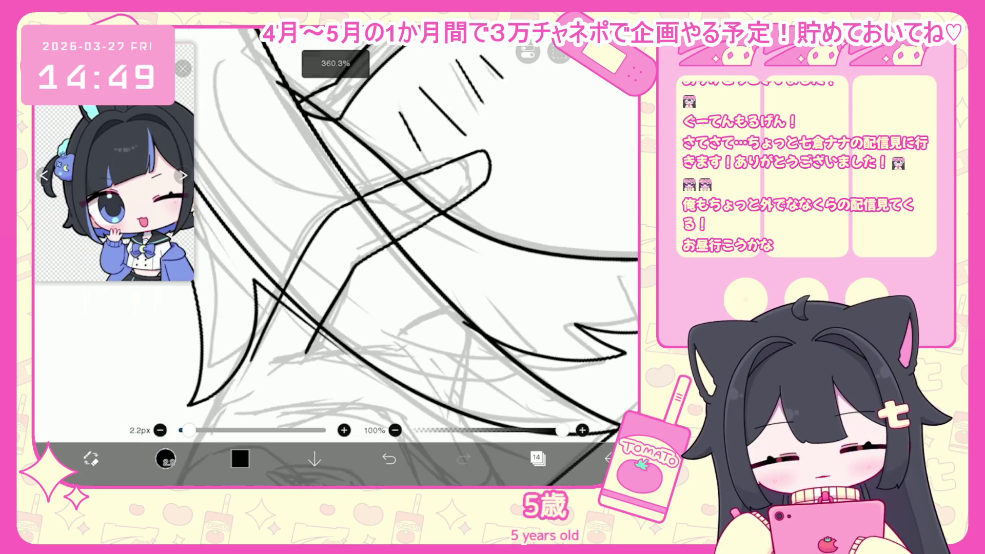
{"action": "left_click", "coordinate": [389, 460]}
- Redraw the hair stroke slightly lower, then toggle undo and redo to keep it
{"action": "left_click_drag", "start_coordinate": [437, 218], "coordinate": [394, 239]}
{"action": "left_click_drag", "start_coordinate": [360, 270], "coordinate": [325, 351]}
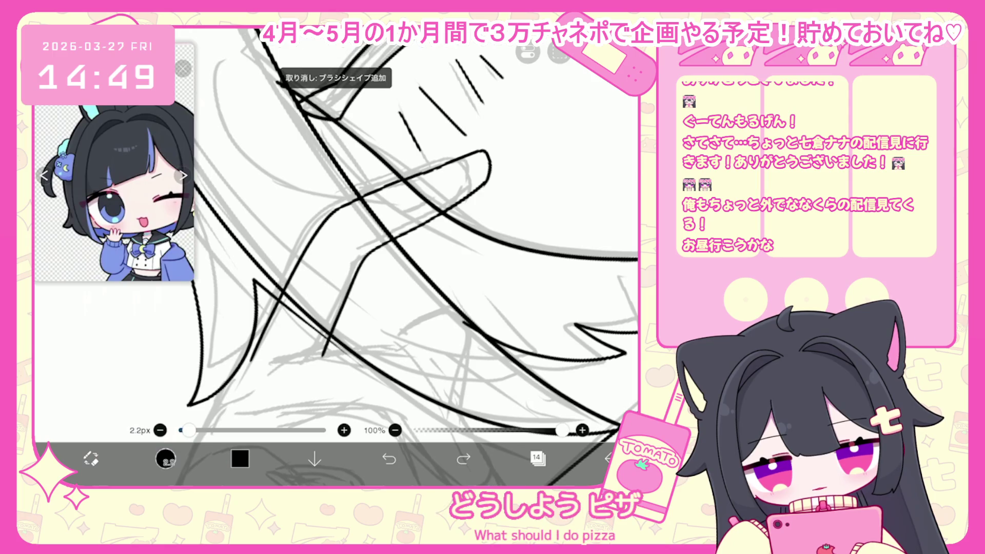
{"action": "scroll", "coordinate": [410, 231], "scroll_direction": "down", "scroll_amount": 5}
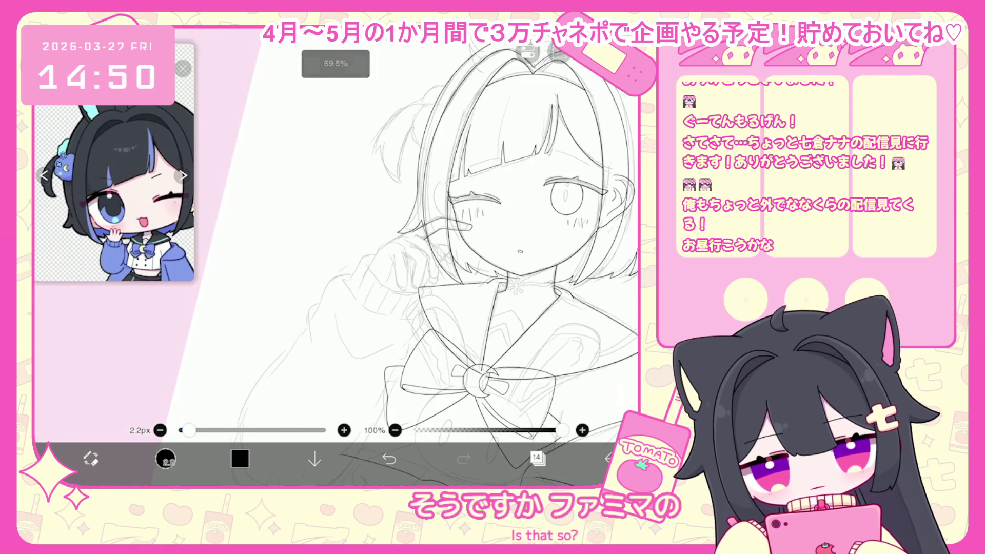
{"action": "scroll", "coordinate": [359, 231], "scroll_direction": "up", "scroll_amount": 5}
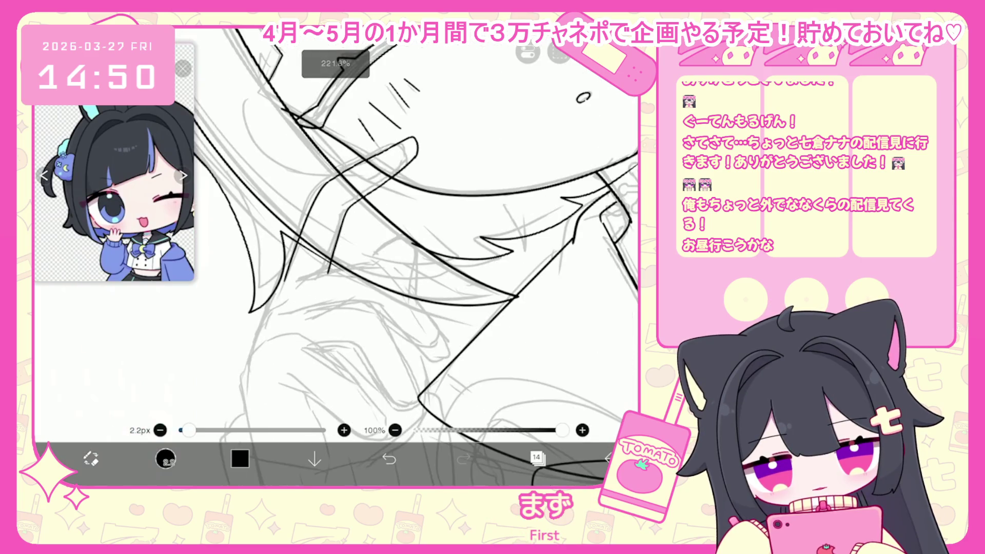
{"action": "scroll", "coordinate": [359, 257], "scroll_direction": "up", "scroll_amount": 2}
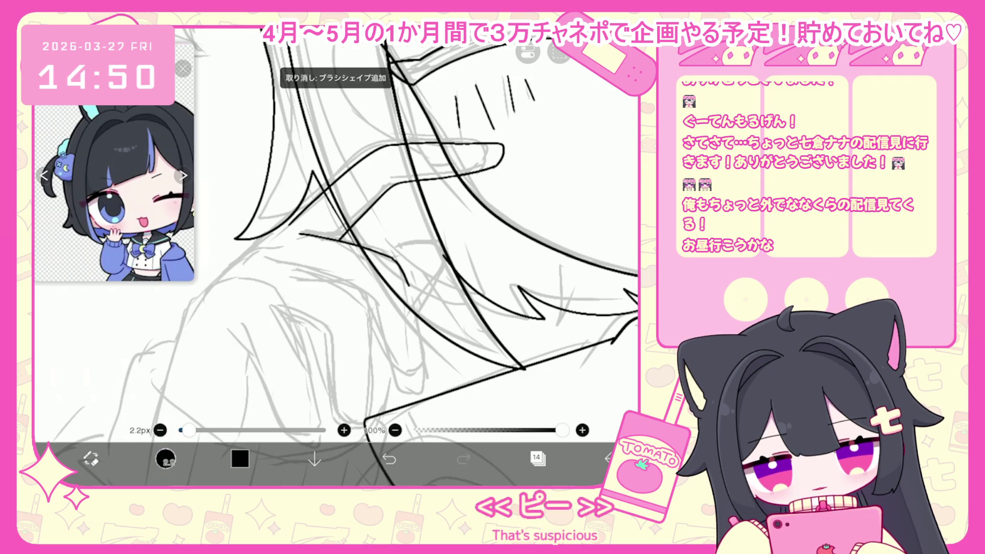
{"action": "scroll", "coordinate": [359, 231], "scroll_direction": "up", "scroll_amount": 1}
{"action": "key", "text": "ctrl+y"}
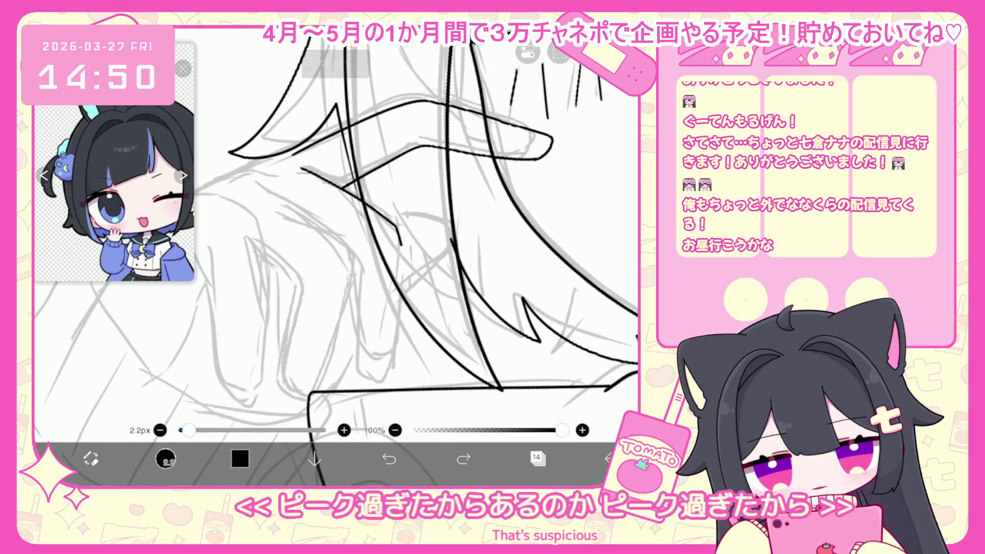
{"action": "key", "text": "ctrl+z"}
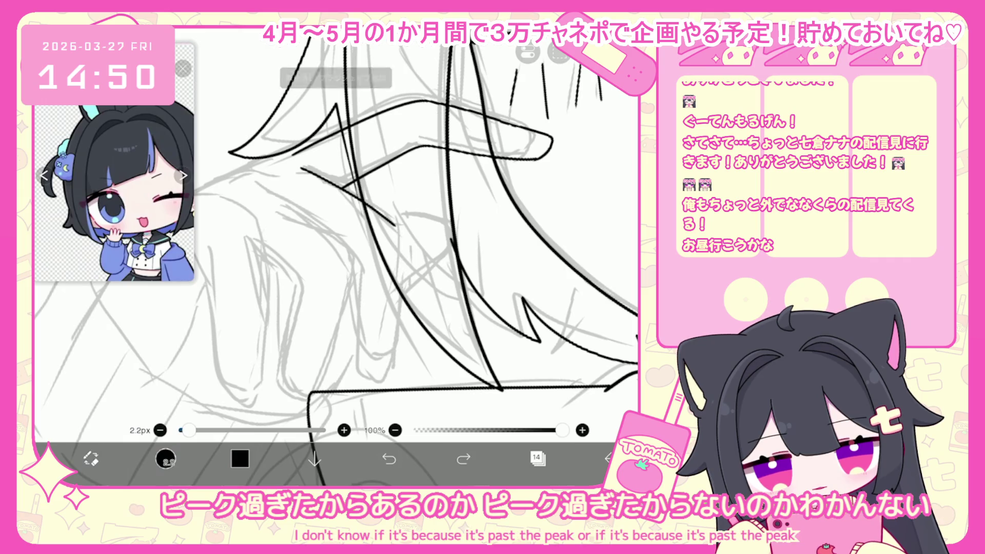
{"action": "key", "text": "ctrl+y"}
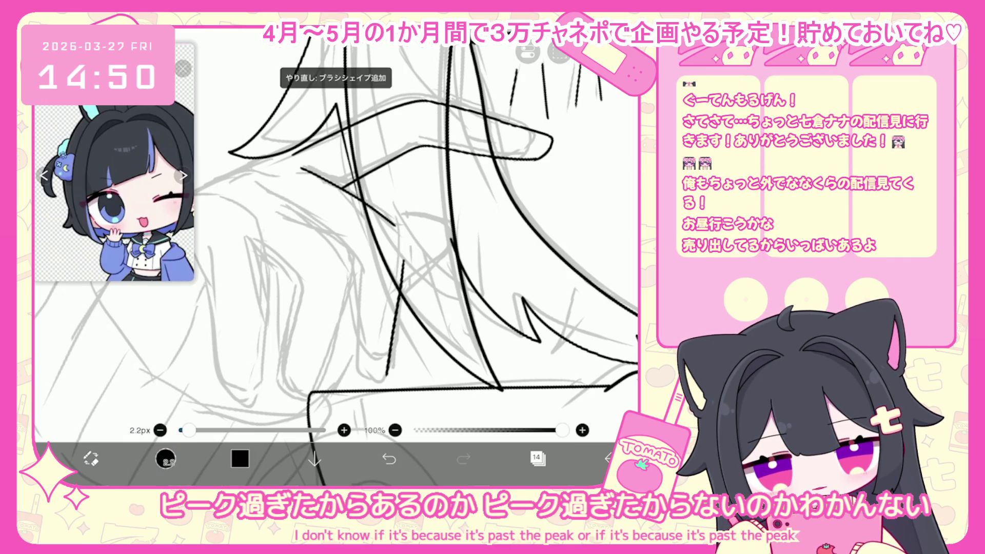
- Ink hair strand lines running down over the hand
{"action": "left_click_drag", "start_coordinate": [402, 293], "coordinate": [383, 377]}
{"action": "left_click_drag", "start_coordinate": [361, 269], "coordinate": [355, 325]}
{"action": "left_click_drag", "start_coordinate": [357, 271], "coordinate": [372, 383]}
{"action": "scroll", "coordinate": [334, 231], "scroll_direction": "up", "scroll_amount": 3}
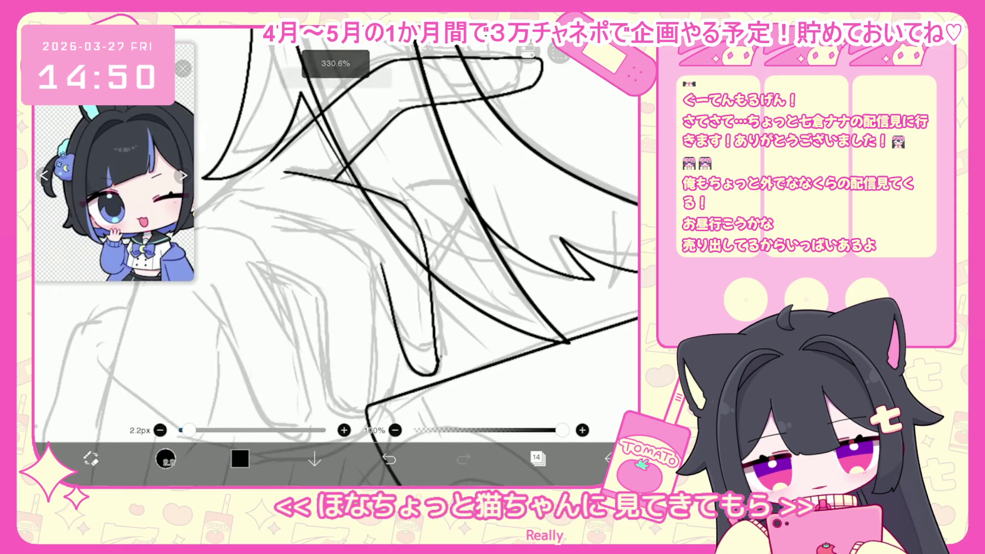
{"action": "scroll", "coordinate": [334, 231], "scroll_direction": "up", "scroll_amount": 1}
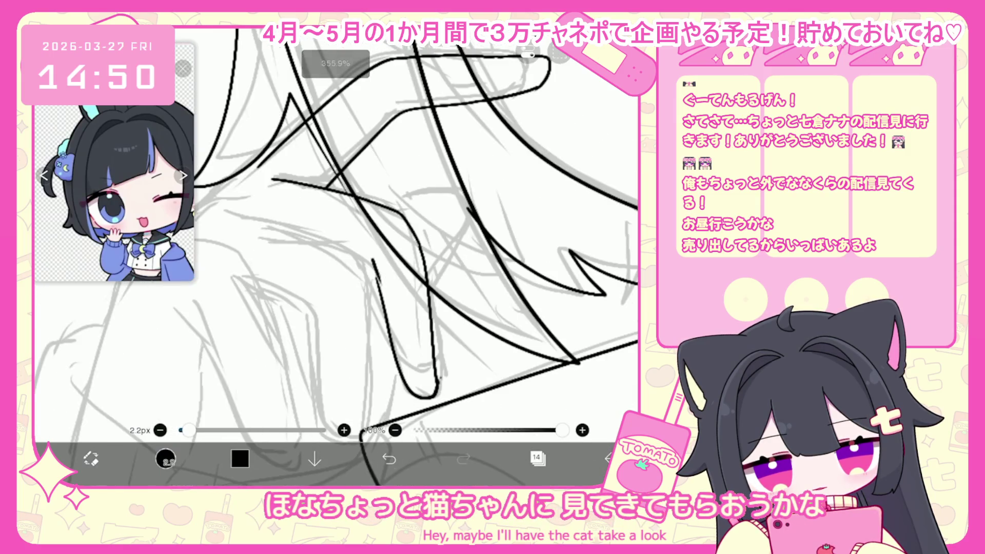
- Undo the U-shaped strokes and close the bottom of the U with a short curve
{"action": "left_click", "coordinate": [389, 459]}
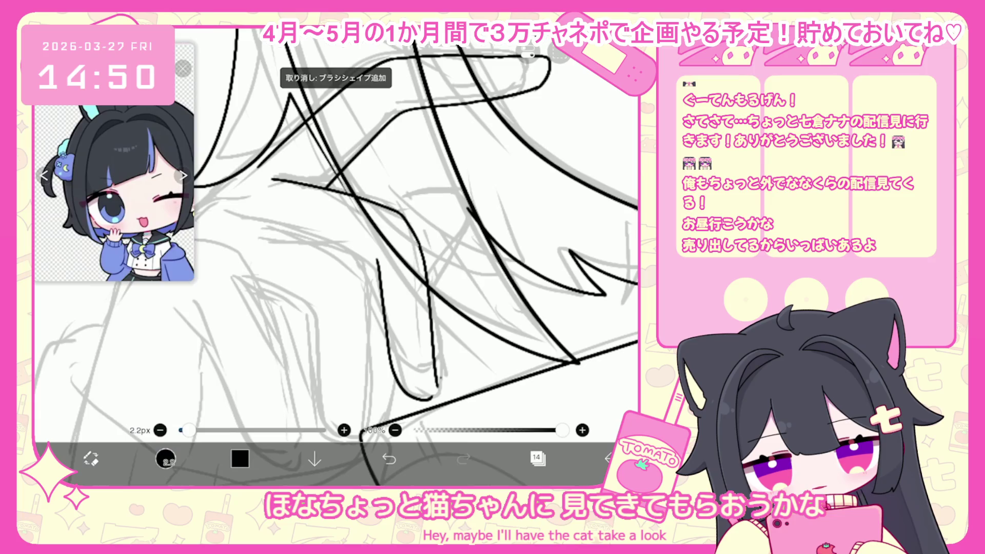
{"action": "left_click", "coordinate": [389, 459]}
{"action": "left_click_drag", "start_coordinate": [412, 386], "coordinate": [437, 381]}
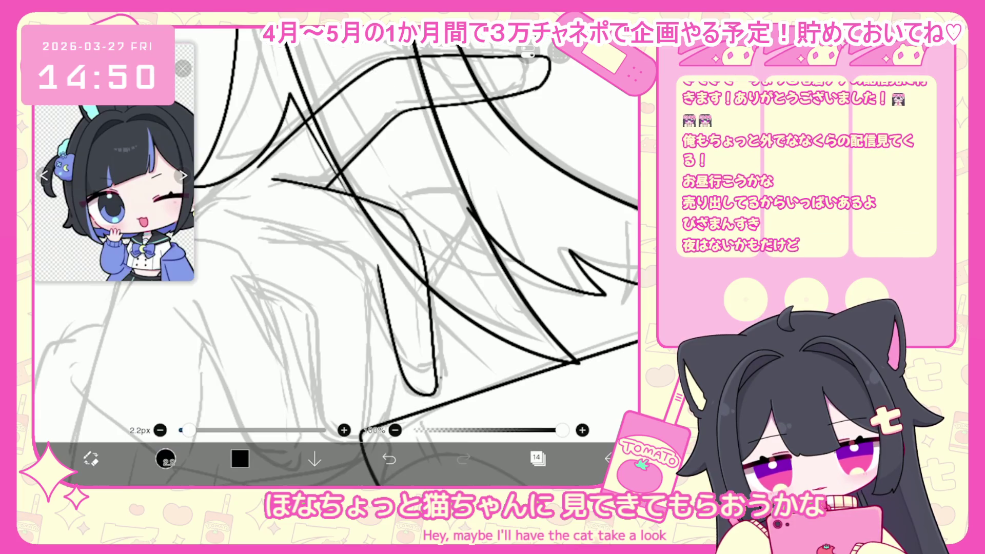
{"action": "scroll", "coordinate": [359, 231], "scroll_direction": "up", "scroll_amount": 5}
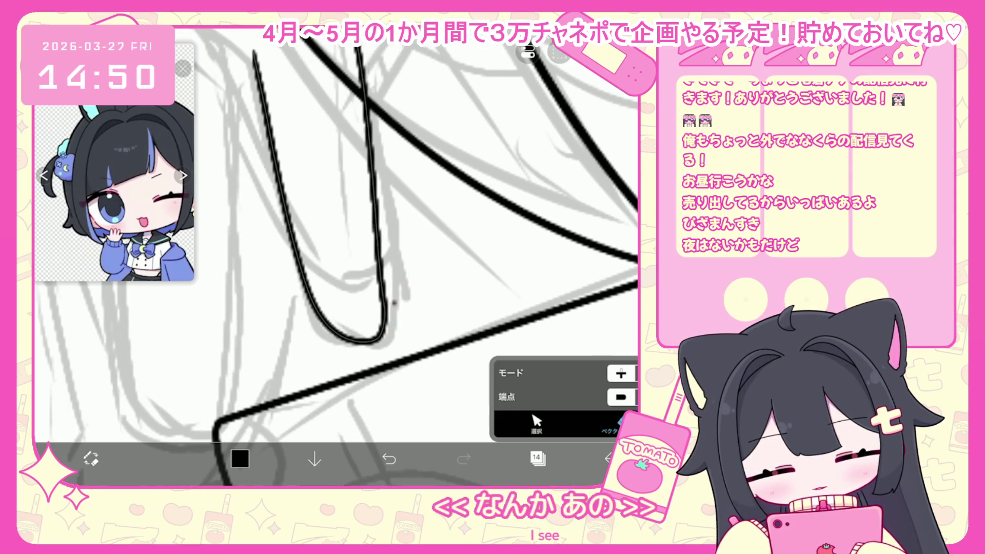
- Erase the U-shaped stroke with the vector eraser
{"action": "scroll", "coordinate": [339, 256], "scroll_direction": "down", "scroll_amount": 3}
{"action": "left_click", "coordinate": [338, 154]}
{"action": "left_click", "coordinate": [389, 458]}
{"action": "left_click_drag", "start_coordinate": [355, 149], "coordinate": [339, 396]}
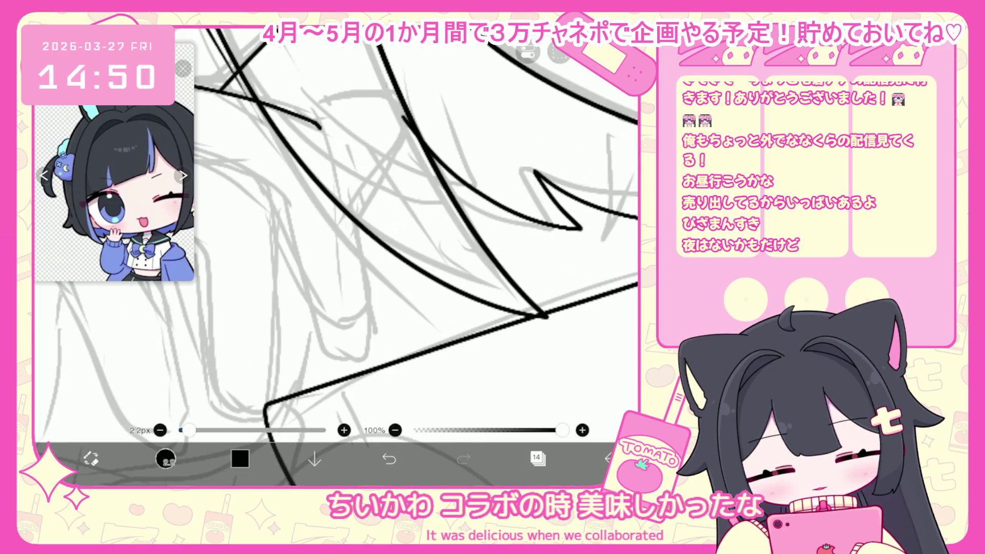
- Redraw the long hair strand and a short tick beside it, undoing misplaced strokes
{"action": "key", "text": "ctrl+z"}
{"action": "mouse_move", "coordinate": [323, 126]}
{"action": "left_mouse_down"}
{"action": "mouse_move", "coordinate": [344, 191]}
{"action": "mouse_move", "coordinate": [360, 353]}
{"action": "left_mouse_up"}
{"action": "left_click_drag", "start_coordinate": [293, 204], "coordinate": [316, 333]}
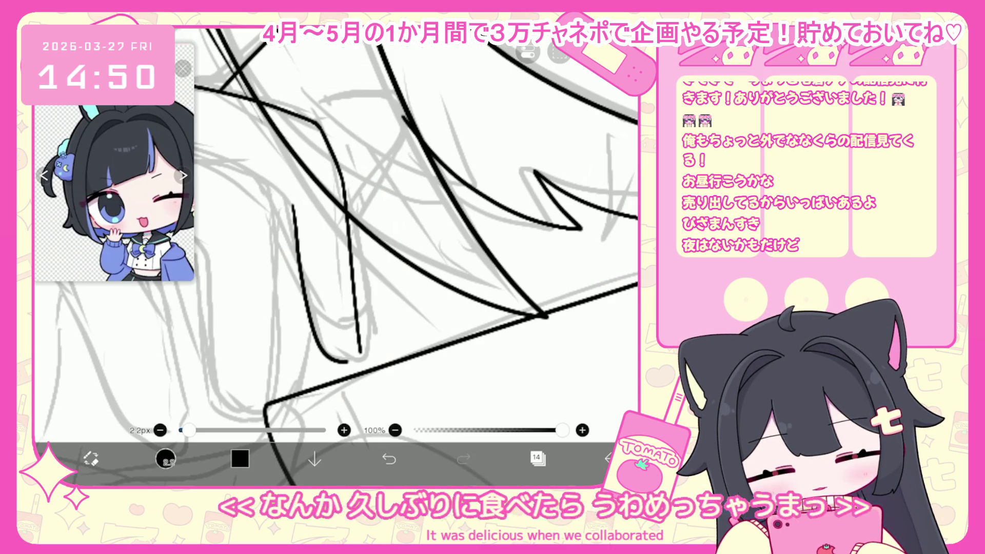
{"action": "key", "text": "ctrl+z"}
{"action": "left_click_drag", "start_coordinate": [293, 210], "coordinate": [308, 303]}
{"action": "key", "text": "ctrl+z"}
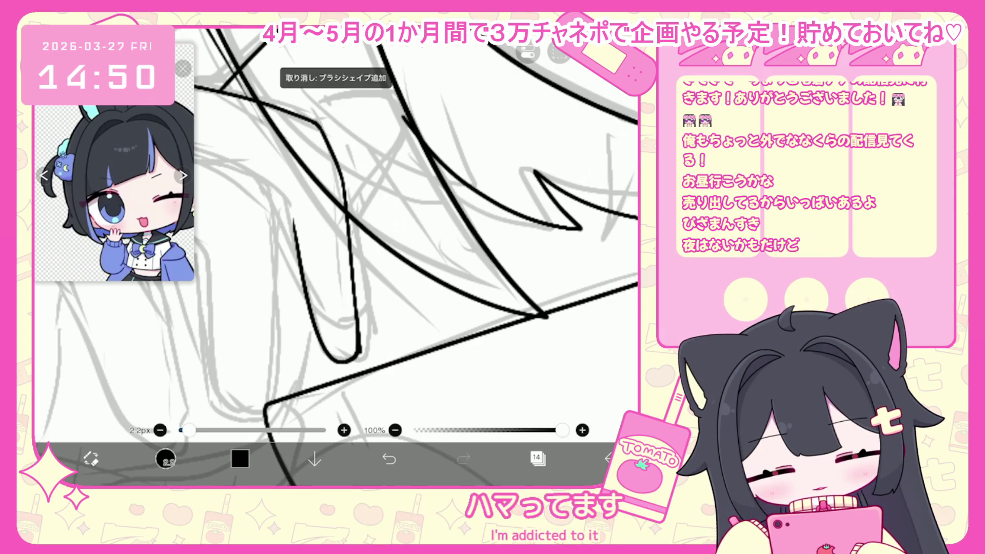
- Redo the vector erase on the zigzag stroke and extend the black stroke up and right
{"action": "scroll", "coordinate": [336, 257], "scroll_direction": "down", "scroll_amount": 3}
{"action": "key", "text": "ctrl+z"}
{"action": "left_click", "coordinate": [463, 459]}
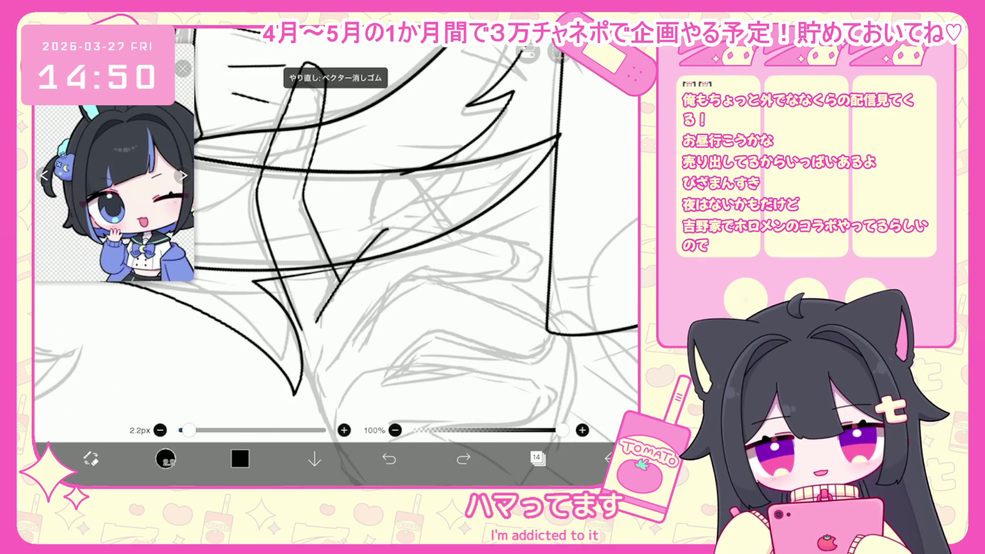
{"action": "scroll", "coordinate": [336, 256], "scroll_direction": "up", "scroll_amount": 5}
{"action": "left_click_drag", "start_coordinate": [303, 222], "coordinate": [315, 212]}
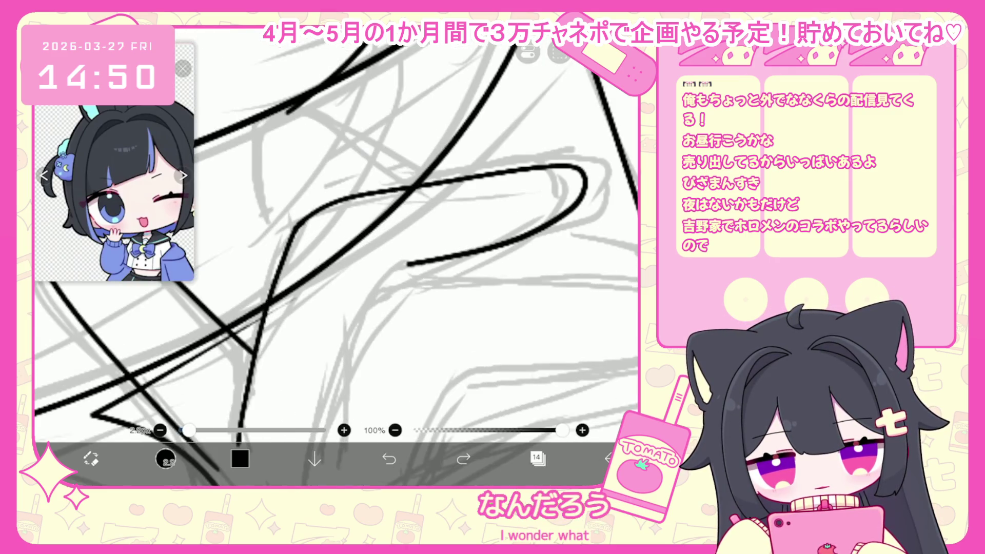
{"action": "scroll", "coordinate": [337, 246], "scroll_direction": "down", "scroll_amount": 2}
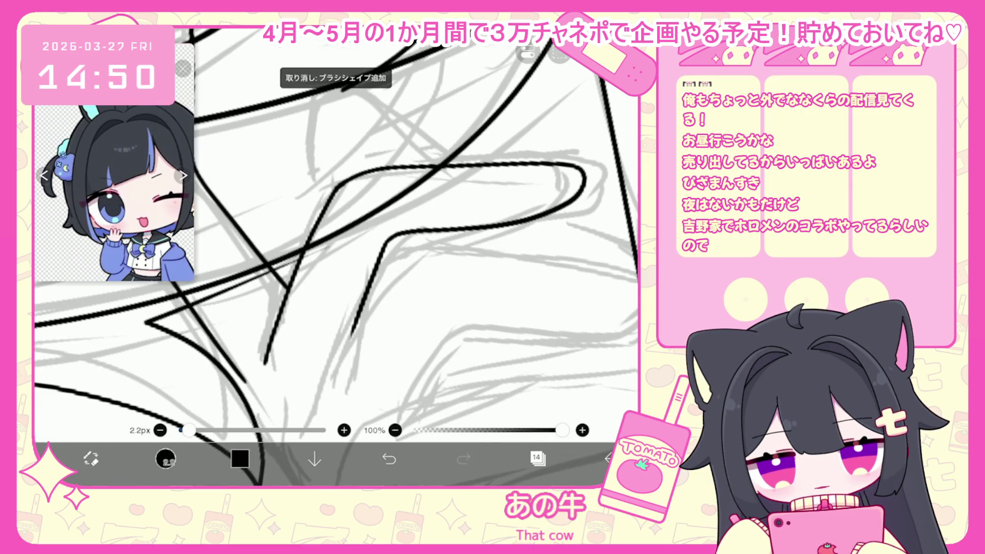
{"action": "scroll", "coordinate": [336, 247], "scroll_direction": "down", "scroll_amount": 10}
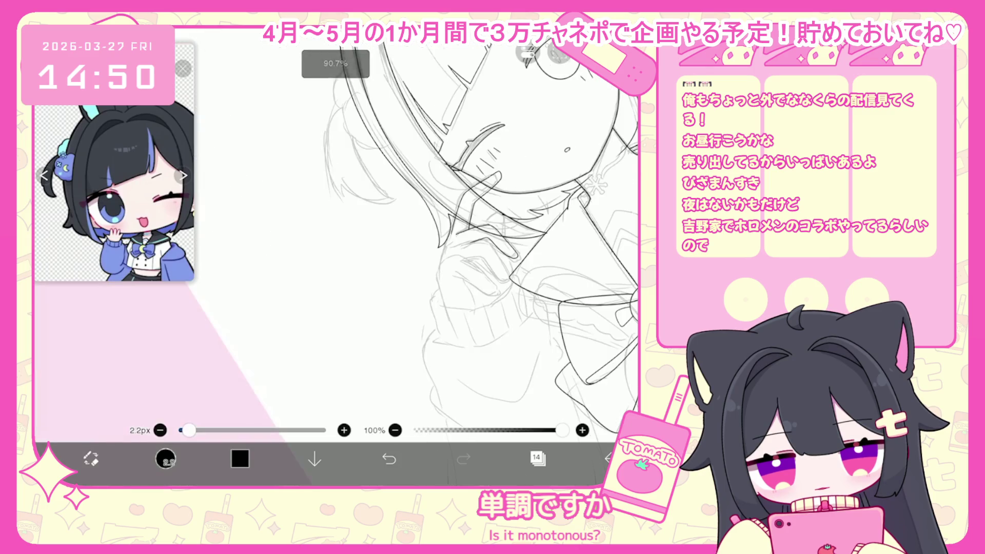
{"action": "scroll", "coordinate": [336, 246], "scroll_direction": "up", "scroll_amount": 2}
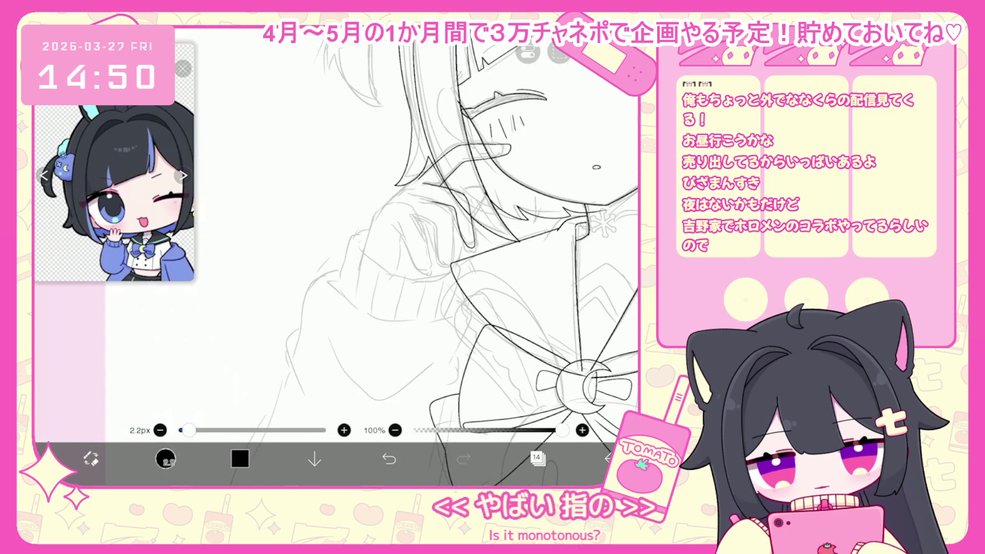
- Ink the first downward finger lines by the collar, undoing the extra trial strokes
{"action": "scroll", "coordinate": [336, 246], "scroll_direction": "up", "scroll_amount": 5}
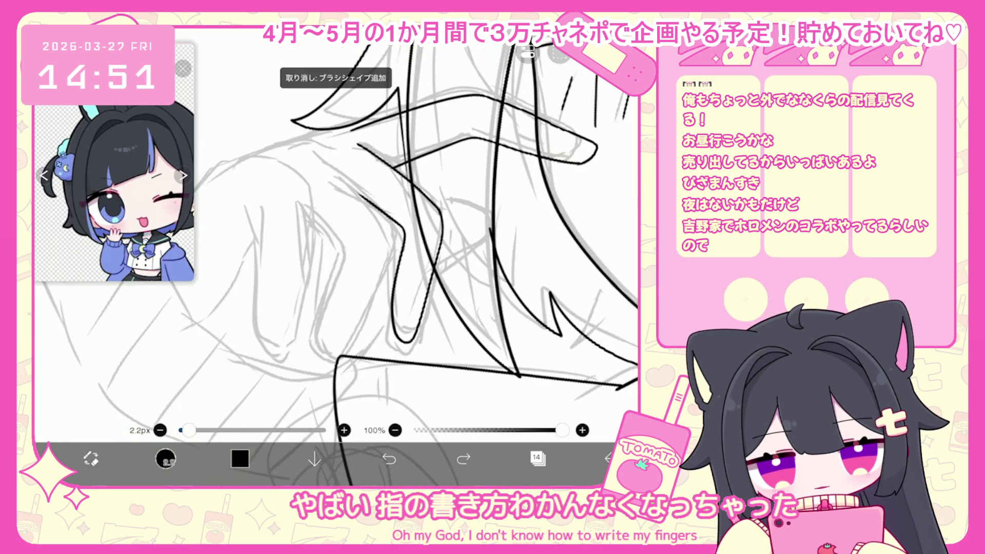
{"action": "left_click_drag", "start_coordinate": [349, 176], "coordinate": [376, 219]}
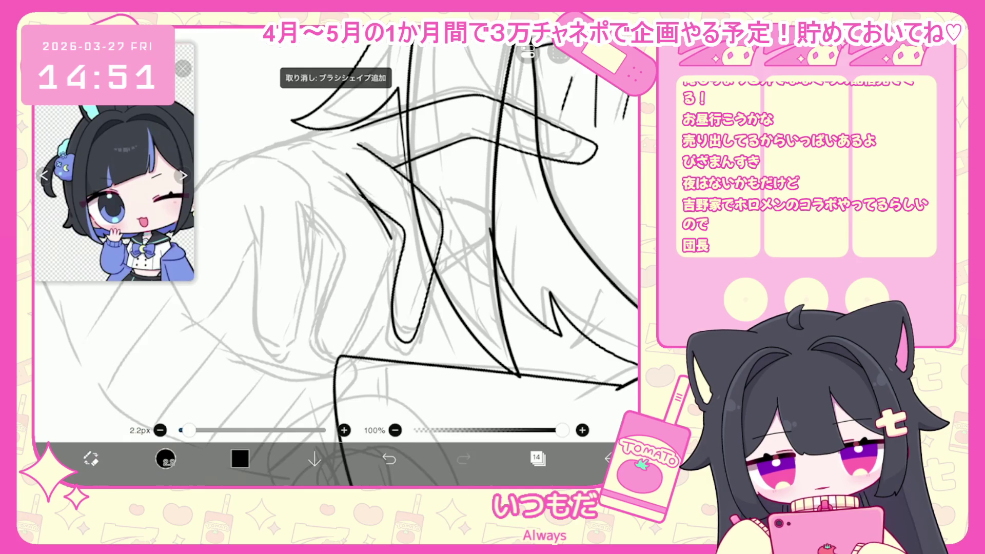
{"action": "scroll", "coordinate": [336, 257], "scroll_direction": "up", "scroll_amount": 2}
{"action": "mouse_move", "coordinate": [386, 234]}
{"action": "left_mouse_down"}
{"action": "mouse_move", "coordinate": [390, 265]}
{"action": "mouse_move", "coordinate": [339, 385]}
{"action": "left_mouse_up"}
{"action": "left_click_drag", "start_coordinate": [331, 265], "coordinate": [318, 395]}
{"action": "key", "text": "ctrl+z"}
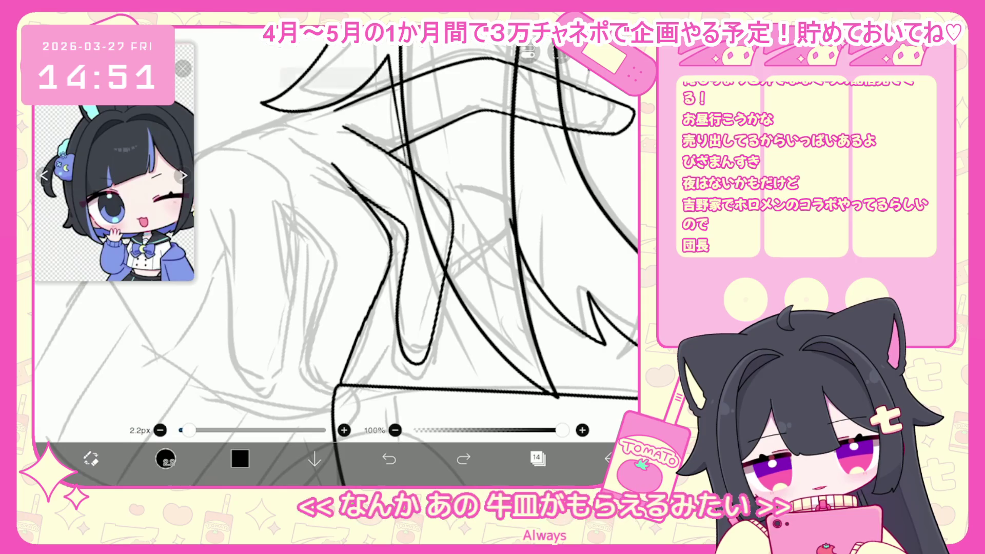
{"action": "mouse_move", "coordinate": [341, 259]}
{"action": "left_mouse_down"}
{"action": "mouse_move", "coordinate": [314, 362]}
{"action": "mouse_move", "coordinate": [318, 395]}
{"action": "left_mouse_up"}
{"action": "scroll", "coordinate": [359, 230], "scroll_direction": "up", "scroll_amount": 5}
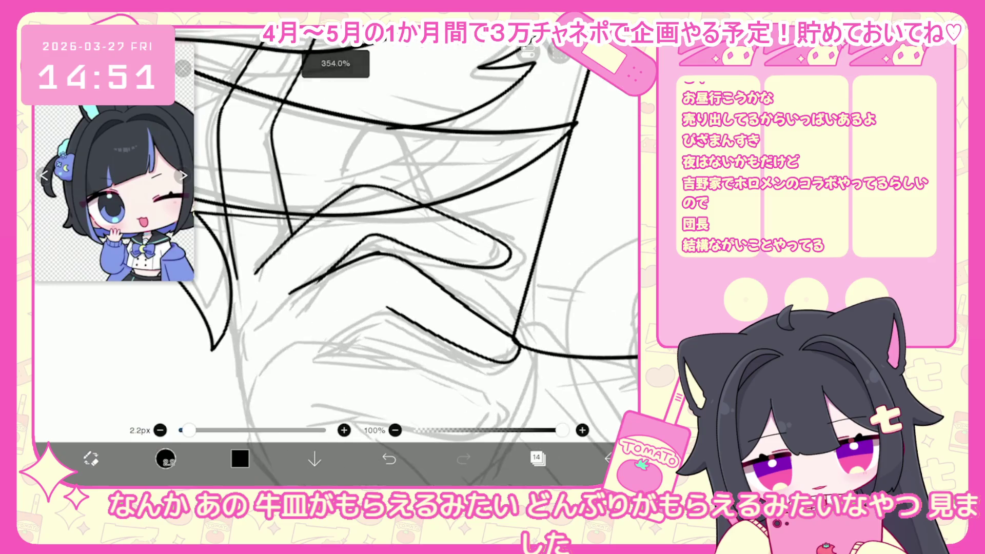
{"action": "scroll", "coordinate": [336, 256], "scroll_direction": "up", "scroll_amount": 1}
{"action": "key", "text": "ctrl+z"}
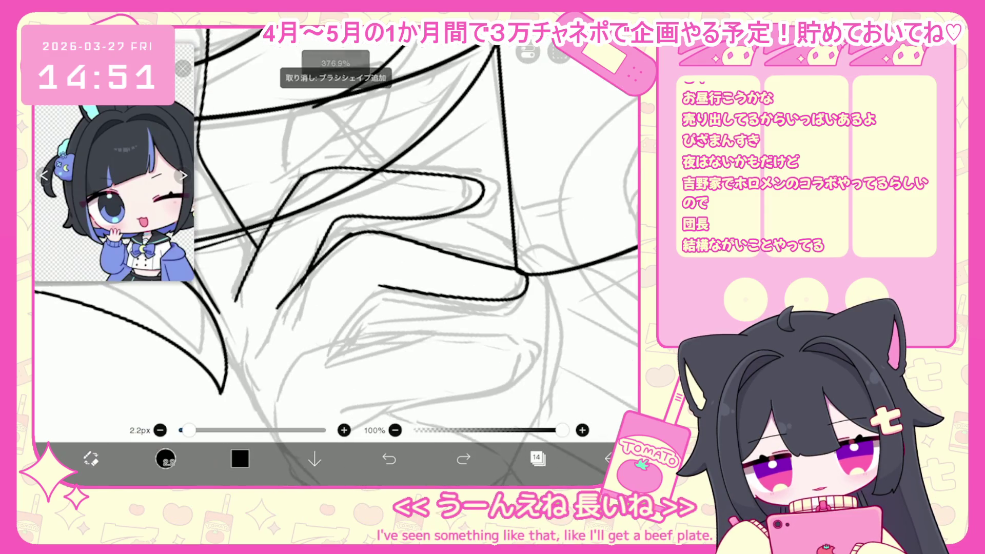
{"action": "left_click_drag", "start_coordinate": [380, 286], "coordinate": [367, 296]}
{"action": "scroll", "coordinate": [415, 231], "scroll_direction": "down", "scroll_amount": 2}
- Try finger edge lines, a fingertip dash and hooked finger outlines, removing the misplaced ones
{"action": "mouse_move", "coordinate": [311, 271]}
{"action": "left_mouse_down"}
{"action": "mouse_move", "coordinate": [477, 260]}
{"action": "mouse_move", "coordinate": [308, 279]}
{"action": "mouse_move", "coordinate": [369, 255]}
{"action": "left_mouse_up"}
{"action": "key", "text": "ctrl+z"}
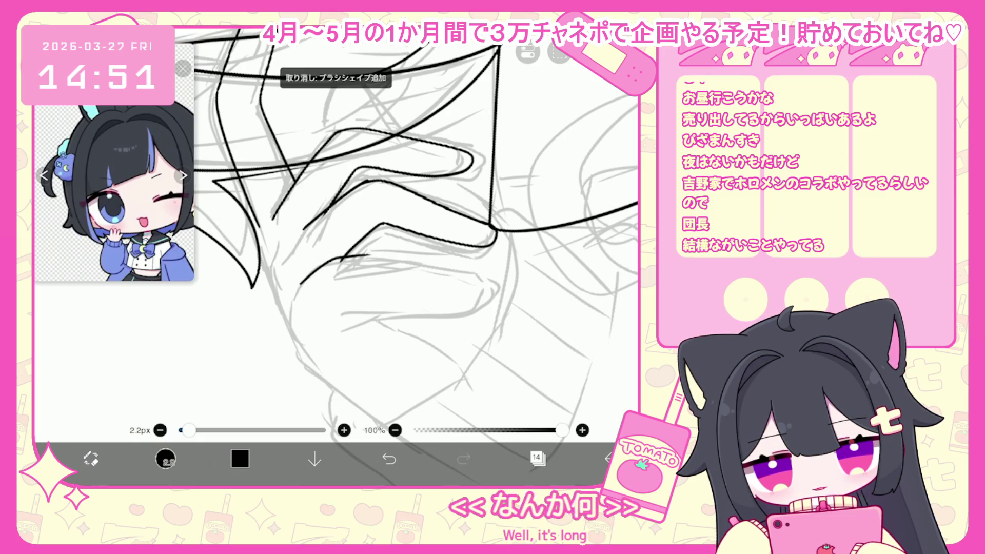
{"action": "key", "text": "ctrl+z"}
{"action": "left_click_drag", "start_coordinate": [300, 289], "coordinate": [315, 281]}
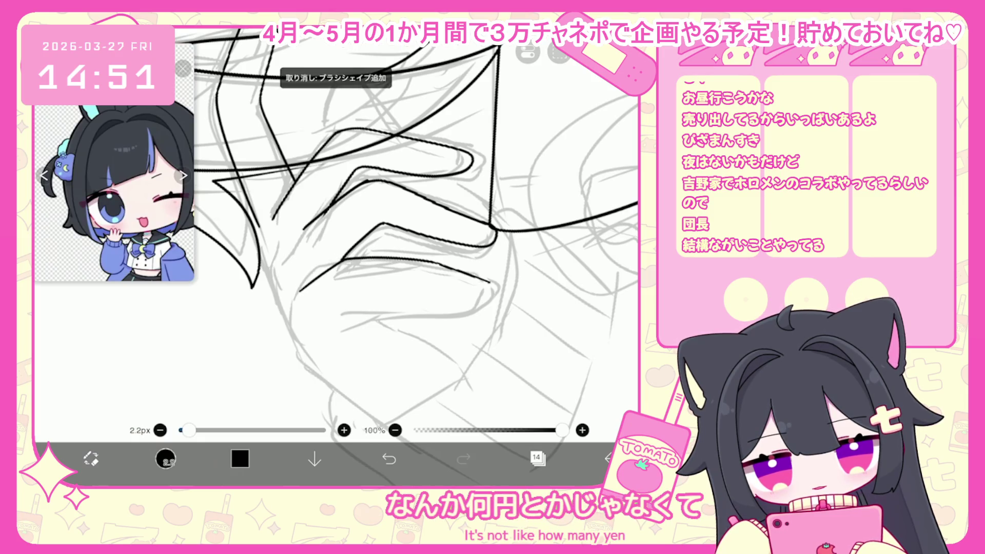
{"action": "left_click_drag", "start_coordinate": [490, 282], "coordinate": [433, 306]}
{"action": "scroll", "coordinate": [336, 257], "scroll_direction": "down", "scroll_amount": 1}
{"action": "key", "text": "ctrl+z"}
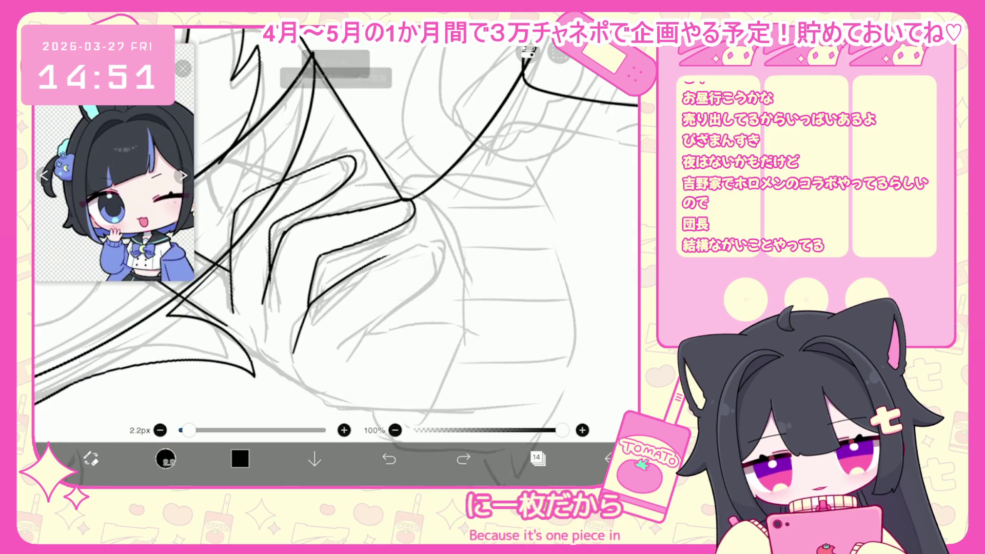
{"action": "key", "text": "ctrl+z"}
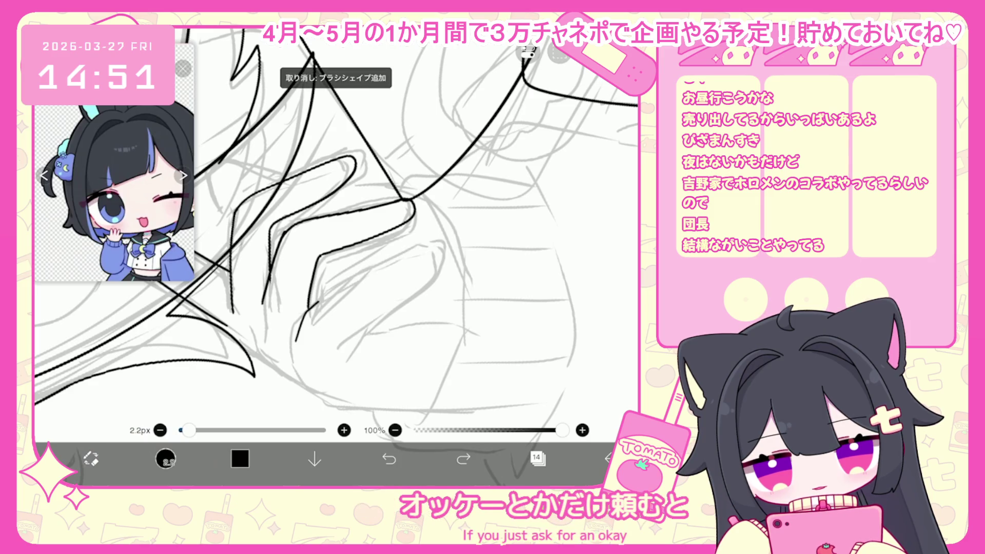
{"action": "mouse_move", "coordinate": [354, 278]}
{"action": "left_mouse_down"}
{"action": "mouse_move", "coordinate": [424, 267]}
{"action": "mouse_move", "coordinate": [344, 348]}
{"action": "left_mouse_up"}
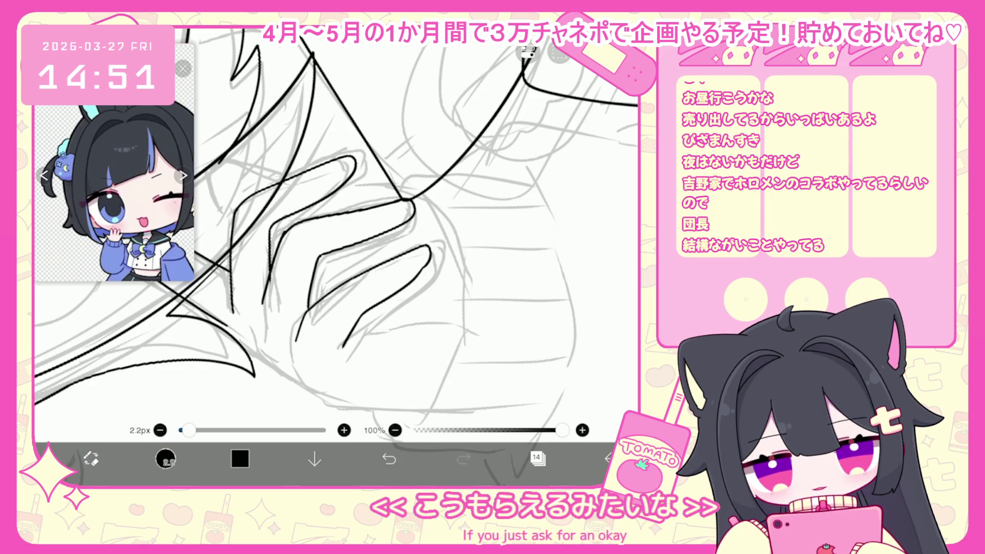
{"action": "key", "text": "ctrl+z"}
{"action": "key", "text": "ctrl+z"}
{"action": "left_click_drag", "start_coordinate": [406, 284], "coordinate": [340, 337]}
{"action": "key", "text": "ctrl+z"}
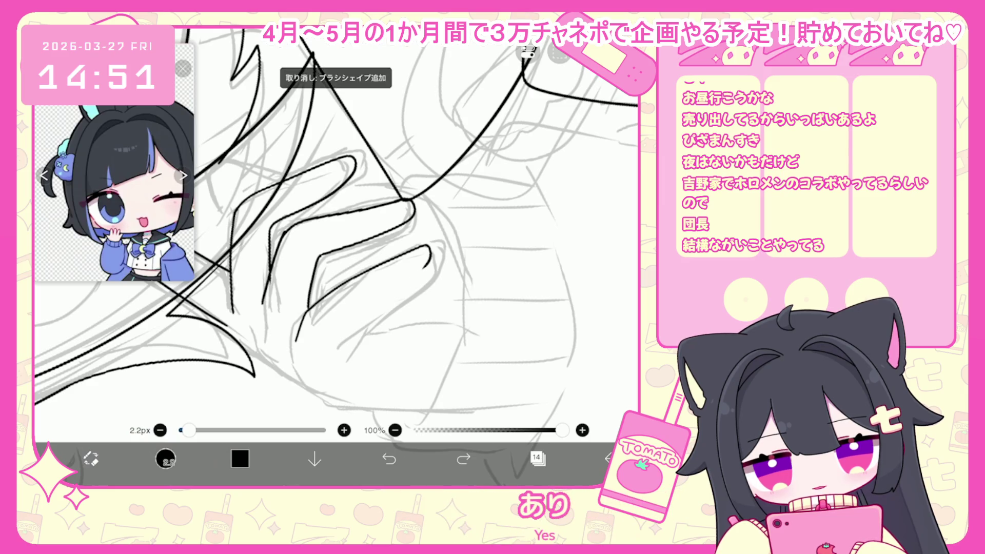
{"action": "key", "text": "ctrl+z"}
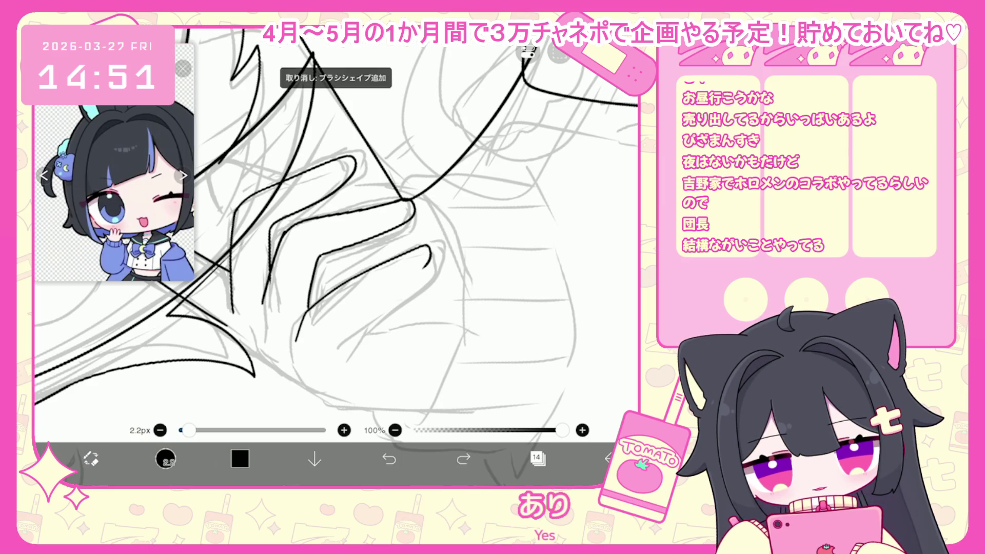
- Undo a run of small stray brush marks on the hand
{"action": "scroll", "coordinate": [336, 236], "scroll_direction": "up", "scroll_amount": 3}
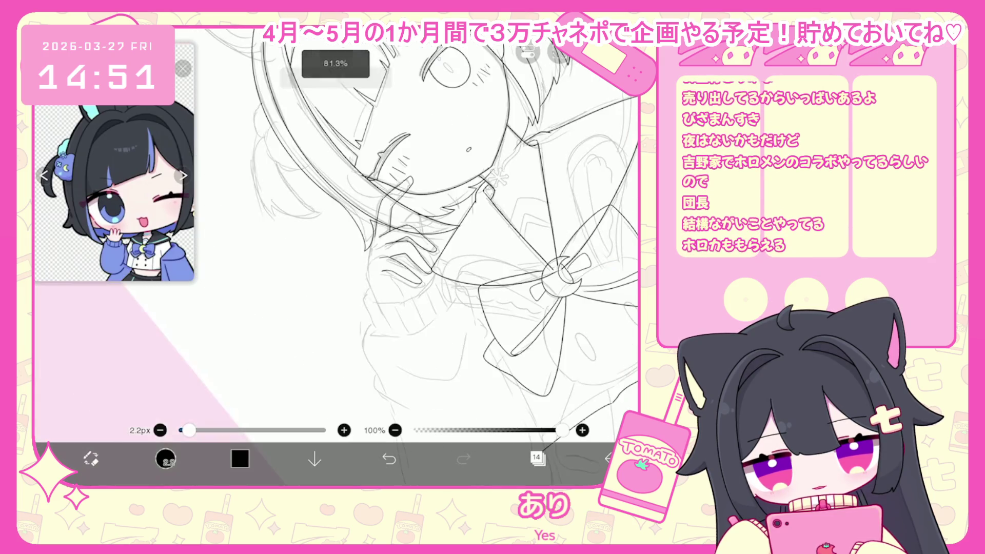
{"action": "scroll", "coordinate": [336, 257], "scroll_direction": "down", "scroll_amount": 1}
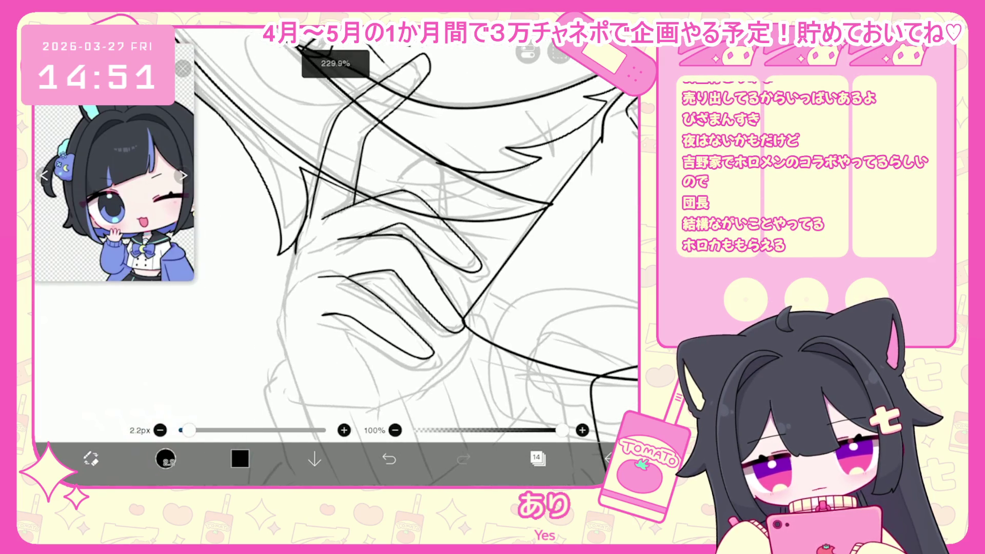
{"action": "key", "text": "ctrl+z"}
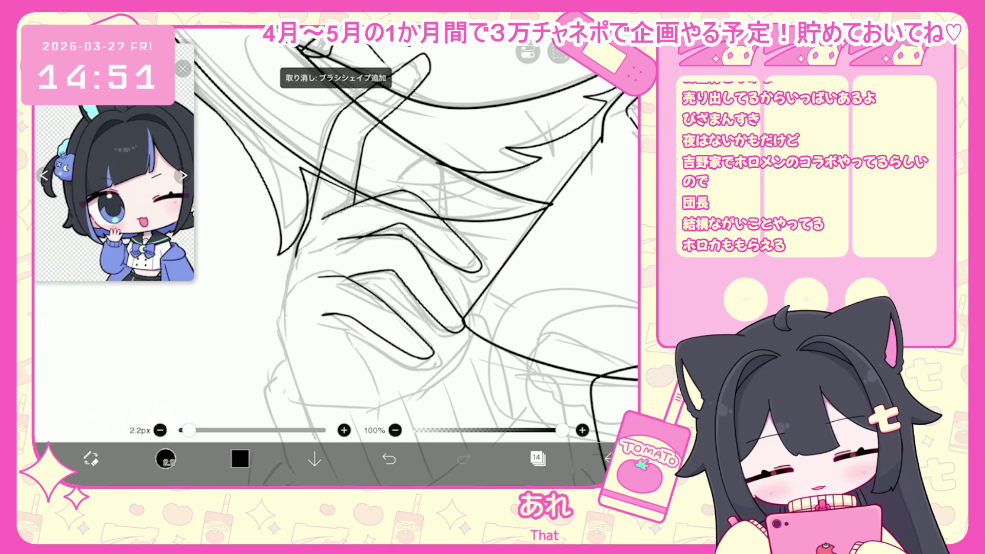
{"action": "key", "text": "ctrl+z"}
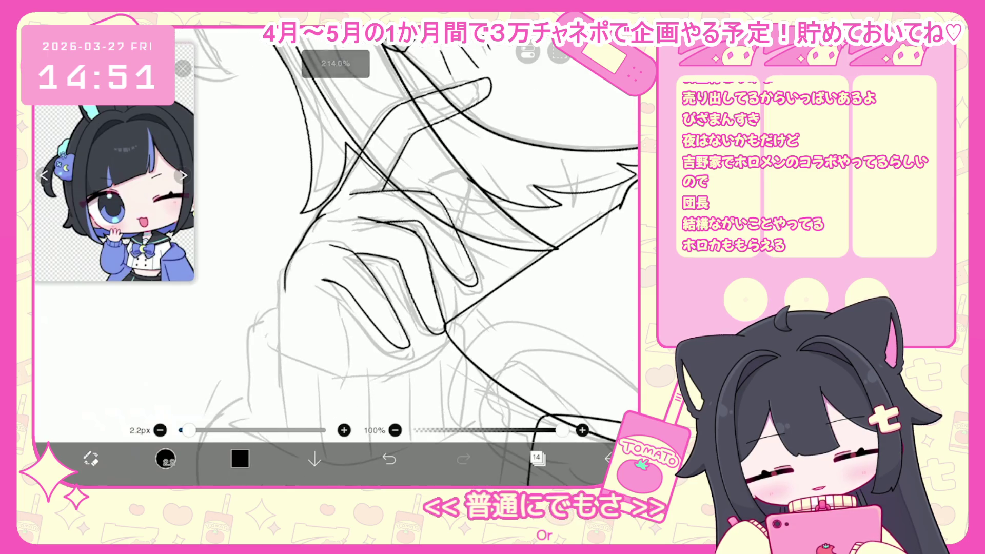
{"action": "key", "text": "ctrl+z"}
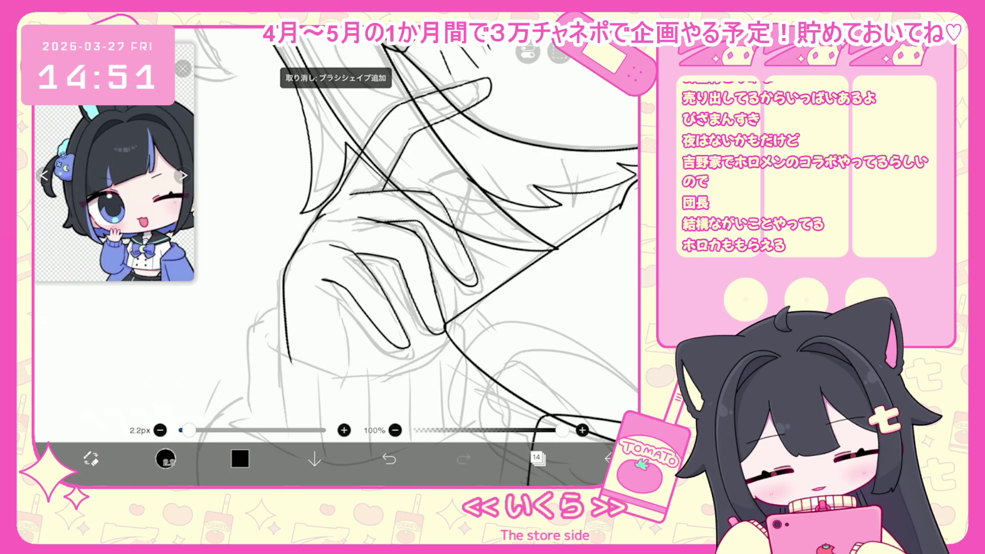
{"action": "key", "text": "ctrl+z"}
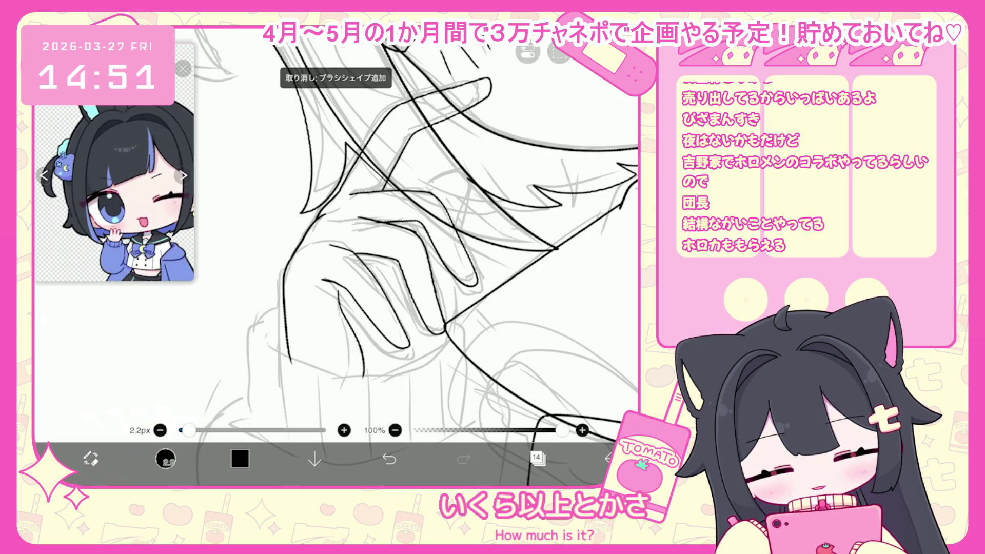
{"action": "scroll", "coordinate": [336, 241], "scroll_direction": "down", "scroll_amount": 3}
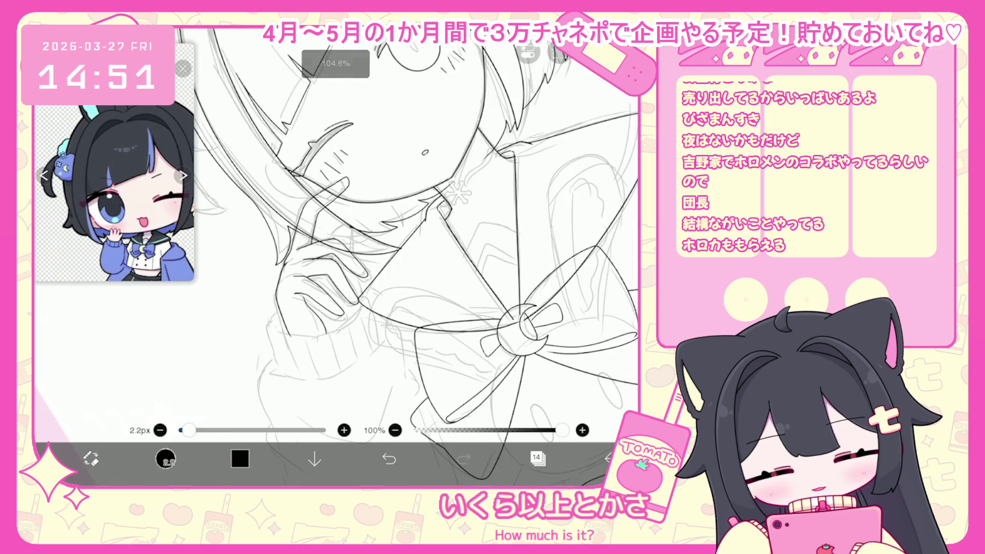
{"action": "scroll", "coordinate": [336, 241], "scroll_direction": "up", "scroll_amount": 2}
{"action": "key", "text": "ctrl+z"}
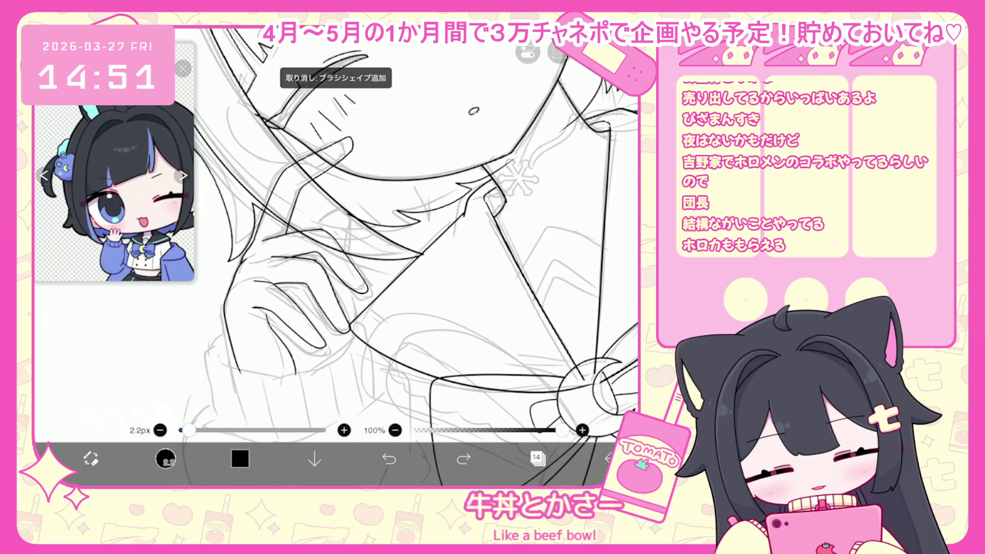
{"action": "key", "text": "ctrl+z"}
{"action": "scroll", "coordinate": [337, 241], "scroll_direction": "down", "scroll_amount": 3}
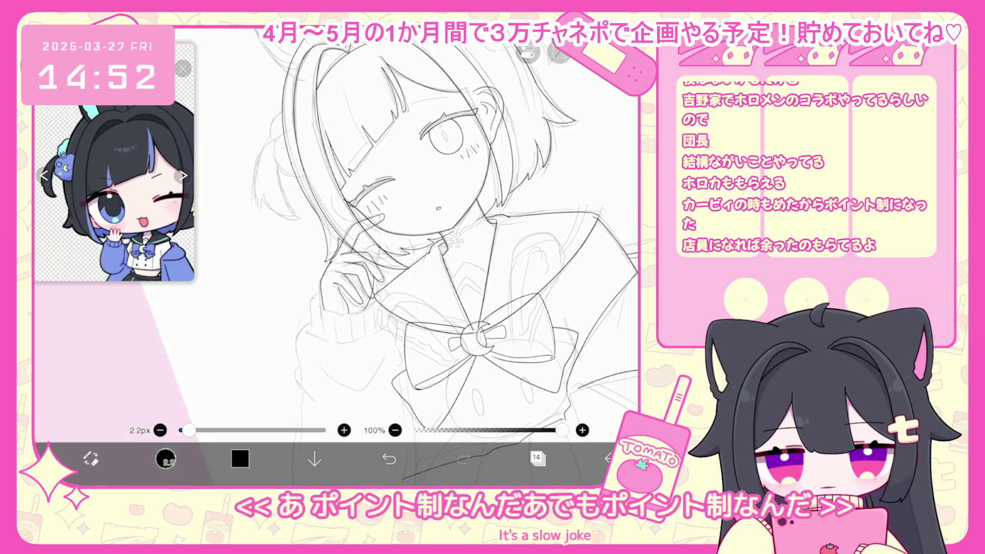
{"action": "scroll", "coordinate": [359, 231], "scroll_direction": "up", "scroll_amount": 5}
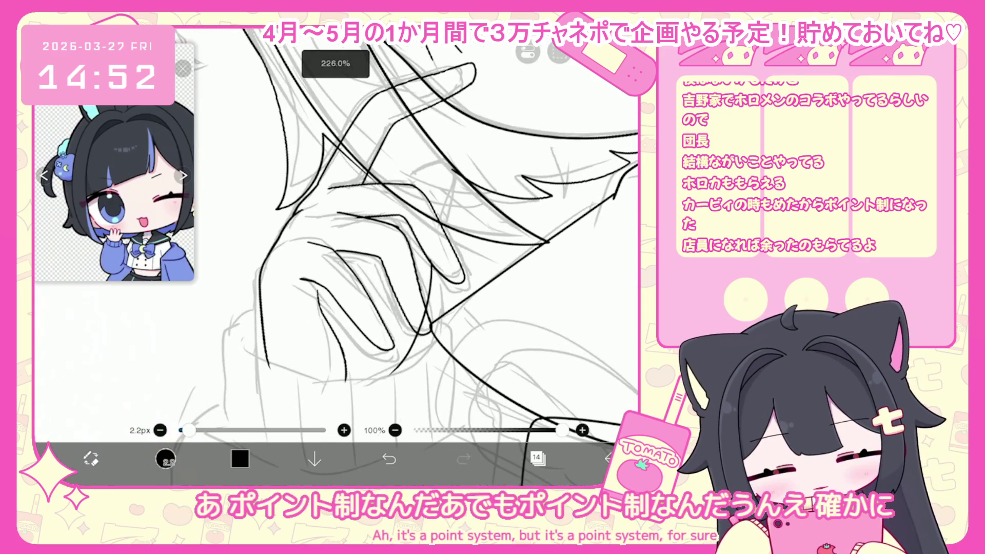
- Retry a fingertip loop and downward finger lines, undoing each rejected stroke
{"action": "left_click", "coordinate": [389, 458]}
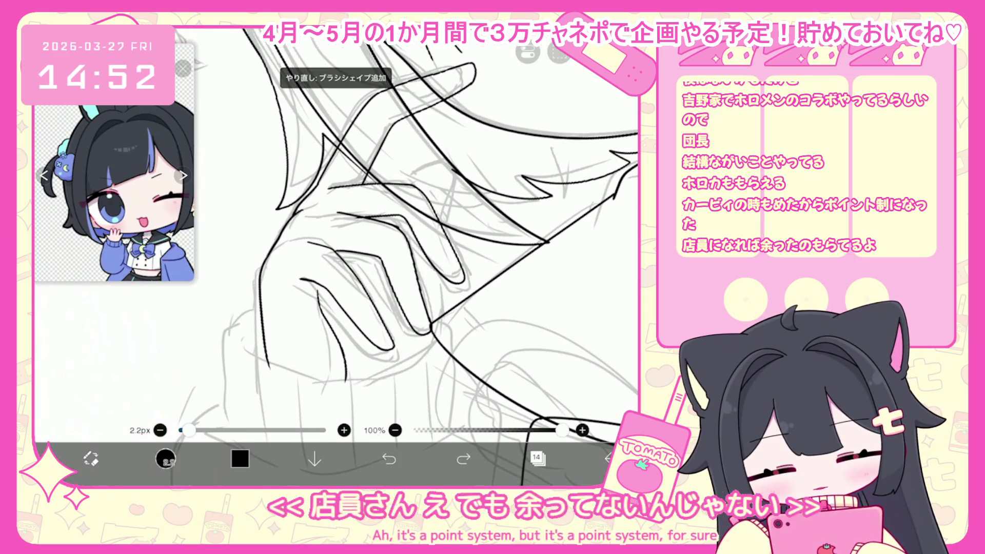
{"action": "left_click", "coordinate": [389, 458]}
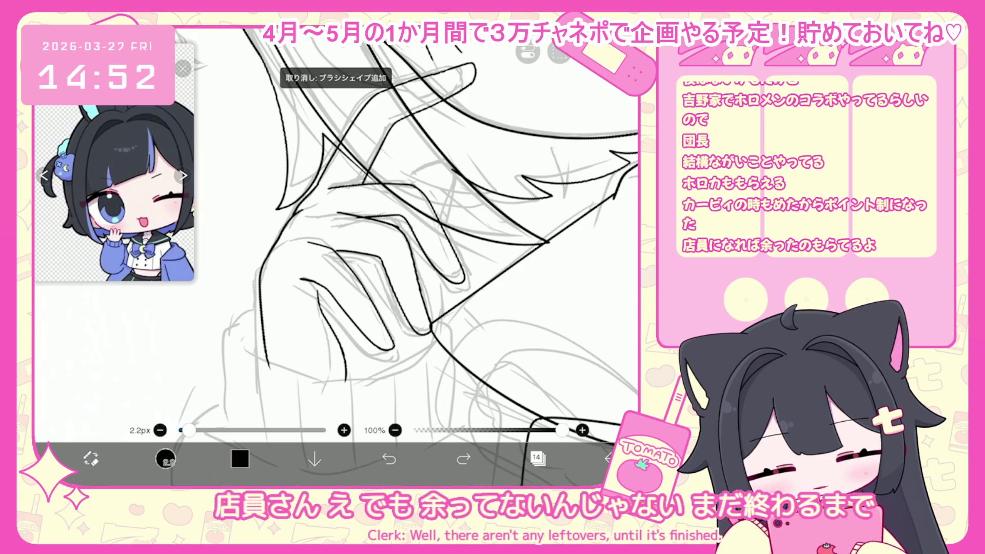
{"action": "mouse_move", "coordinate": [396, 188]}
{"action": "left_mouse_down"}
{"action": "mouse_move", "coordinate": [421, 166]}
{"action": "mouse_move", "coordinate": [442, 185]}
{"action": "left_mouse_up"}
{"action": "left_click", "coordinate": [389, 458]}
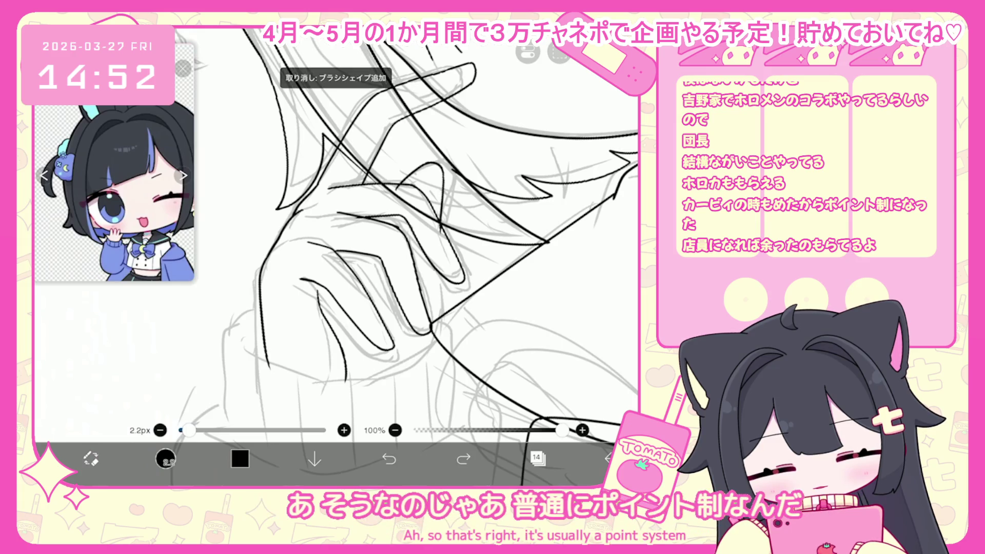
{"action": "left_click", "coordinate": [389, 459]}
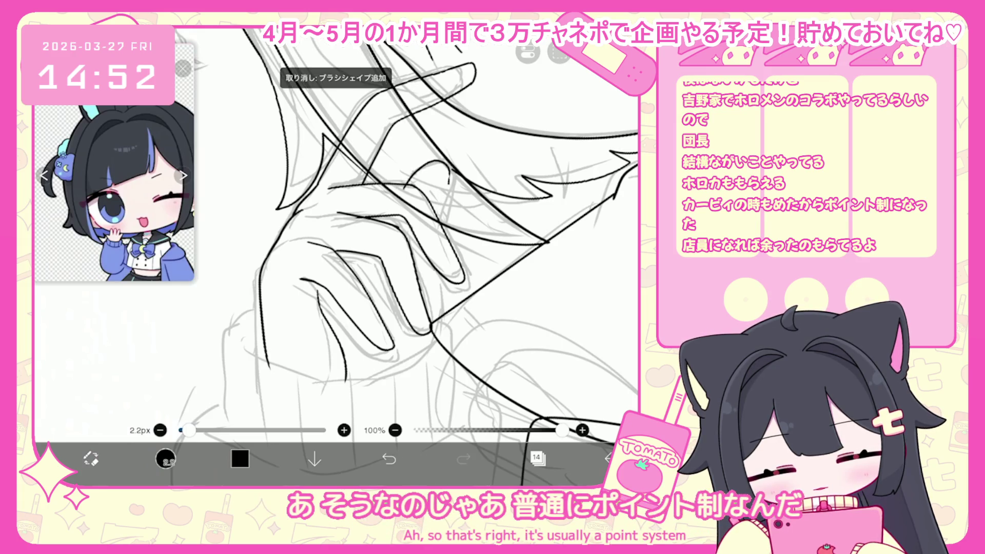
{"action": "left_click_drag", "start_coordinate": [448, 169], "coordinate": [440, 240]}
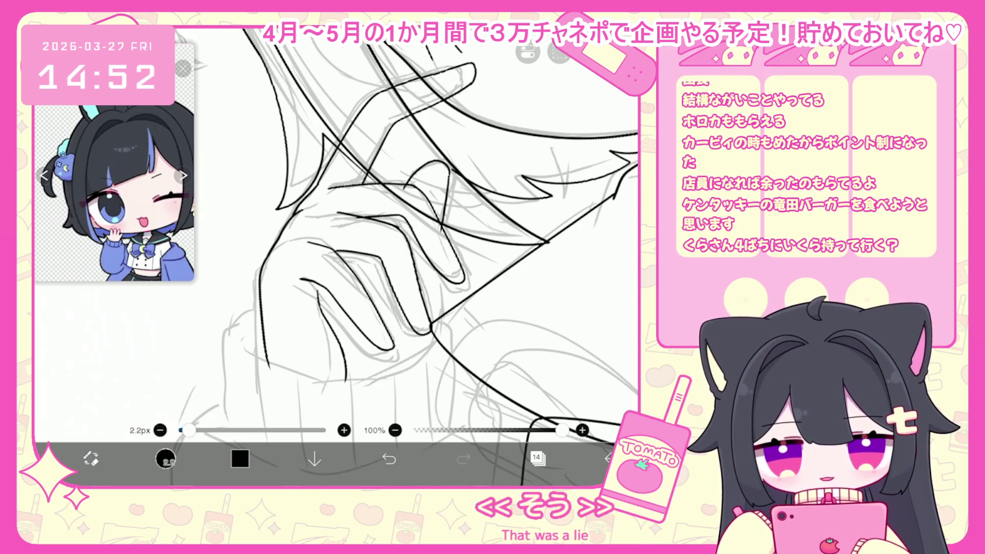
{"action": "left_click", "coordinate": [389, 458]}
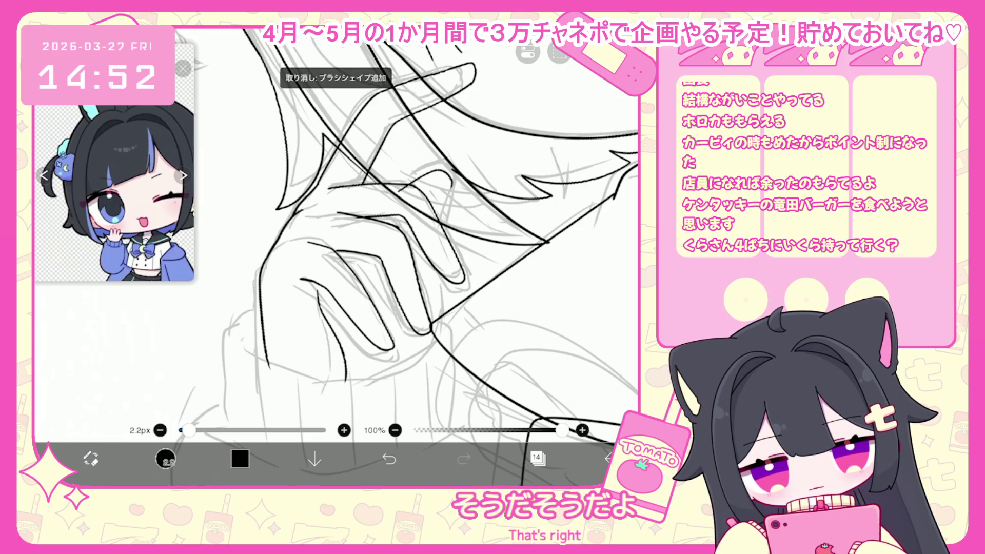
{"action": "left_click", "coordinate": [389, 458]}
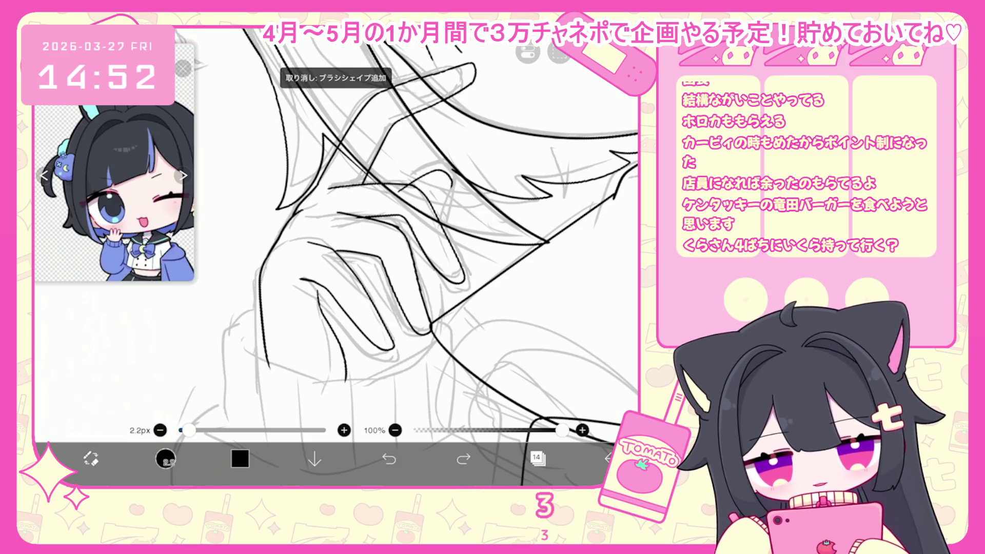
{"action": "left_click", "coordinate": [389, 458]}
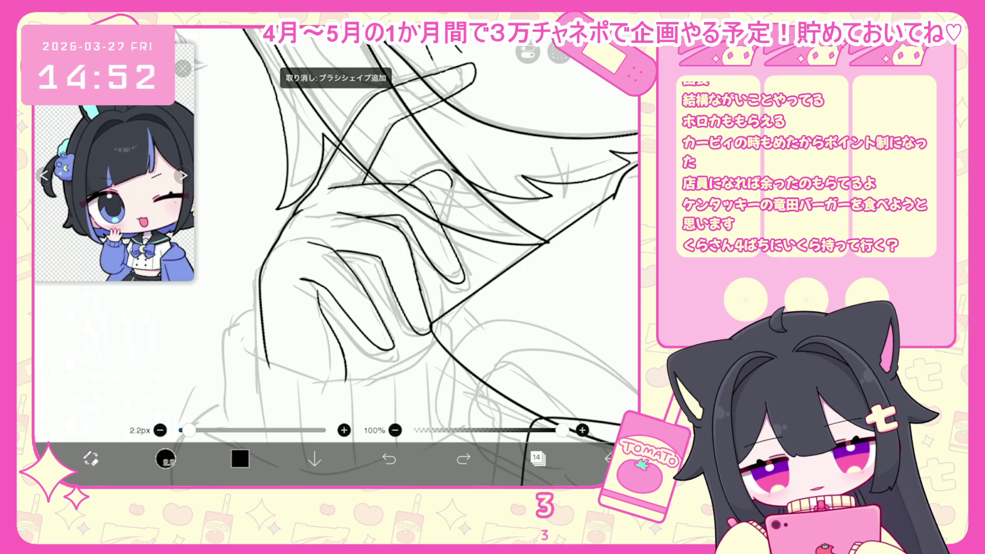
{"action": "left_click_drag", "start_coordinate": [431, 228], "coordinate": [413, 290]}
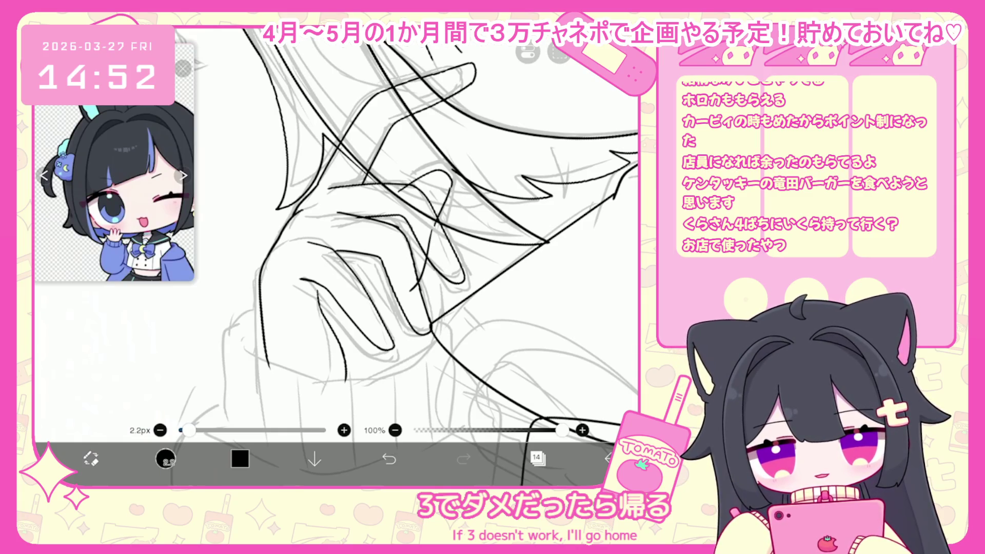
{"action": "key", "text": "ctrl+z"}
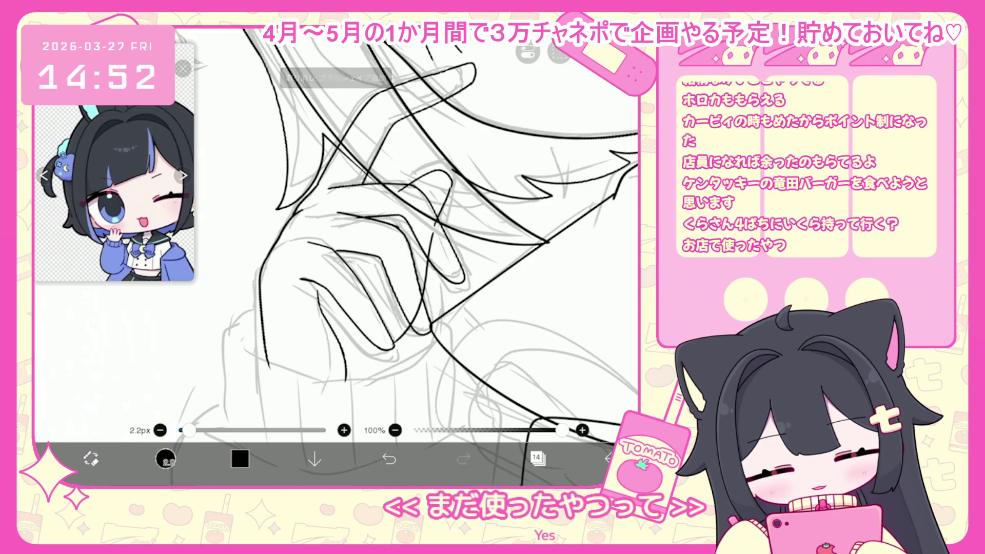
{"action": "left_click", "coordinate": [536, 424]}
{"action": "key", "text": "Escape"}
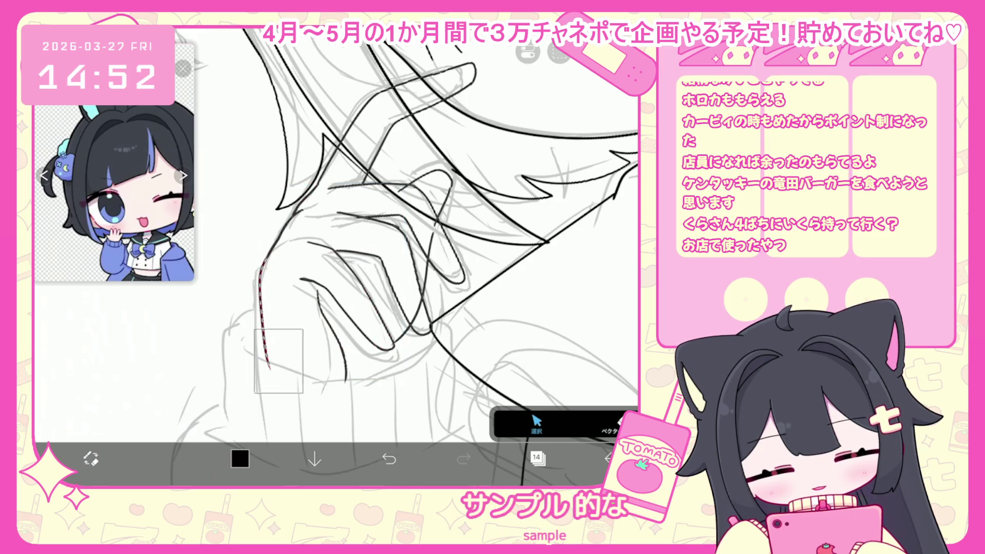
- Lasso the finger strokes, nudge them slightly up and rotate them a little clockwise
{"action": "scroll", "coordinate": [360, 231], "scroll_direction": "down", "scroll_amount": 3}
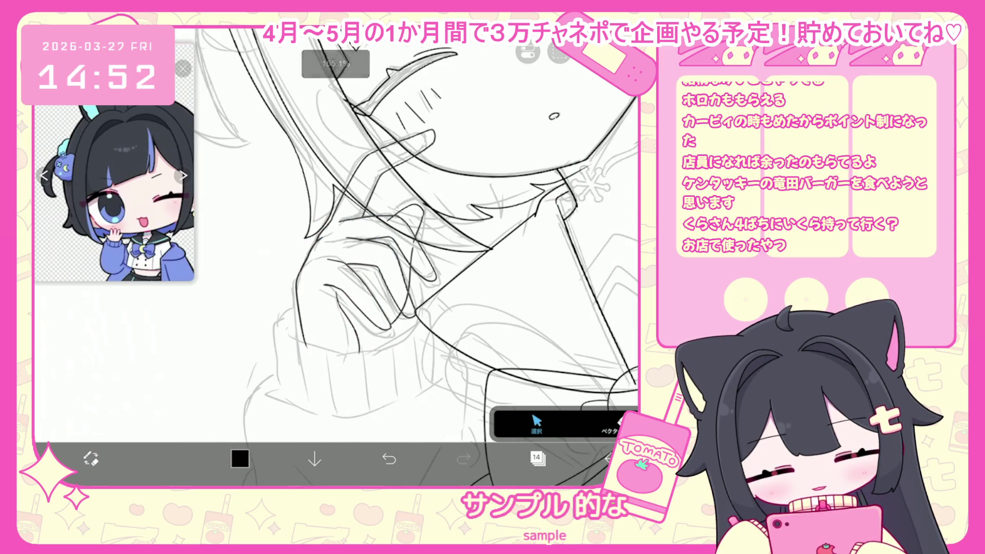
{"action": "mouse_move", "coordinate": [300, 354]}
{"action": "left_mouse_down"}
{"action": "mouse_move", "coordinate": [308, 308]}
{"action": "mouse_move", "coordinate": [344, 246]}
{"action": "mouse_move", "coordinate": [370, 226]}
{"action": "mouse_move", "coordinate": [421, 207]}
{"action": "mouse_move", "coordinate": [433, 287]}
{"action": "left_mouse_up"}
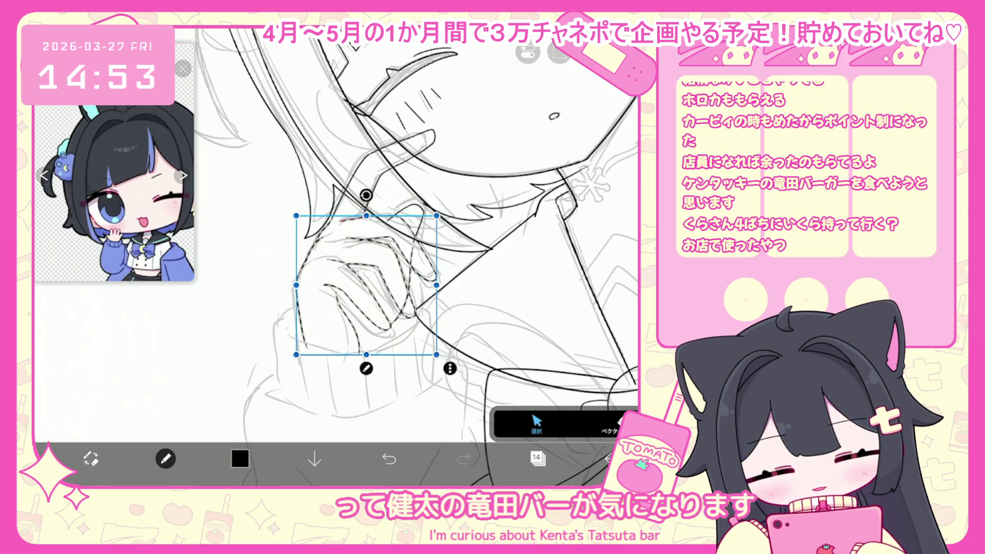
{"action": "left_click_drag", "start_coordinate": [366, 285], "coordinate": [365, 281]}
{"action": "left_click_drag", "start_coordinate": [365, 191], "coordinate": [369, 195]}
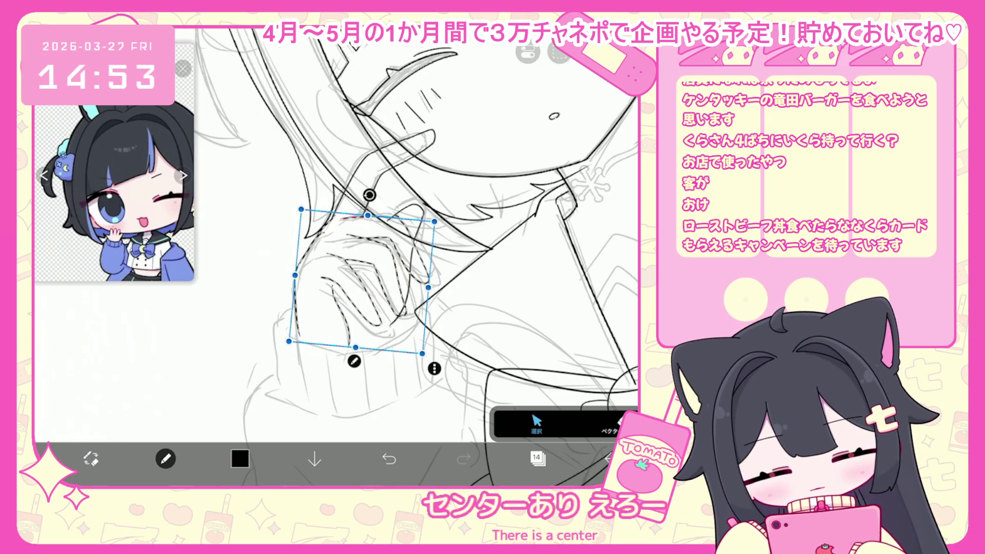
{"action": "key", "text": "Escape"}
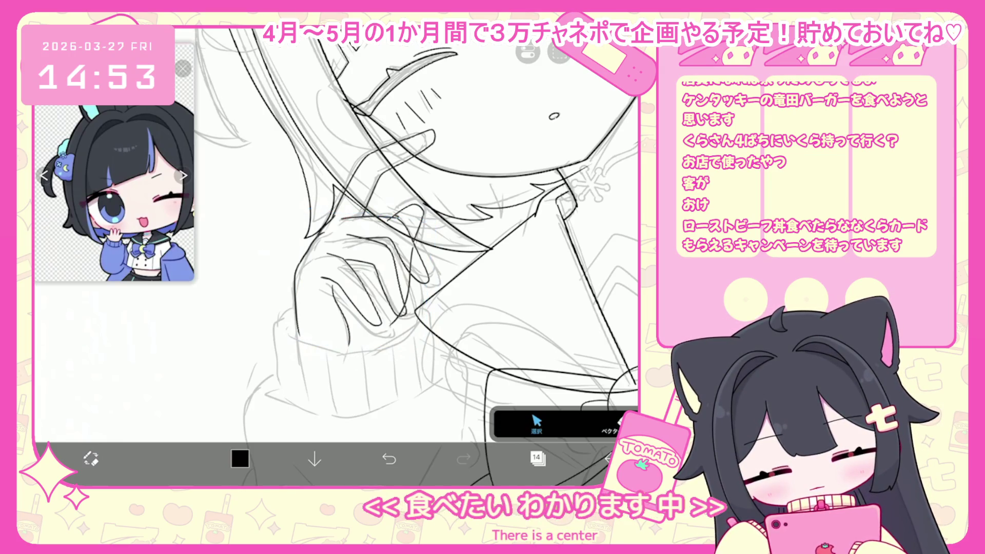
- Select one stroke on the hand and shift it slightly right and up
{"action": "scroll", "coordinate": [360, 231], "scroll_direction": "up", "scroll_amount": 2}
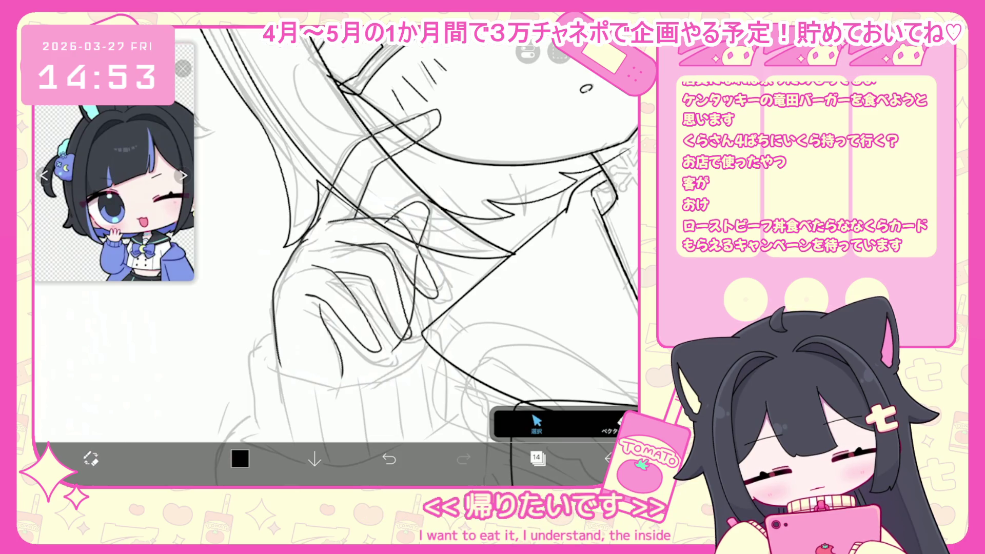
{"action": "left_click", "coordinate": [349, 323]}
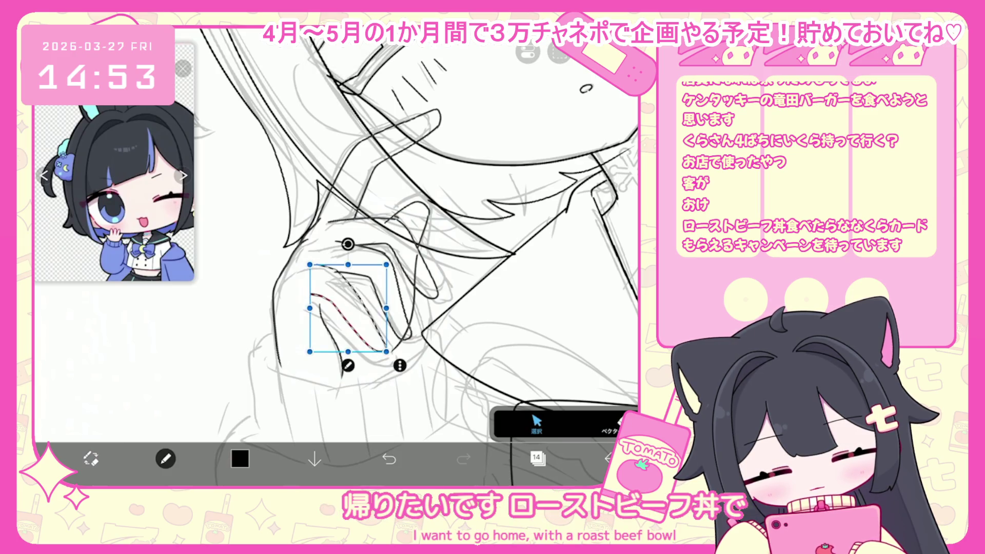
{"action": "left_click", "coordinate": [329, 333]}
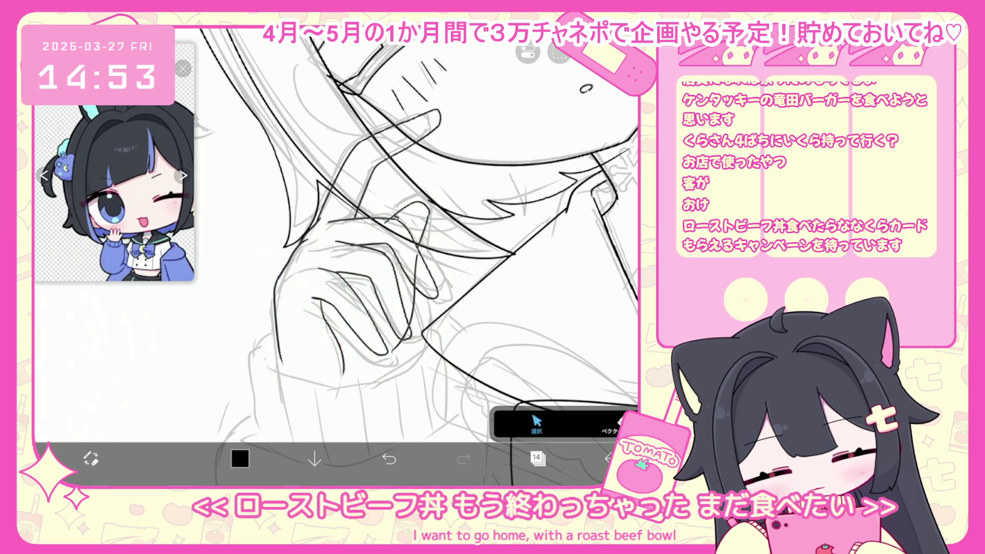
{"action": "scroll", "coordinate": [419, 257], "scroll_direction": "down", "scroll_amount": 3}
{"action": "scroll", "coordinate": [419, 256], "scroll_direction": "down", "scroll_amount": 5}
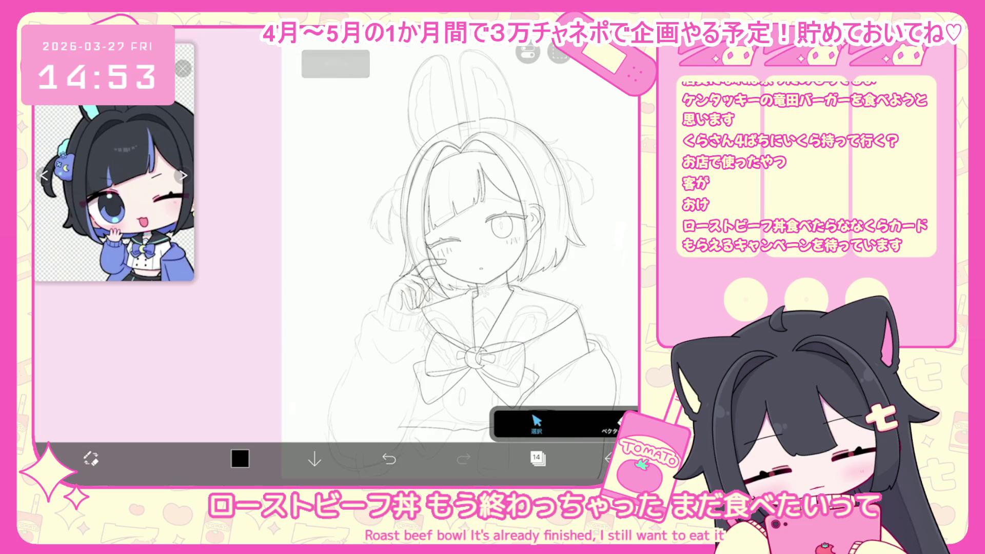
{"action": "scroll", "coordinate": [400, 277], "scroll_direction": "up", "scroll_amount": 8}
{"action": "left_click", "coordinate": [347, 254]}
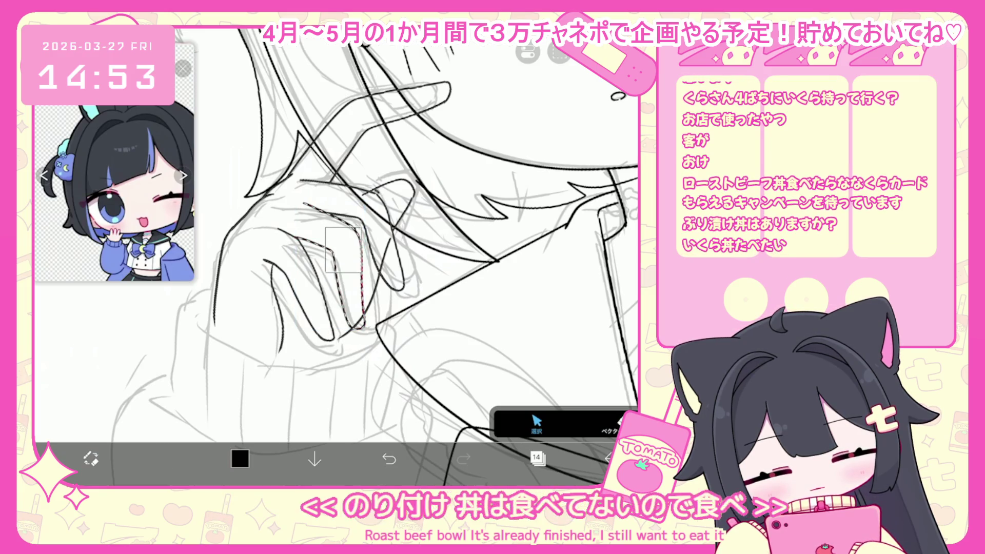
{"action": "left_click_drag", "start_coordinate": [330, 267], "coordinate": [334, 262]}
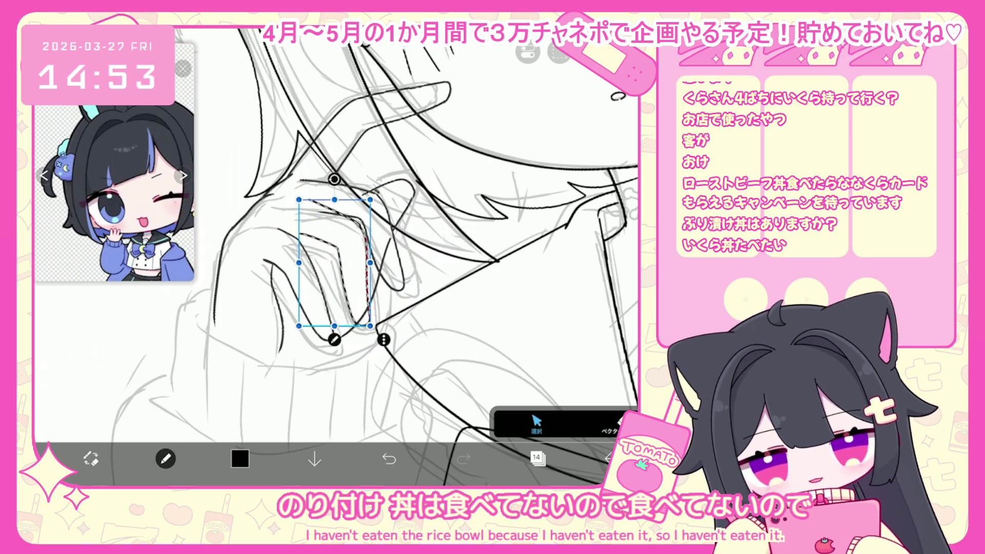
{"action": "key", "text": "Escape"}
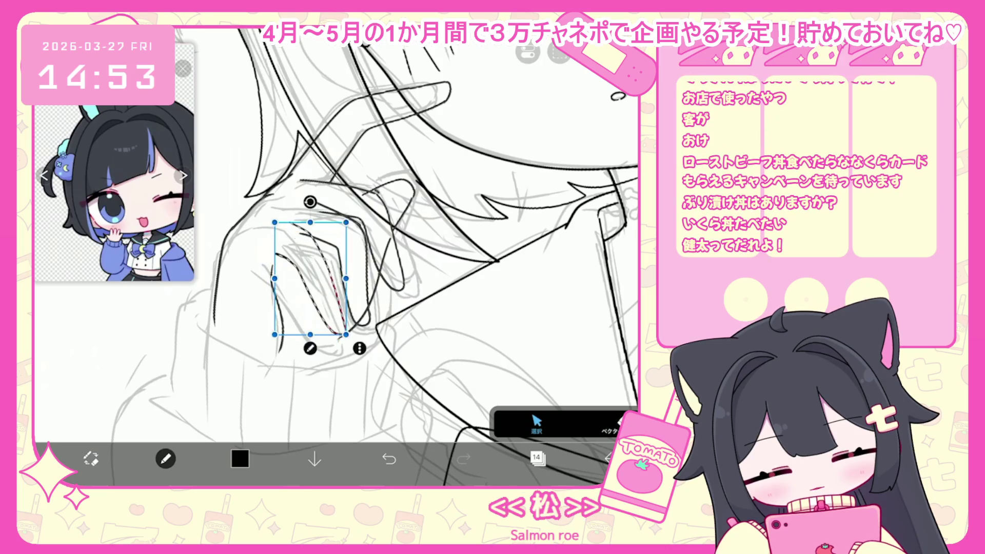
{"action": "key", "text": "Escape"}
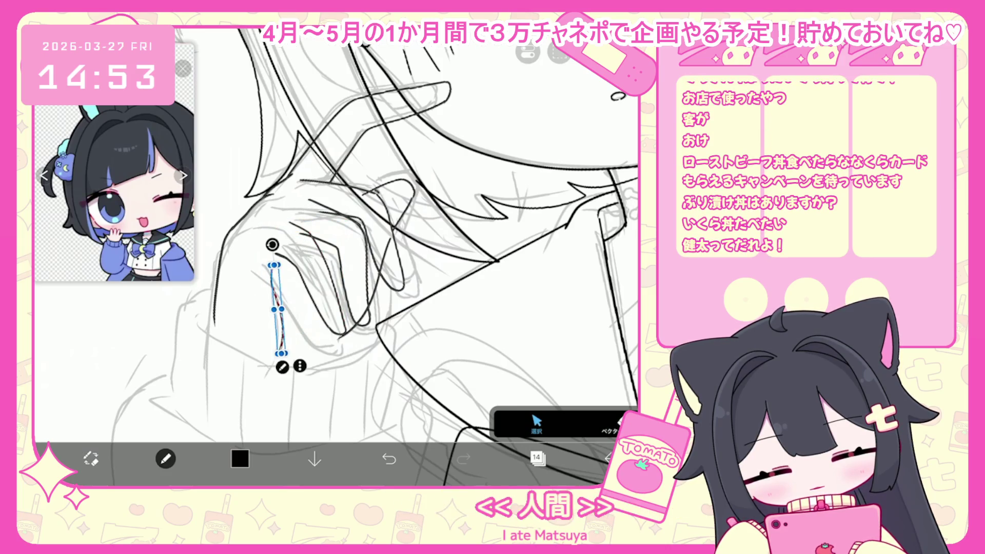
{"action": "key", "text": "Escape"}
- Draw a new vector outline stroke along the hand's left edge
{"action": "left_click_drag", "start_coordinate": [218, 329], "coordinate": [267, 205]}
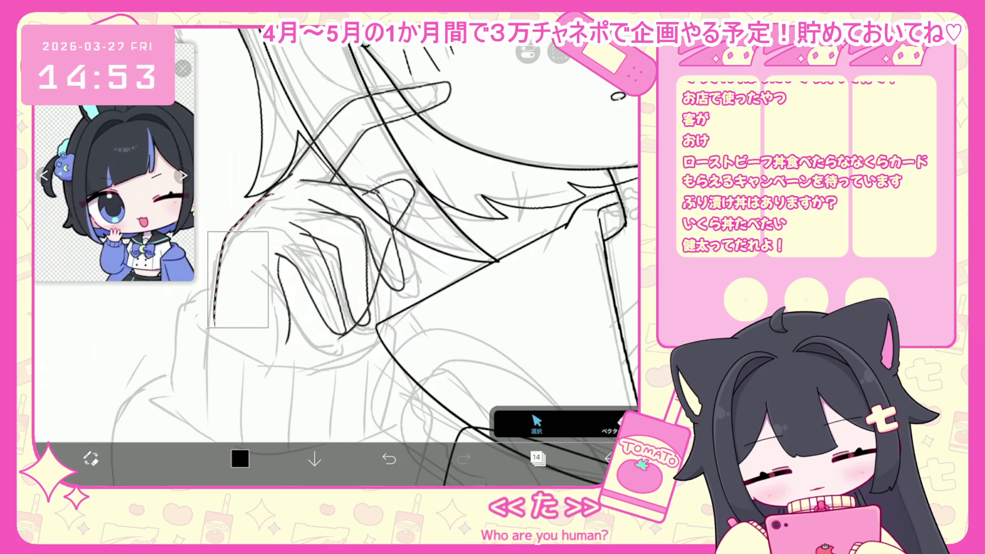
{"action": "left_click", "coordinate": [611, 426]}
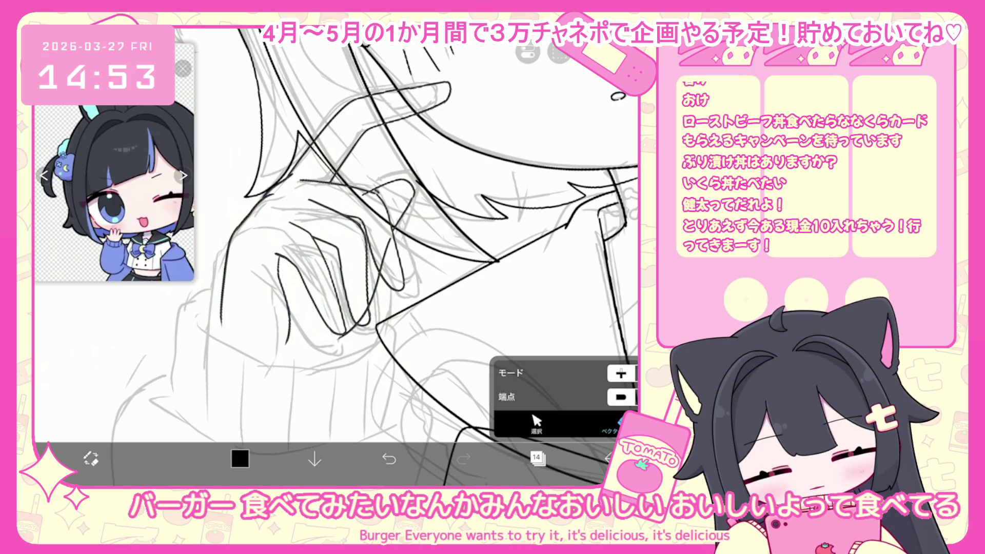
{"action": "scroll", "coordinate": [333, 256], "scroll_direction": "up", "scroll_amount": 2}
{"action": "left_click_drag", "start_coordinate": [299, 264], "coordinate": [312, 354]}
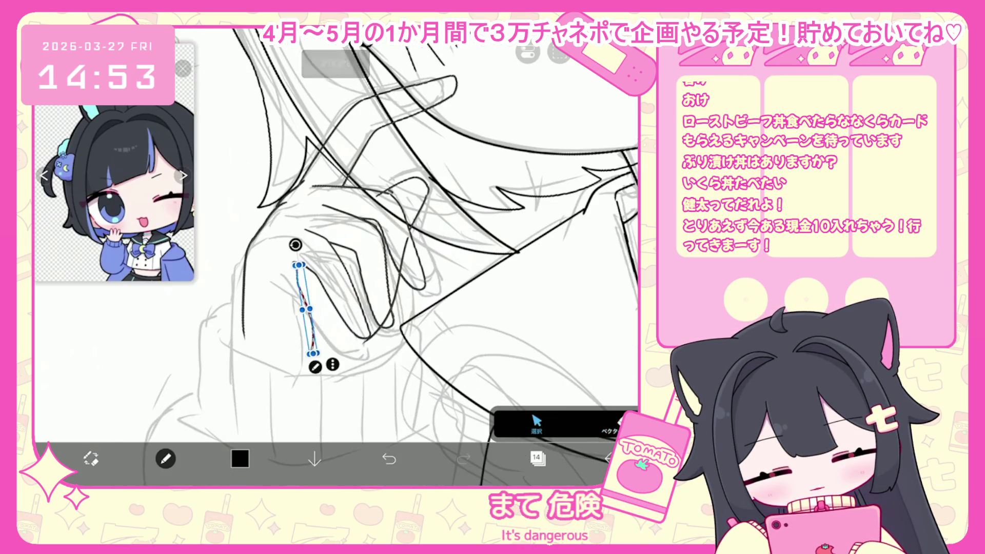
{"action": "left_click", "coordinate": [166, 458]}
{"action": "left_click", "coordinate": [511, 92]}
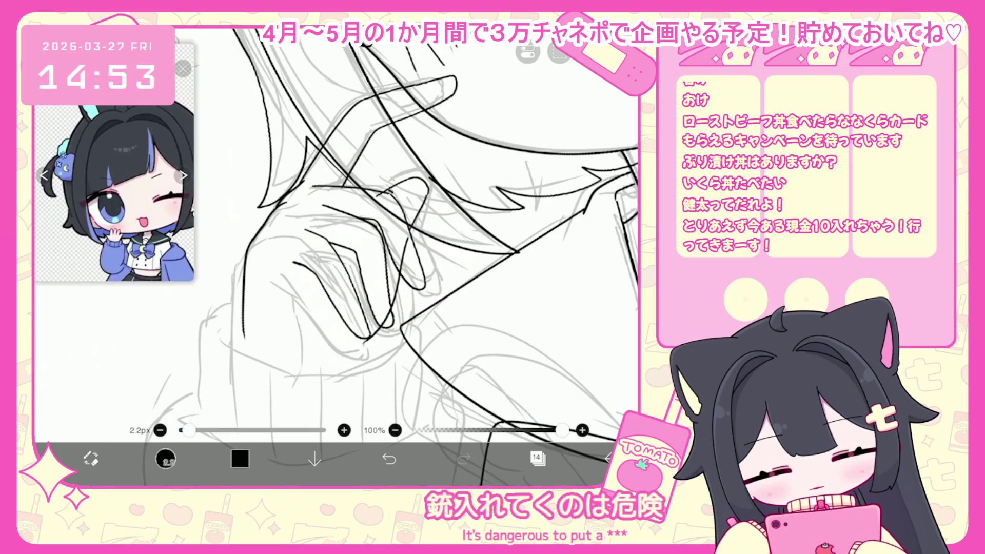
- Undo seven recent strokes around the little finger
{"action": "left_click", "coordinate": [389, 458]}
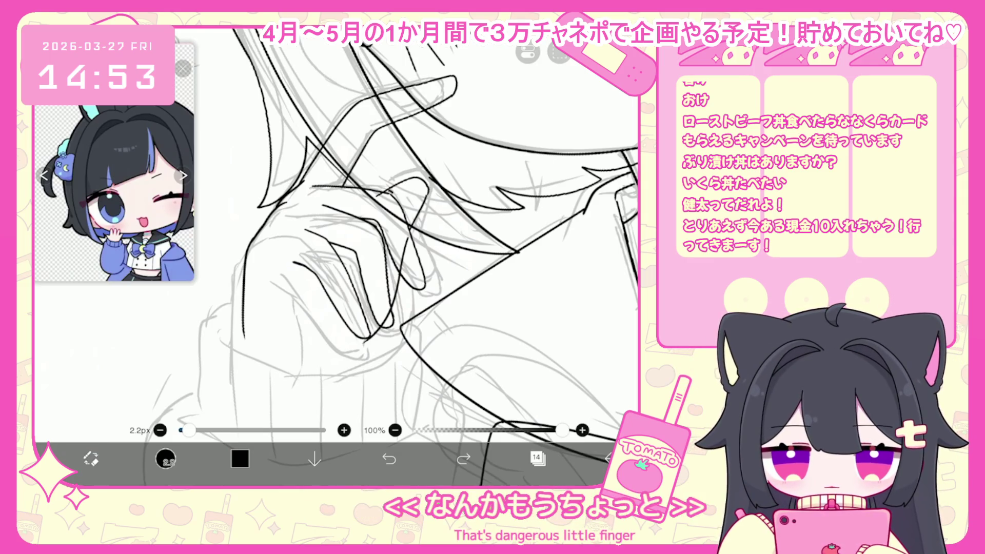
{"action": "key", "text": "ctrl+z"}
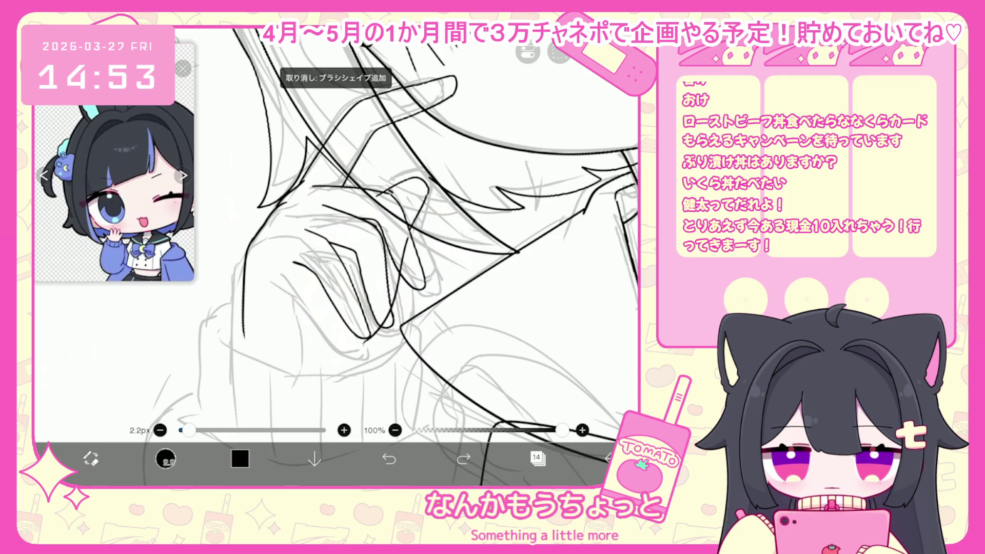
{"action": "key", "text": "ctrl+z"}
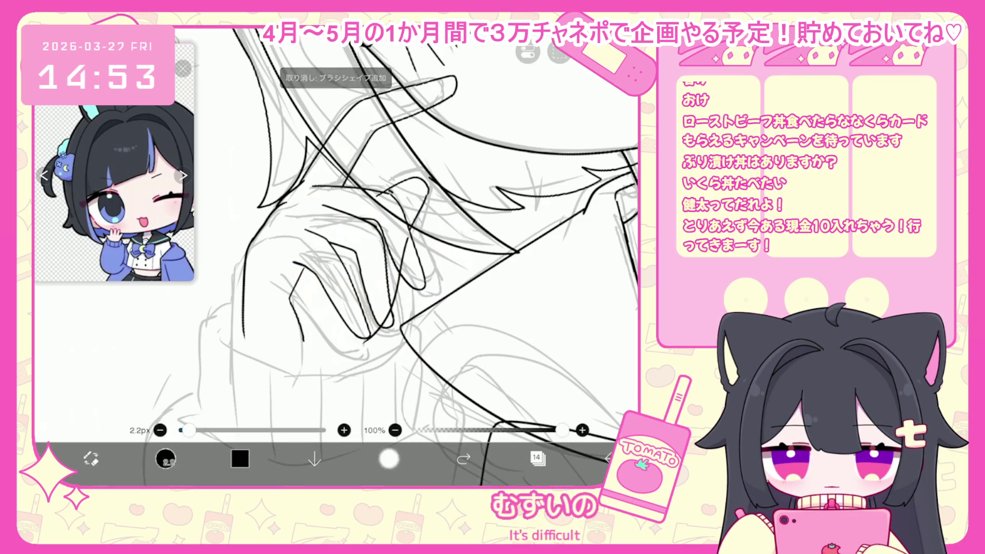
{"action": "key", "text": "ctrl+z"}
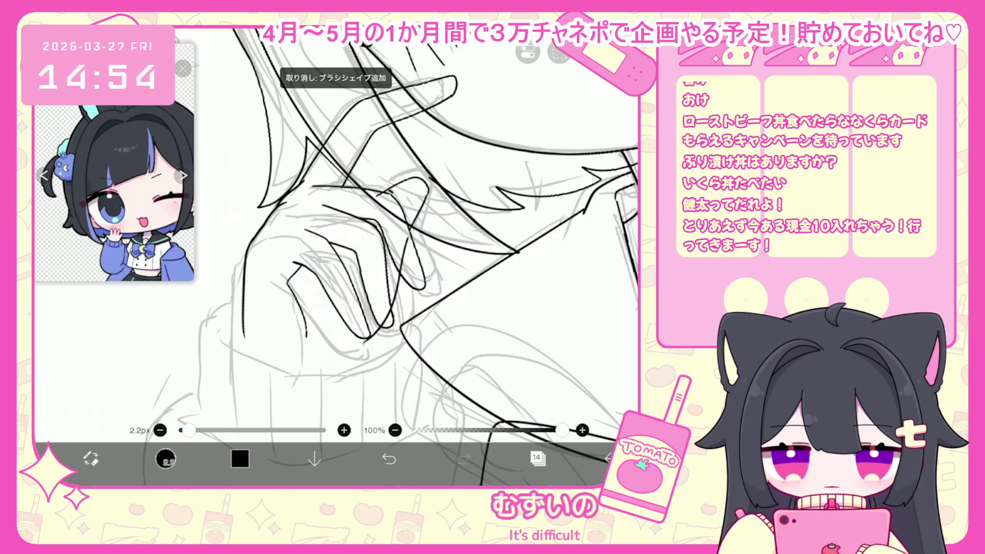
{"action": "left_click", "coordinate": [389, 459]}
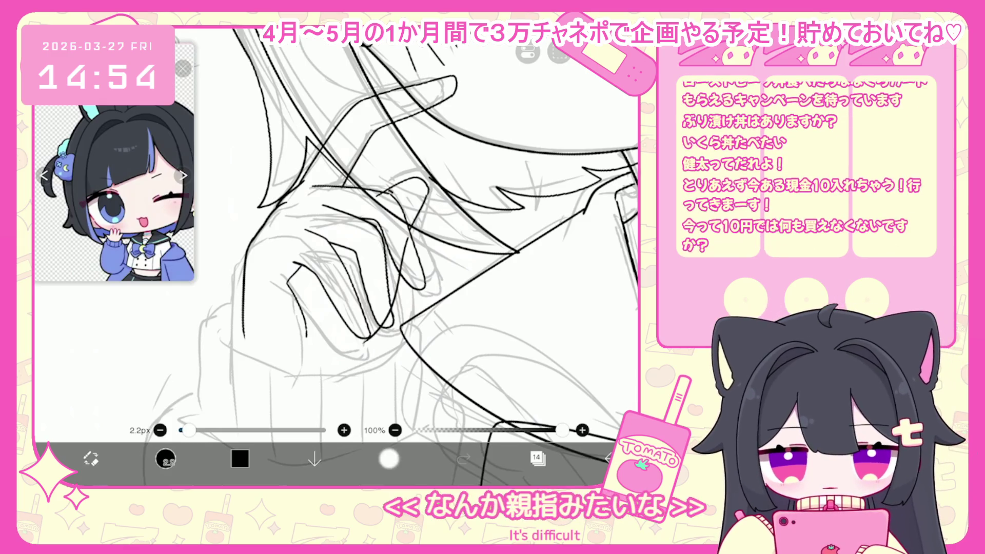
{"action": "key", "text": "ctrl+z"}
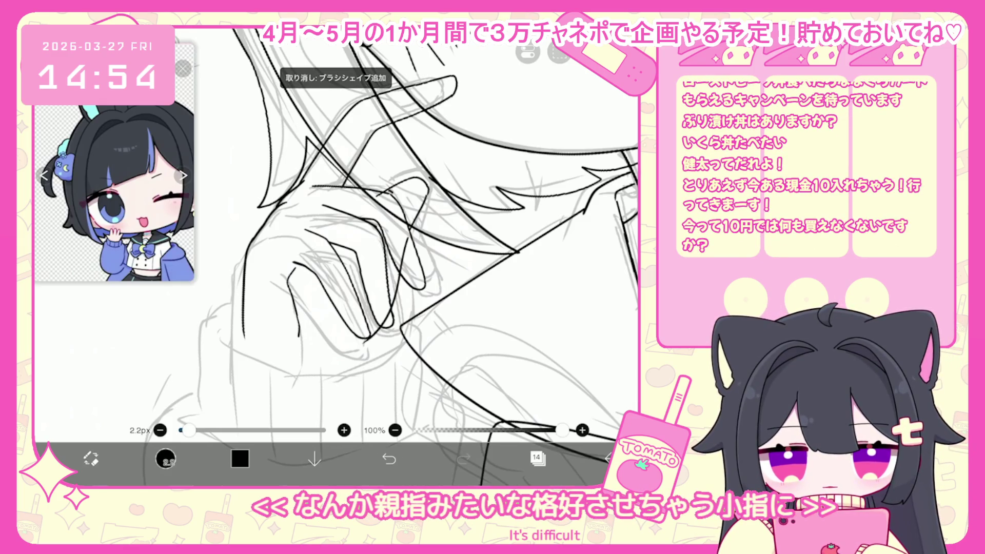
{"action": "left_click", "coordinate": [389, 459]}
- Redraw the pinky line down the hand, then undo that attempt
{"action": "left_click_drag", "start_coordinate": [287, 280], "coordinate": [301, 339]}
{"action": "key", "text": "ctrl+z"}
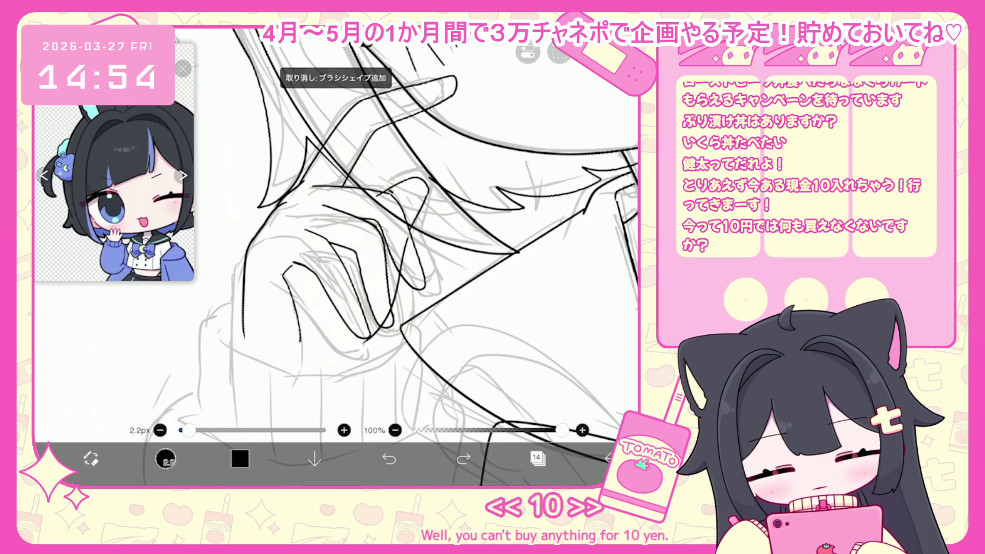
{"action": "left_click", "coordinate": [166, 459]}
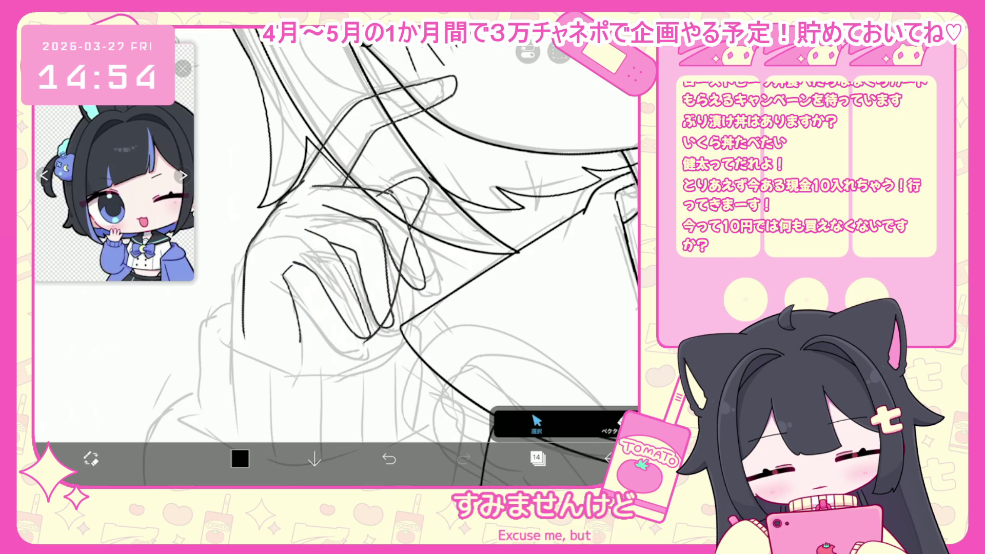
- In the Vector tool, undo the last vector eraser action to restore the hand stroke
{"action": "left_click", "coordinate": [611, 424]}
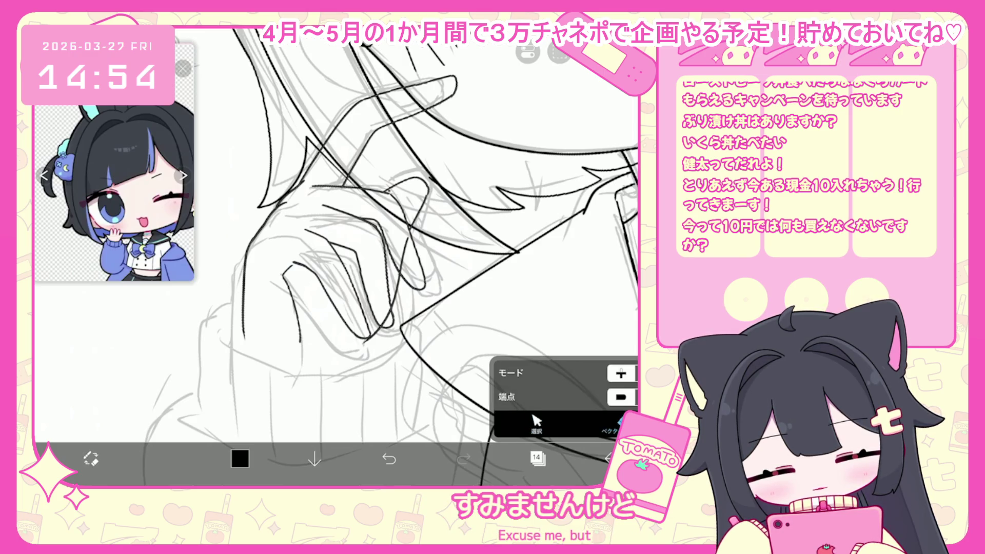
{"action": "scroll", "coordinate": [359, 216], "scroll_direction": "up", "scroll_amount": 5}
{"action": "key", "text": "ctrl+z"}
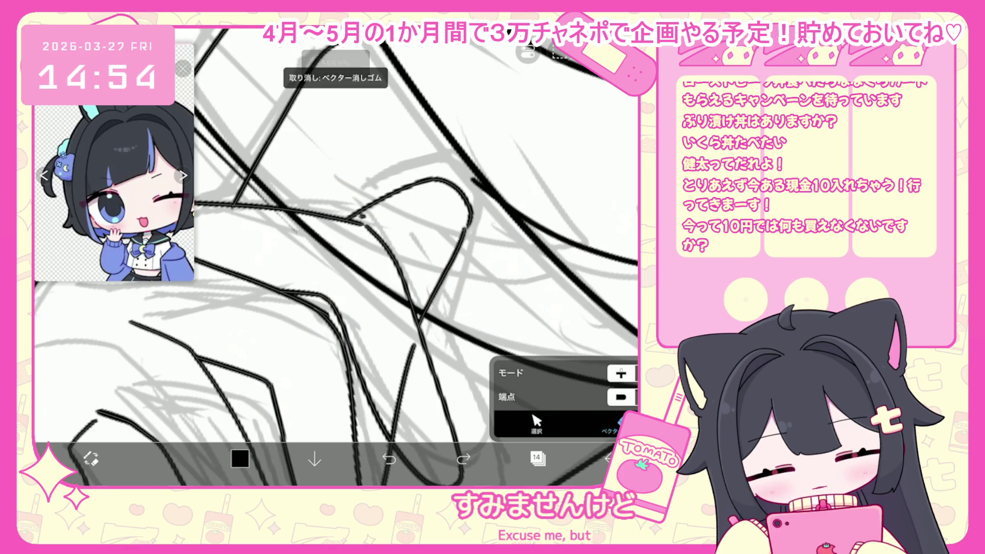
{"action": "scroll", "coordinate": [359, 257], "scroll_direction": "down", "scroll_amount": 2}
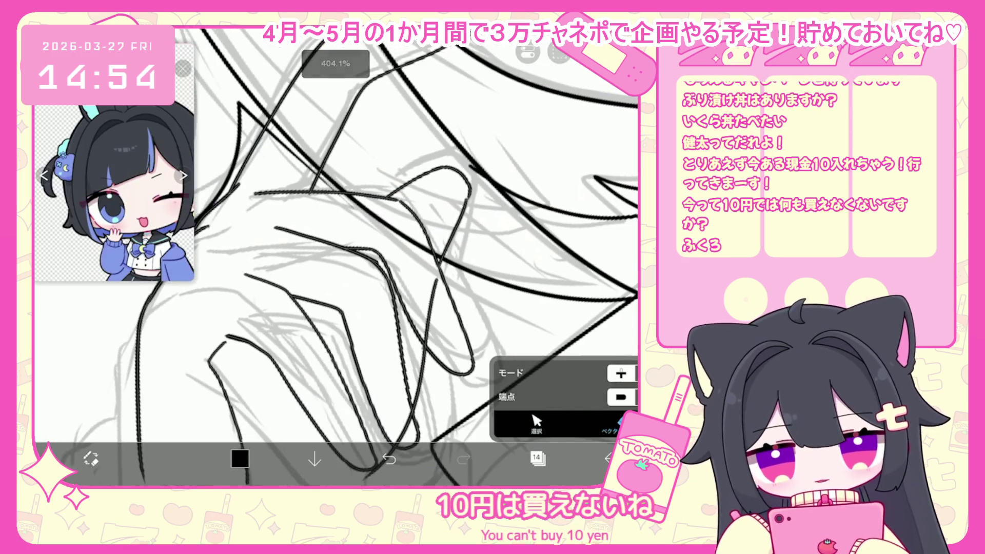
{"action": "scroll", "coordinate": [349, 257], "scroll_direction": "down", "scroll_amount": 3}
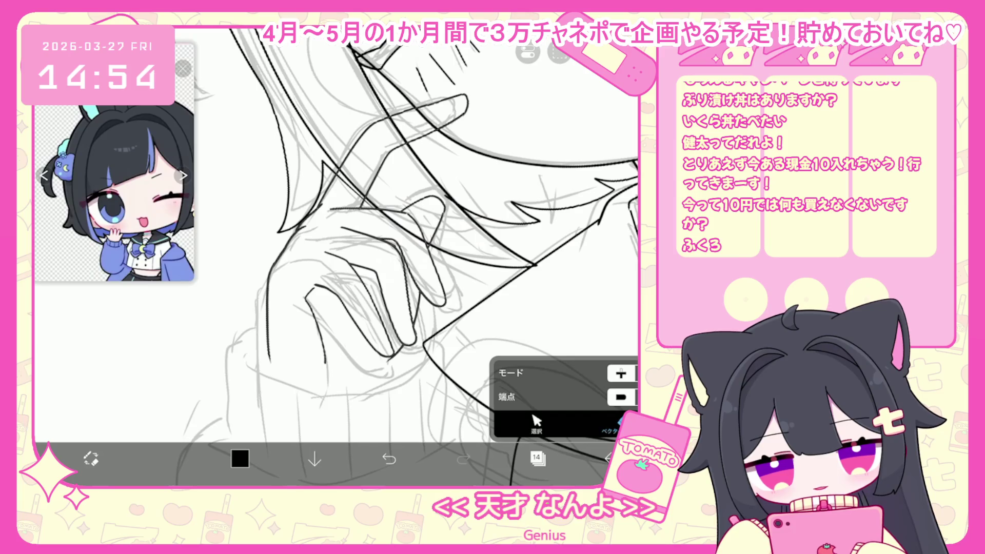
- Go back to the 2.2 px pen brush and undo the latest stroke
{"action": "key", "text": "b"}
{"action": "scroll", "coordinate": [334, 231], "scroll_direction": "down", "scroll_amount": 1}
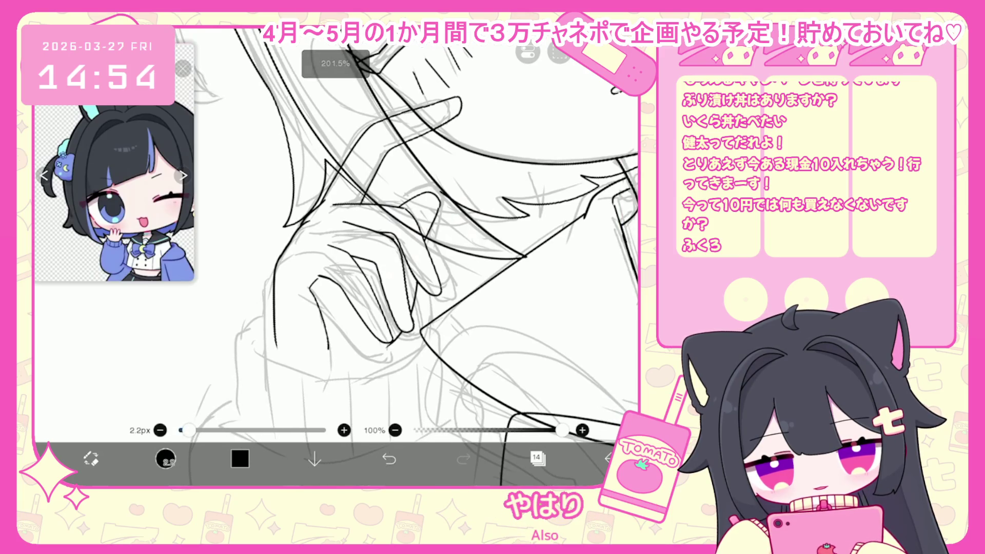
{"action": "key", "text": "ctrl+z"}
{"action": "scroll", "coordinate": [360, 247], "scroll_direction": "down", "scroll_amount": 1}
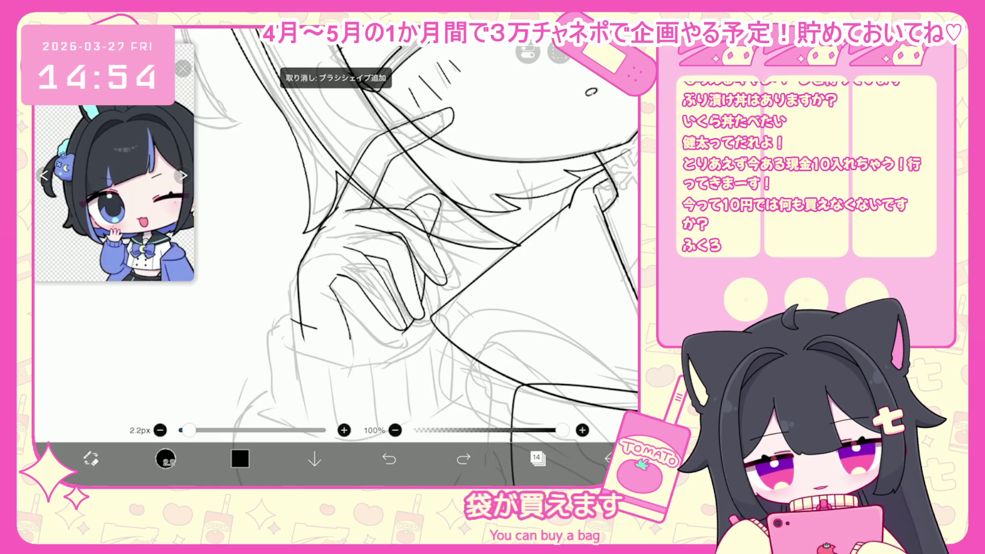
- Try a stroke along the sleeve cuff, undoing and redoing the attempts
{"action": "left_click_drag", "start_coordinate": [291, 319], "coordinate": [432, 307]}
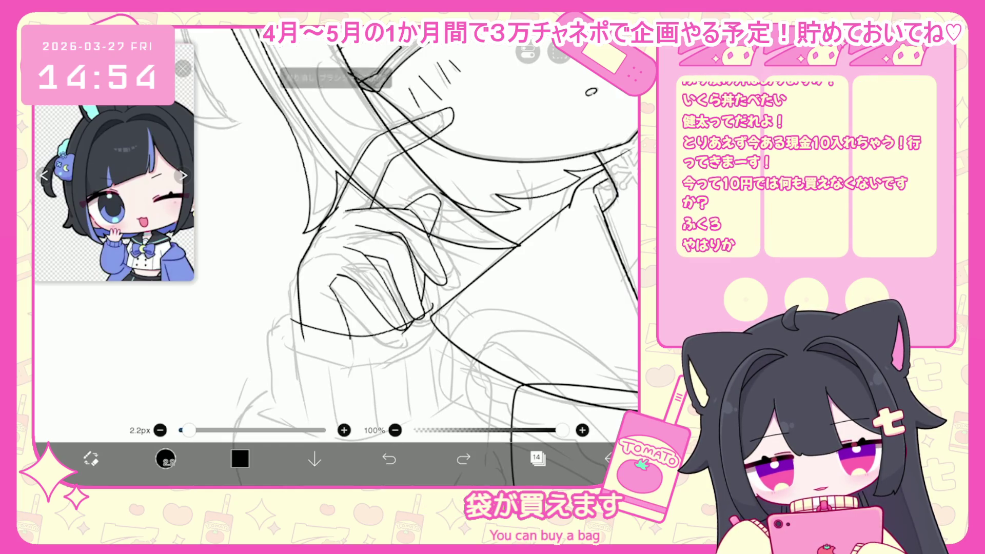
{"action": "key", "text": "ctrl+z"}
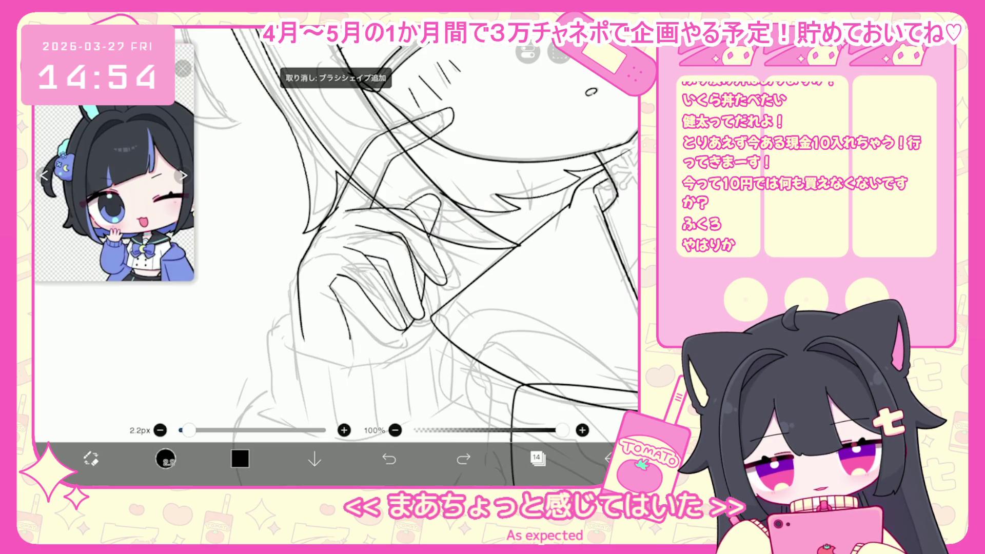
{"action": "key", "text": "ctrl+z"}
{"action": "scroll", "coordinate": [390, 231], "scroll_direction": "down", "scroll_amount": 2}
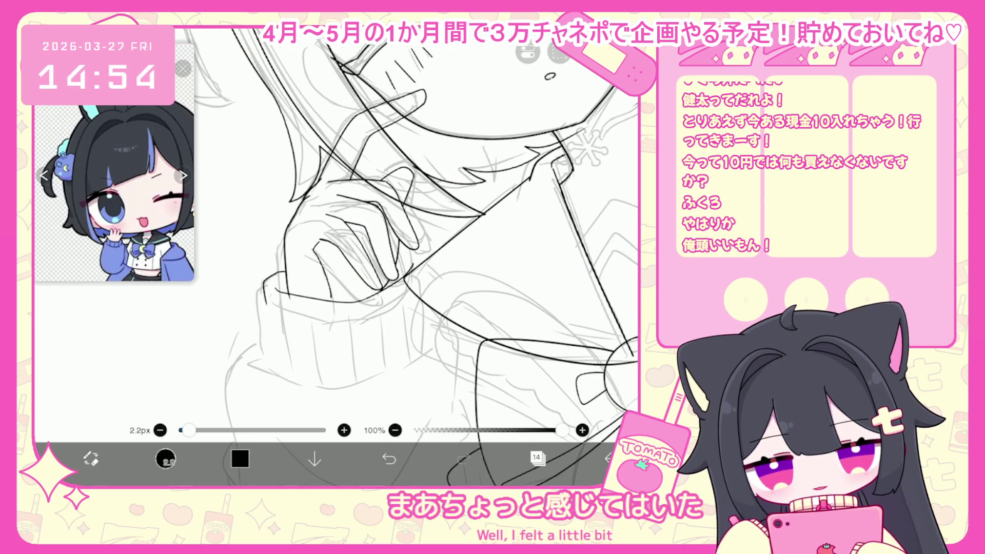
{"action": "left_click", "coordinate": [389, 458]}
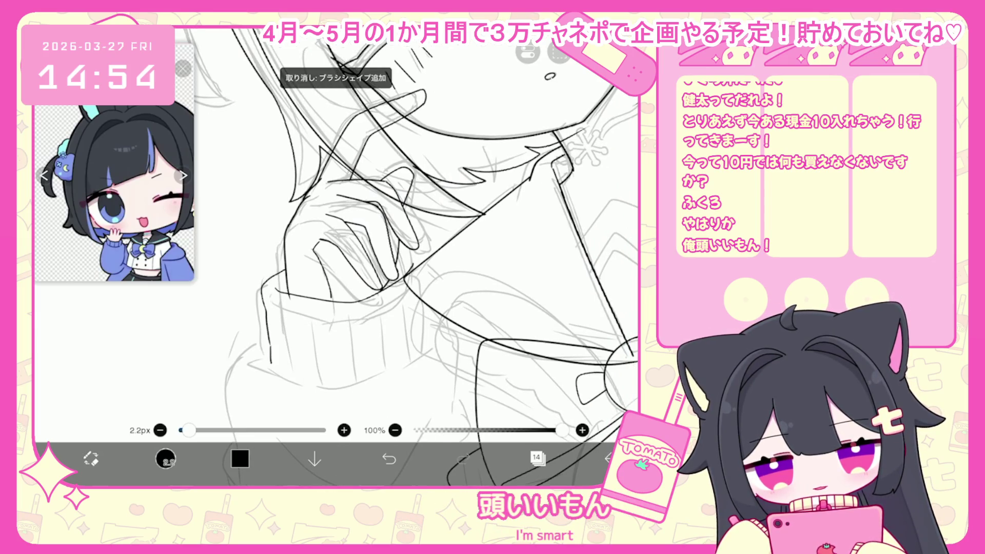
{"action": "left_click", "coordinate": [389, 459]}
{"action": "left_click", "coordinate": [464, 458]}
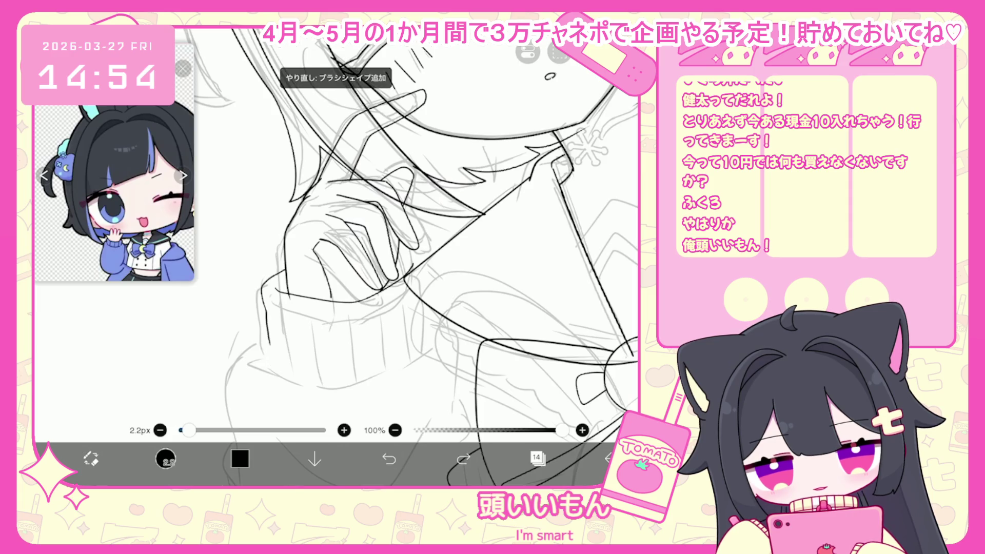
{"action": "left_click", "coordinate": [389, 458]}
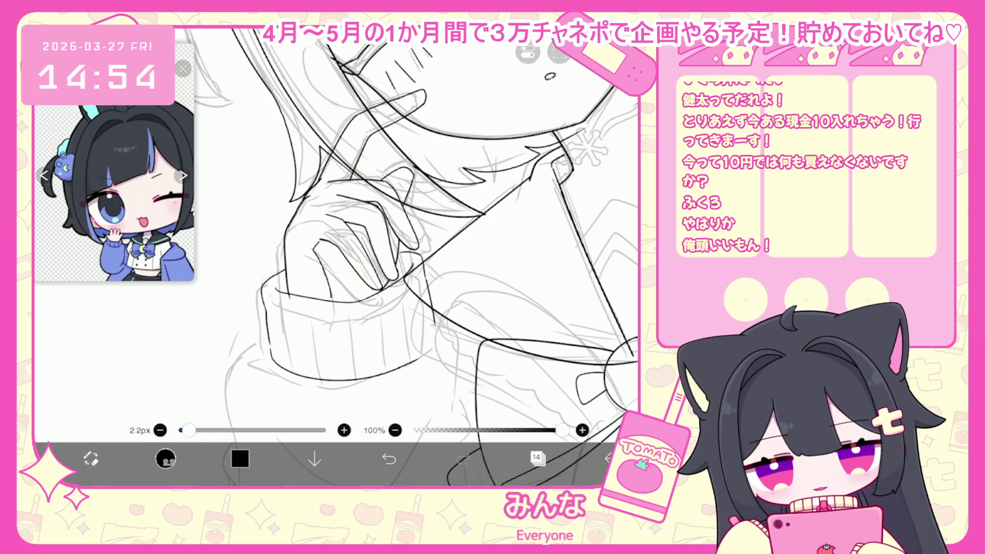
- Discard a short cuff stroke and draw the line along the cuff's right edge
{"action": "mouse_move", "coordinate": [398, 251]}
{"action": "left_mouse_down"}
{"action": "mouse_move", "coordinate": [417, 254]}
{"action": "mouse_move", "coordinate": [430, 341]}
{"action": "left_mouse_up"}
{"action": "left_click", "coordinate": [389, 459]}
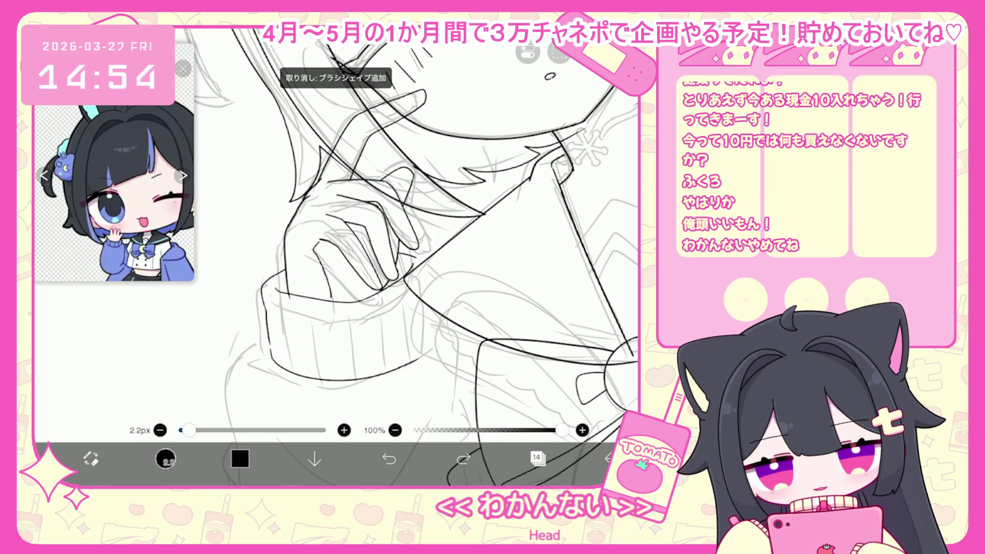
{"action": "left_click", "coordinate": [389, 458]}
{"action": "left_click_drag", "start_coordinate": [424, 265], "coordinate": [431, 351]}
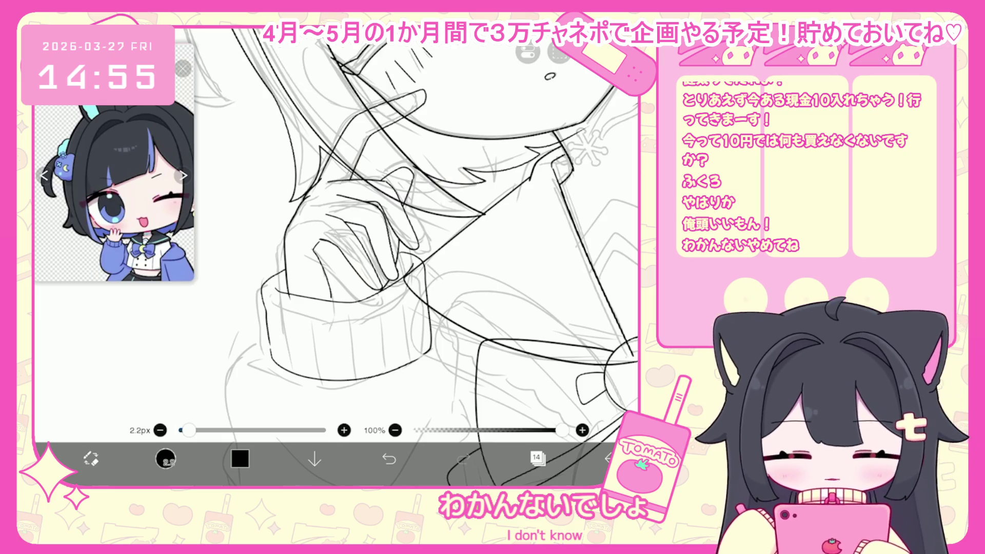
- Try diagonal and near-vertical lines for the sleeve's edge, undoing each attempt
{"action": "scroll", "coordinate": [359, 247], "scroll_direction": "up", "scroll_amount": 2}
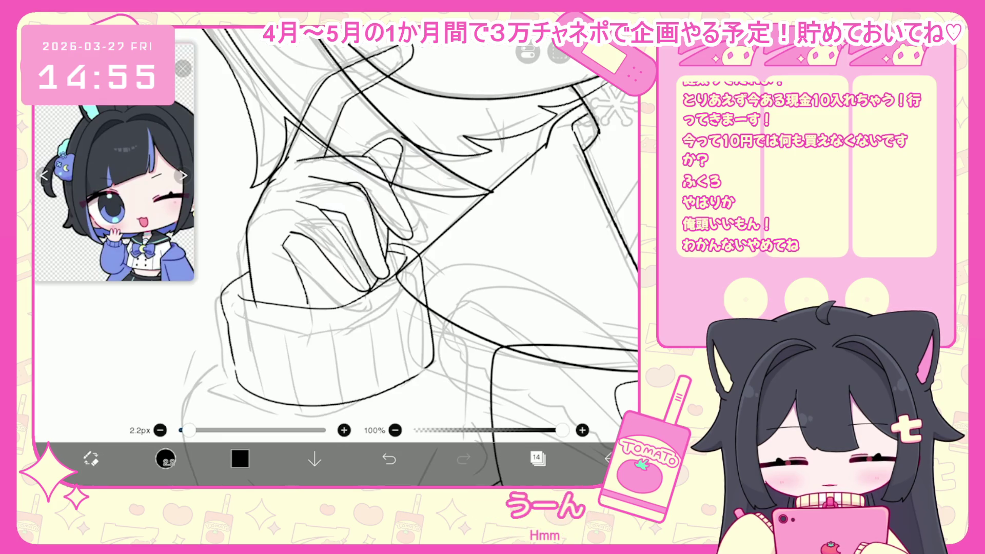
{"action": "scroll", "coordinate": [359, 231], "scroll_direction": "down", "scroll_amount": 5}
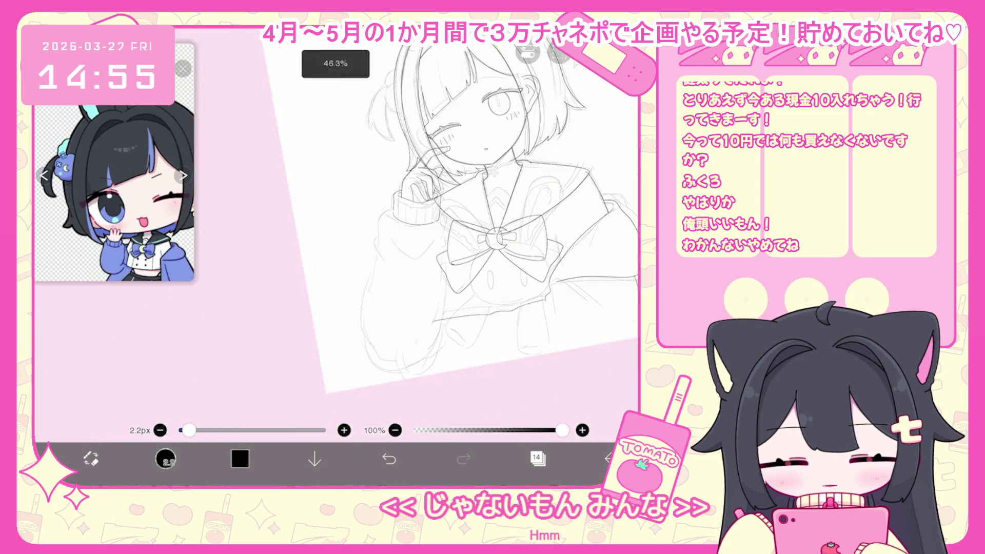
{"action": "scroll", "coordinate": [462, 231], "scroll_direction": "up", "scroll_amount": 3}
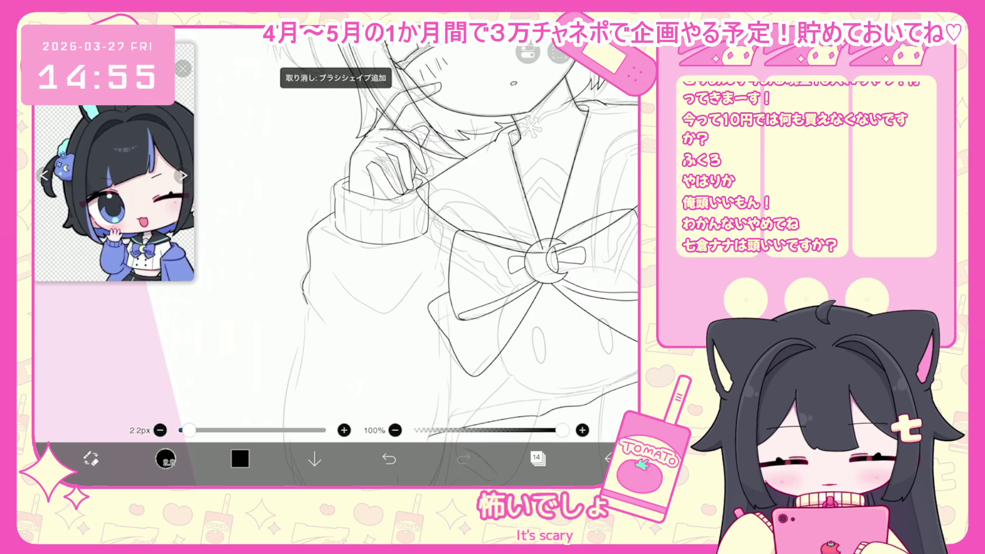
{"action": "scroll", "coordinate": [462, 231], "scroll_direction": "down", "scroll_amount": 2}
{"action": "left_click", "coordinate": [389, 458]}
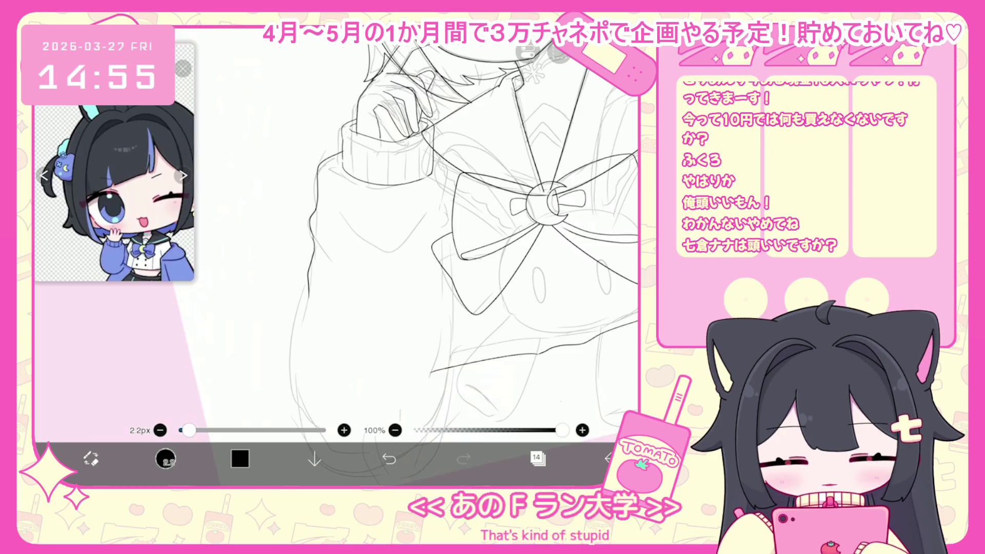
{"action": "scroll", "coordinate": [462, 231], "scroll_direction": "down", "scroll_amount": 2}
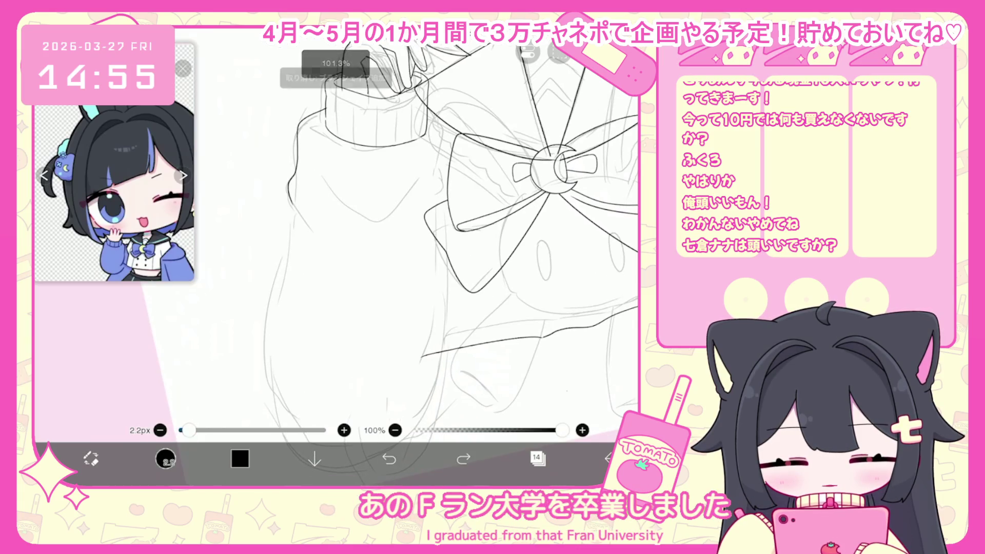
{"action": "scroll", "coordinate": [390, 231], "scroll_direction": "down", "scroll_amount": 2}
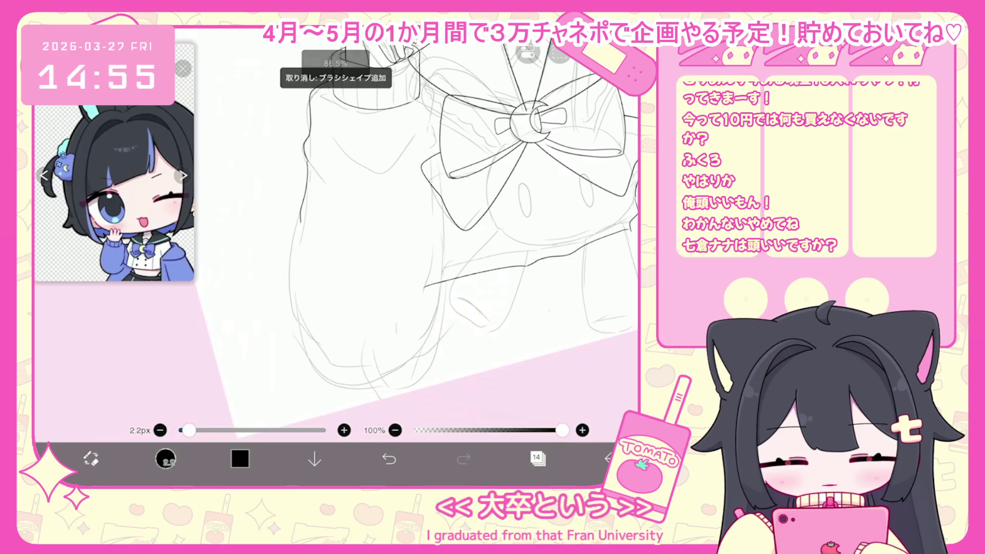
{"action": "left_click_drag", "start_coordinate": [300, 226], "coordinate": [333, 310]}
{"action": "key", "text": "ctrl+z"}
{"action": "mouse_move", "coordinate": [301, 226]}
{"action": "left_mouse_down"}
{"action": "mouse_move", "coordinate": [306, 349]}
{"action": "mouse_move", "coordinate": [328, 380]}
{"action": "mouse_move", "coordinate": [428, 334]}
{"action": "left_mouse_up"}
{"action": "key", "text": "ctrl+z"}
- Ink short lines at the sleeve's lower edge, undoing the misplaced strokes
{"action": "scroll", "coordinate": [416, 231], "scroll_direction": "down", "scroll_amount": 1}
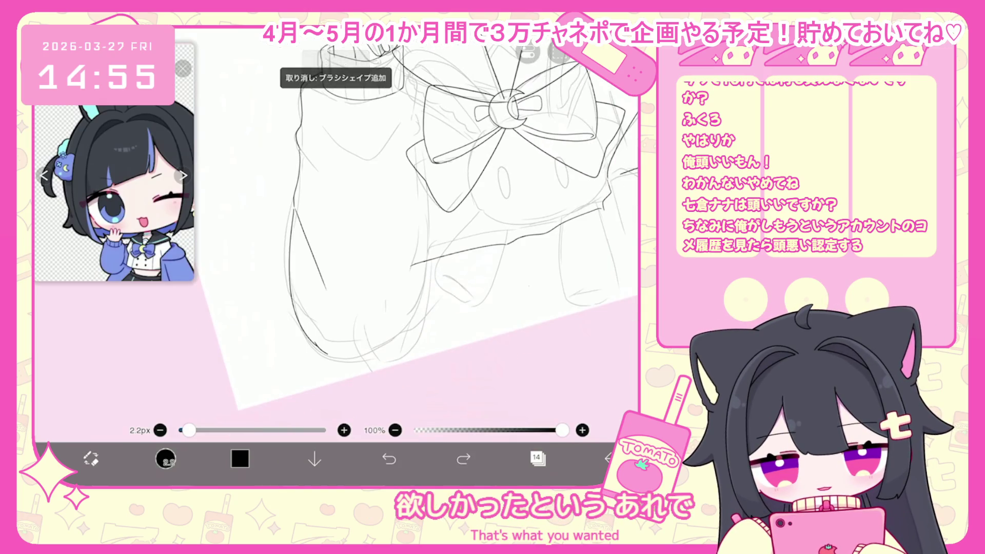
{"action": "key", "text": "ctrl+z"}
{"action": "left_click_drag", "start_coordinate": [400, 339], "coordinate": [422, 301]}
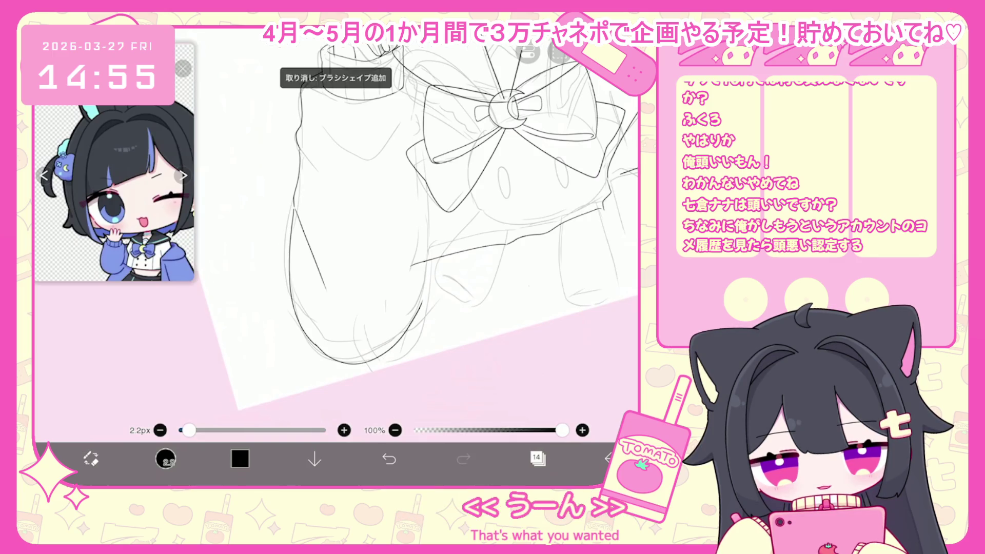
{"action": "scroll", "coordinate": [411, 231], "scroll_direction": "up", "scroll_amount": 1}
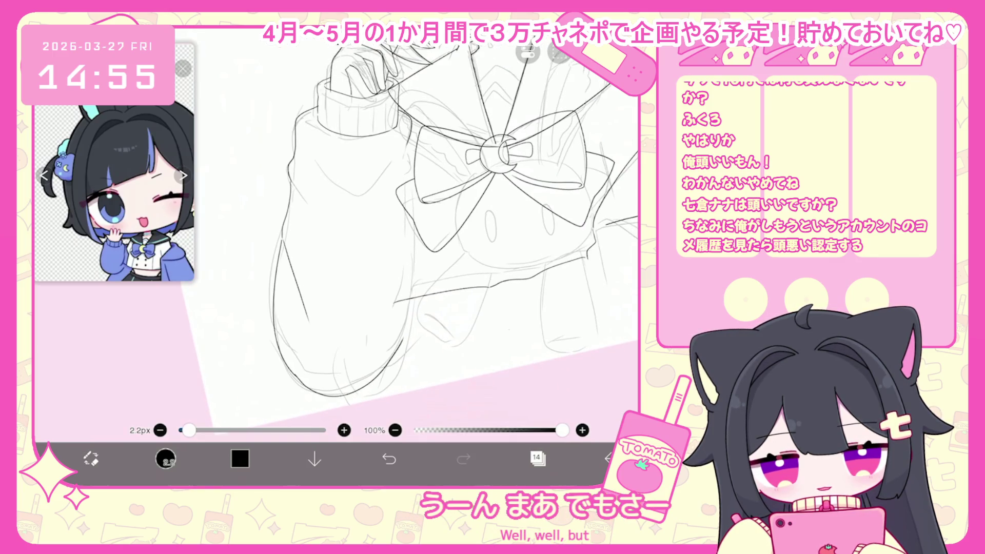
{"action": "key", "text": "ctrl+z"}
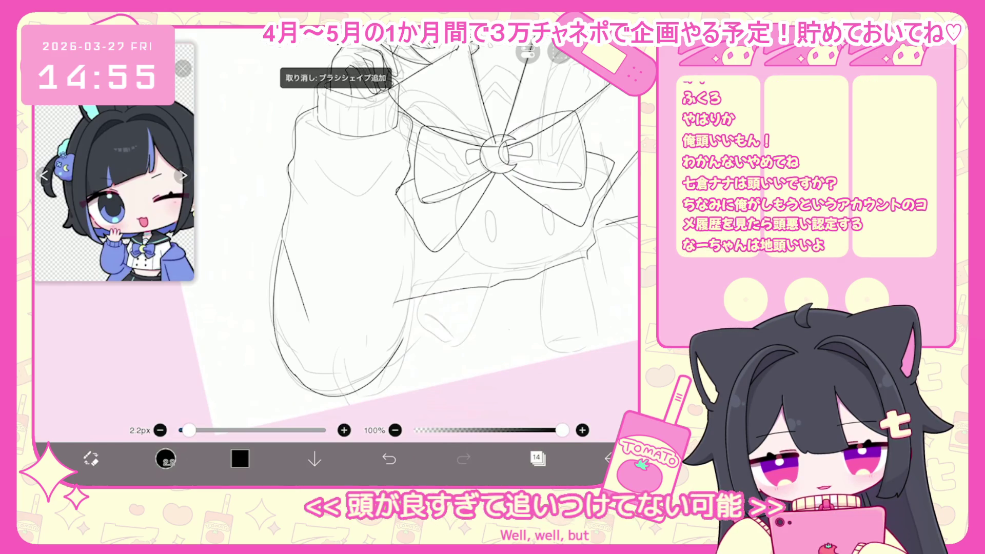
{"action": "left_click_drag", "start_coordinate": [411, 148], "coordinate": [412, 185]}
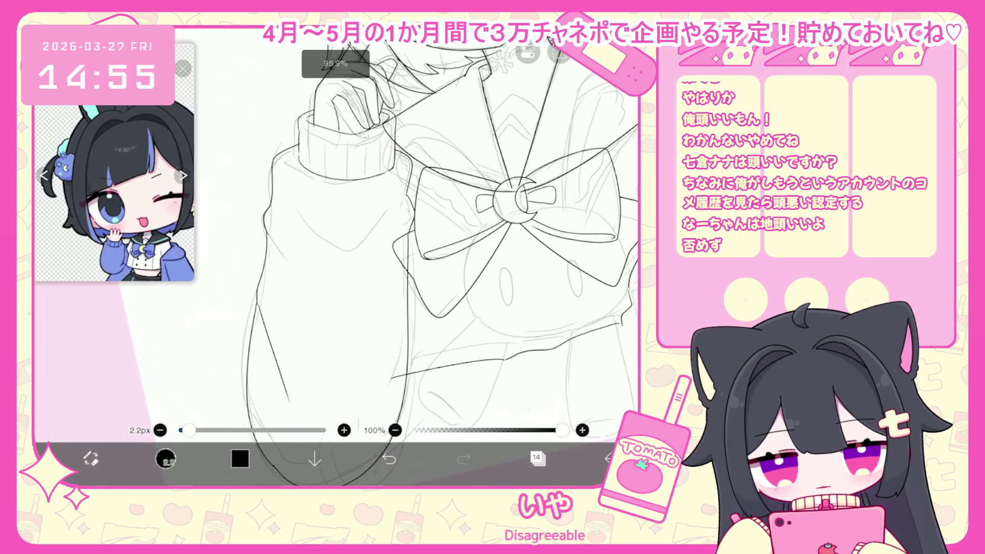
{"action": "key", "text": "ctrl+z"}
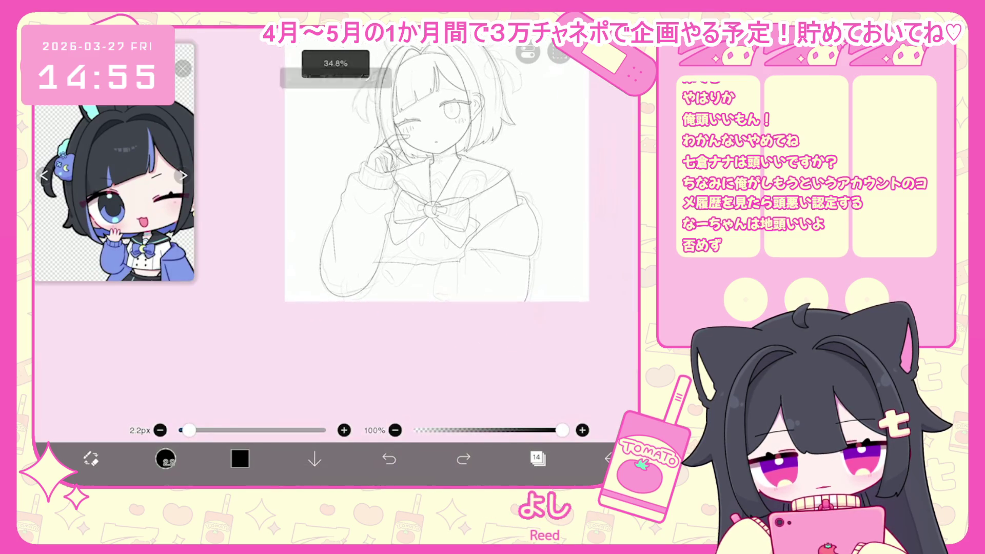
- Zoom onto the sleeve cuff, undo the previous stroke and return to the inking brush
{"action": "scroll", "coordinate": [391, 188], "scroll_direction": "up", "scroll_amount": 5}
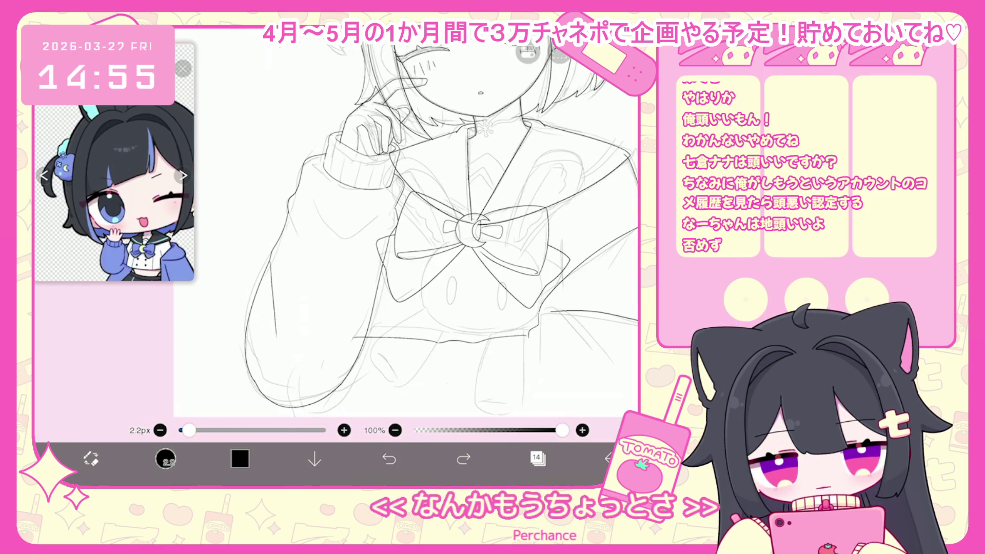
{"action": "scroll", "coordinate": [360, 231], "scroll_direction": "up", "scroll_amount": 3}
{"action": "key", "text": "ctrl+z"}
{"action": "scroll", "coordinate": [359, 231], "scroll_direction": "down", "scroll_amount": 2}
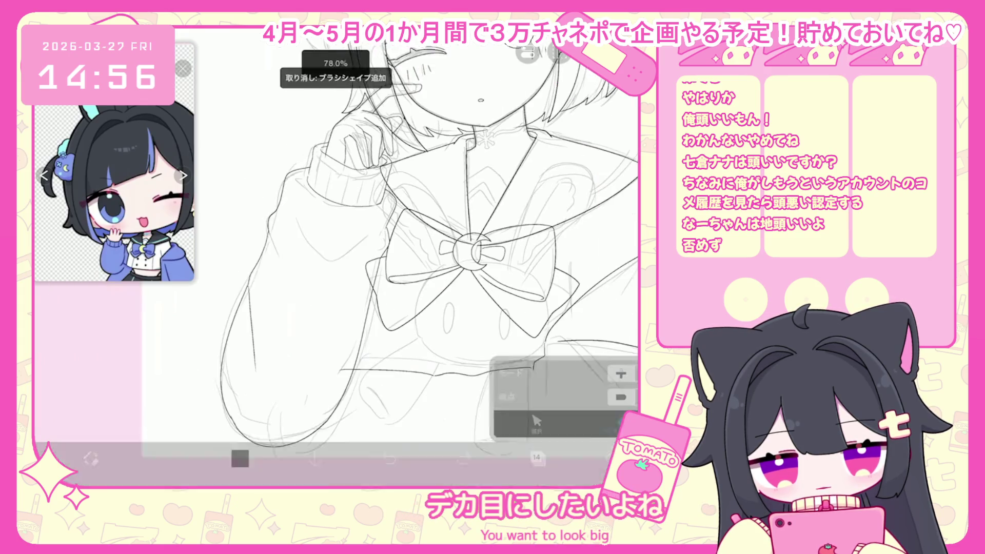
{"action": "key", "text": "b"}
{"action": "scroll", "coordinate": [359, 231], "scroll_direction": "up", "scroll_amount": 5}
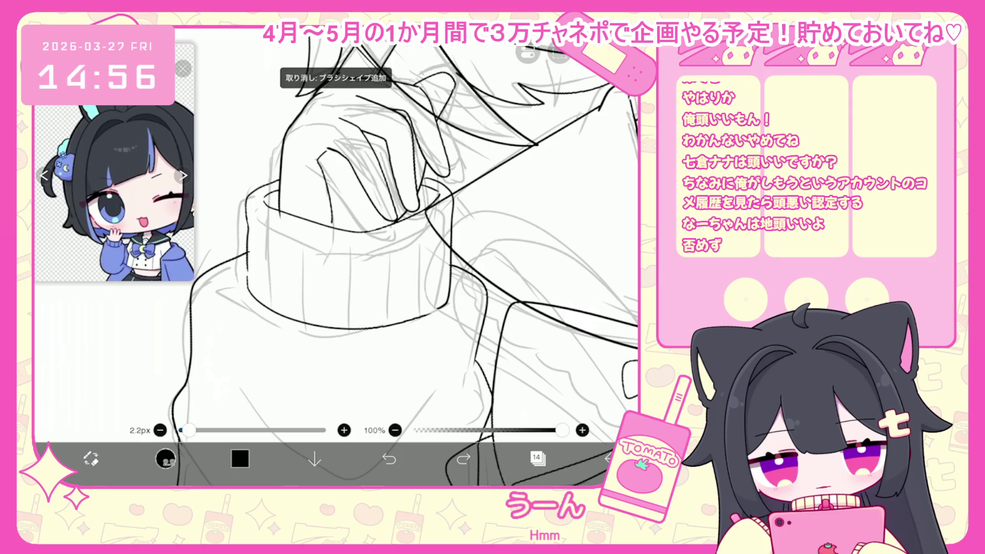
- Ink the cuff edge and vertical rib lines, undoing the uneven rib strokes
{"action": "left_click_drag", "start_coordinate": [305, 295], "coordinate": [303, 320]}
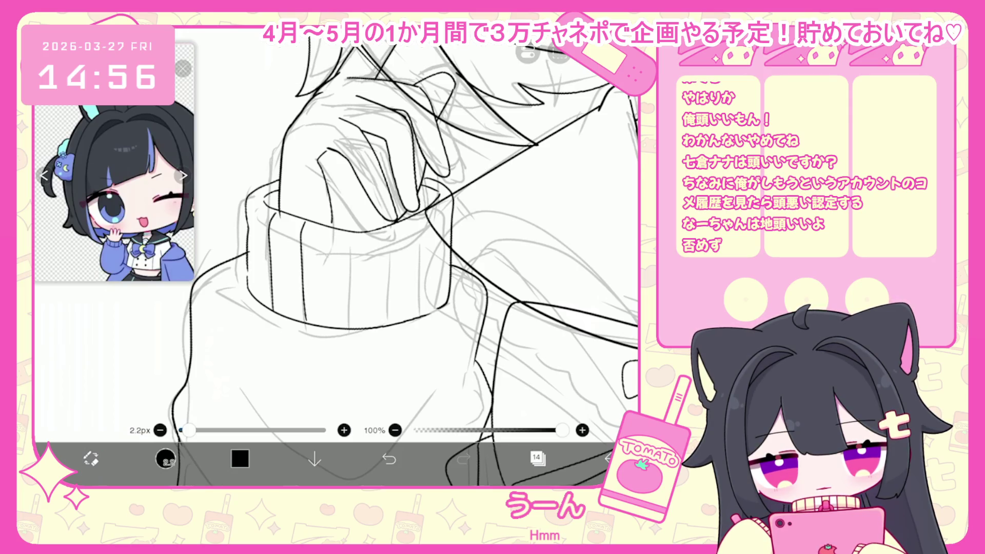
{"action": "left_click_drag", "start_coordinate": [344, 286], "coordinate": [343, 331]}
{"action": "key", "text": "ctrl+z"}
{"action": "left_click_drag", "start_coordinate": [345, 280], "coordinate": [346, 324]}
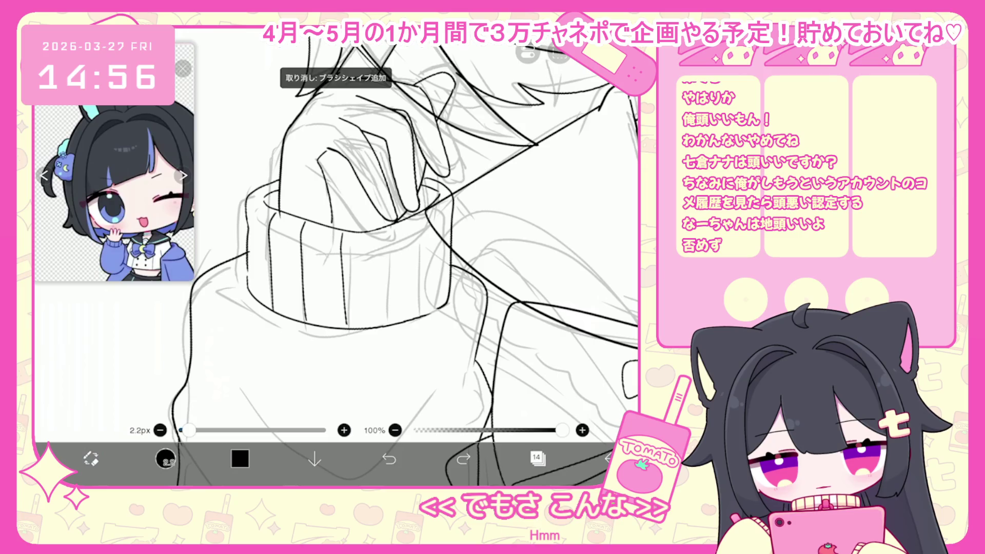
{"action": "key", "text": "ctrl+z"}
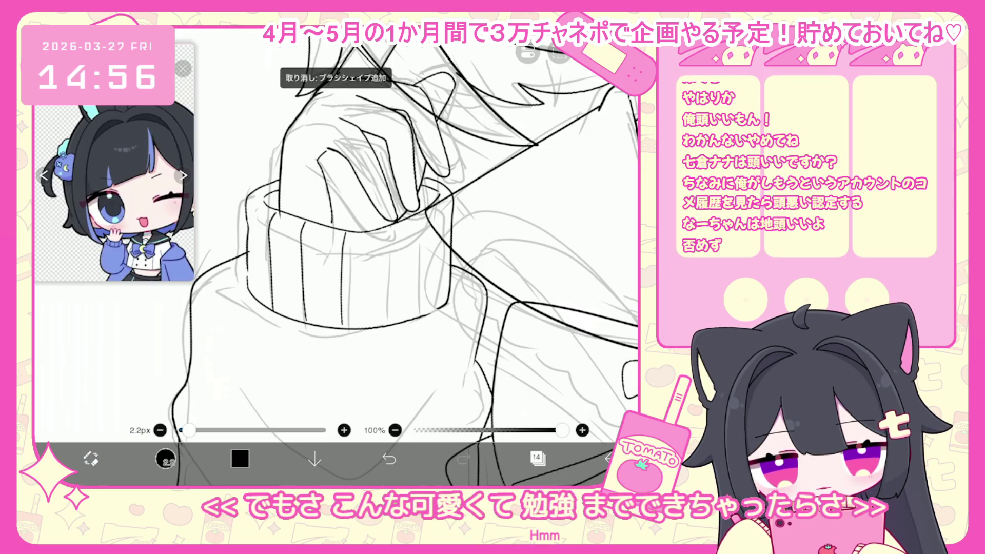
{"action": "left_click_drag", "start_coordinate": [423, 269], "coordinate": [425, 315]}
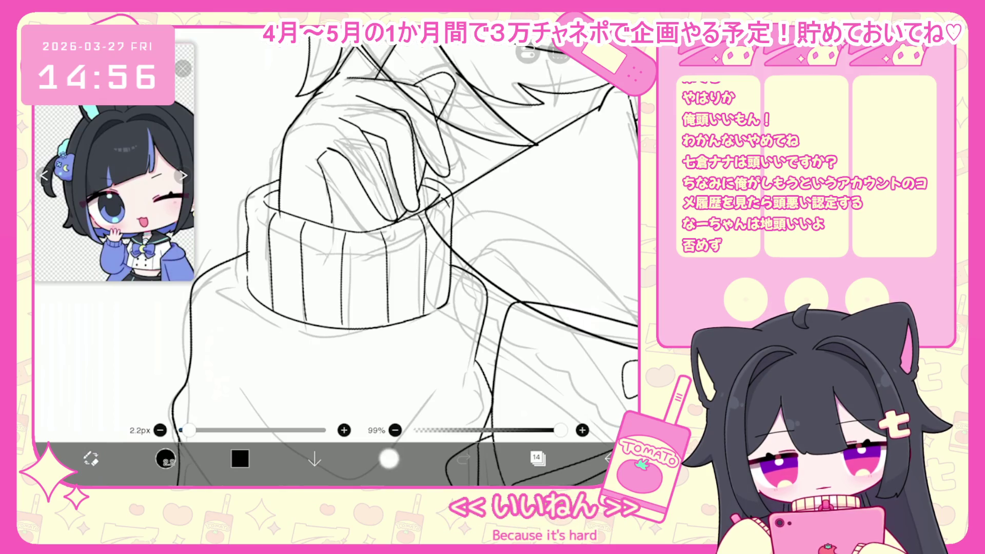
{"action": "key", "text": "ctrl+z"}
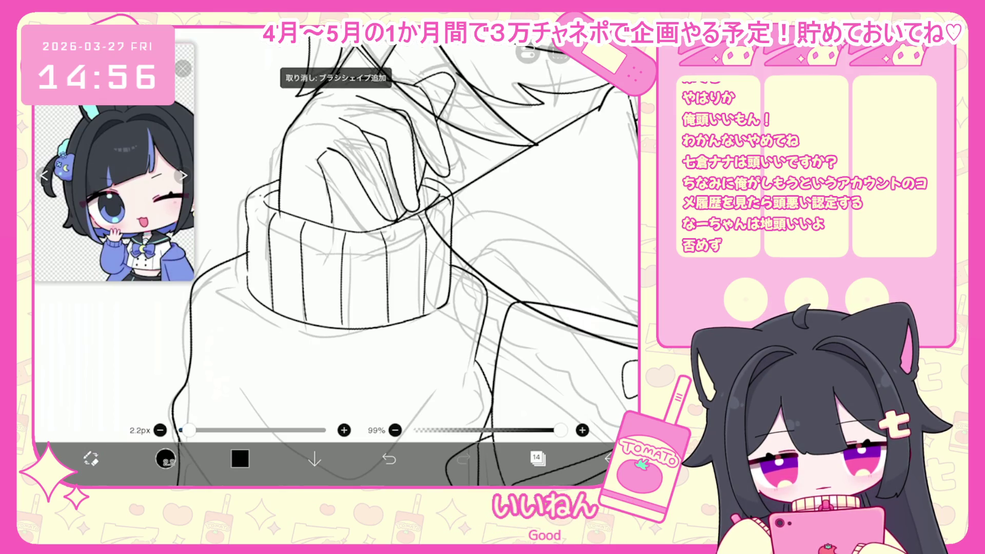
{"action": "key", "text": "ctrl+z"}
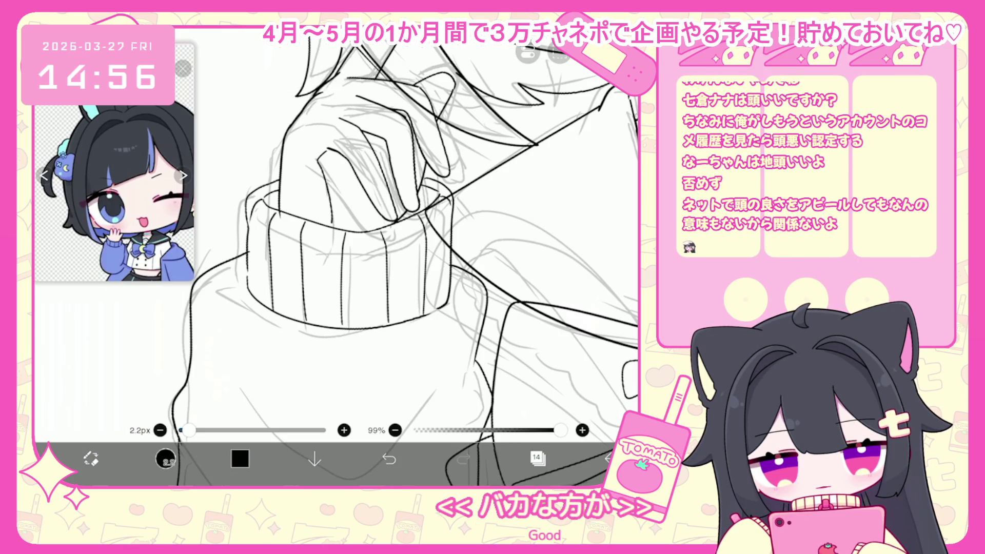
- Undo several more misdrawn cuff strokes, zoom back out to the bust, and pick the vector tool
{"action": "left_click", "coordinate": [389, 458]}
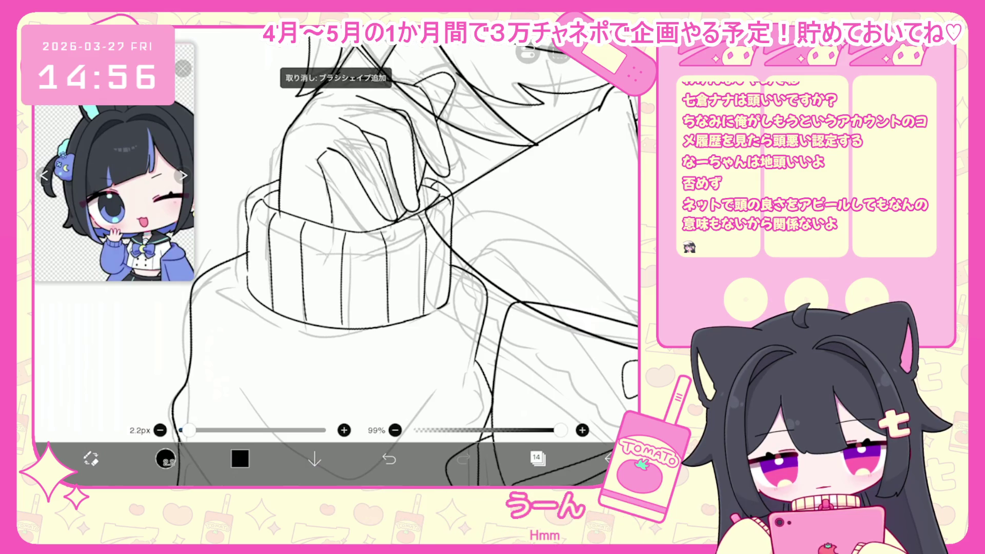
{"action": "left_click", "coordinate": [389, 459]}
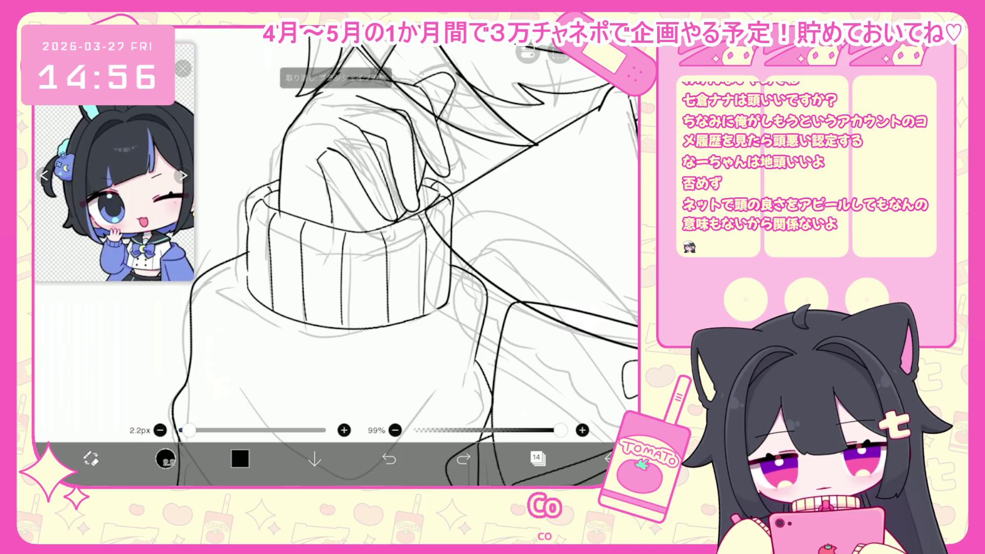
{"action": "scroll", "coordinate": [411, 231], "scroll_direction": "down", "scroll_amount": 5}
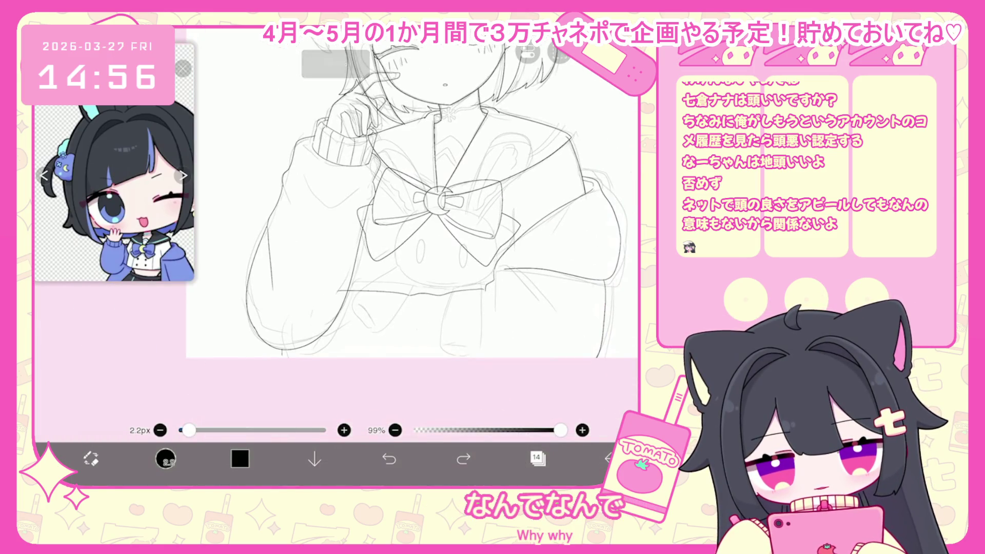
{"action": "key", "text": "ctrl+z"}
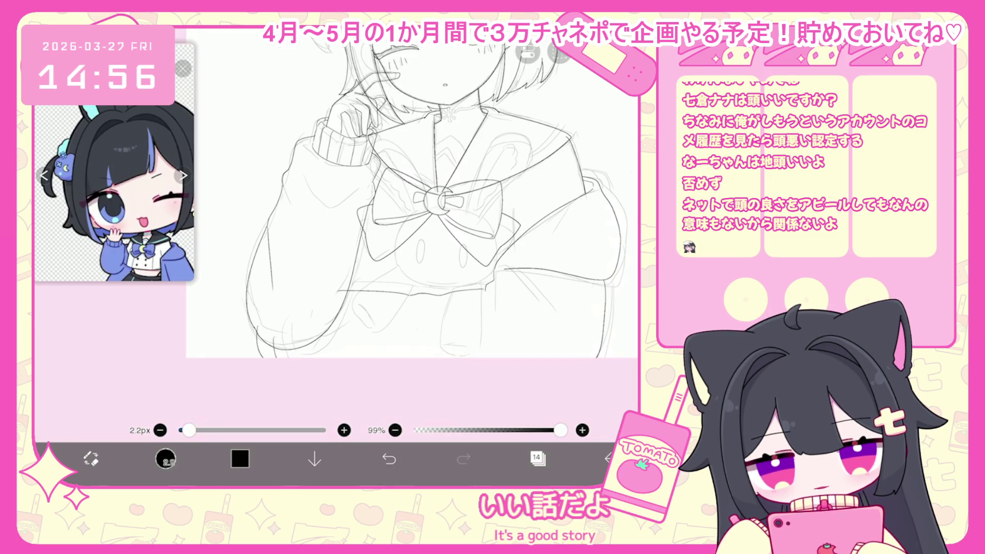
{"action": "scroll", "coordinate": [416, 225], "scroll_direction": "up", "scroll_amount": 3}
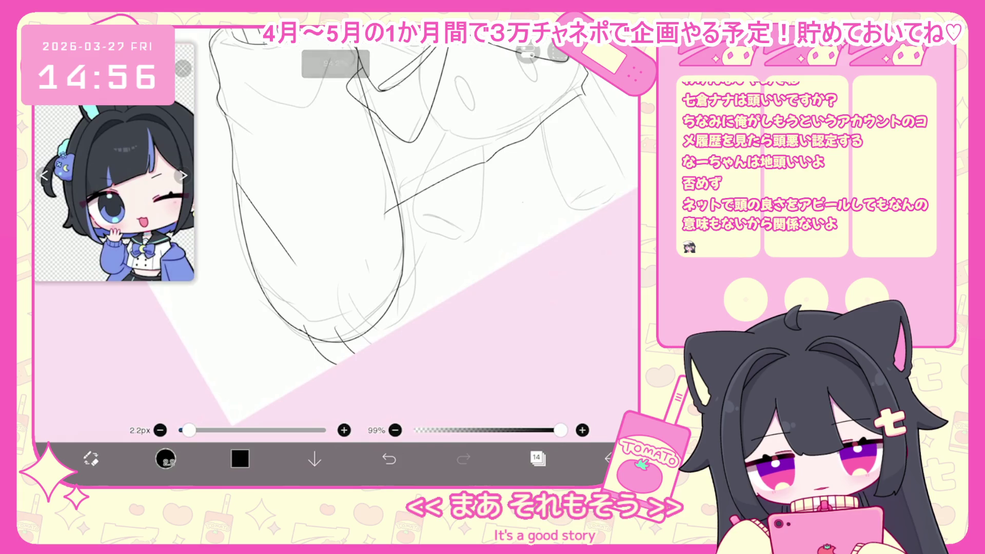
{"action": "scroll", "coordinate": [415, 206], "scroll_direction": "down", "scroll_amount": 3}
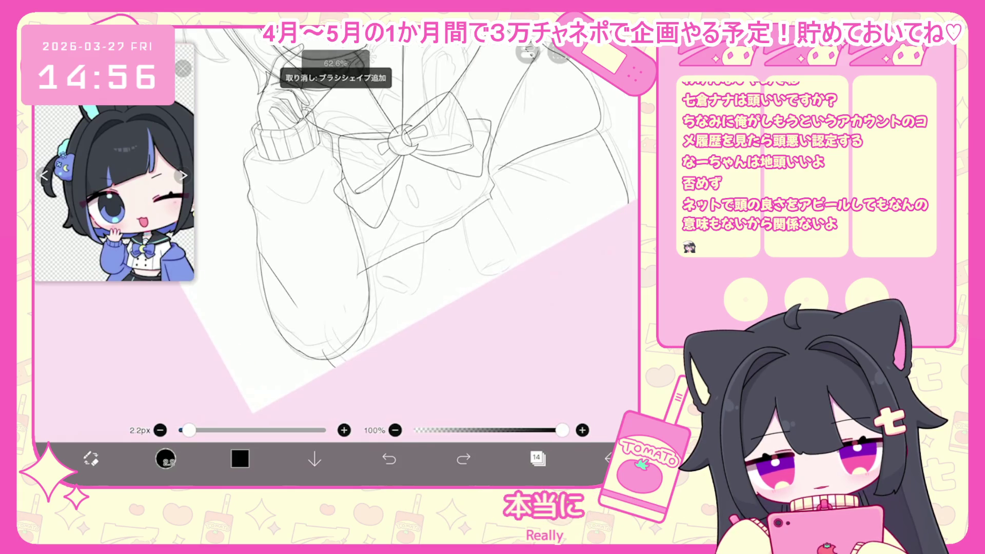
{"action": "scroll", "coordinate": [416, 205], "scroll_direction": "down", "scroll_amount": 2}
{"action": "left_click", "coordinate": [165, 458]}
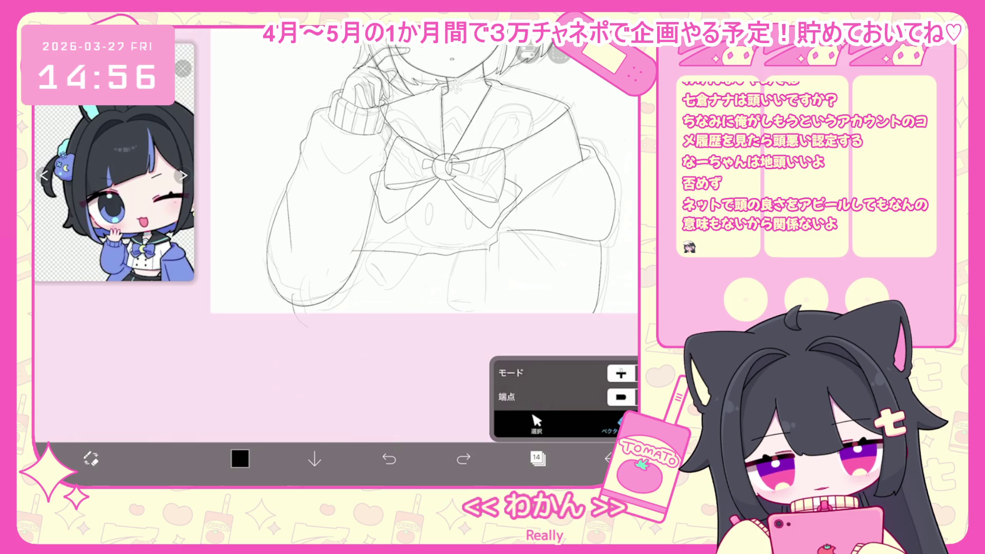
- Delete layer 14, then undo the deletion to restore it
{"action": "left_click", "coordinate": [538, 458]}
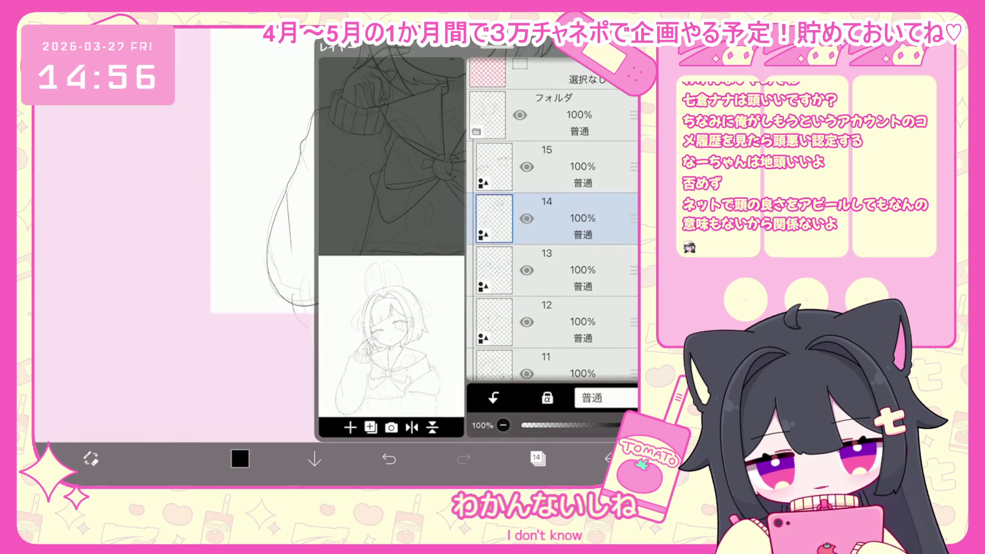
{"action": "key", "text": "Delete"}
{"action": "left_click", "coordinate": [389, 458]}
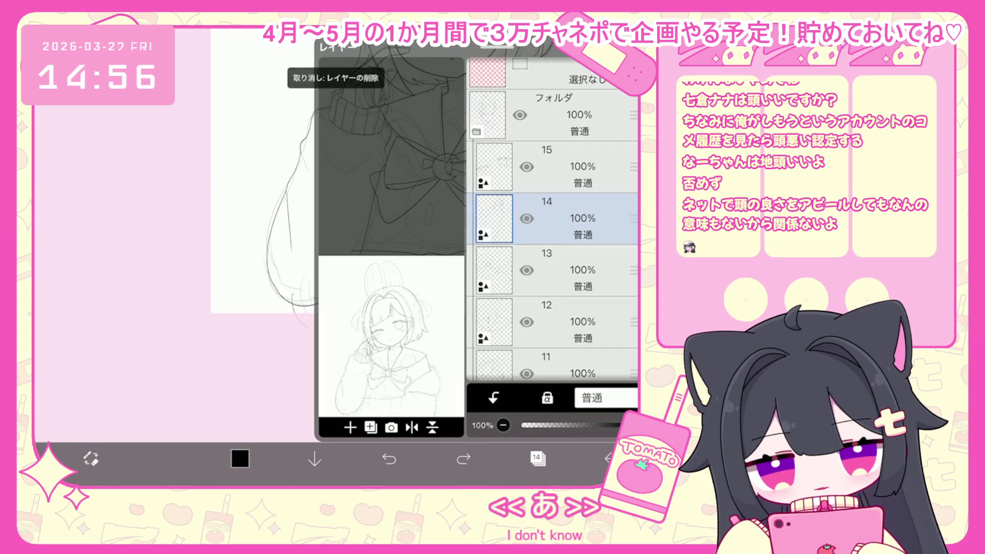
{"action": "scroll", "coordinate": [390, 205], "scroll_direction": "up", "scroll_amount": 3}
{"action": "left_click", "coordinate": [538, 459]}
{"action": "left_click", "coordinate": [537, 458]}
- Center the bow on the canvas and make layer 12 the active layer
{"action": "mouse_move", "coordinate": [506, 110]}
{"action": "left_mouse_down"}
{"action": "mouse_move", "coordinate": [451, 165]}
{"action": "mouse_move", "coordinate": [396, 154]}
{"action": "mouse_move", "coordinate": [363, 209]}
{"action": "mouse_move", "coordinate": [334, 220]}
{"action": "left_mouse_up"}
{"action": "scroll", "coordinate": [338, 231], "scroll_direction": "up", "scroll_amount": 2}
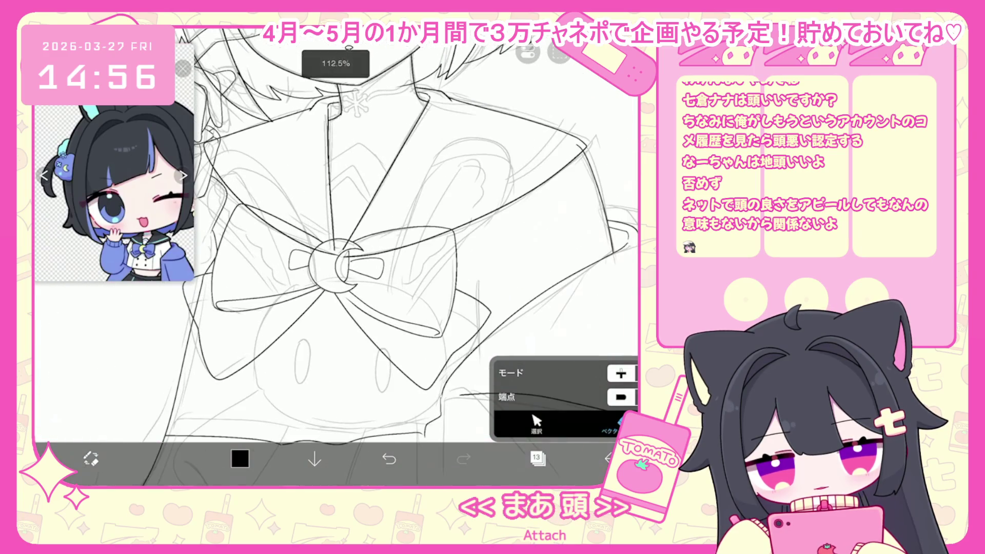
{"action": "left_click", "coordinate": [537, 458]}
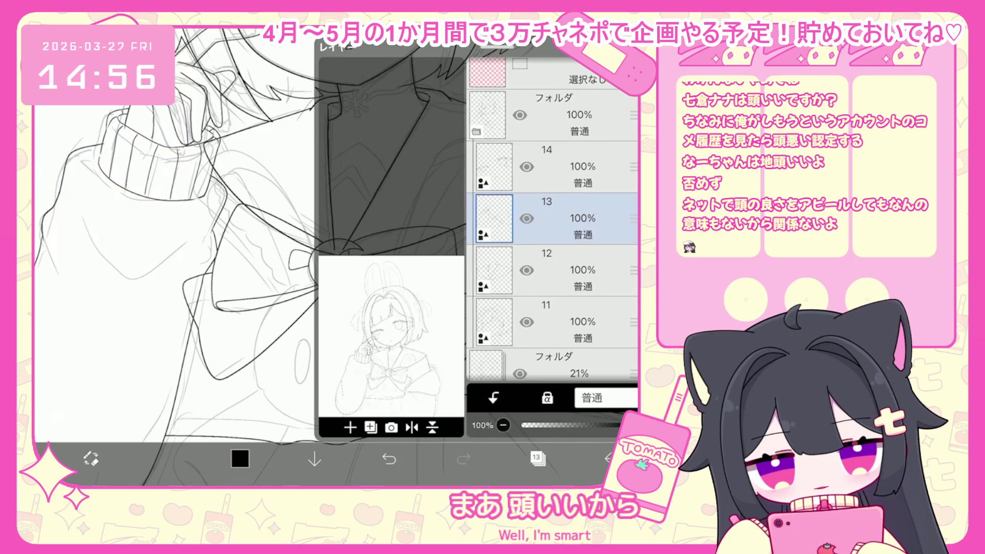
{"action": "left_click", "coordinate": [564, 270]}
{"action": "left_click", "coordinate": [538, 458]}
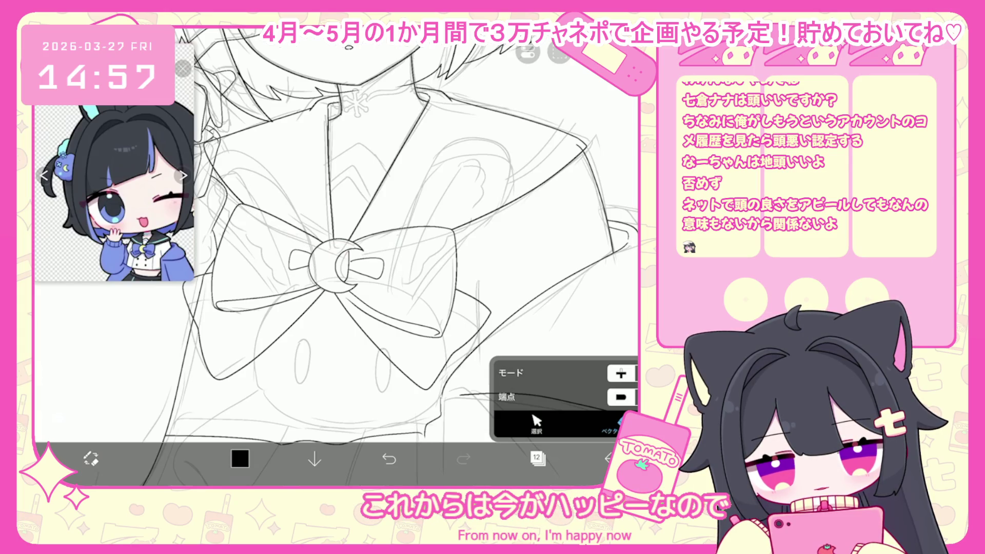
- Zoom in on the collar and bow and review the layer list
{"action": "scroll", "coordinate": [339, 230], "scroll_direction": "up", "scroll_amount": 1}
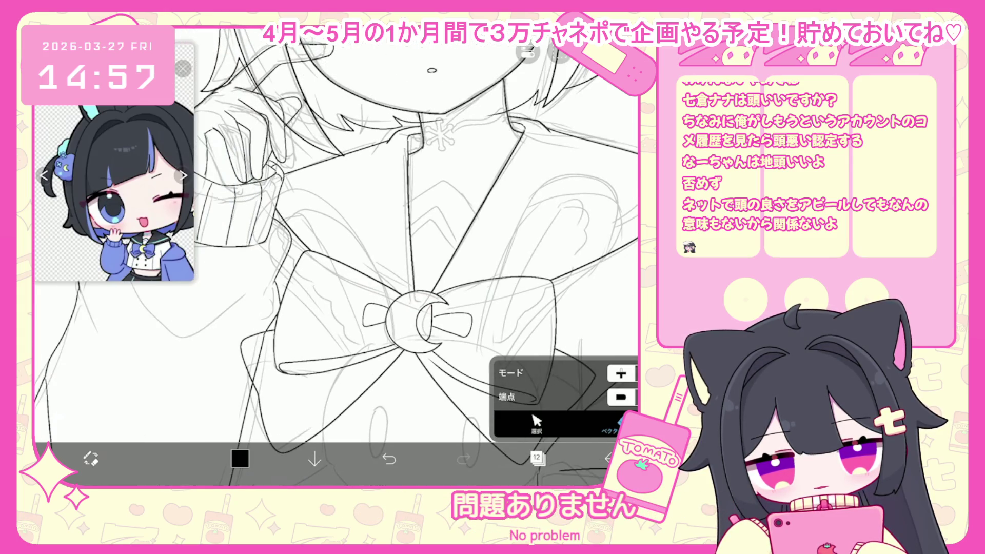
{"action": "scroll", "coordinate": [339, 231], "scroll_direction": "up", "scroll_amount": 3}
{"action": "left_click", "coordinate": [538, 458]}
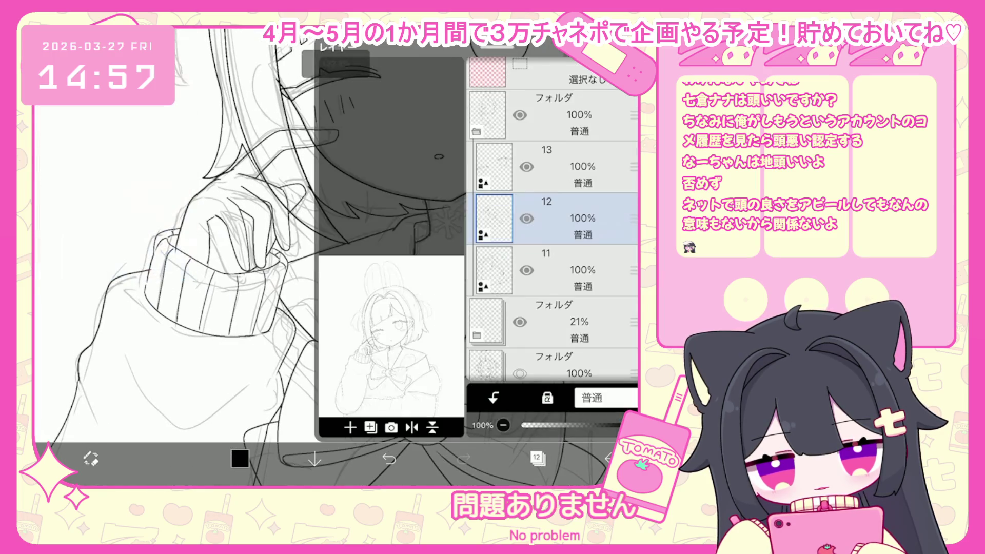
{"action": "scroll", "coordinate": [333, 231], "scroll_direction": "down", "scroll_amount": 5}
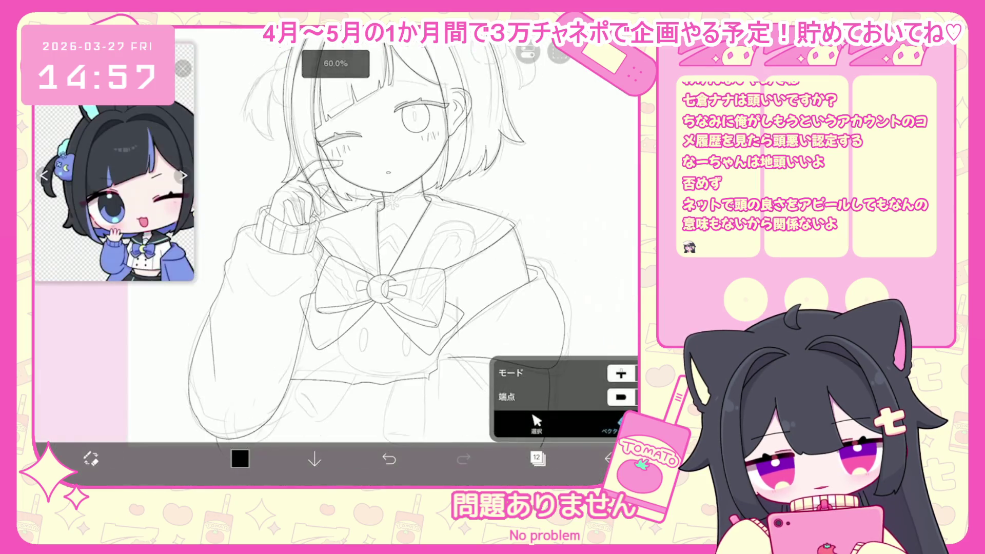
{"action": "scroll", "coordinate": [333, 231], "scroll_direction": "down", "scroll_amount": 2}
{"action": "scroll", "coordinate": [333, 231], "scroll_direction": "up", "scroll_amount": 3}
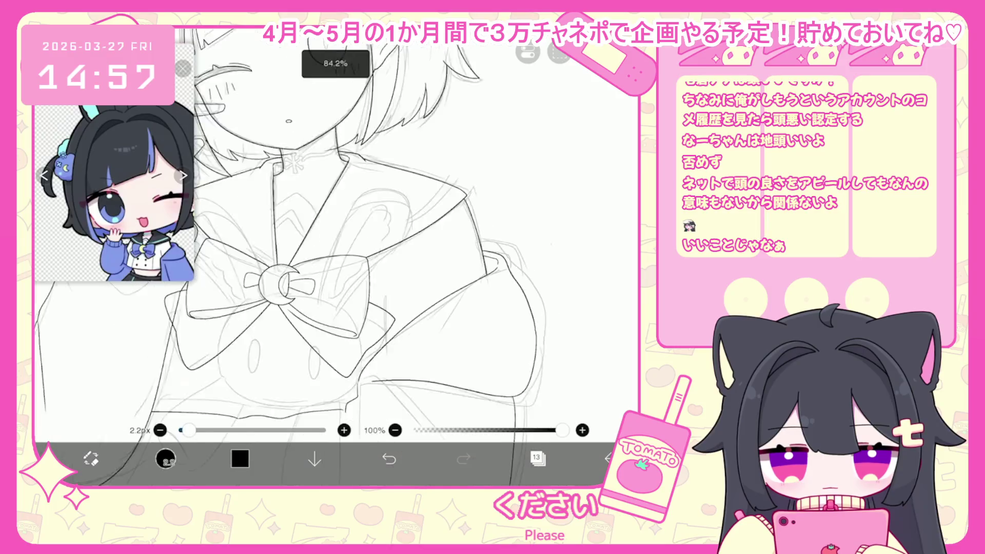
{"action": "left_click", "coordinate": [538, 459]}
{"action": "left_click", "coordinate": [537, 458]}
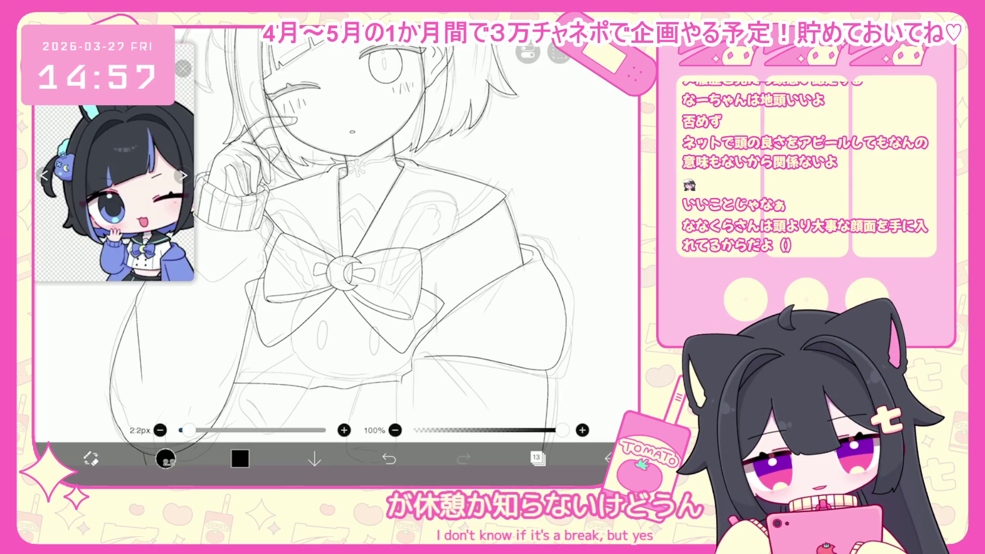
- On layer 12, select the neckline chevron stroke and rotate it -3°
{"action": "scroll", "coordinate": [371, 195], "scroll_direction": "up", "scroll_amount": 5}
{"action": "left_click", "coordinate": [537, 459]}
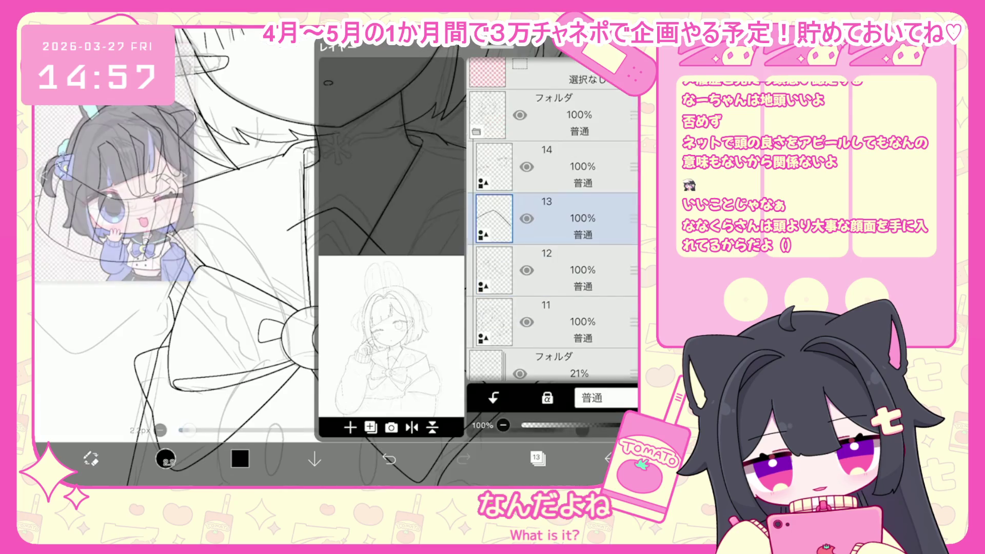
{"action": "left_click", "coordinate": [564, 271]}
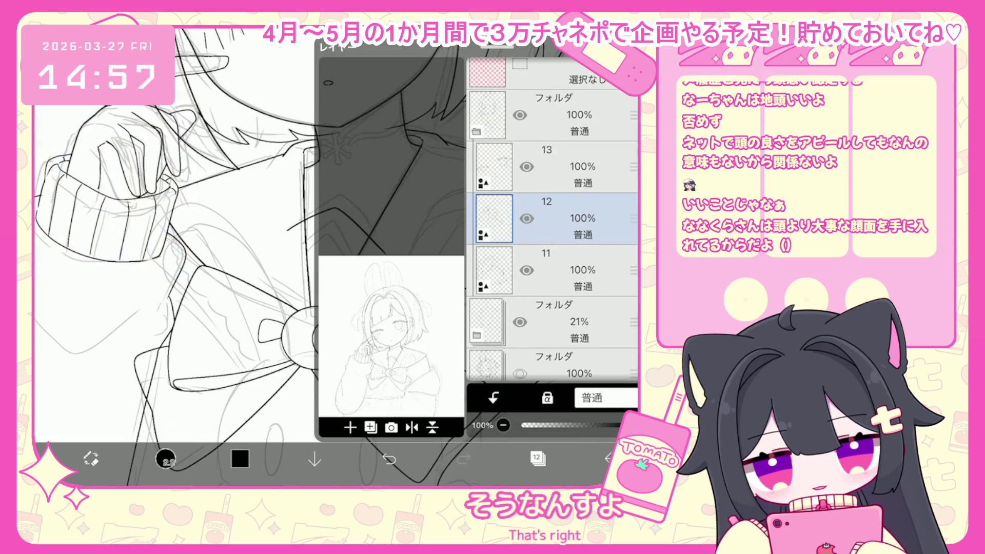
{"action": "left_click", "coordinate": [537, 458]}
{"action": "left_click", "coordinate": [336, 211]}
{"action": "left_click_drag", "start_coordinate": [337, 188], "coordinate": [334, 187]}
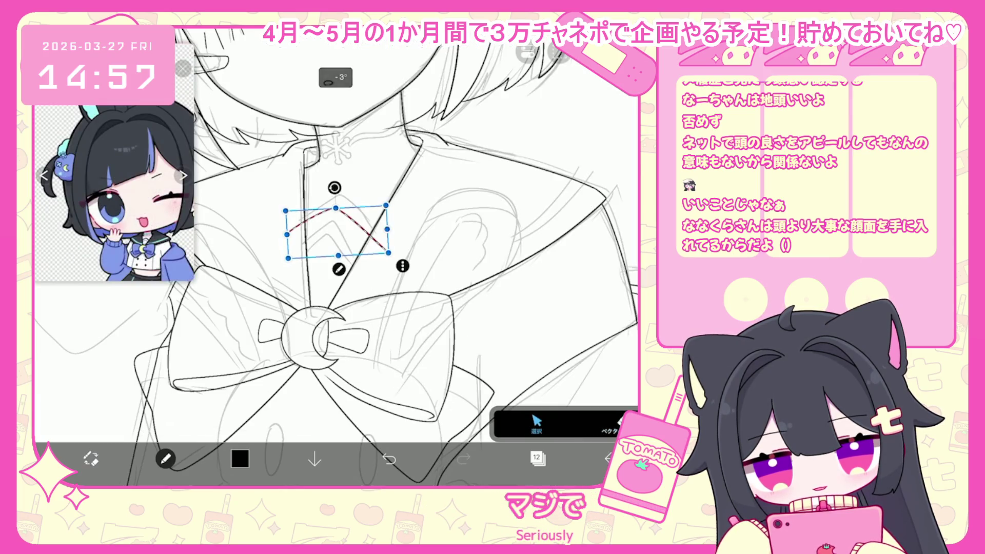
- Return to the brush and turn layer 12's visibility back on
{"action": "scroll", "coordinate": [337, 256], "scroll_direction": "down", "scroll_amount": 5}
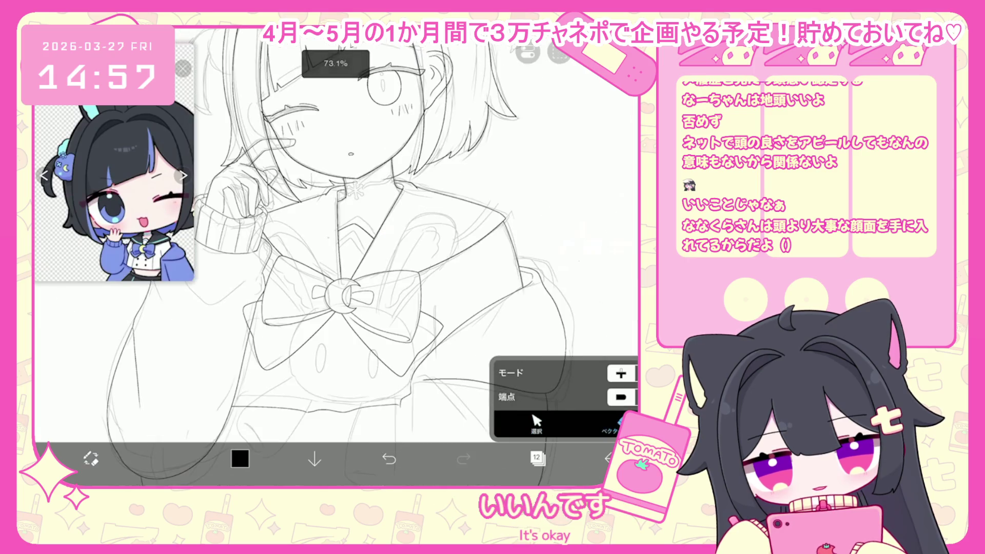
{"action": "key", "text": "b"}
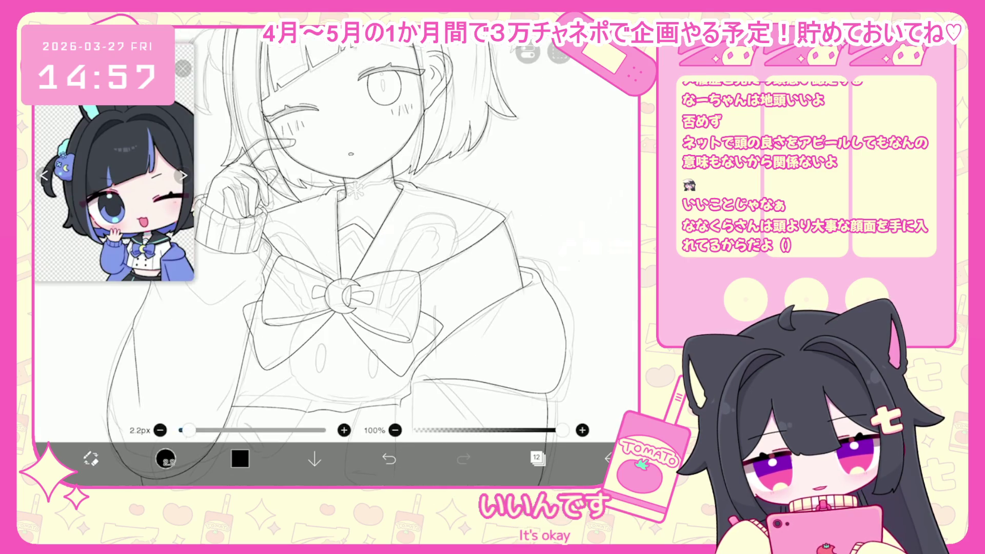
{"action": "scroll", "coordinate": [336, 231], "scroll_direction": "down", "scroll_amount": 3}
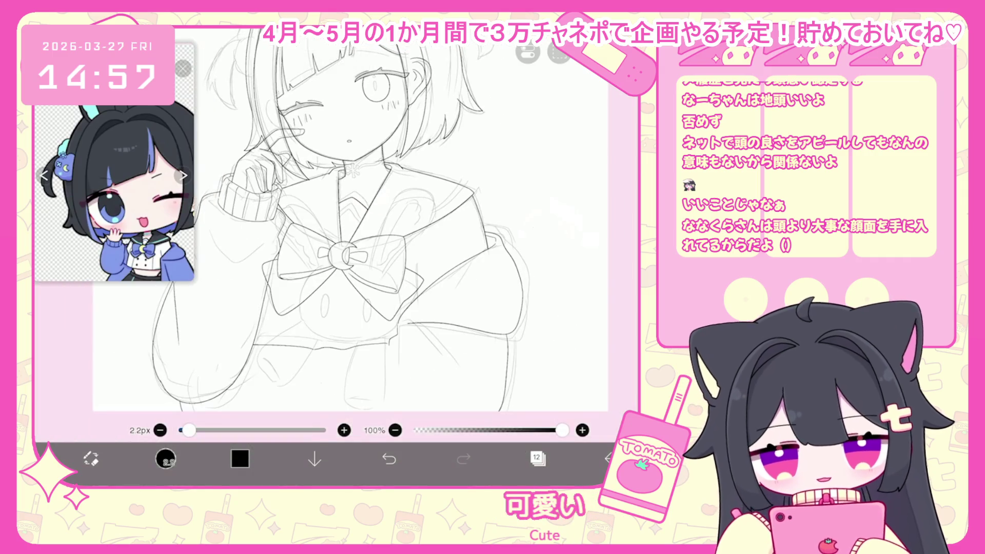
{"action": "key", "text": "l"}
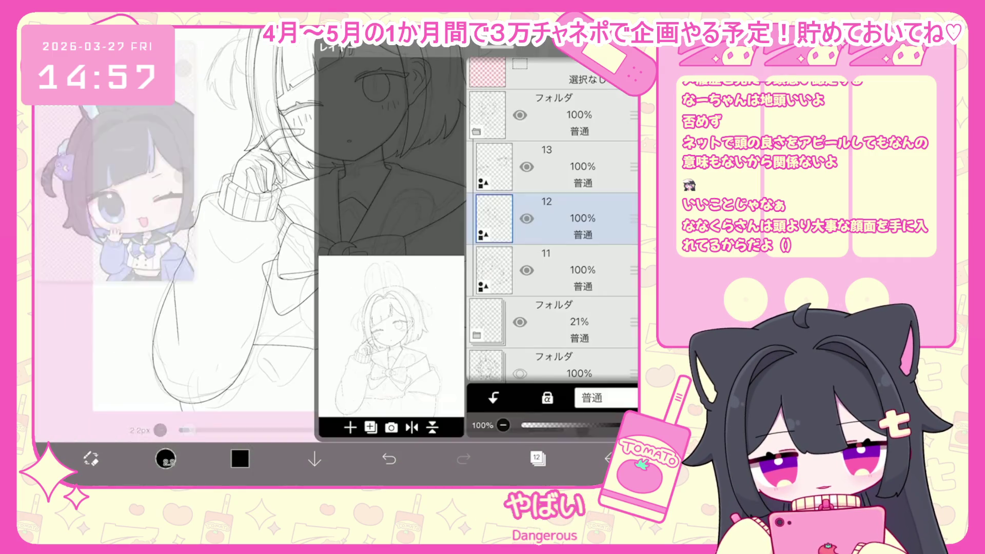
{"action": "left_click", "coordinate": [527, 219]}
{"action": "key", "text": "l"}
{"action": "scroll", "coordinate": [328, 231], "scroll_direction": "up", "scroll_amount": 3}
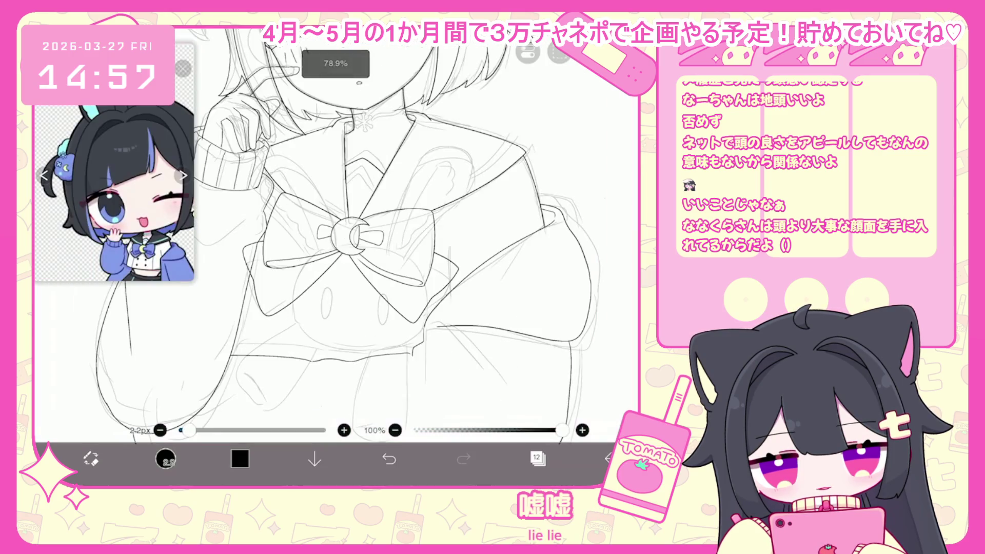
- Add a new layer for the rabbit plush and zoom to the bow
{"action": "key", "text": "l"}
{"action": "left_click", "coordinate": [371, 428]}
{"action": "left_click", "coordinate": [359, 389]}
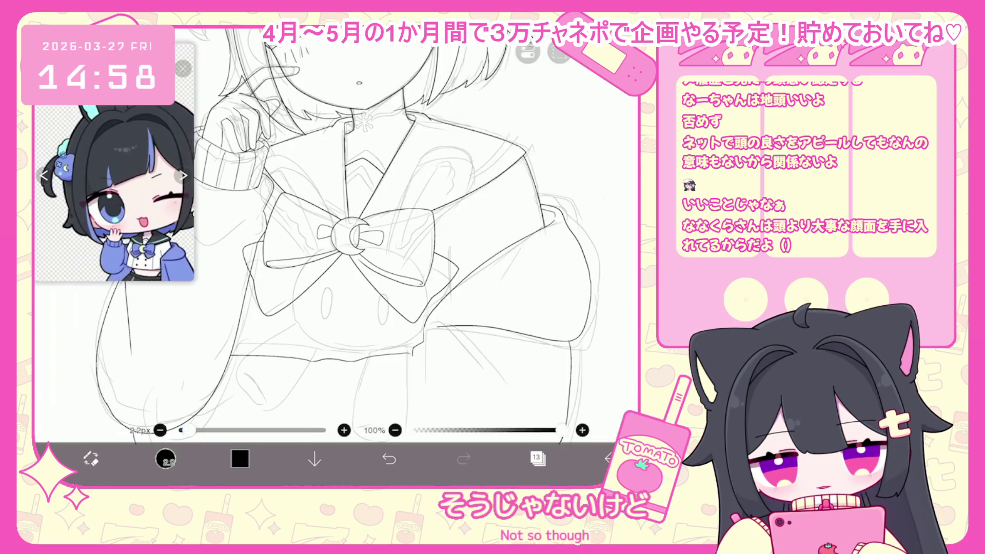
{"action": "scroll", "coordinate": [390, 206], "scroll_direction": "down", "scroll_amount": 3}
{"action": "scroll", "coordinate": [383, 236], "scroll_direction": "up", "scroll_amount": 5}
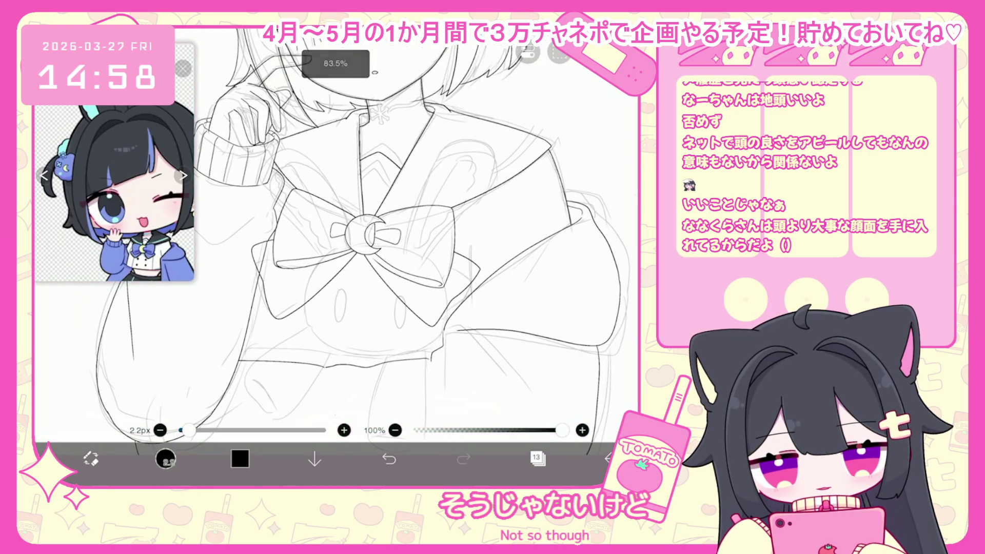
{"action": "scroll", "coordinate": [370, 231], "scroll_direction": "up", "scroll_amount": 3}
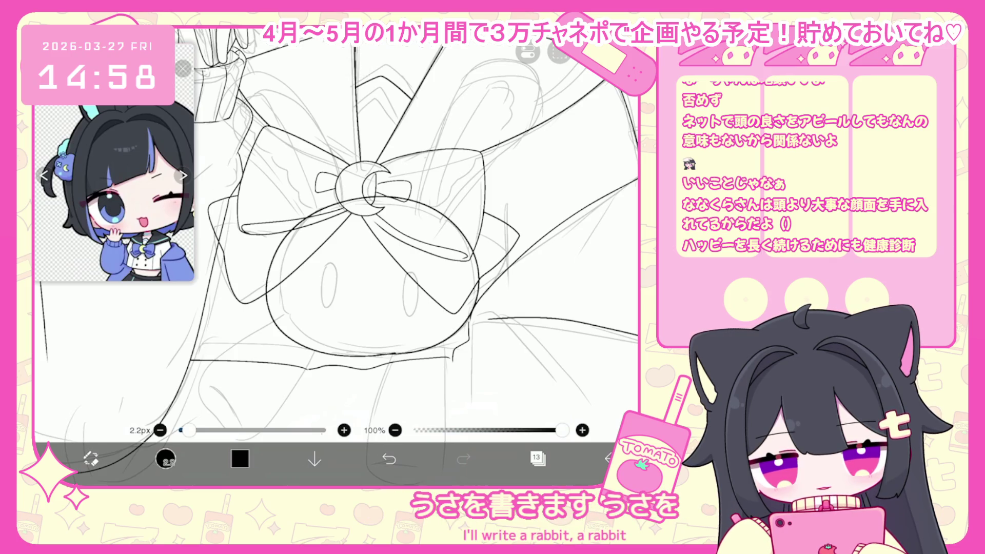
- Undo the big circle around the bow and draw a rabbit outline stroke near the bow top
{"action": "key", "text": "ctrl+z"}
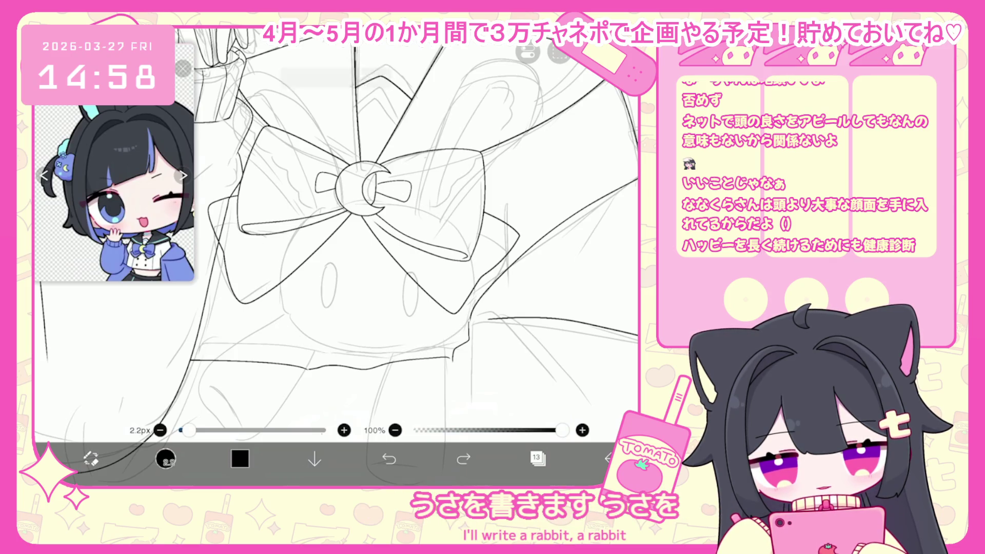
{"action": "key", "text": "ctrl+z"}
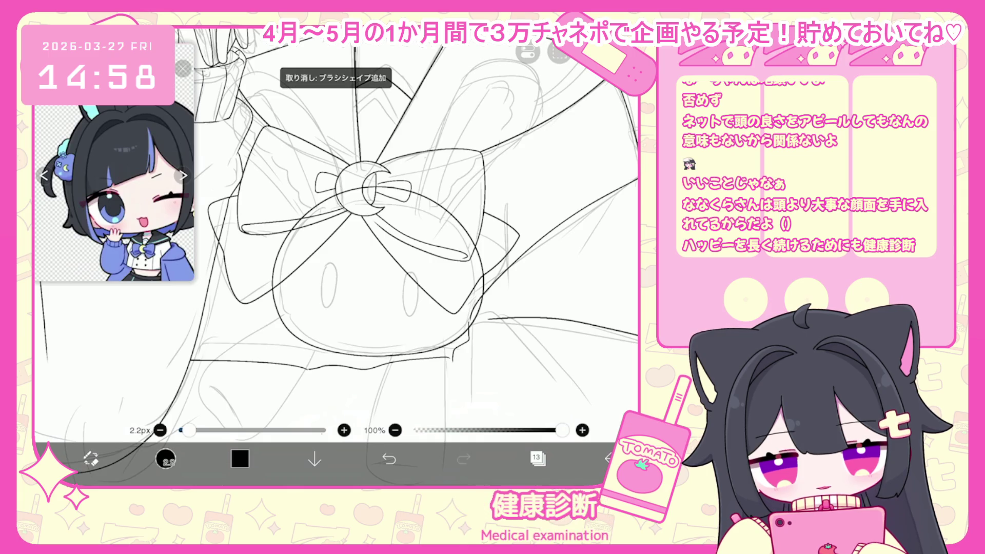
{"action": "left_click_drag", "start_coordinate": [359, 86], "coordinate": [406, 93]}
{"action": "scroll", "coordinate": [337, 231], "scroll_direction": "down", "scroll_amount": 2}
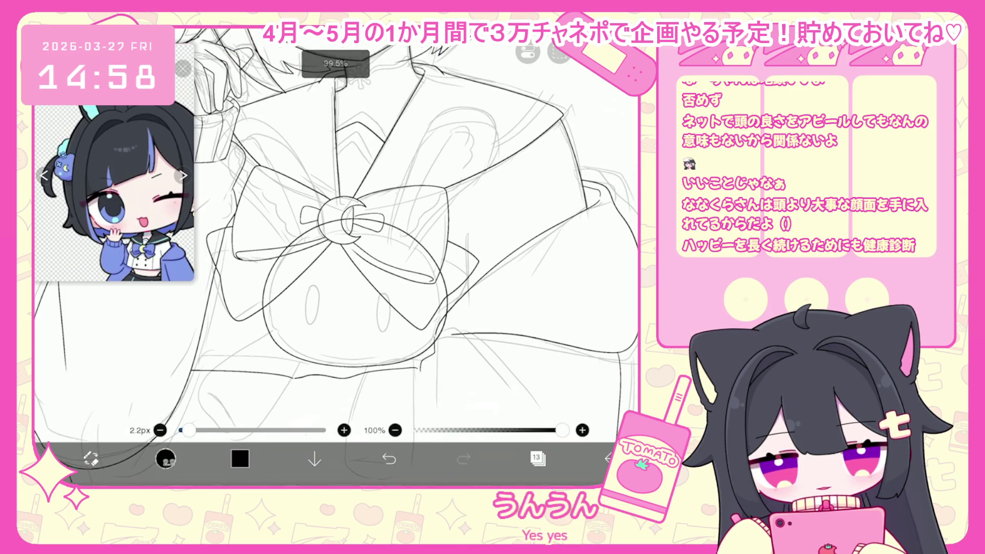
{"action": "scroll", "coordinate": [336, 231], "scroll_direction": "up", "scroll_amount": 3}
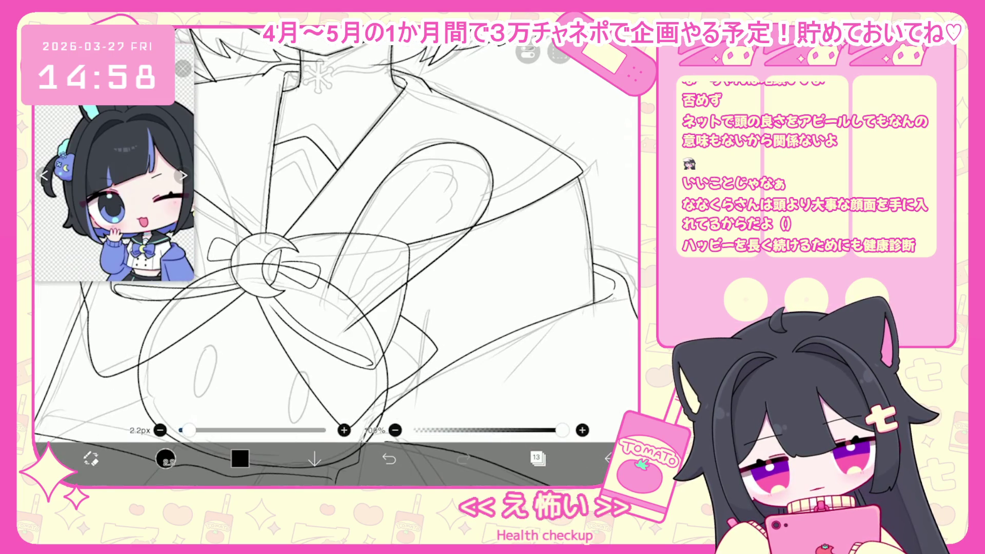
- Undo the stray strokes near the bow and add a short stroke inside the bow loop
{"action": "key", "text": "ctrl+z"}
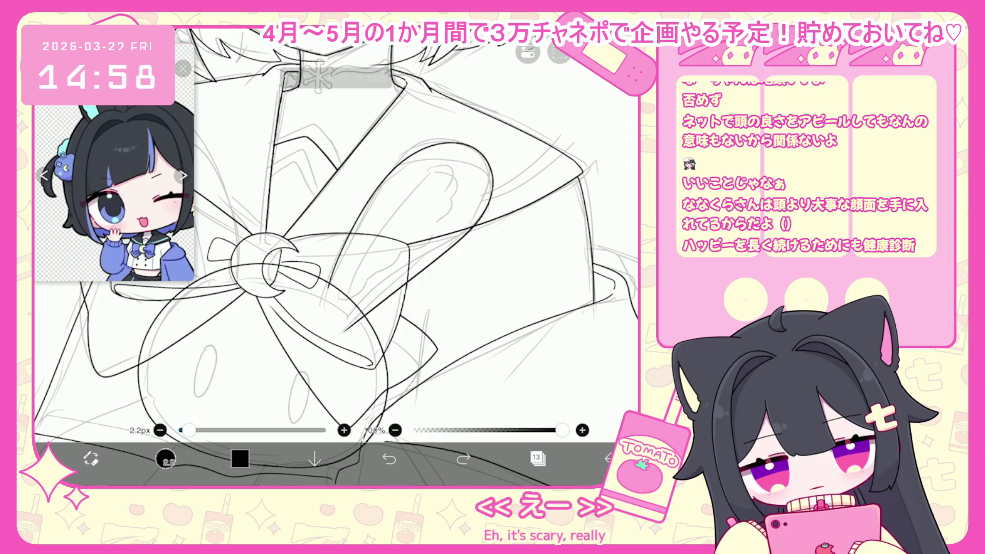
{"action": "key", "text": "ctrl+z"}
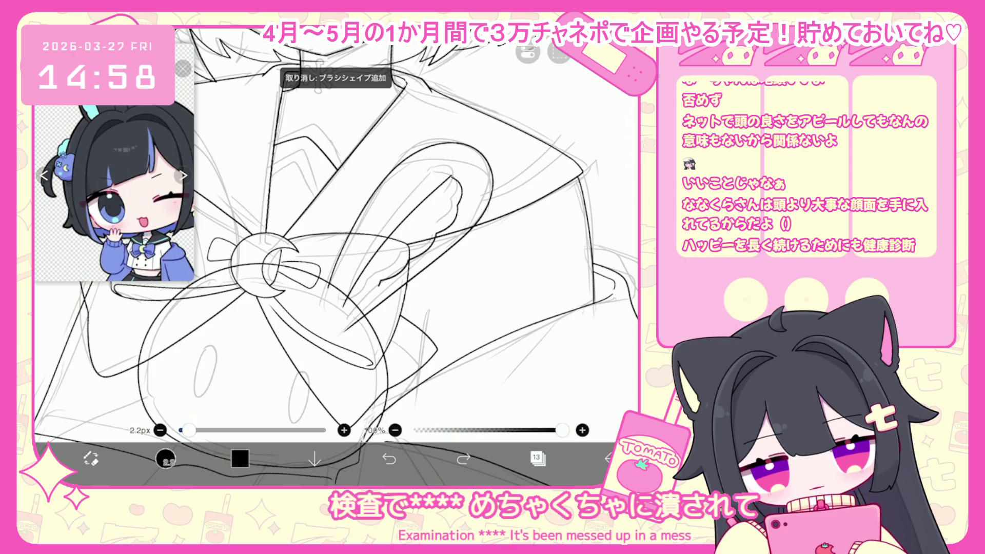
{"action": "key", "text": "ctrl+z"}
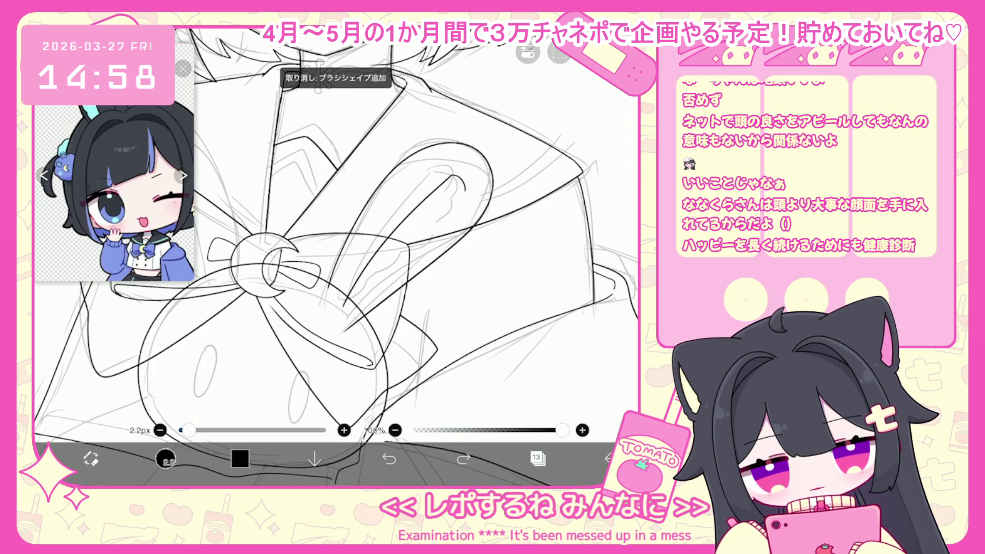
{"action": "left_click_drag", "start_coordinate": [466, 211], "coordinate": [454, 228]}
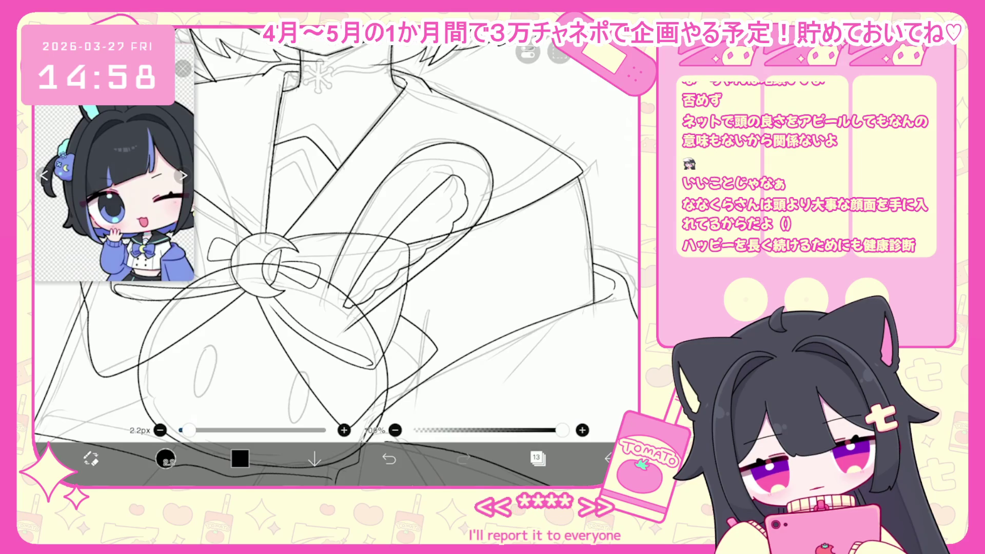
{"action": "scroll", "coordinate": [336, 257], "scroll_direction": "down", "scroll_amount": 3}
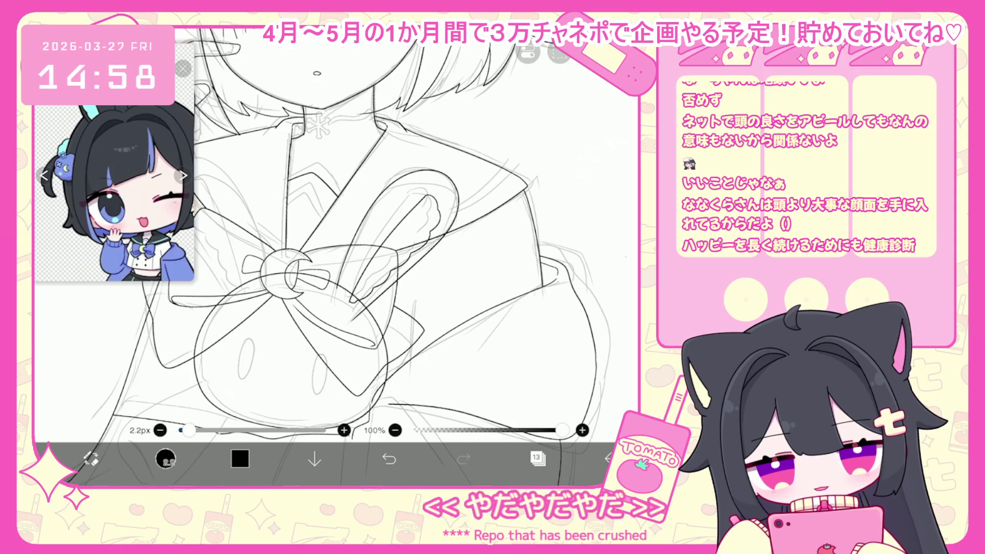
{"action": "scroll", "coordinate": [336, 257], "scroll_direction": "down", "scroll_amount": 3}
{"action": "left_click", "coordinate": [165, 459]}
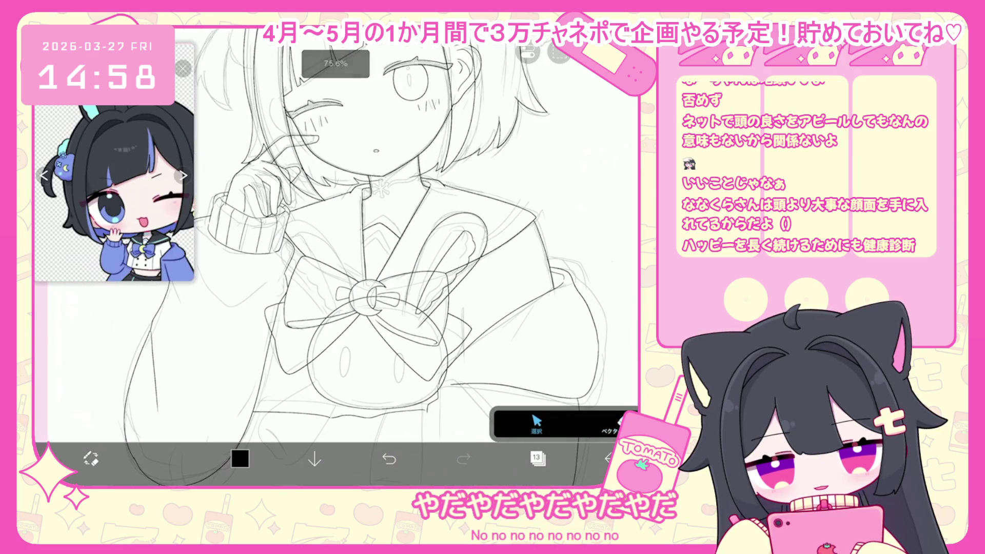
- Select the rabbit ear strokes on the chest and copy them
{"action": "left_click_drag", "start_coordinate": [462, 226], "coordinate": [415, 313]}
{"action": "left_click", "coordinate": [559, 51]}
{"action": "left_click", "coordinate": [560, 189]}
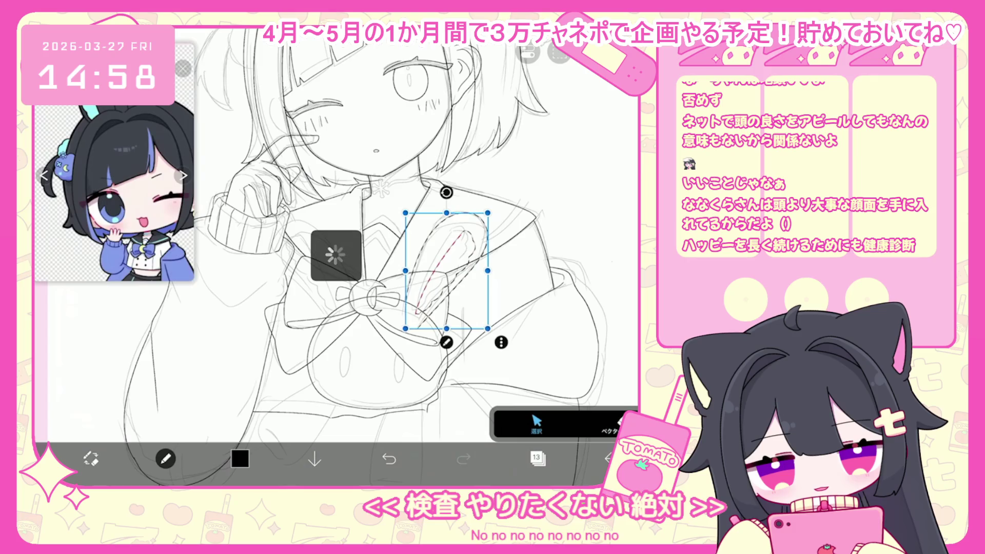
{"action": "left_click", "coordinate": [537, 458]}
{"action": "left_click", "coordinate": [371, 428]}
{"action": "left_click", "coordinate": [371, 428]}
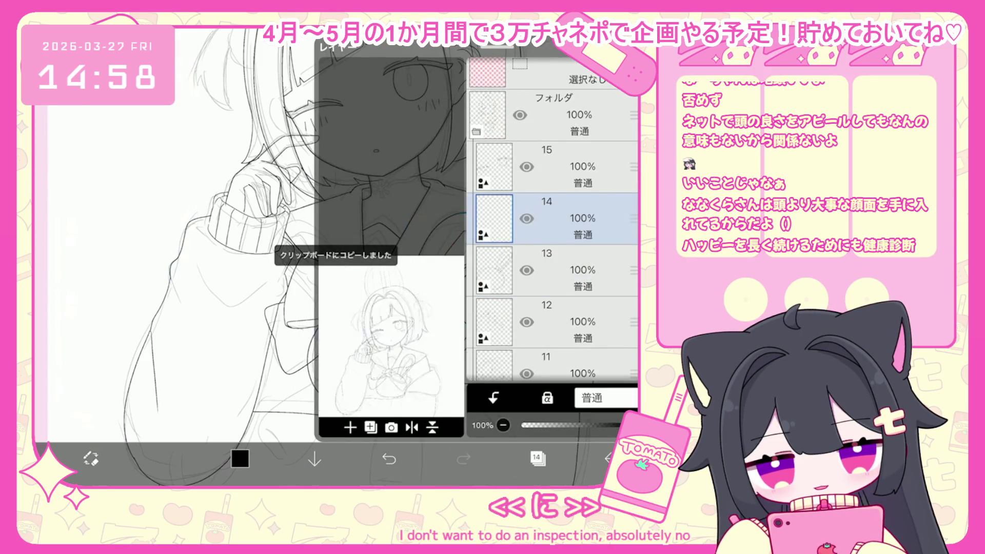
{"action": "left_click", "coordinate": [536, 458]}
{"action": "left_click", "coordinate": [559, 52]}
{"action": "left_click", "coordinate": [559, 190]}
- Paste the ear copy onto a new layer and place it as the second ear
{"action": "left_click", "coordinate": [536, 458]}
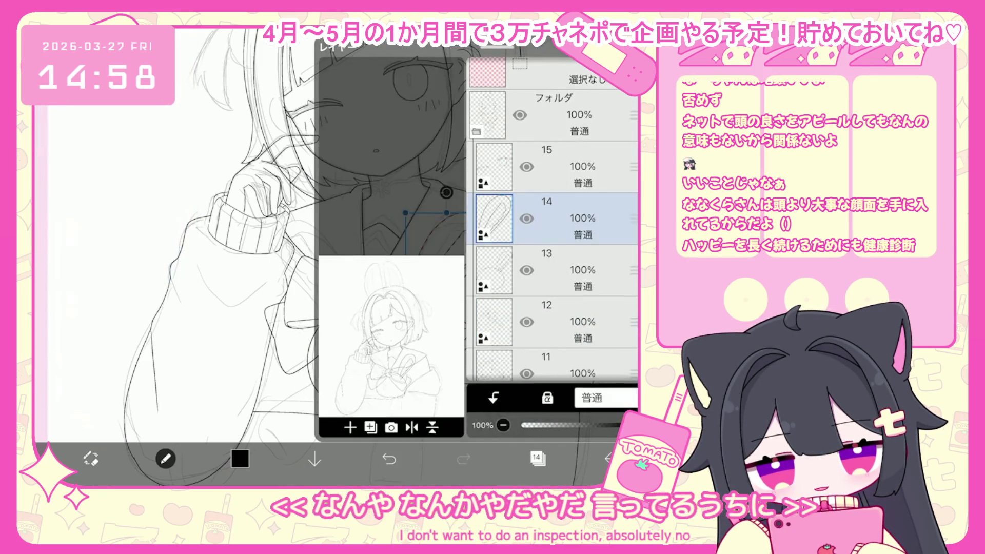
{"action": "left_click", "coordinate": [584, 268]}
{"action": "left_click", "coordinate": [537, 458]}
{"action": "left_click_drag", "start_coordinate": [314, 267], "coordinate": [318, 270]}
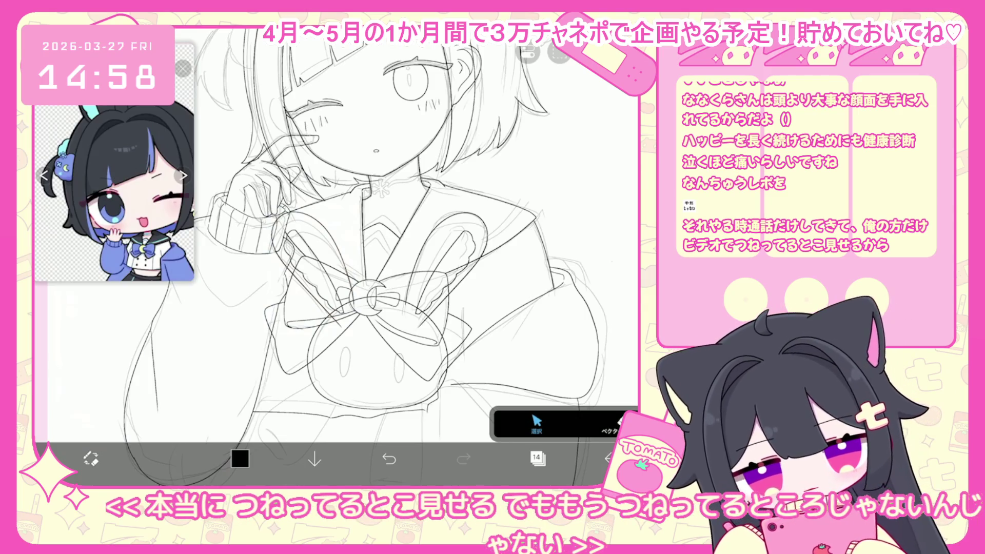
{"action": "left_click", "coordinate": [313, 269]}
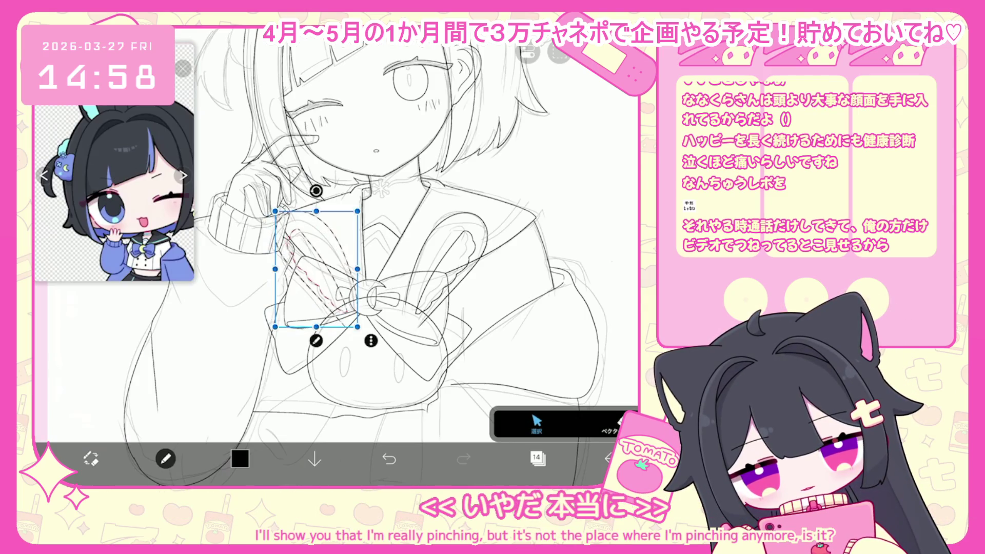
- Make layer 13 the working layer and switch to the vector Select tool
{"action": "left_click", "coordinate": [537, 459]}
{"action": "left_click", "coordinate": [565, 269]}
{"action": "left_click", "coordinate": [537, 458]}
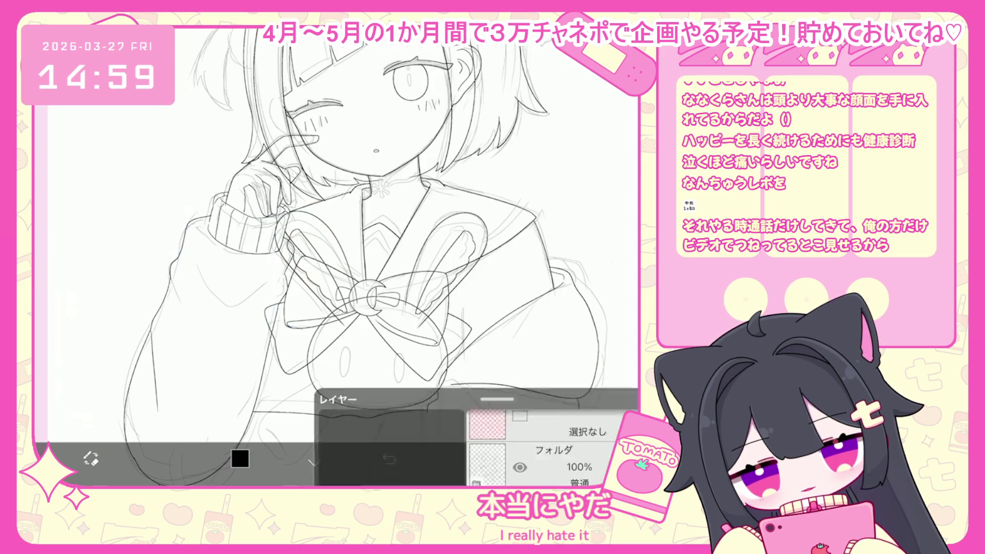
{"action": "scroll", "coordinate": [411, 231], "scroll_direction": "up", "scroll_amount": 3}
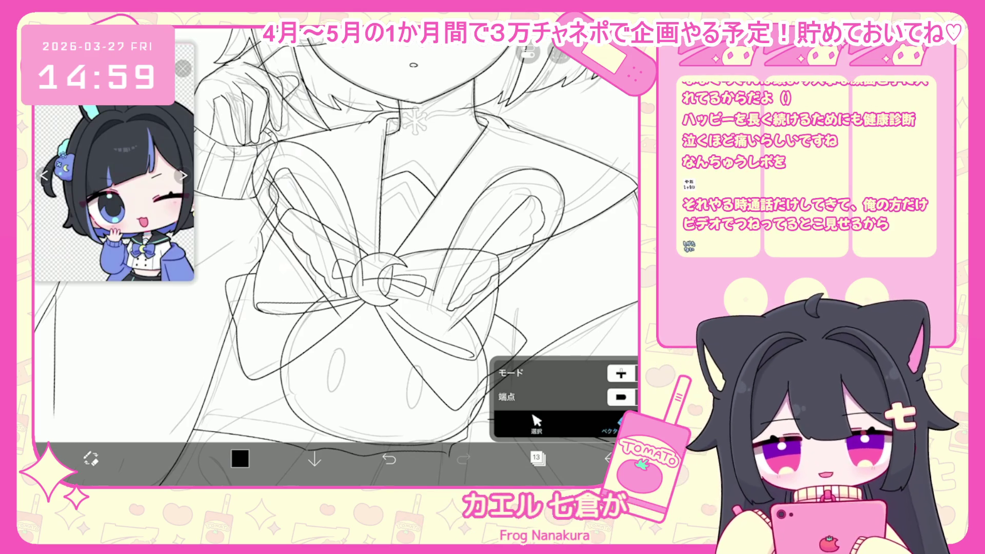
{"action": "left_click", "coordinate": [536, 423]}
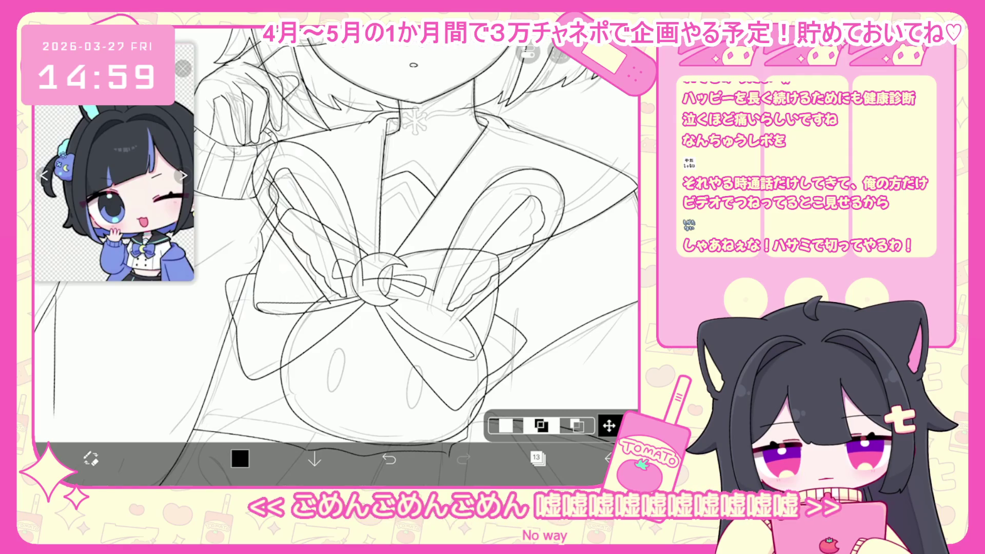
{"action": "left_click", "coordinate": [537, 458]}
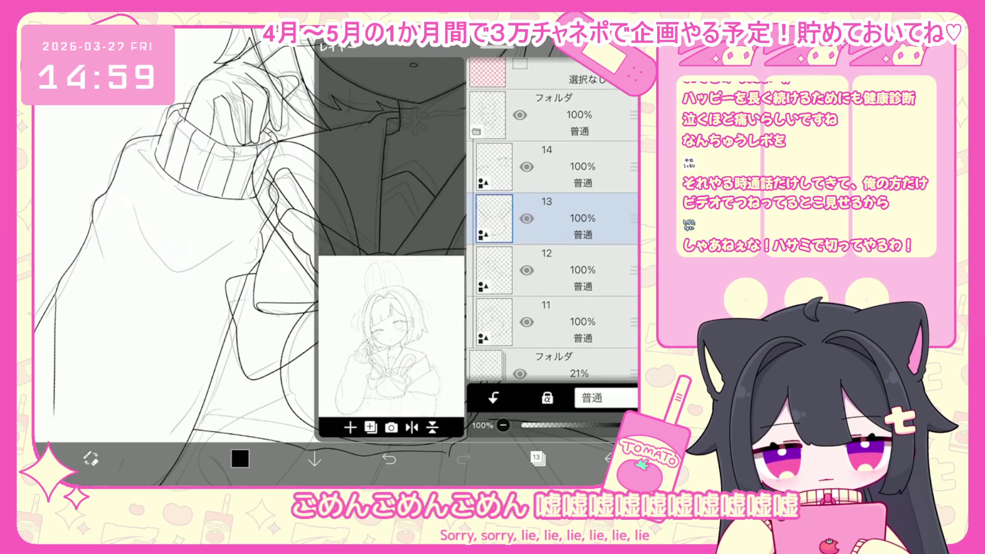
{"action": "left_click", "coordinate": [536, 458]}
- Ink a curve along the plush's lower left, undoing the failed attempts
{"action": "left_click_drag", "start_coordinate": [339, 205], "coordinate": [340, 199]}
{"action": "scroll", "coordinate": [339, 257], "scroll_direction": "up", "scroll_amount": 3}
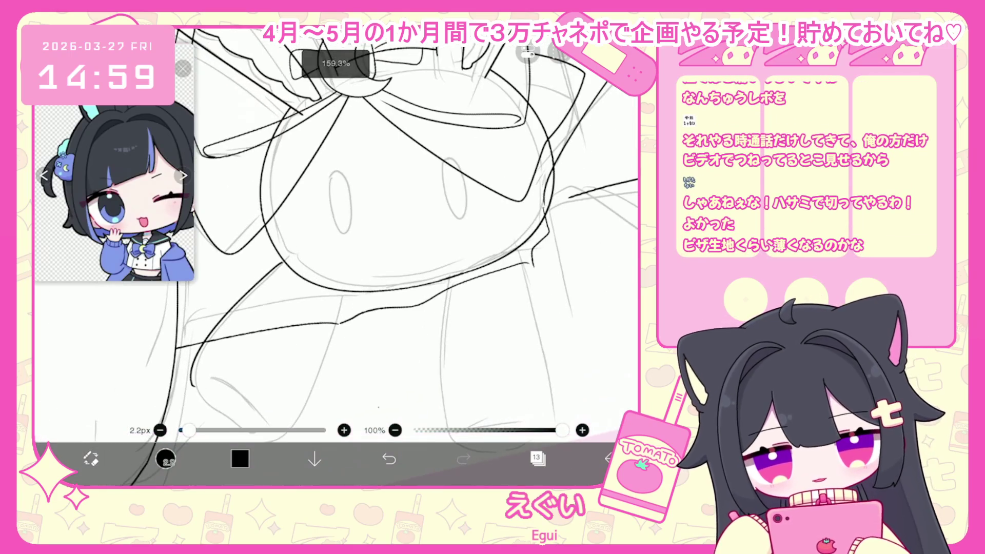
{"action": "key", "text": "ctrl+z"}
{"action": "mouse_move", "coordinate": [268, 274]}
{"action": "left_mouse_down"}
{"action": "mouse_move", "coordinate": [195, 395]}
{"action": "mouse_move", "coordinate": [277, 437]}
{"action": "left_mouse_up"}
{"action": "scroll", "coordinate": [339, 231], "scroll_direction": "down", "scroll_amount": 2}
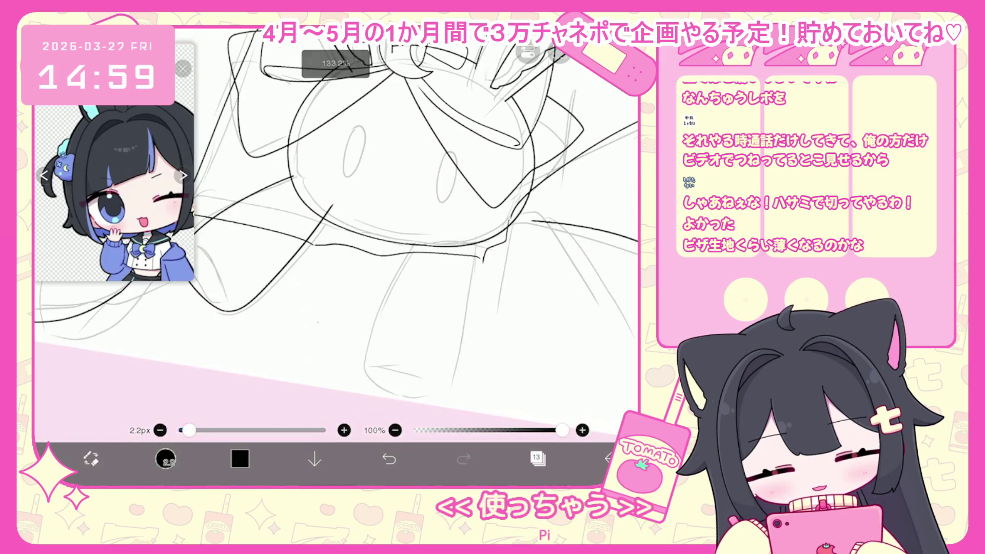
{"action": "scroll", "coordinate": [336, 236], "scroll_direction": "up", "scroll_amount": 2}
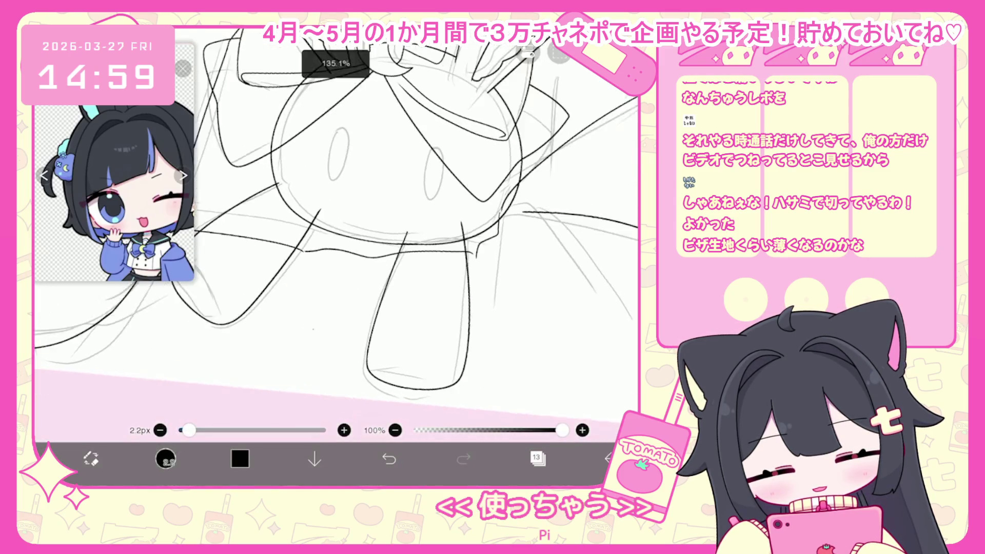
{"action": "key", "text": "ctrl+z"}
- Close the bottom of the leg with an ellipse, undoing a stray short stroke
{"action": "left_click_drag", "start_coordinate": [377, 360], "coordinate": [462, 347]}
{"action": "scroll", "coordinate": [336, 231], "scroll_direction": "up", "scroll_amount": 3}
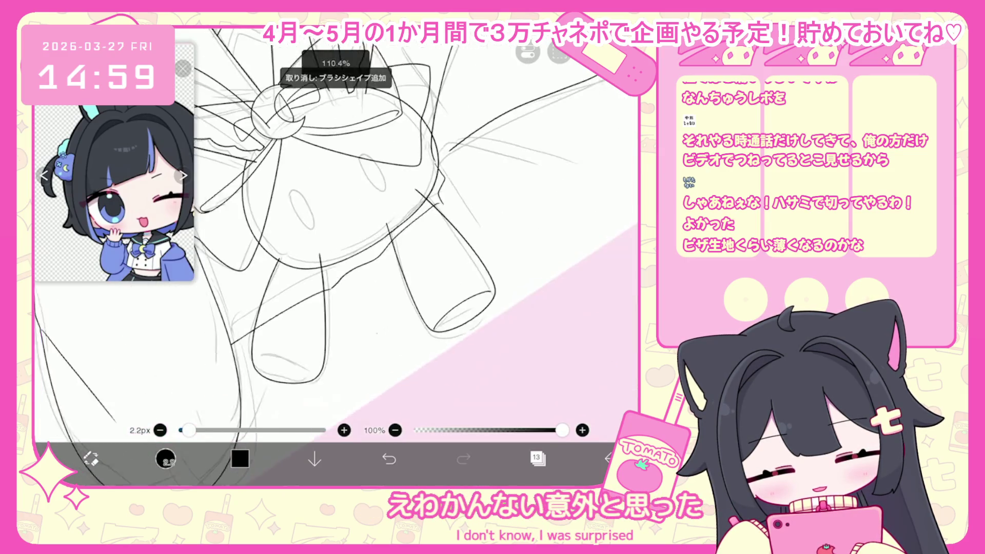
{"action": "left_click_drag", "start_coordinate": [314, 375], "coordinate": [405, 380]}
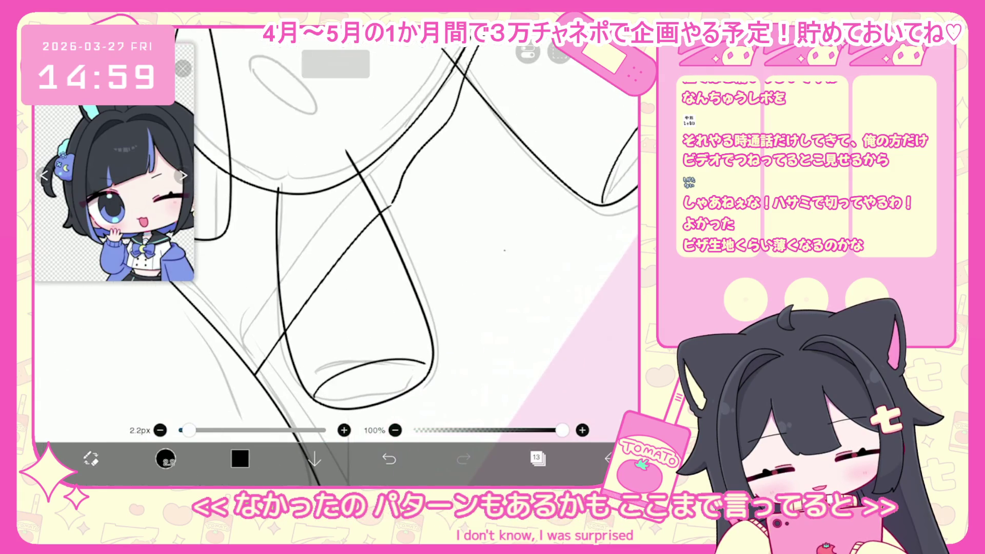
{"action": "key", "text": "ctrl+z"}
{"action": "scroll", "coordinate": [336, 246], "scroll_direction": "down", "scroll_amount": 3}
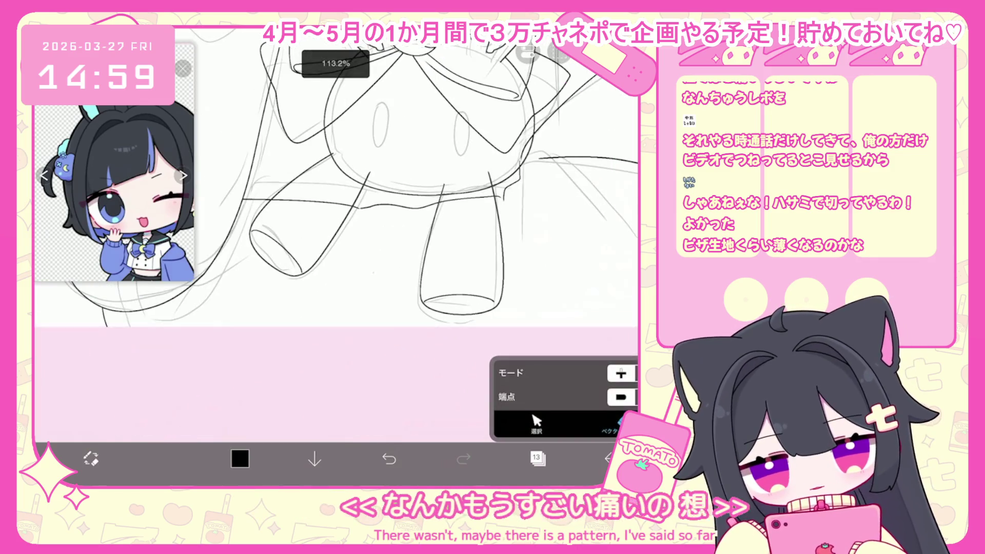
- Check the leg outline stroke with the vector Select tool
{"action": "left_click", "coordinate": [428, 246]}
{"action": "key", "text": "Escape"}
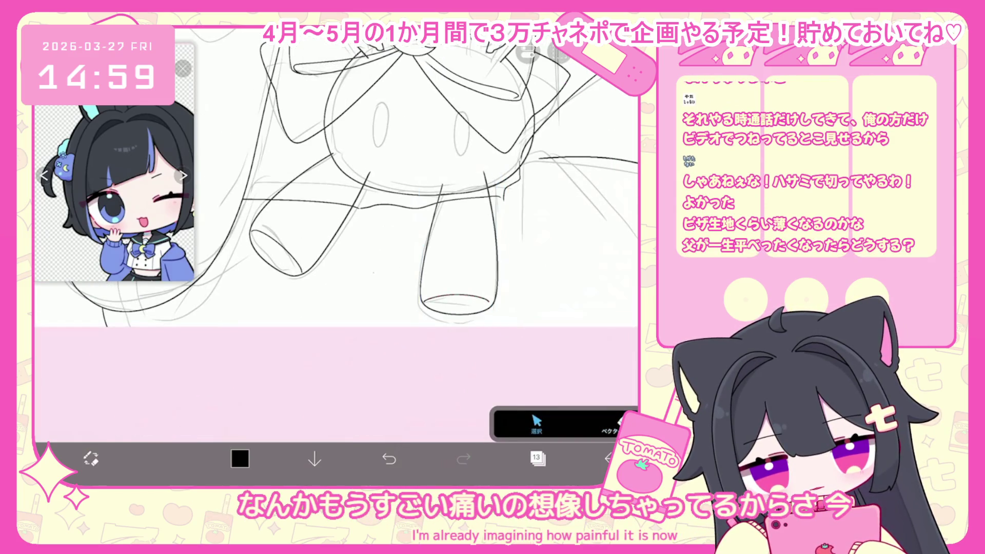
{"action": "left_click", "coordinate": [537, 423]}
{"action": "scroll", "coordinate": [336, 231], "scroll_direction": "up", "scroll_amount": 3}
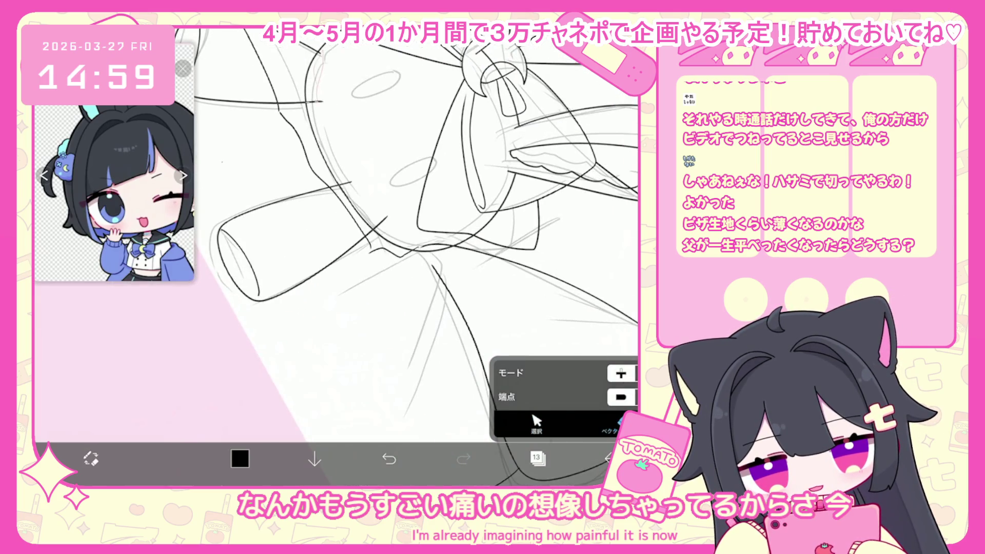
{"action": "scroll", "coordinate": [416, 257], "scroll_direction": "down", "scroll_amount": 3}
{"action": "scroll", "coordinate": [416, 246], "scroll_direction": "down", "scroll_amount": 1}
{"action": "scroll", "coordinate": [416, 247], "scroll_direction": "down", "scroll_amount": 3}
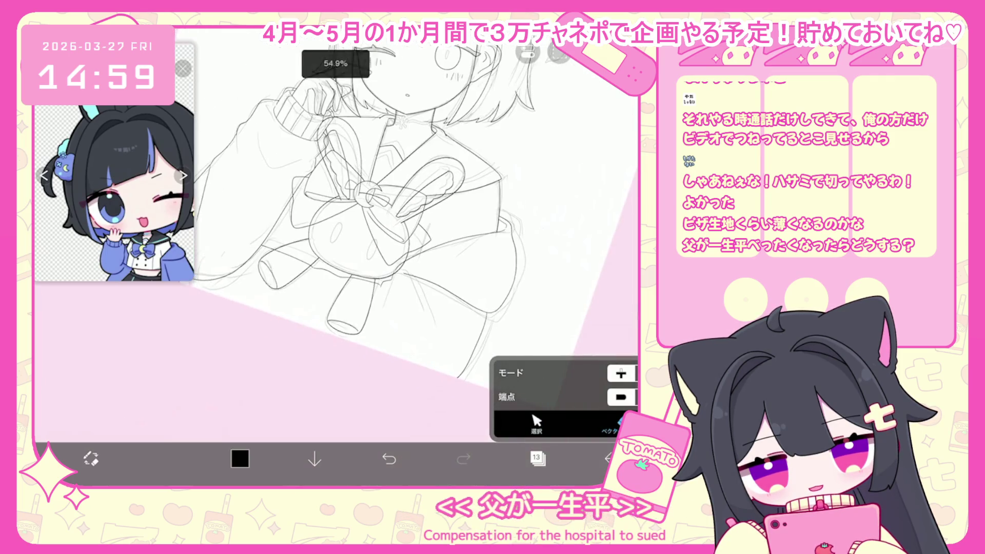
{"action": "left_click", "coordinate": [537, 458]}
{"action": "left_click", "coordinate": [538, 459]}
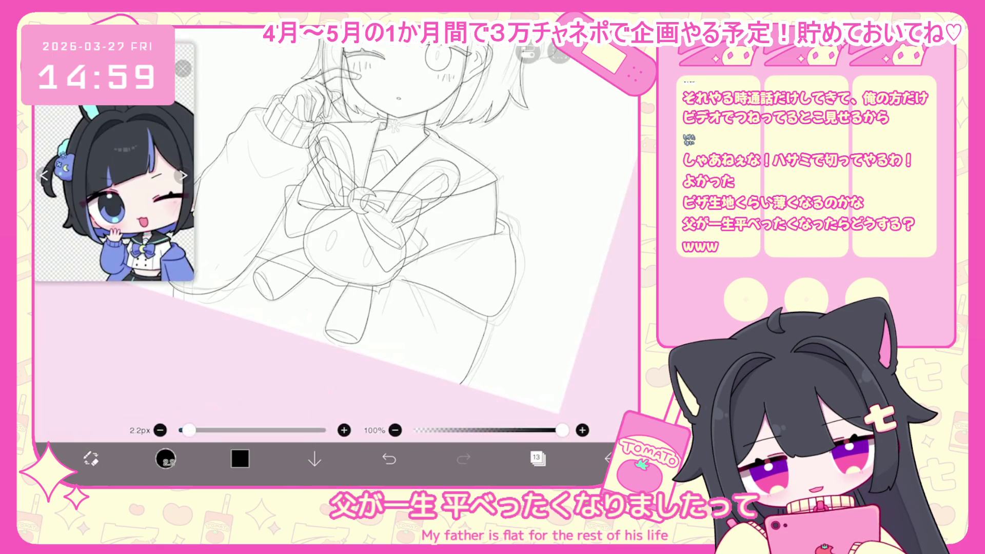
{"action": "scroll", "coordinate": [337, 223], "scroll_direction": "up", "scroll_amount": 5}
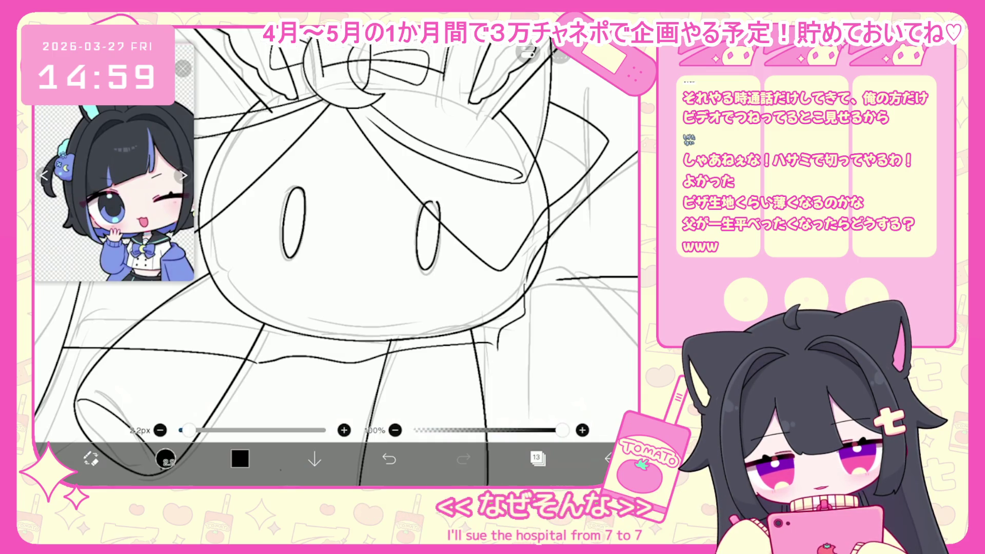
- Undo and redo the right-eye stroke, then inspect it with the Select tool
{"action": "key", "text": "ctrl+z"}
{"action": "key", "text": "ctrl+shift+z"}
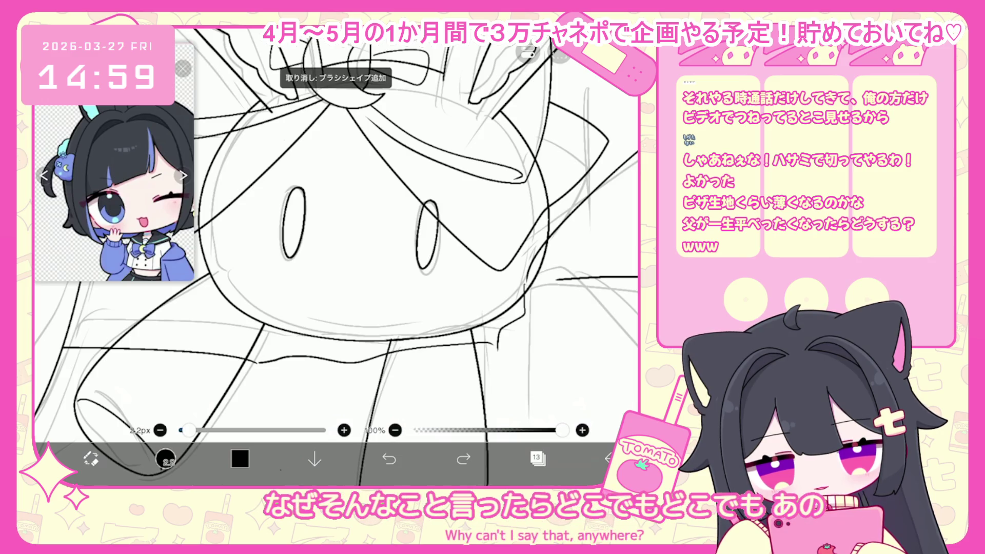
{"action": "scroll", "coordinate": [336, 231], "scroll_direction": "down", "scroll_amount": 5}
{"action": "left_click", "coordinate": [536, 421]}
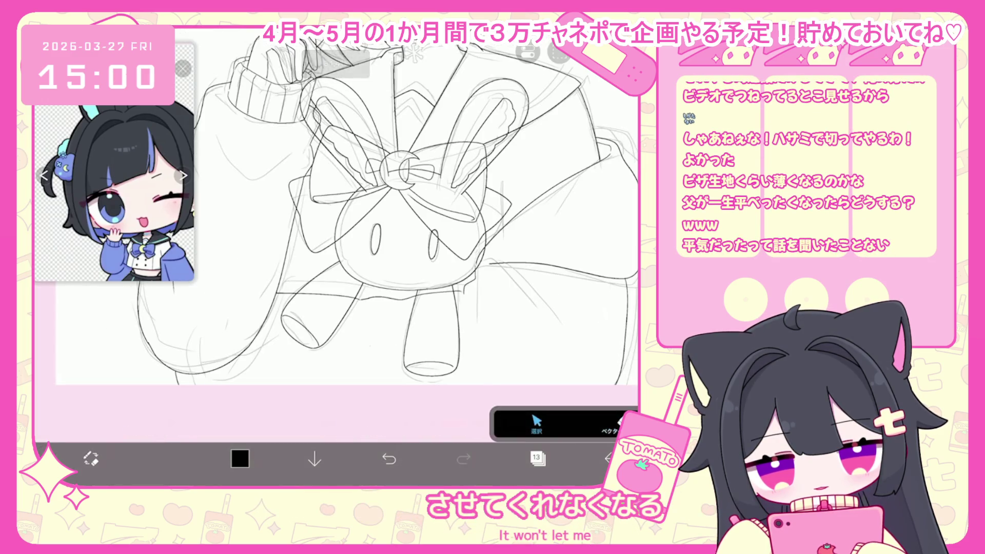
{"action": "scroll", "coordinate": [452, 276], "scroll_direction": "up", "scroll_amount": 5}
{"action": "left_click", "coordinate": [418, 226]}
{"action": "key", "text": "Escape"}
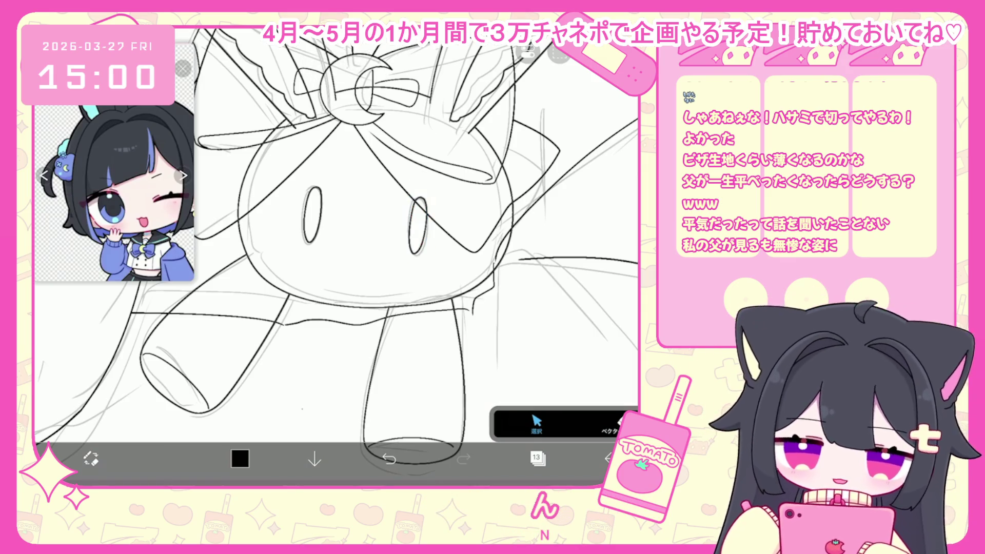
- Select and deselect all plush strokes, return to the pen, and undo the last small stroke
{"action": "scroll", "coordinate": [359, 231], "scroll_direction": "down", "scroll_amount": 5}
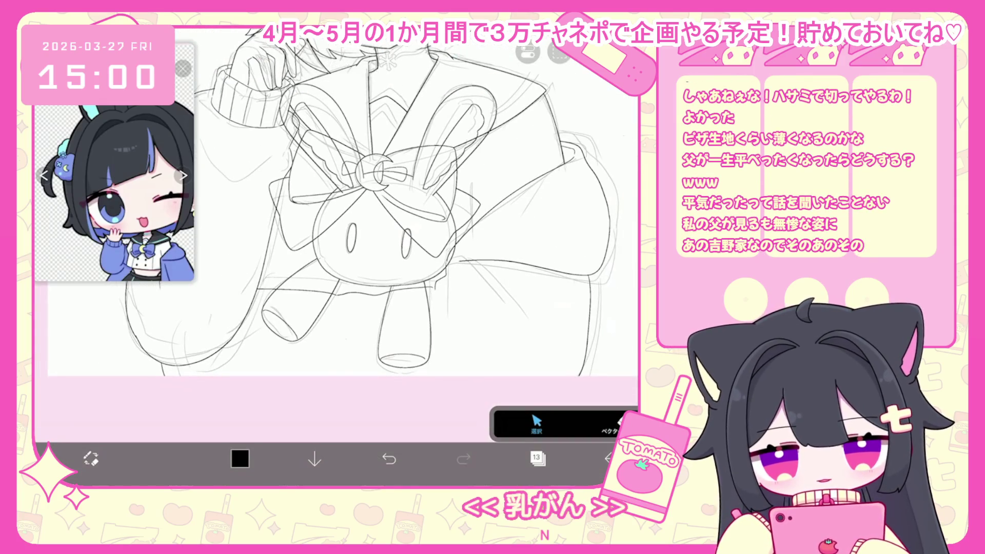
{"action": "left_click", "coordinate": [375, 231]}
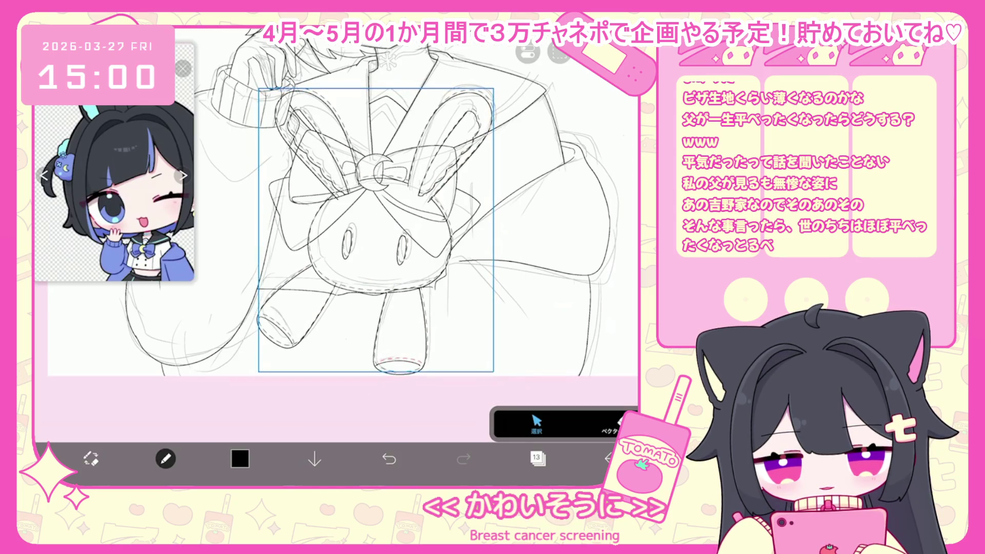
{"action": "left_click", "coordinate": [564, 308]}
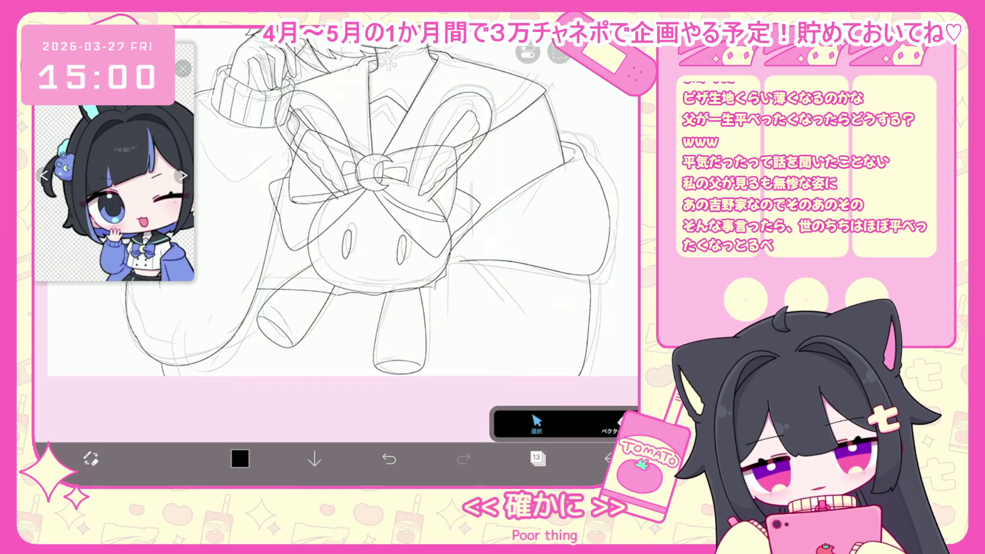
{"action": "left_click", "coordinate": [611, 423]}
{"action": "scroll", "coordinate": [334, 231], "scroll_direction": "up", "scroll_amount": 3}
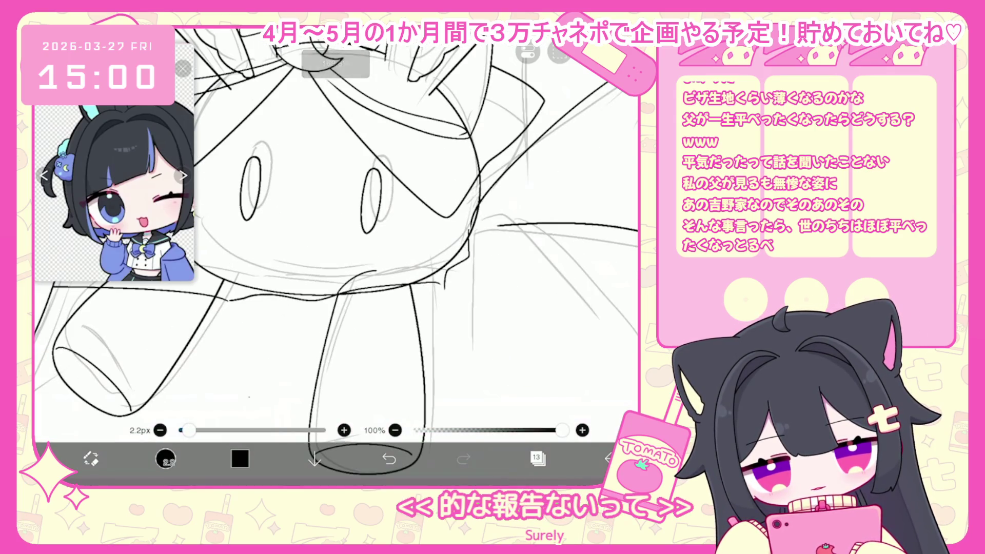
{"action": "key", "text": "ctrl+z"}
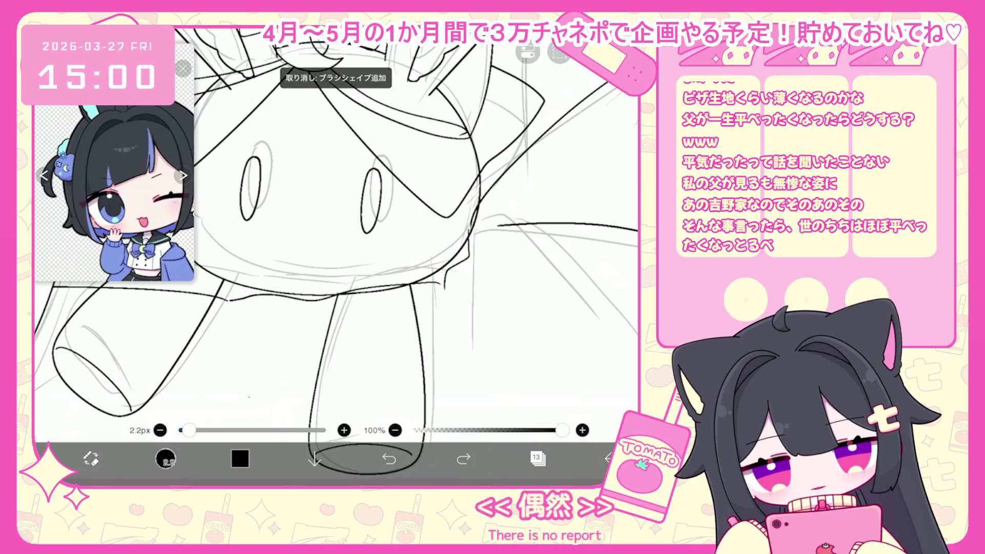
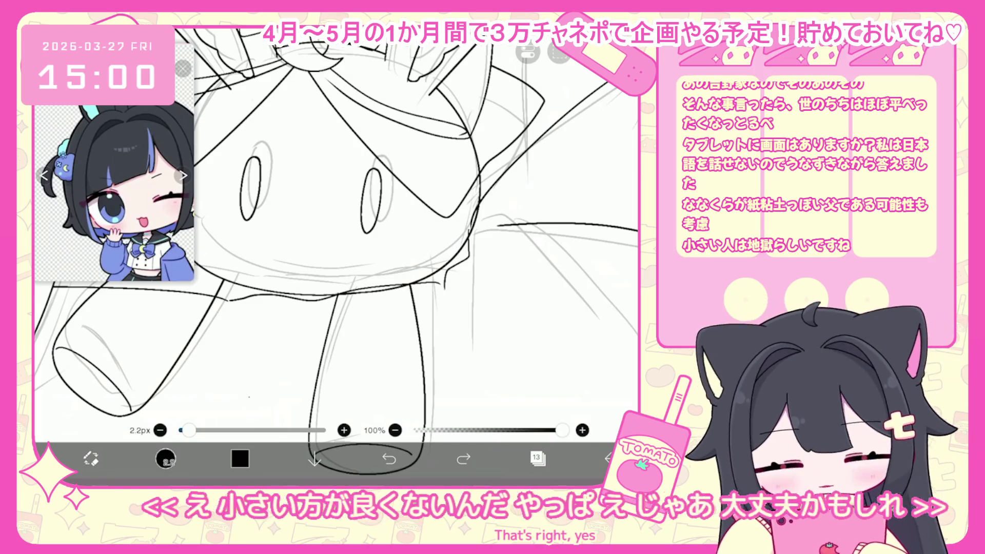
- Use the Selection tool to slightly resize the bunny plushie sketch over the girl's bow
{"action": "scroll", "coordinate": [336, 251], "scroll_direction": "down", "scroll_amount": 5}
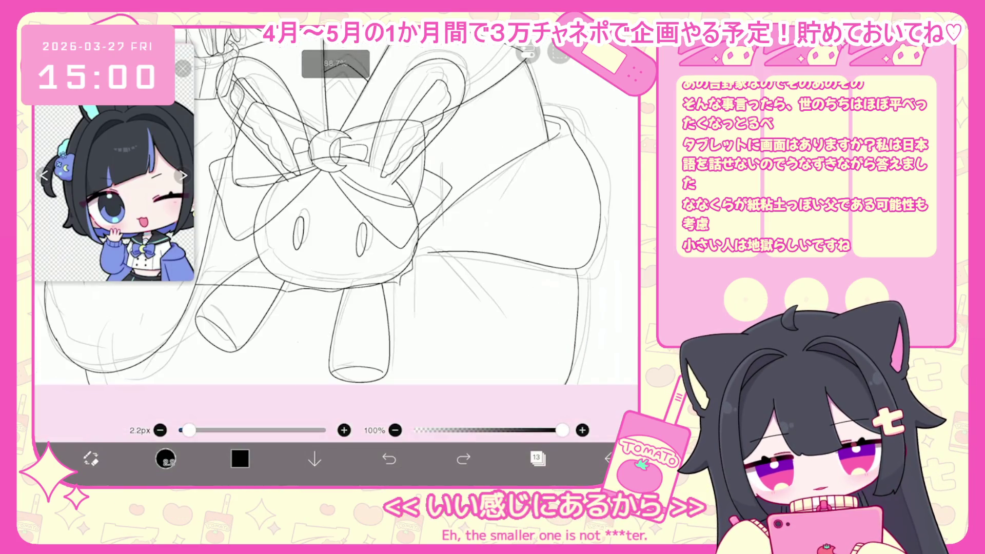
{"action": "left_click", "coordinate": [166, 458]}
{"action": "left_click_drag", "start_coordinate": [460, 374], "coordinate": [454, 365]}
{"action": "scroll", "coordinate": [354, 195], "scroll_direction": "down", "scroll_amount": 5}
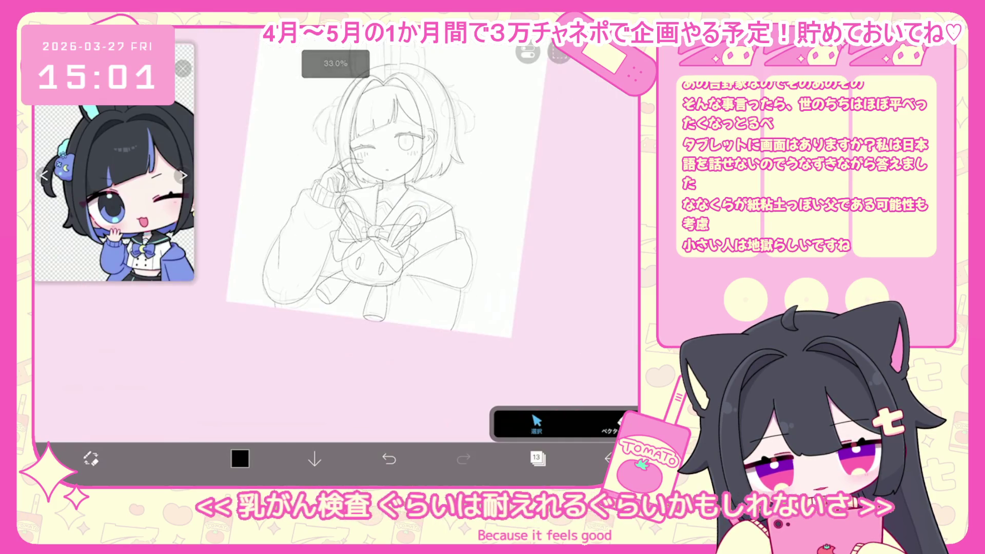
{"action": "scroll", "coordinate": [355, 195], "scroll_direction": "up", "scroll_amount": 3}
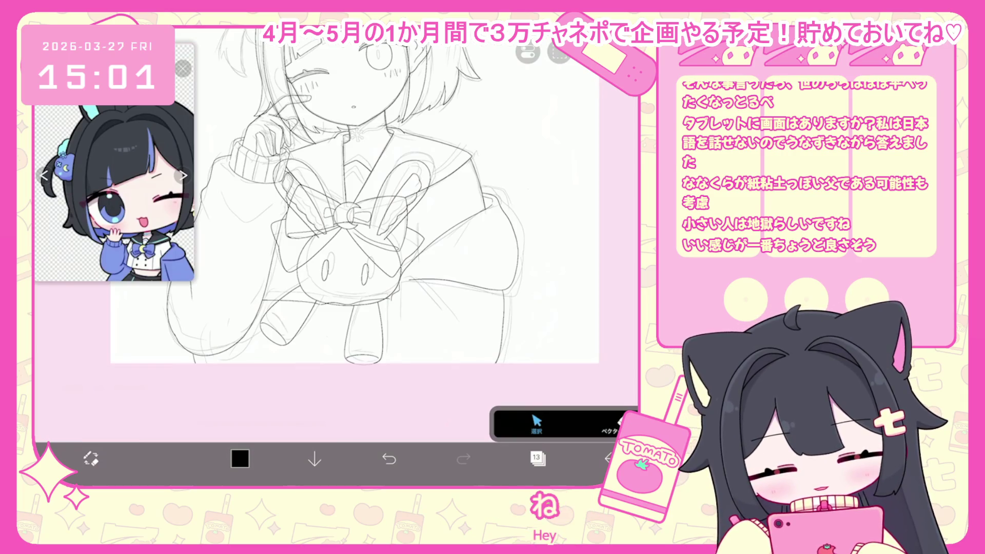
{"action": "left_click", "coordinate": [537, 459]}
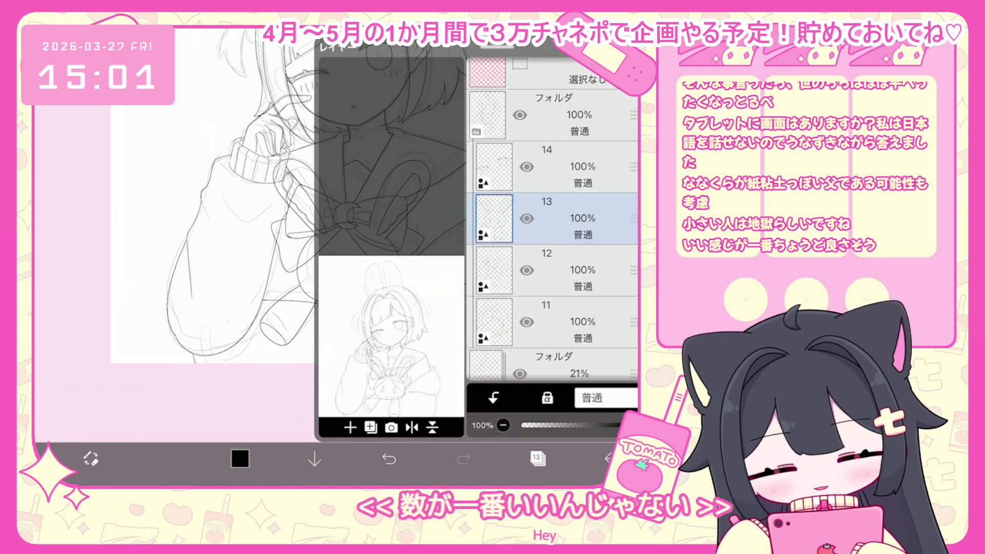
- Select layer 13 and move its plushie sketch left onto the bow
{"action": "left_click", "coordinate": [565, 269]}
{"action": "left_click", "coordinate": [565, 218]}
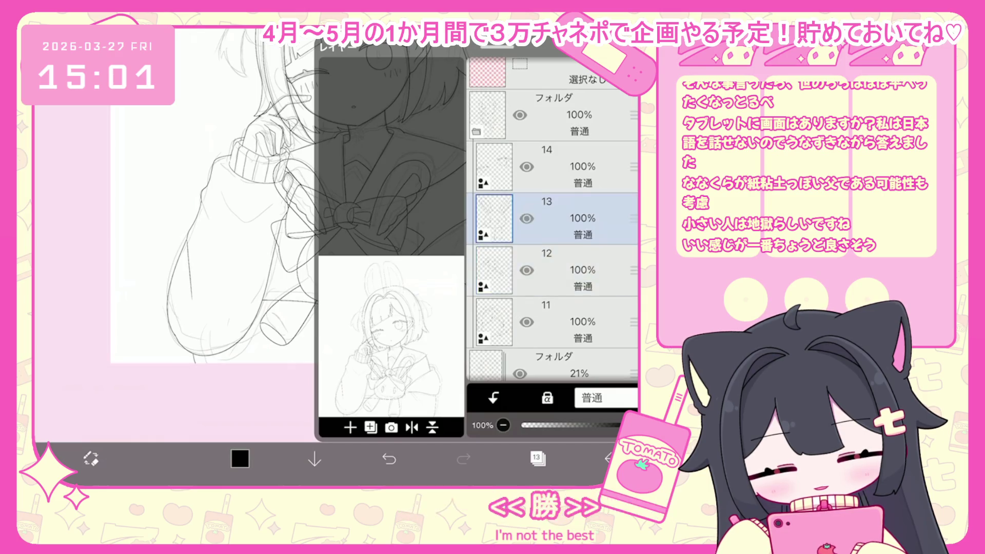
{"action": "left_click", "coordinate": [538, 458]}
{"action": "left_click", "coordinate": [538, 459]}
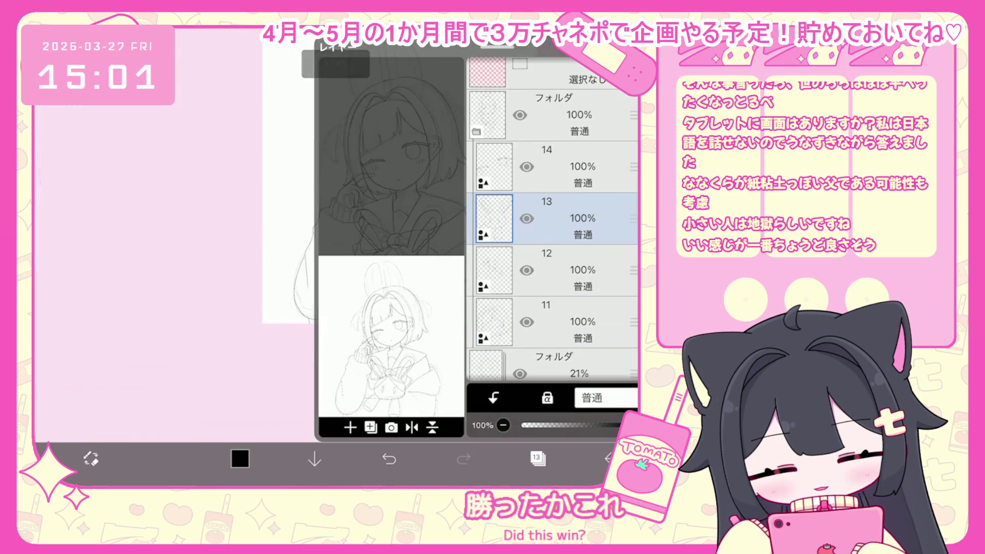
{"action": "left_click", "coordinate": [537, 458]}
{"action": "left_click", "coordinate": [385, 277]}
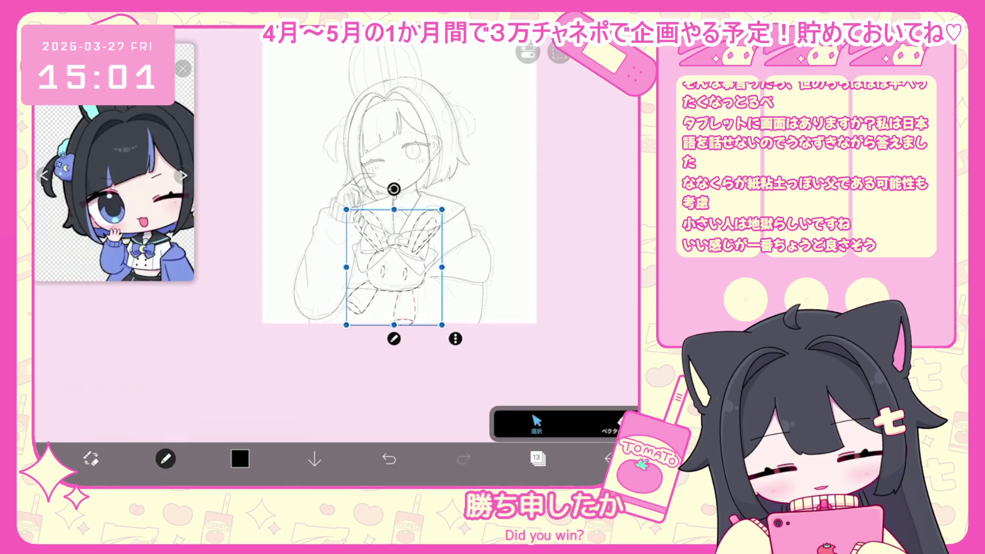
{"action": "left_click_drag", "start_coordinate": [385, 277], "coordinate": [408, 272]}
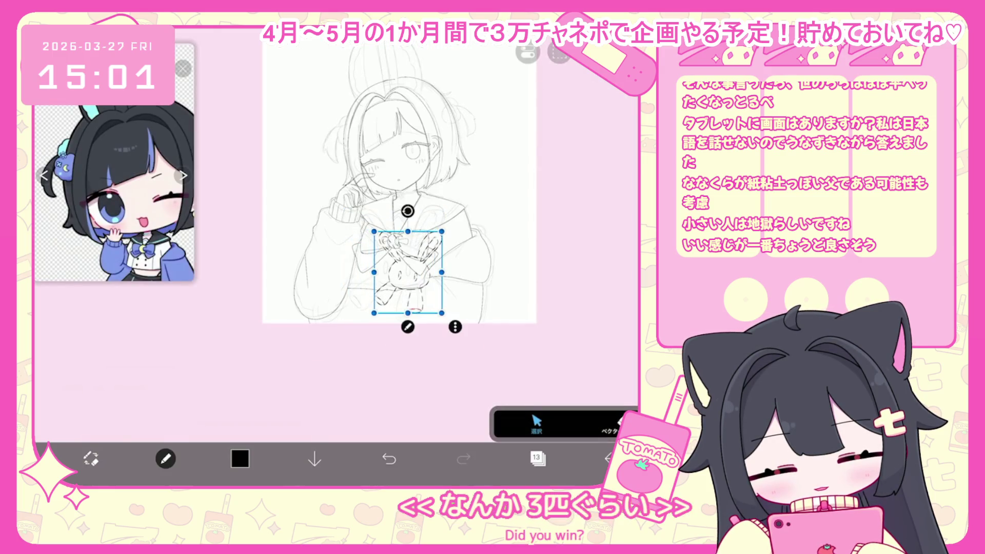
{"action": "scroll", "coordinate": [405, 267], "scroll_direction": "up", "scroll_amount": 5}
{"action": "left_click", "coordinate": [417, 284]}
{"action": "left_click_drag", "start_coordinate": [417, 284], "coordinate": [332, 283]}
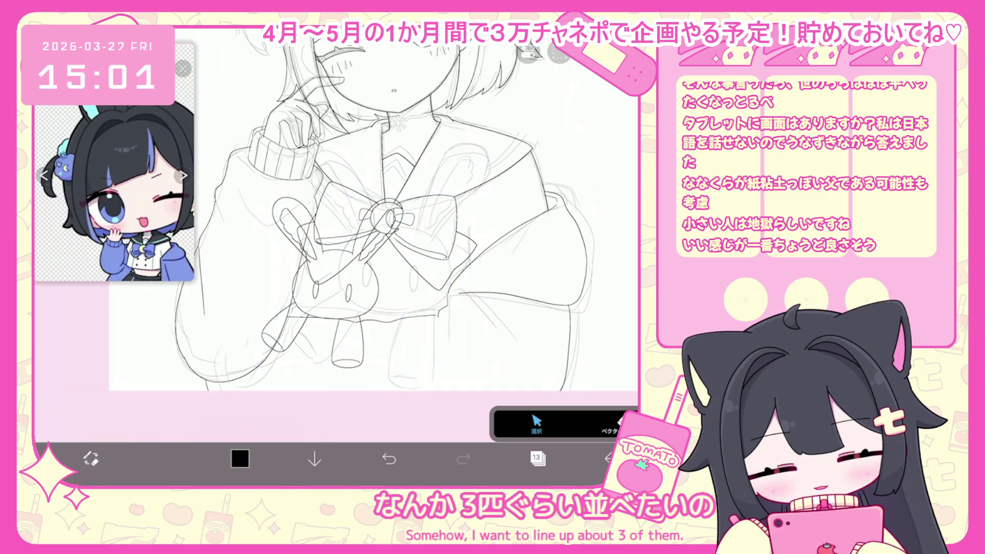
- Duplicate the plushie's layer and drag the copy to the right
{"action": "left_click", "coordinate": [538, 458]}
{"action": "left_click", "coordinate": [371, 427]}
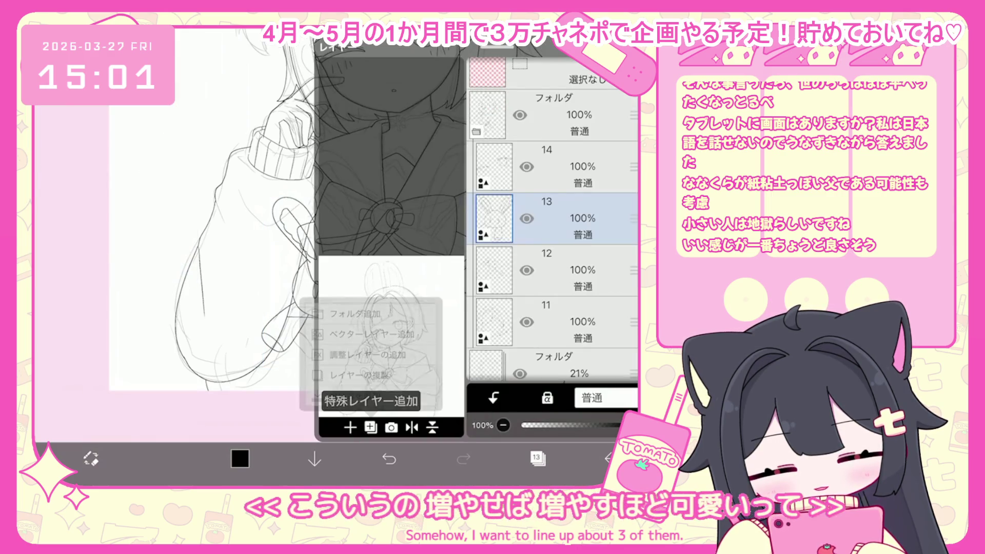
{"action": "left_click", "coordinate": [380, 395]}
{"action": "left_click", "coordinate": [537, 459]}
{"action": "mouse_move", "coordinate": [330, 174]}
{"action": "left_mouse_down"}
{"action": "mouse_move", "coordinate": [402, 171]}
{"action": "mouse_move", "coordinate": [410, 180]}
{"action": "mouse_move", "coordinate": [402, 176]}
{"action": "left_mouse_up"}
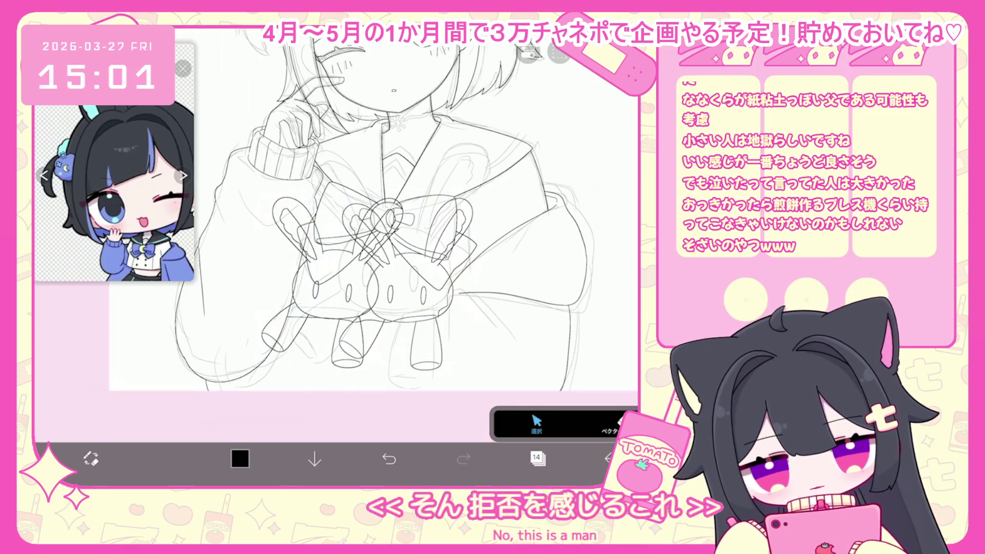
- Select layer 13, nudge that plushie slightly right, and commit the move
{"action": "left_click", "coordinate": [537, 458]}
{"action": "left_click", "coordinate": [583, 269]}
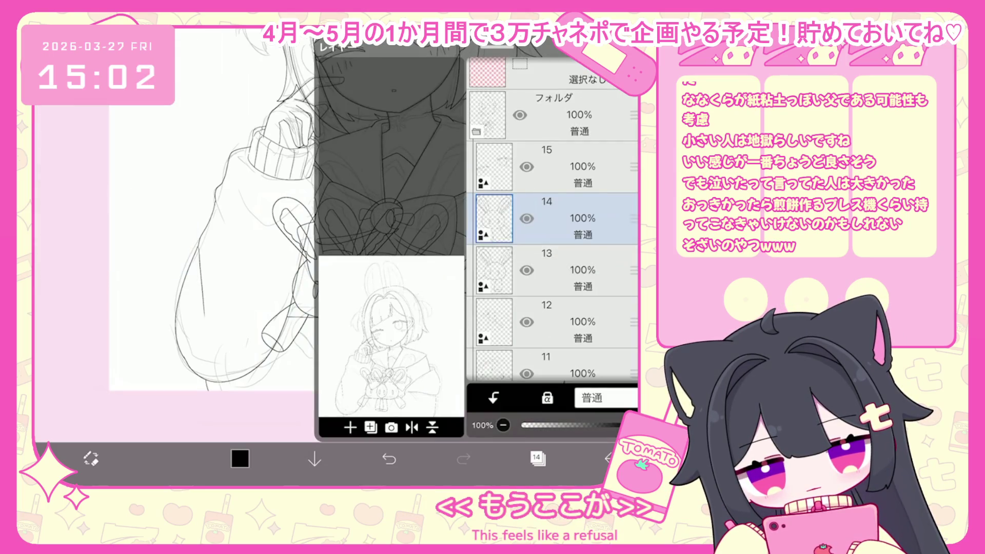
{"action": "mouse_move", "coordinate": [385, 176]}
{"action": "left_mouse_down"}
{"action": "mouse_move", "coordinate": [417, 172]}
{"action": "mouse_move", "coordinate": [401, 176]}
{"action": "left_mouse_up"}
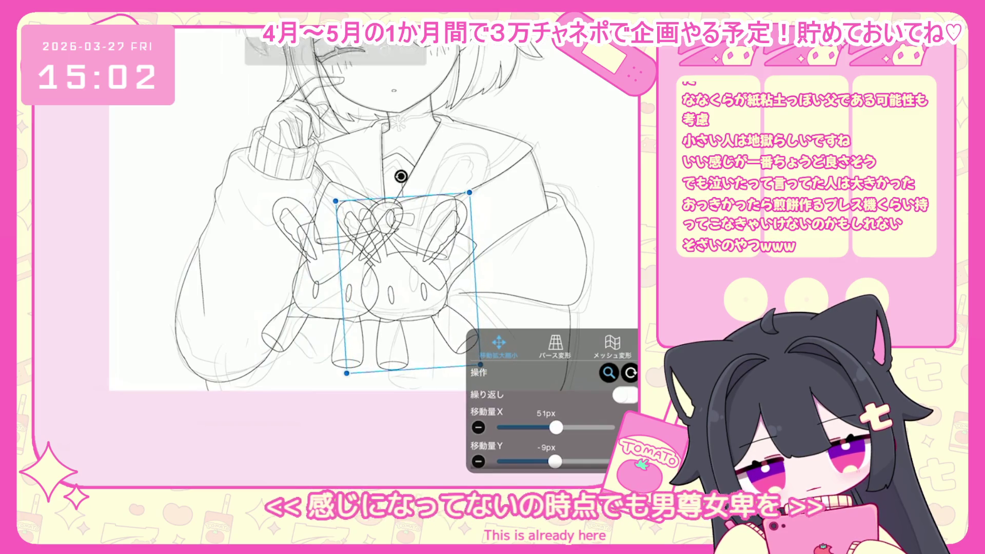
{"action": "key", "text": "Return"}
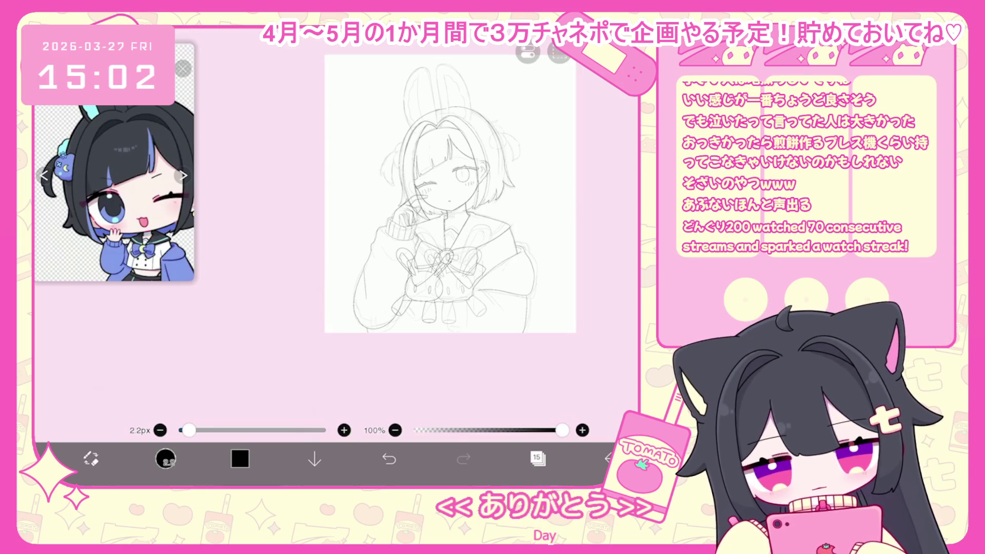
- Try arc strokes outlining the plushie's lower head, undoing each attempt
{"action": "scroll", "coordinate": [478, 303], "scroll_direction": "up", "scroll_amount": 5}
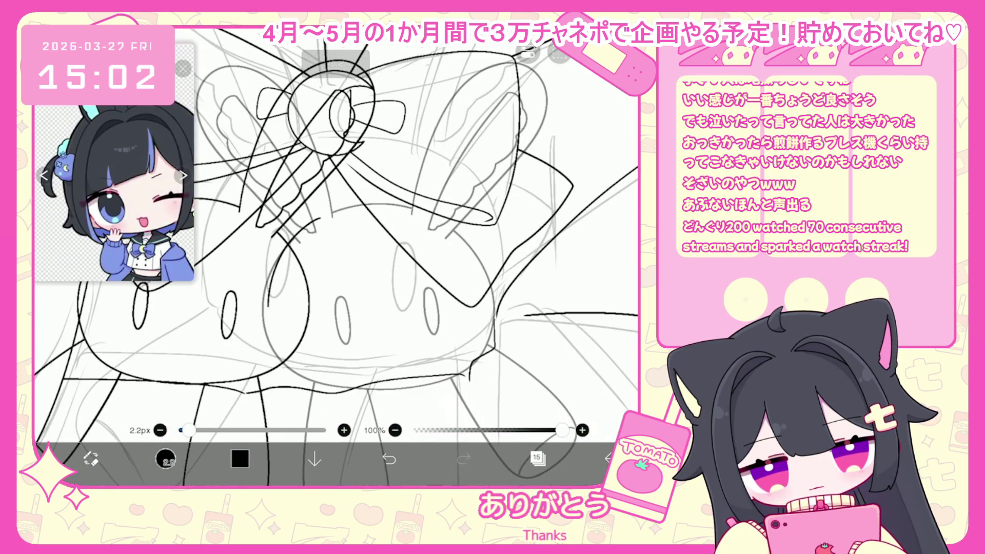
{"action": "key", "text": "ctrl+z"}
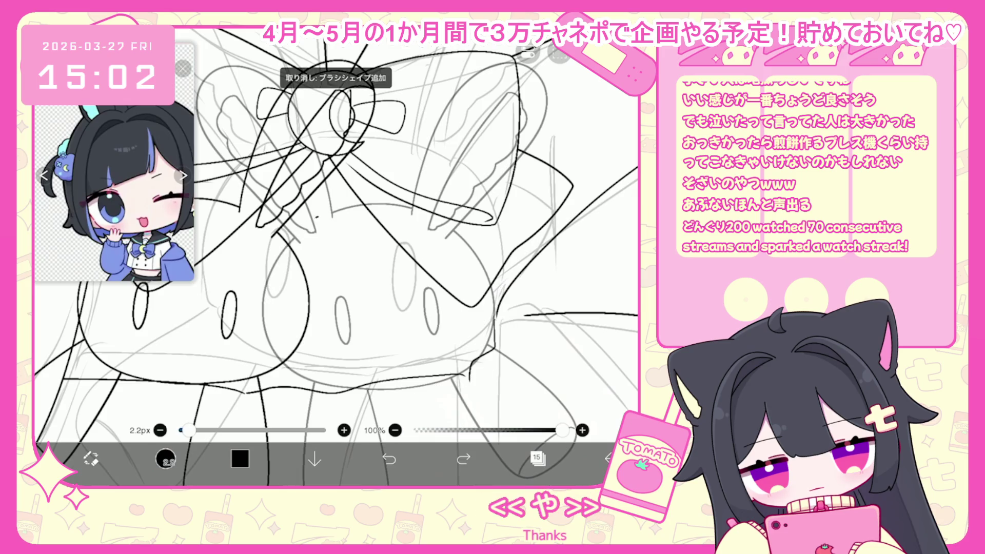
{"action": "mouse_move", "coordinate": [494, 366]}
{"action": "left_mouse_down"}
{"action": "mouse_move", "coordinate": [487, 246]}
{"action": "mouse_move", "coordinate": [293, 218]}
{"action": "left_mouse_up"}
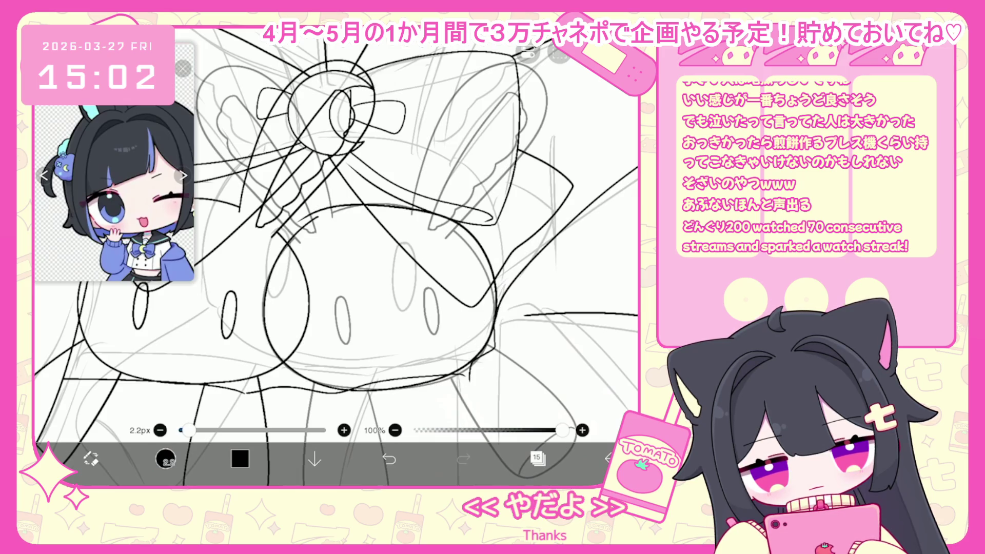
{"action": "left_click", "coordinate": [389, 459]}
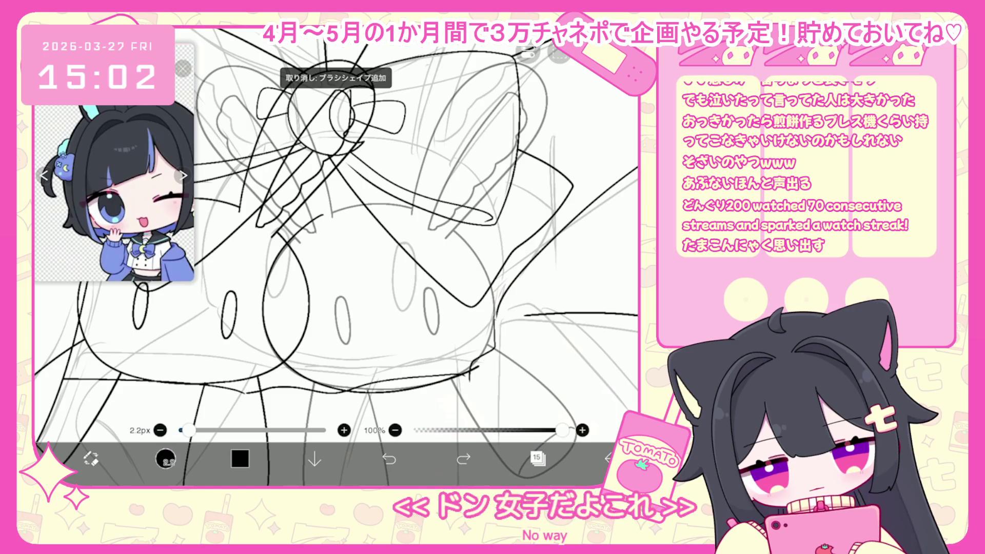
{"action": "left_click", "coordinate": [389, 458]}
{"action": "scroll", "coordinate": [336, 257], "scroll_direction": "up", "scroll_amount": 2}
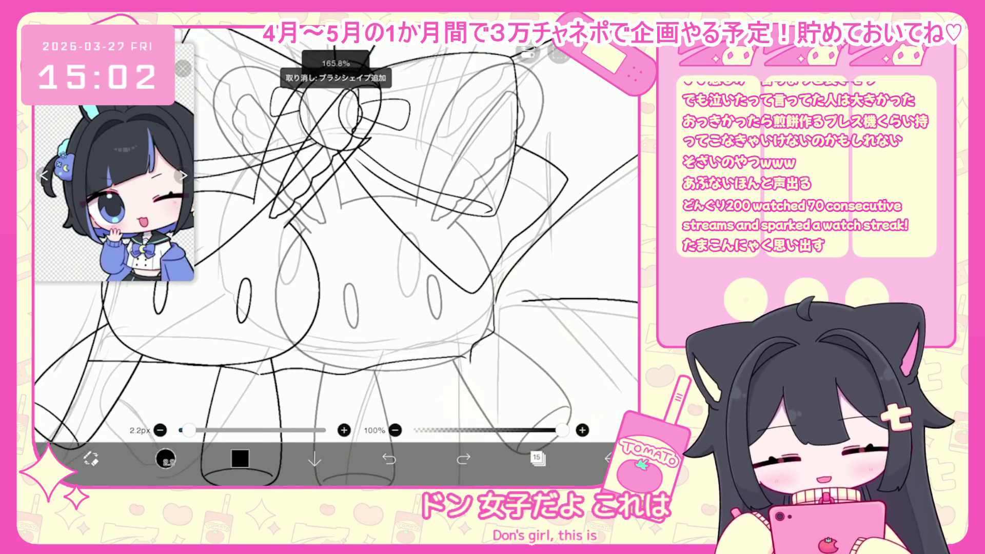
{"action": "mouse_move", "coordinate": [292, 218]}
{"action": "left_mouse_down"}
{"action": "mouse_move", "coordinate": [318, 361]}
{"action": "mouse_move", "coordinate": [493, 308]}
{"action": "mouse_move", "coordinate": [487, 228]}
{"action": "left_mouse_up"}
{"action": "left_click", "coordinate": [389, 459]}
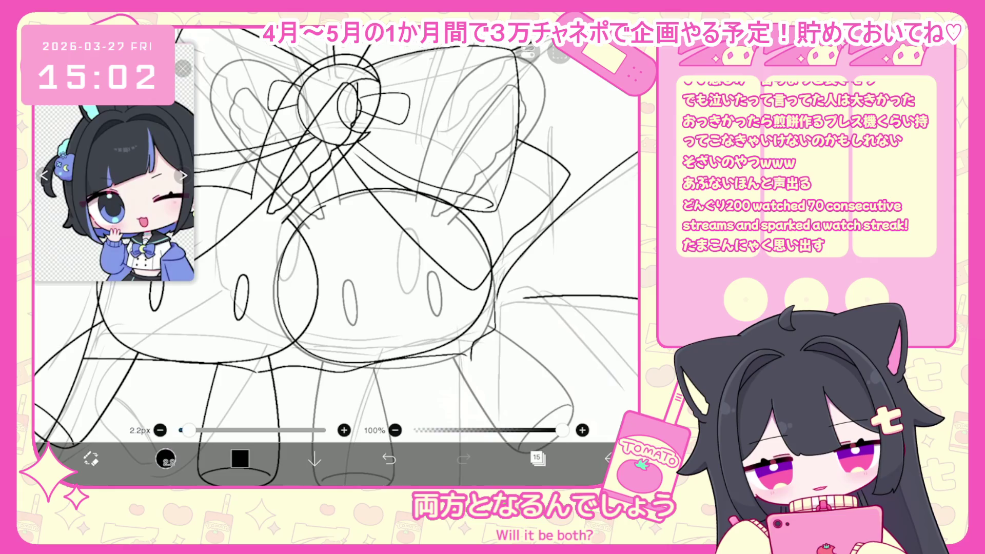
{"action": "scroll", "coordinate": [336, 231], "scroll_direction": "down", "scroll_amount": 3}
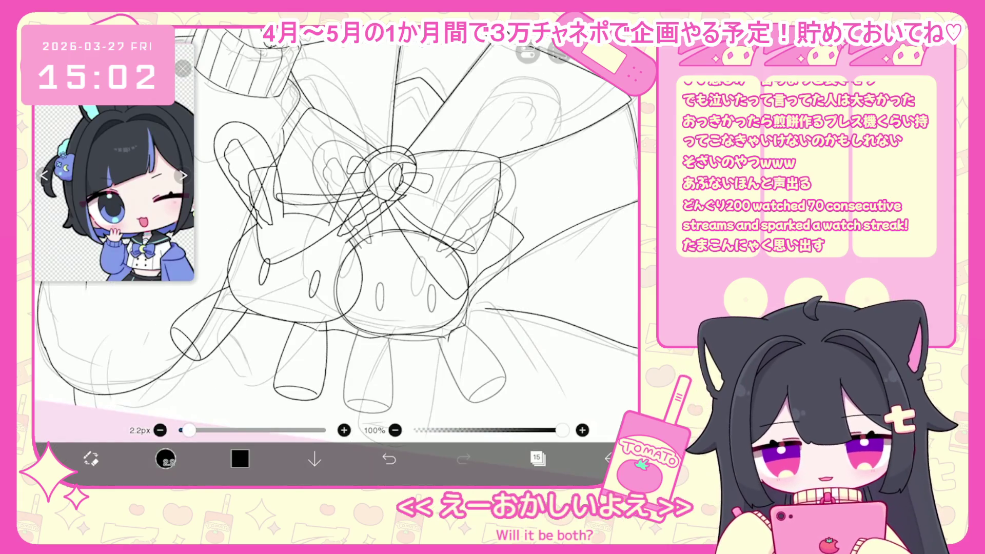
{"action": "scroll", "coordinate": [379, 152], "scroll_direction": "up", "scroll_amount": 3}
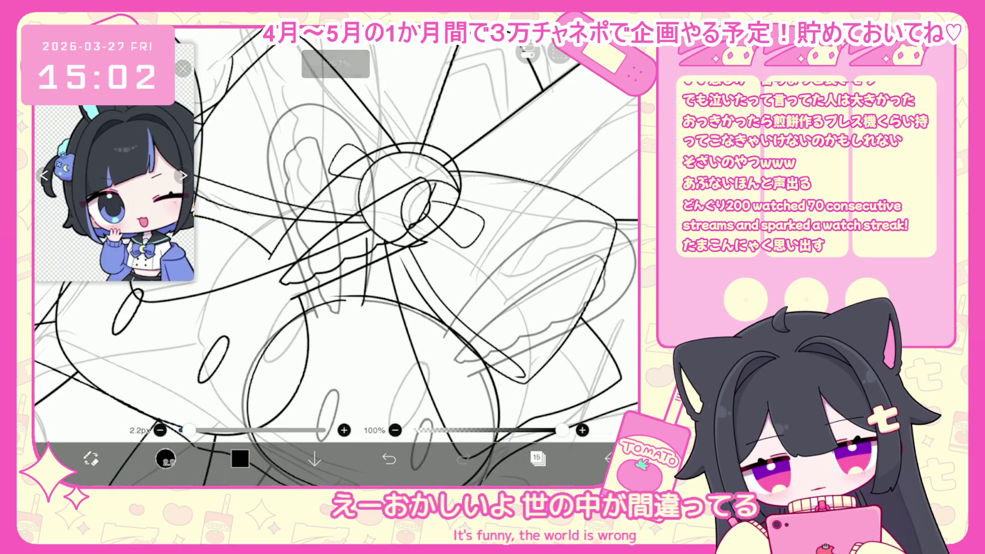
{"action": "key", "text": "ctrl+z"}
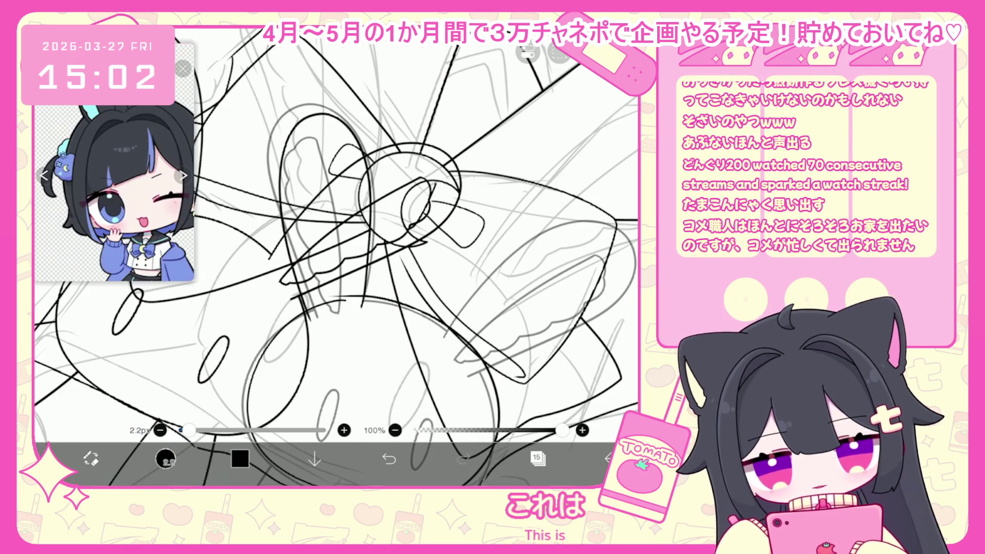
- Select the loop stroke near the bow, then ink a line down the cloud shape's left edge
{"action": "left_click", "coordinate": [354, 154]}
{"action": "left_click", "coordinate": [349, 157]}
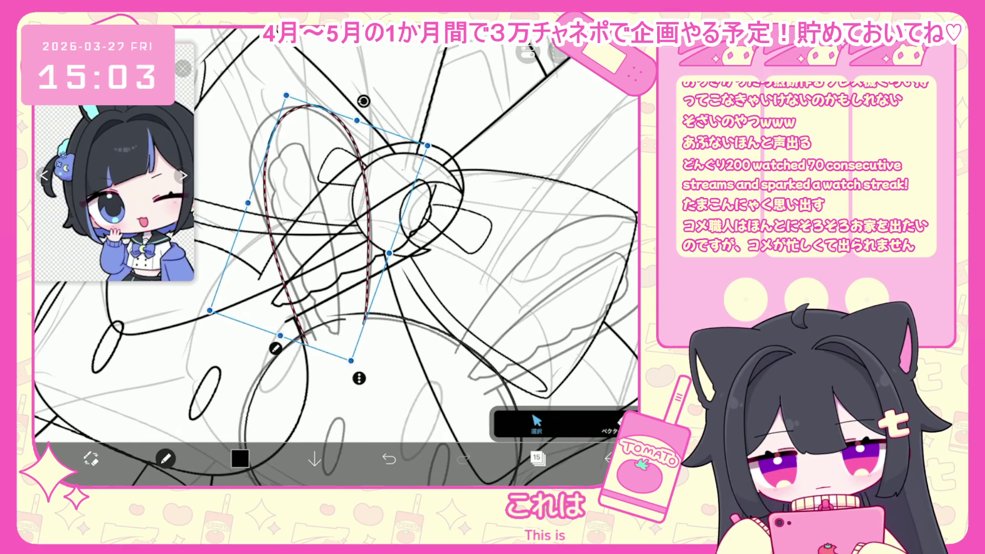
{"action": "scroll", "coordinate": [336, 257], "scroll_direction": "up", "scroll_amount": 2}
{"action": "left_click_drag", "start_coordinate": [314, 371], "coordinate": [294, 177]}
{"action": "left_click", "coordinate": [389, 458]}
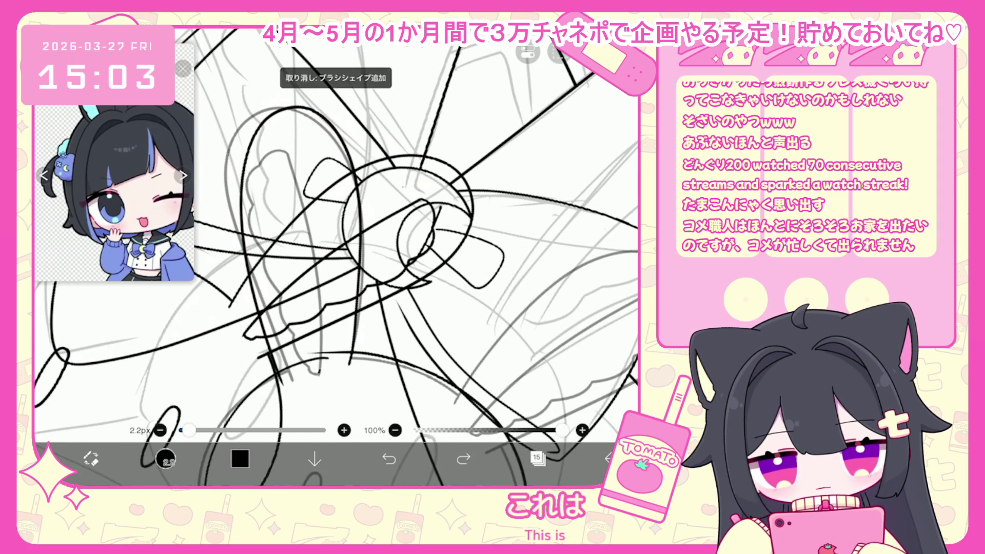
{"action": "left_click_drag", "start_coordinate": [254, 204], "coordinate": [263, 265]}
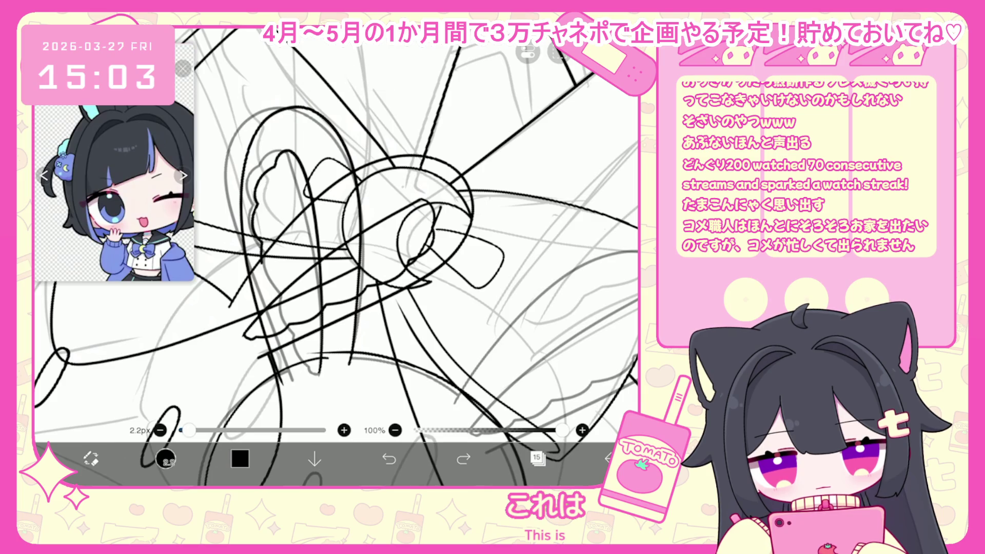
{"action": "scroll", "coordinate": [337, 257], "scroll_direction": "up", "scroll_amount": 5}
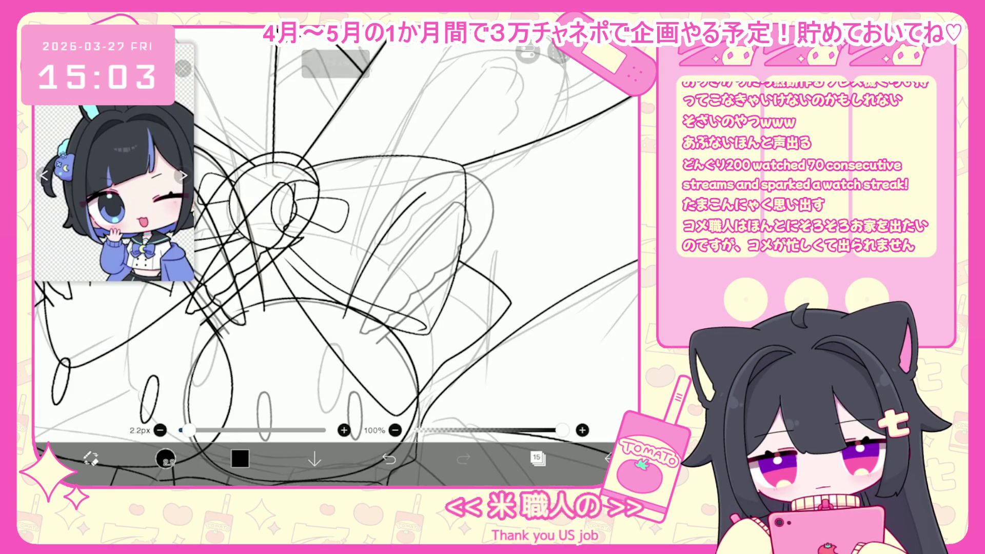
- Ink the curved outlines over the plushie sketch, undoing and retrying failed curves
{"action": "scroll", "coordinate": [336, 257], "scroll_direction": "up", "scroll_amount": 2}
{"action": "left_click", "coordinate": [389, 459]}
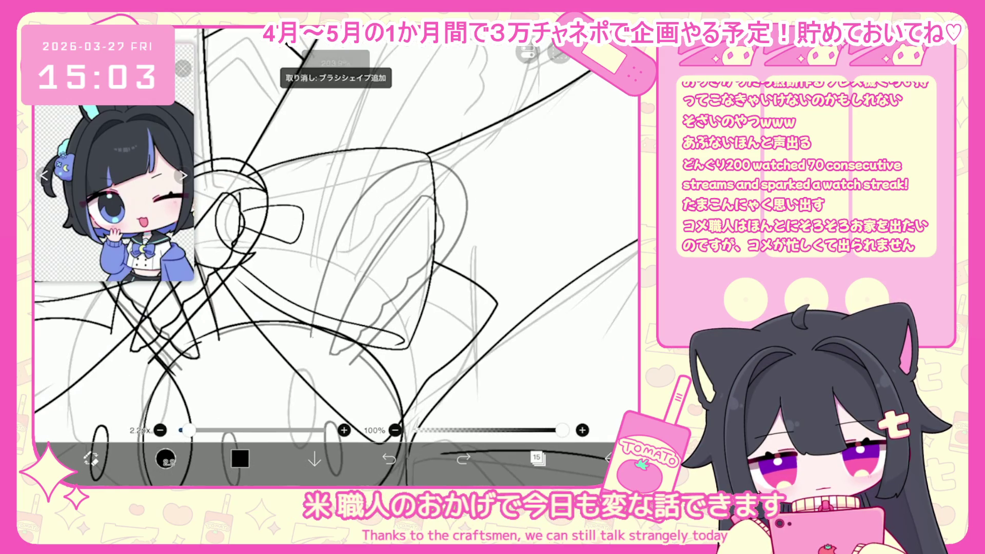
{"action": "left_click", "coordinate": [389, 458]}
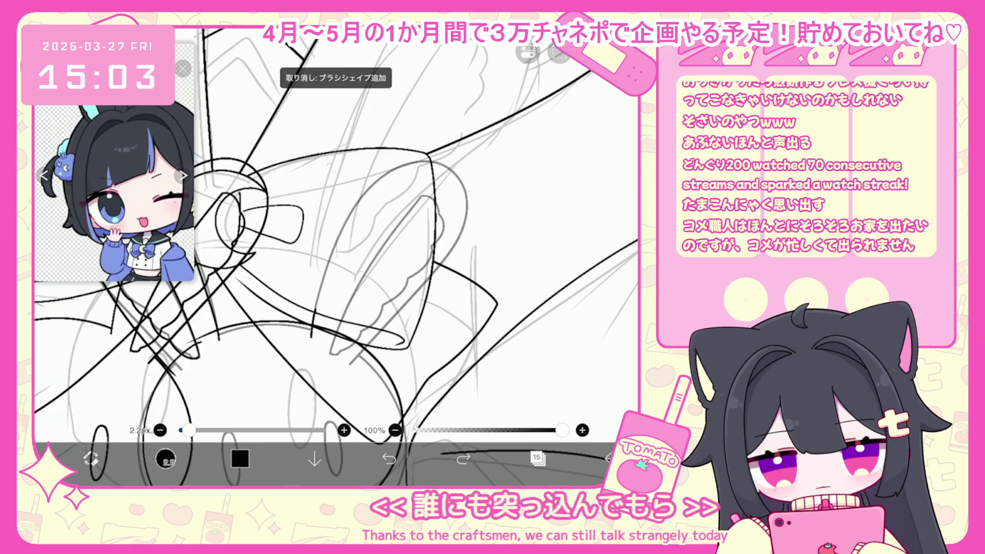
{"action": "left_click_drag", "start_coordinate": [336, 257], "coordinate": [280, 267]}
{"action": "left_click", "coordinate": [389, 459]}
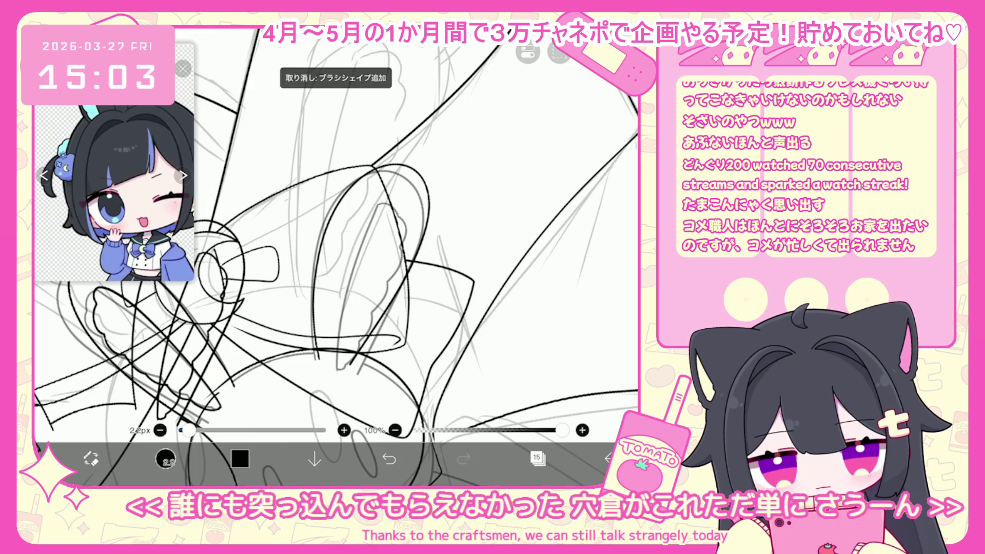
{"action": "left_click_drag", "start_coordinate": [317, 359], "coordinate": [363, 181]}
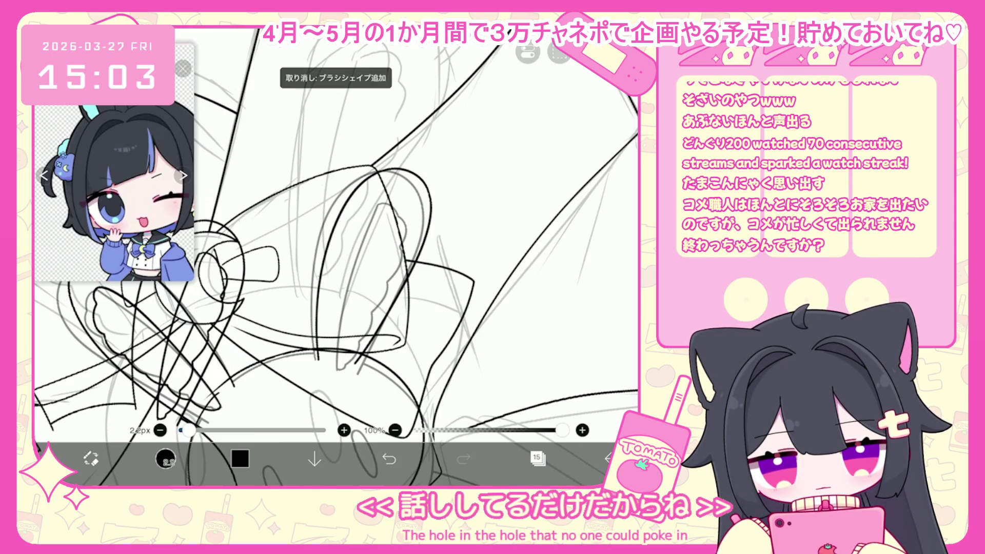
{"action": "left_click", "coordinate": [389, 458]}
{"action": "left_click_drag", "start_coordinate": [313, 359], "coordinate": [352, 179]}
{"action": "left_click", "coordinate": [389, 458]}
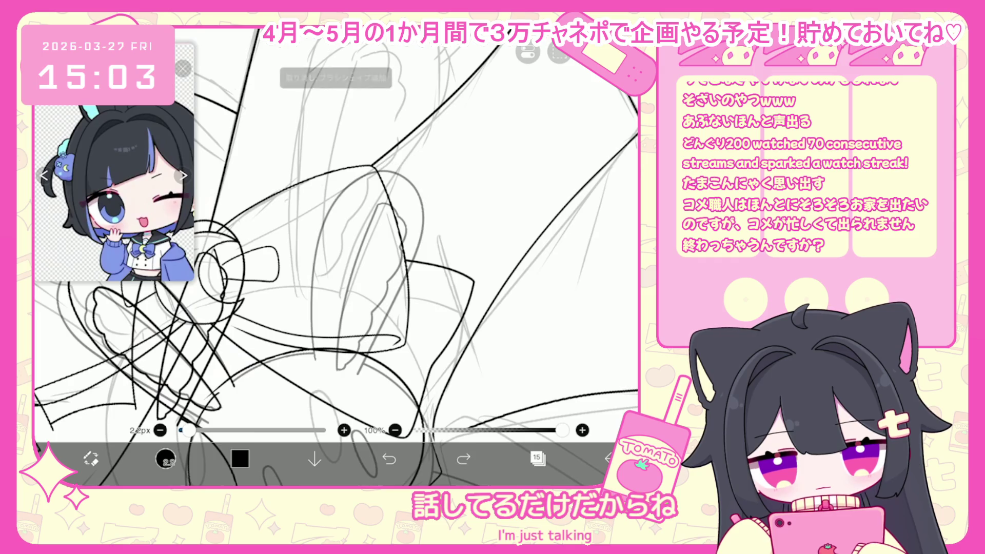
{"action": "mouse_move", "coordinate": [310, 320]}
{"action": "left_mouse_down"}
{"action": "mouse_move", "coordinate": [411, 174]}
{"action": "mouse_move", "coordinate": [387, 326]}
{"action": "left_mouse_up"}
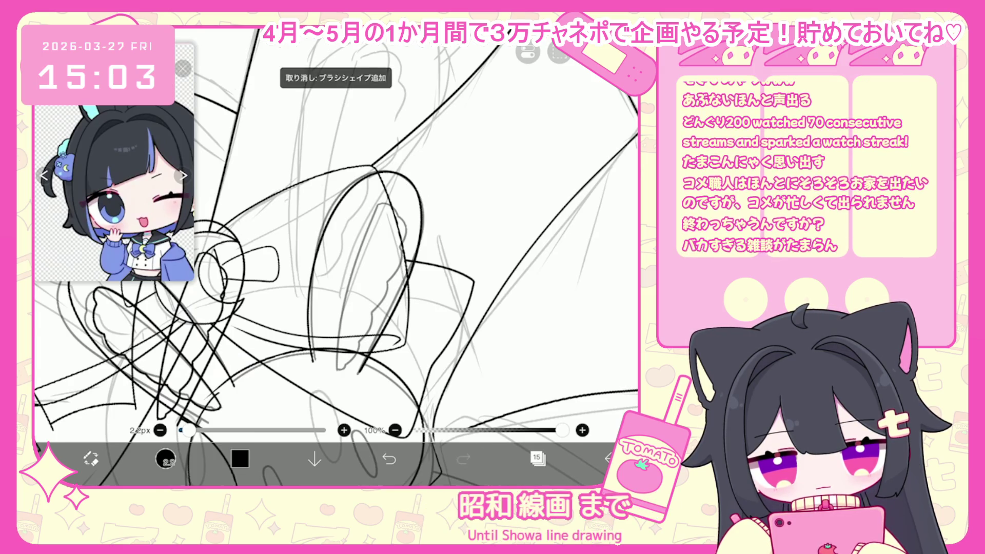
{"action": "scroll", "coordinate": [336, 256], "scroll_direction": "up", "scroll_amount": 2}
{"action": "left_click_drag", "start_coordinate": [349, 297], "coordinate": [388, 205]}
{"action": "left_click", "coordinate": [389, 458]}
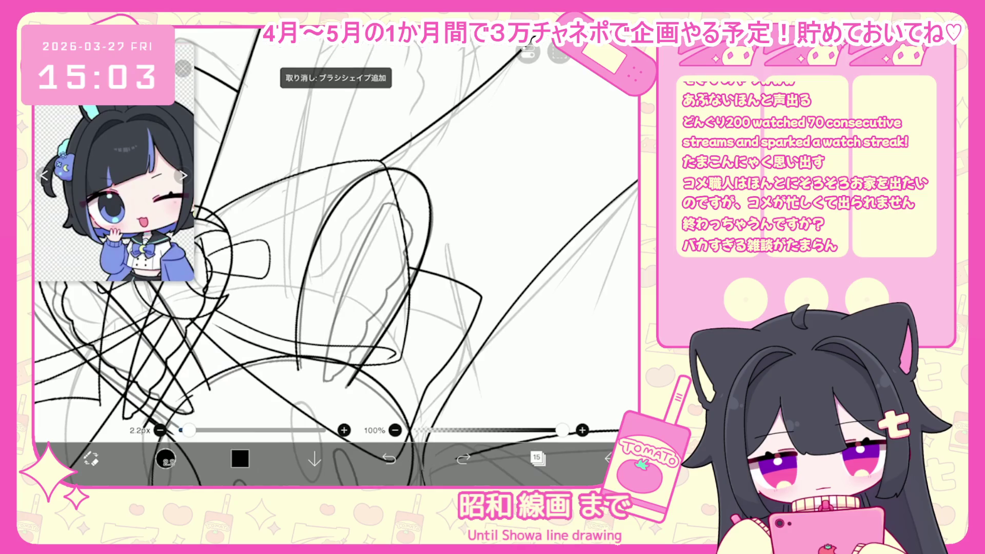
- Draw the short ink lines on the plushie, redrawing each once
{"action": "left_click_drag", "start_coordinate": [413, 236], "coordinate": [393, 300]}
{"action": "left_click", "coordinate": [389, 458]}
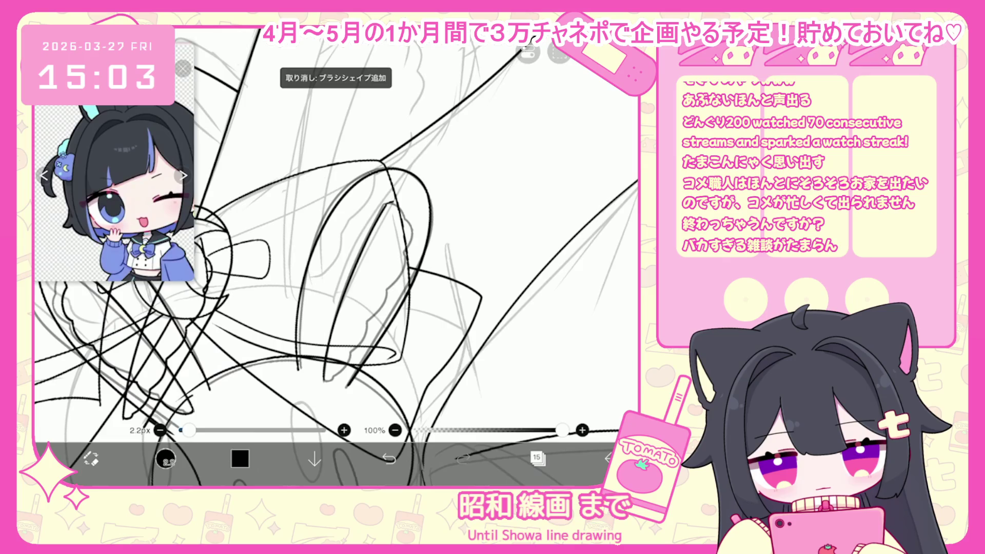
{"action": "left_click_drag", "start_coordinate": [410, 241], "coordinate": [390, 297]}
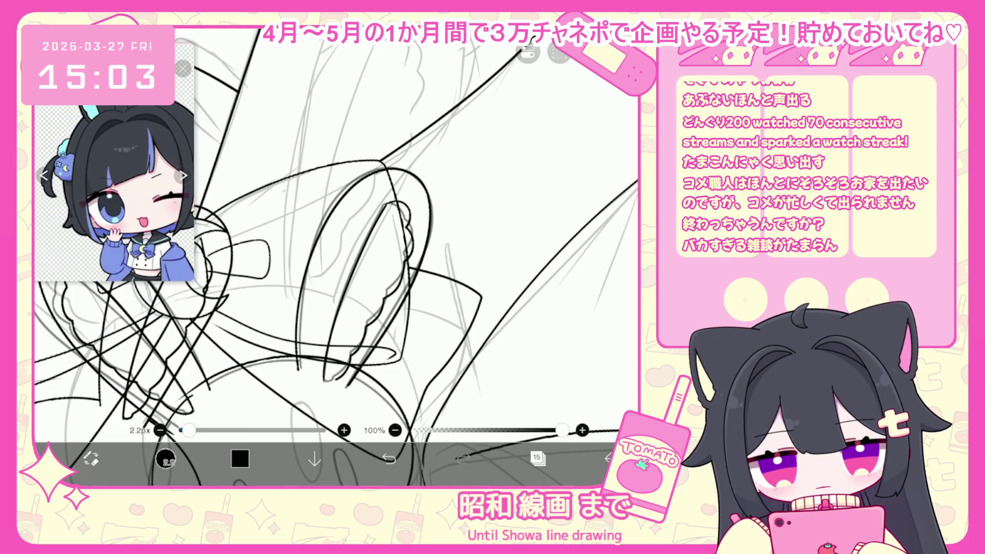
{"action": "scroll", "coordinate": [336, 256], "scroll_direction": "down", "scroll_amount": 5}
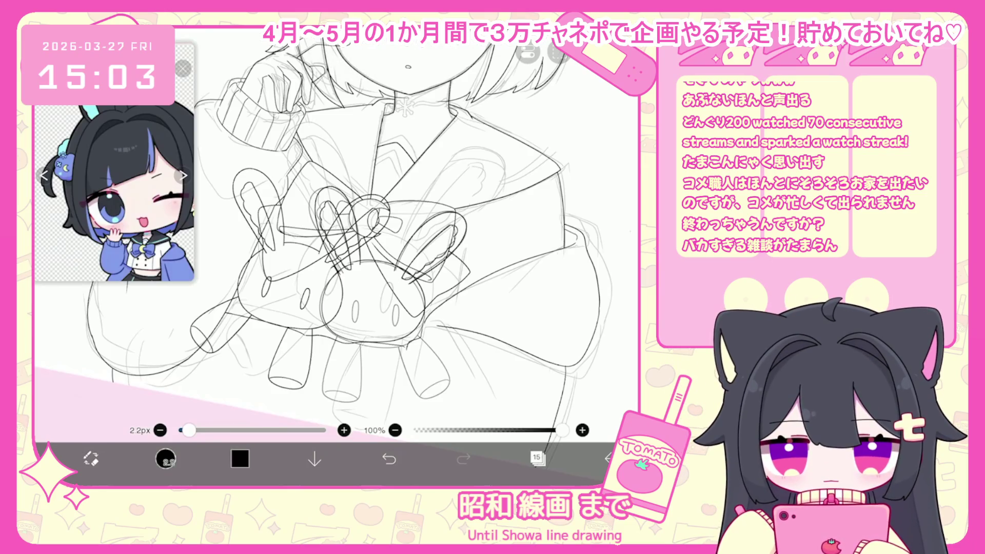
{"action": "scroll", "coordinate": [336, 256], "scroll_direction": "up", "scroll_amount": 3}
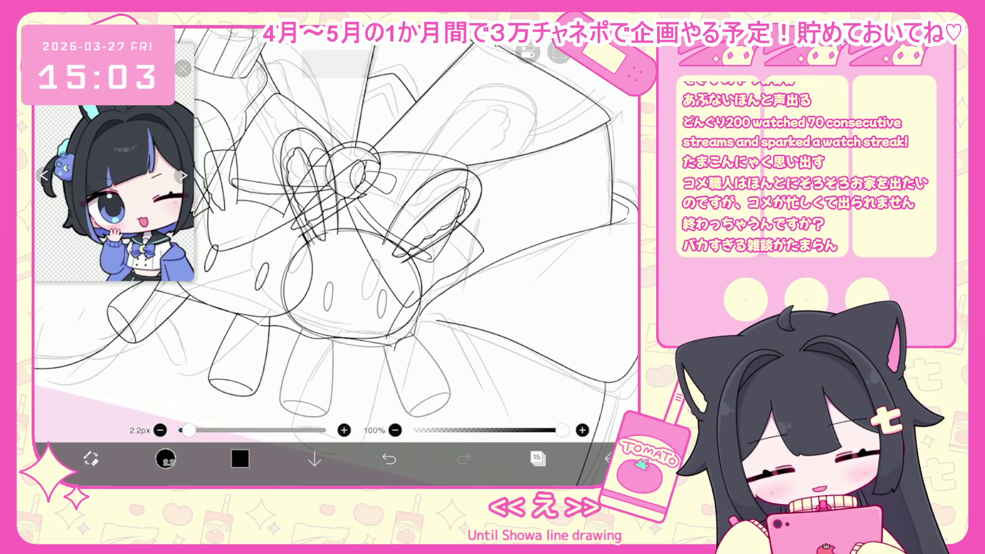
{"action": "left_click_drag", "start_coordinate": [476, 279], "coordinate": [462, 301]}
{"action": "key", "text": "ctrl+z"}
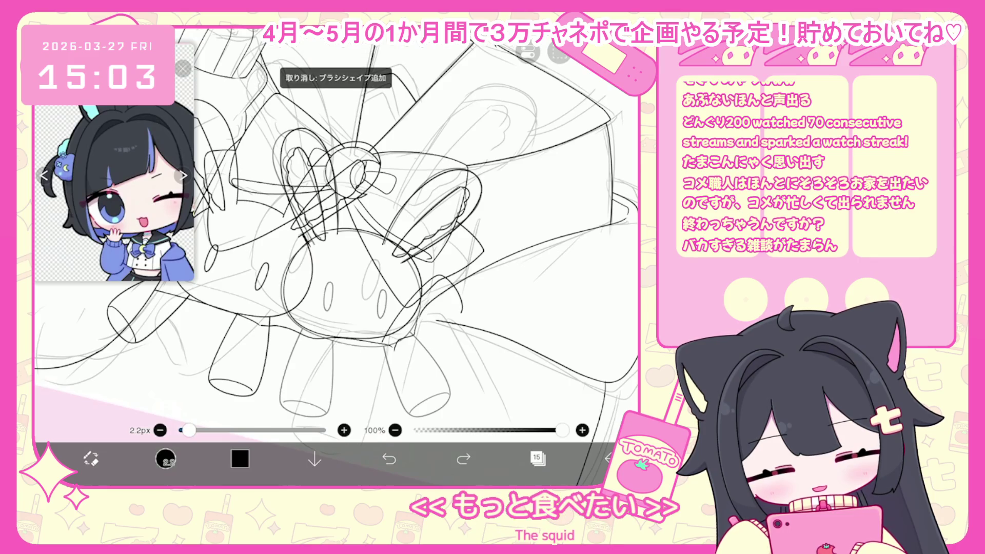
{"action": "left_click_drag", "start_coordinate": [465, 267], "coordinate": [454, 334]}
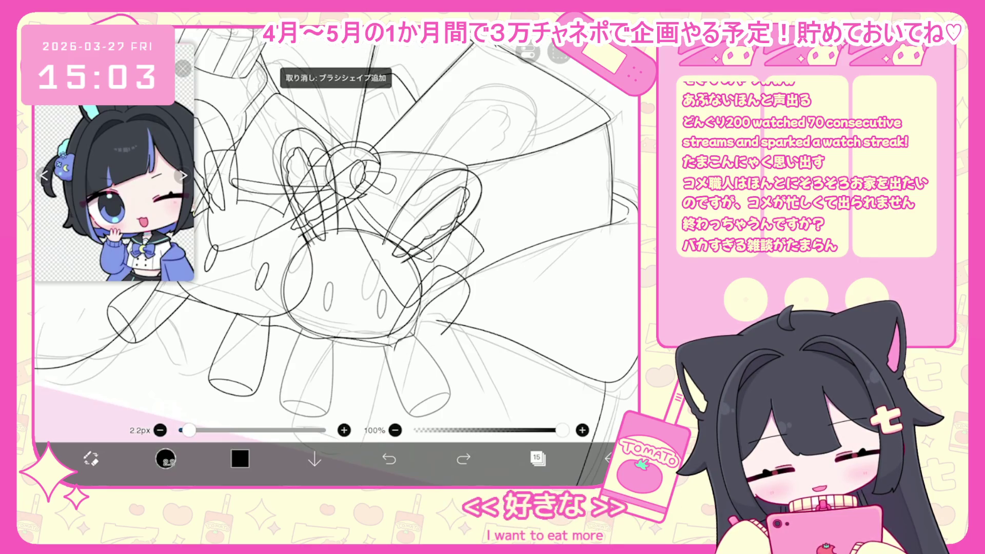
{"action": "scroll", "coordinate": [441, 252], "scroll_direction": "up", "scroll_amount": 3}
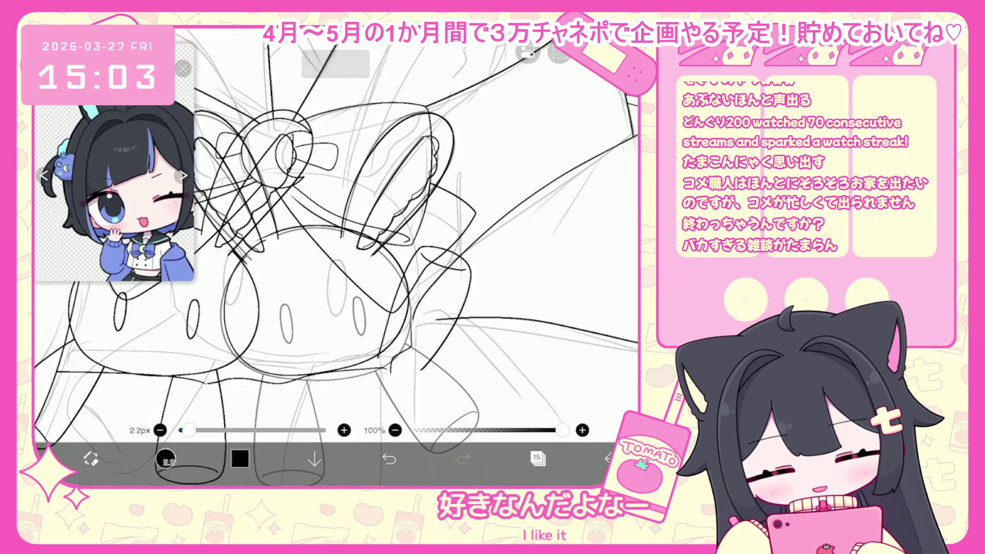
{"action": "scroll", "coordinate": [336, 256], "scroll_direction": "down", "scroll_amount": 3}
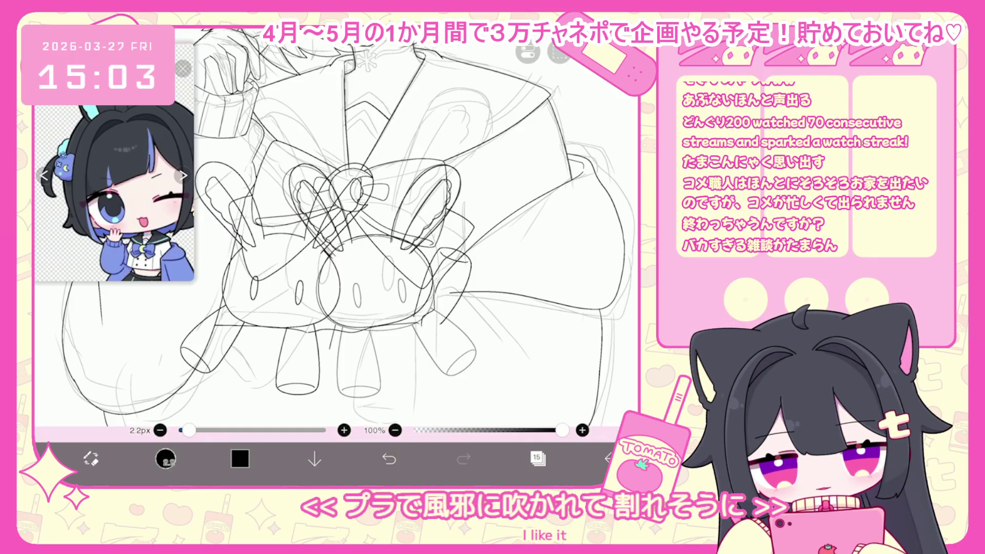
{"action": "left_click", "coordinate": [389, 458]}
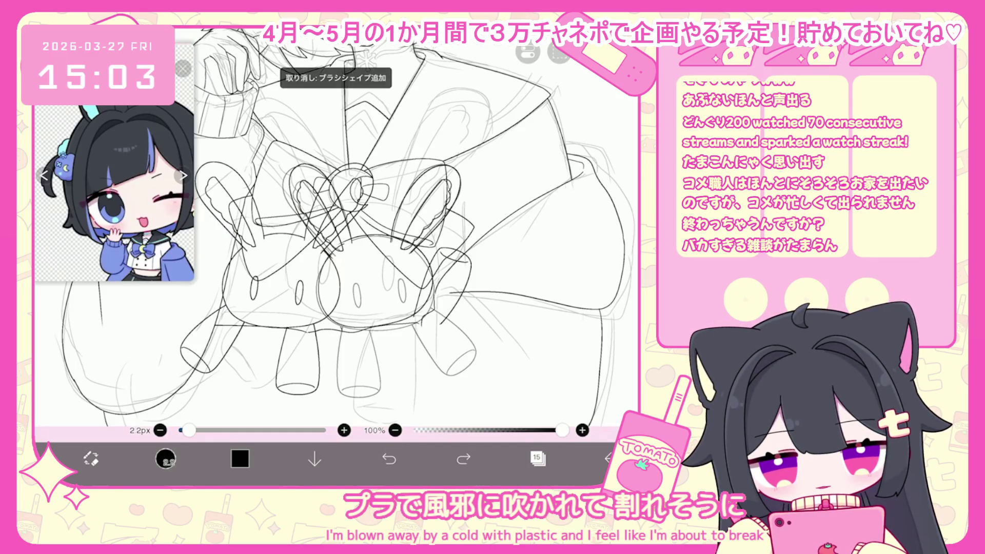
- Remove the bold eye strokes and re-ink the plushie's left eye outline
{"action": "scroll", "coordinate": [336, 231], "scroll_direction": "up", "scroll_amount": 3}
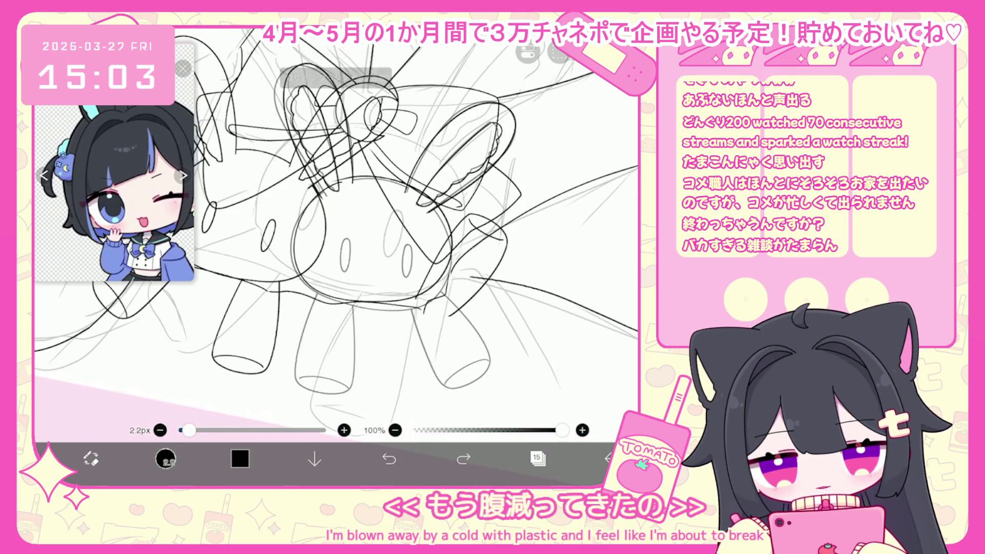
{"action": "left_click", "coordinate": [389, 459]}
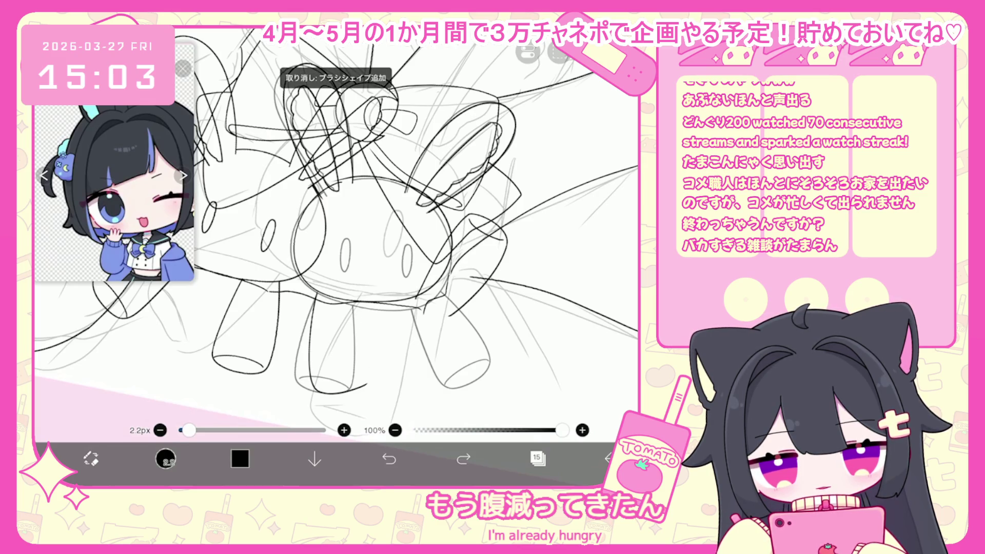
{"action": "scroll", "coordinate": [336, 229], "scroll_direction": "up", "scroll_amount": 2}
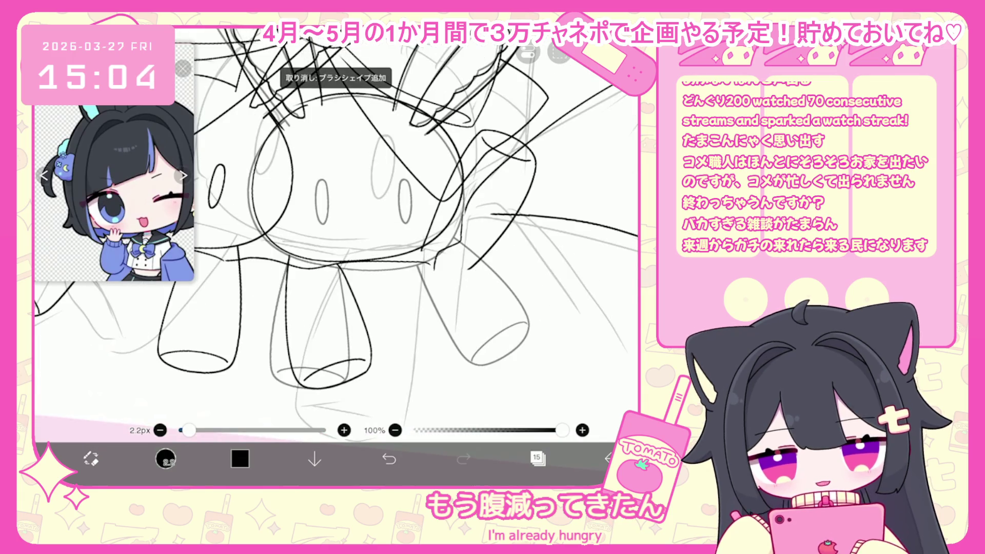
{"action": "scroll", "coordinate": [336, 228], "scroll_direction": "down", "scroll_amount": 2}
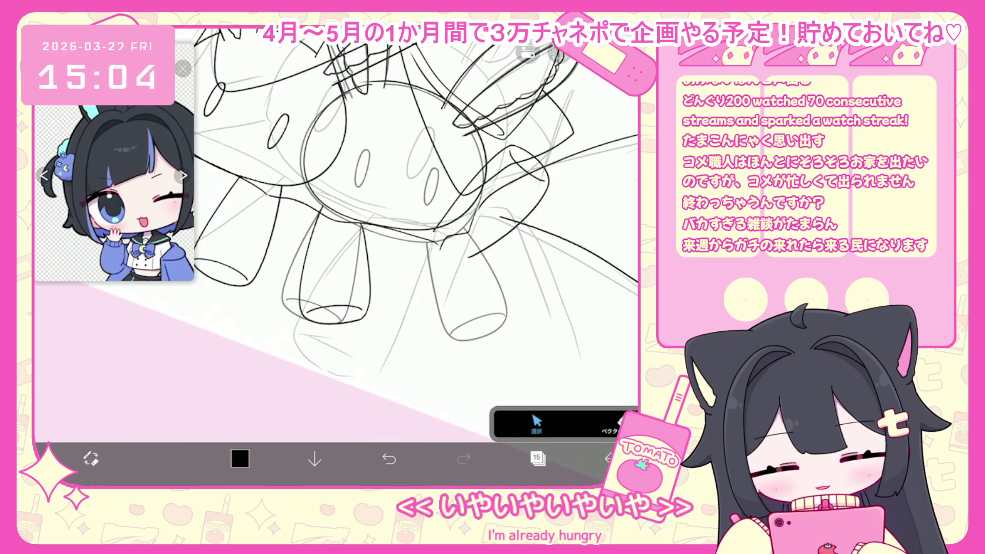
{"action": "left_click", "coordinate": [333, 267]}
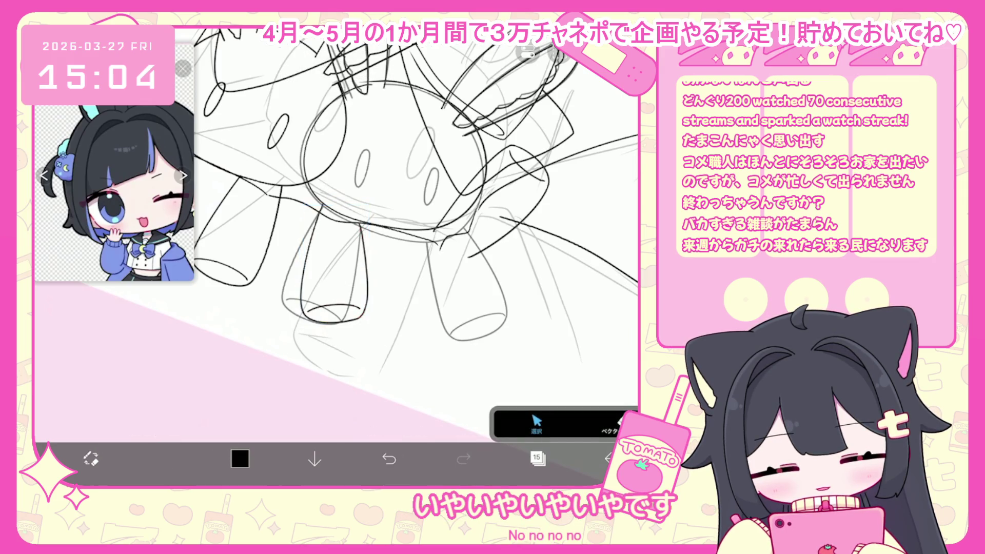
{"action": "scroll", "coordinate": [336, 234], "scroll_direction": "down", "scroll_amount": 2}
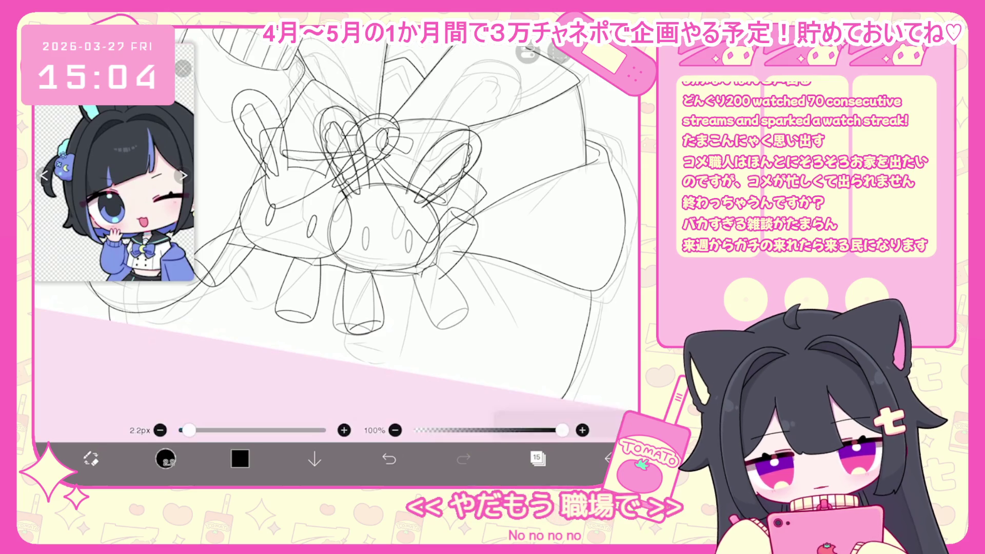
{"action": "scroll", "coordinate": [388, 216], "scroll_direction": "up", "scroll_amount": 5}
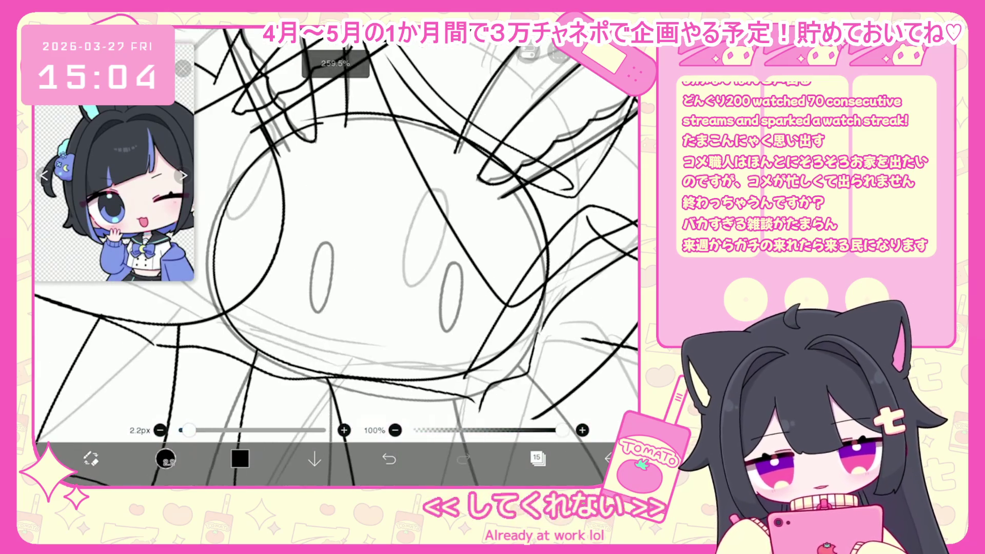
{"action": "scroll", "coordinate": [336, 231], "scroll_direction": "up", "scroll_amount": 2}
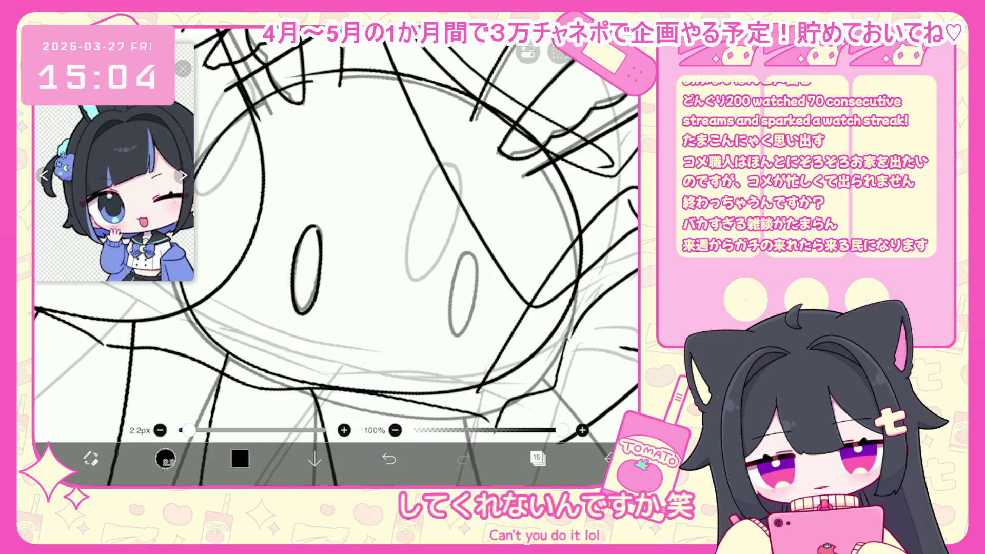
{"action": "left_click", "coordinate": [389, 458]}
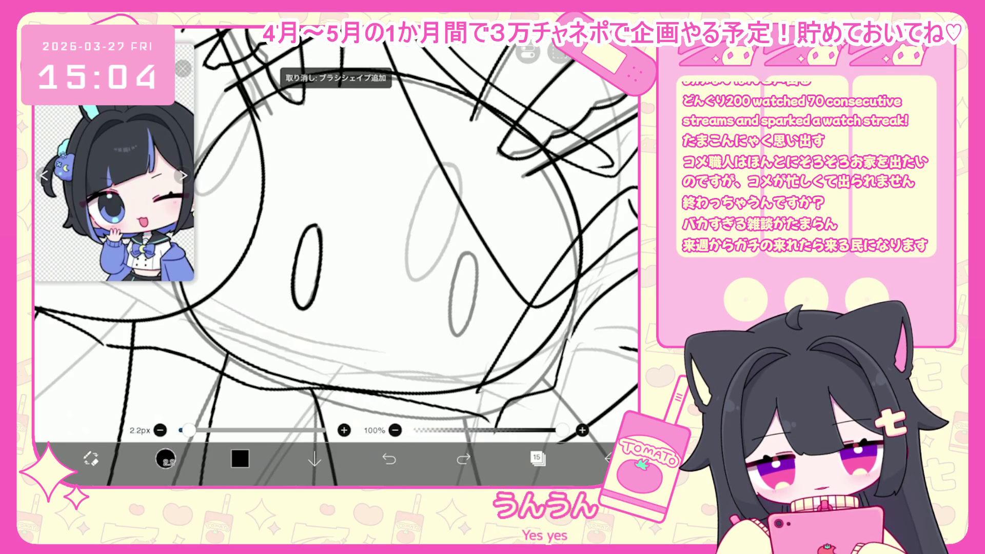
{"action": "key", "text": "ctrl+z"}
{"action": "left_click_drag", "start_coordinate": [320, 260], "coordinate": [317, 225]}
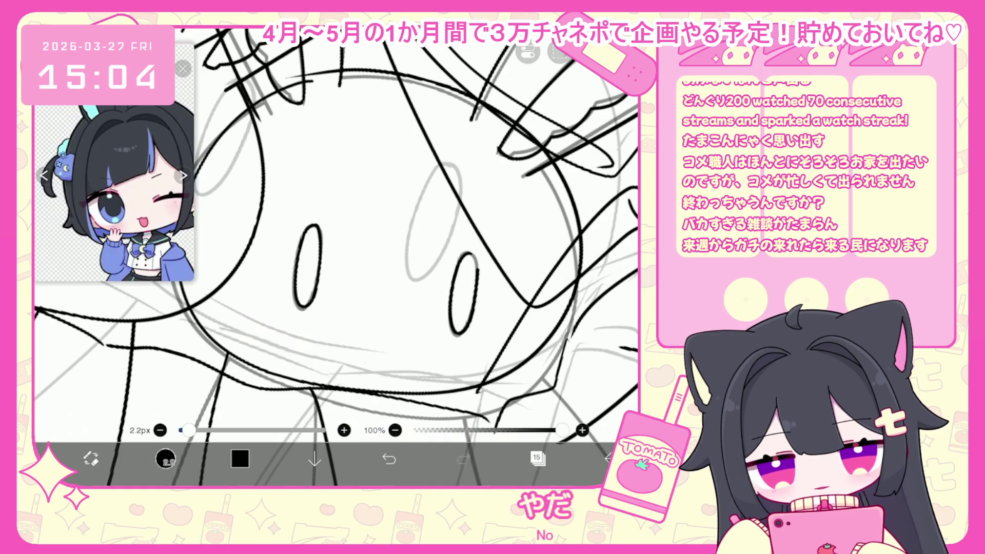
{"action": "left_click", "coordinate": [389, 458]}
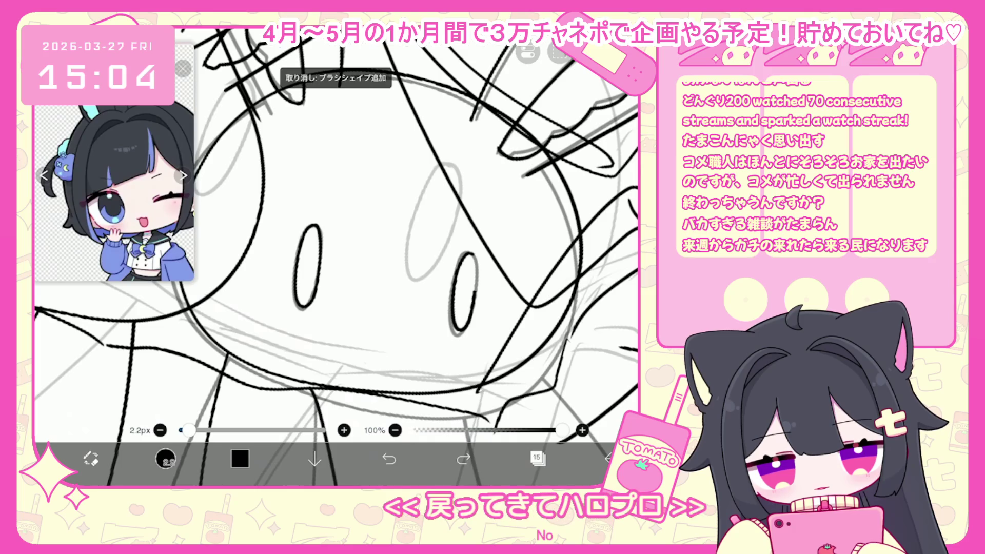
- Redraw the right plushie's small mouth as a single horizontal stroke
{"action": "left_click_drag", "start_coordinate": [334, 256], "coordinate": [334, 246]}
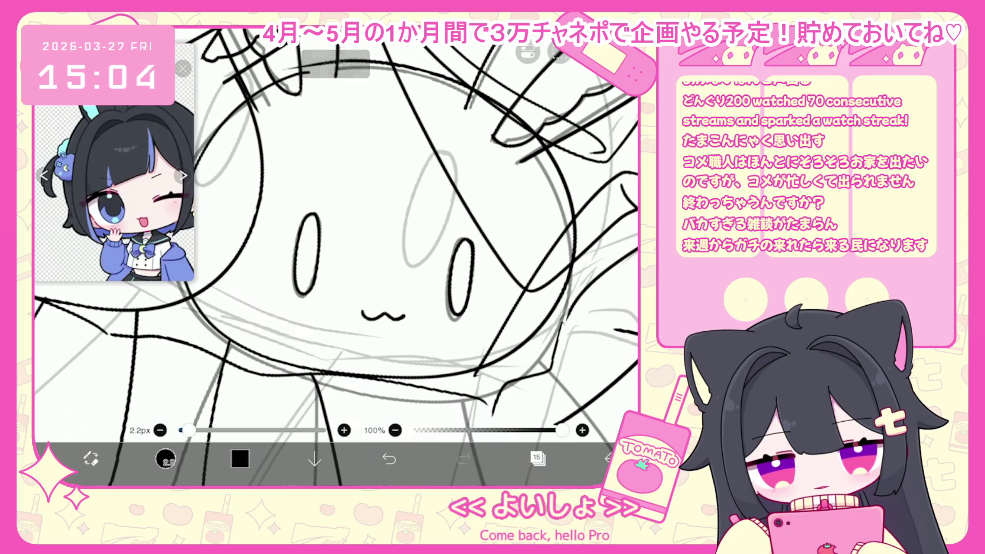
{"action": "left_click", "coordinate": [389, 458]}
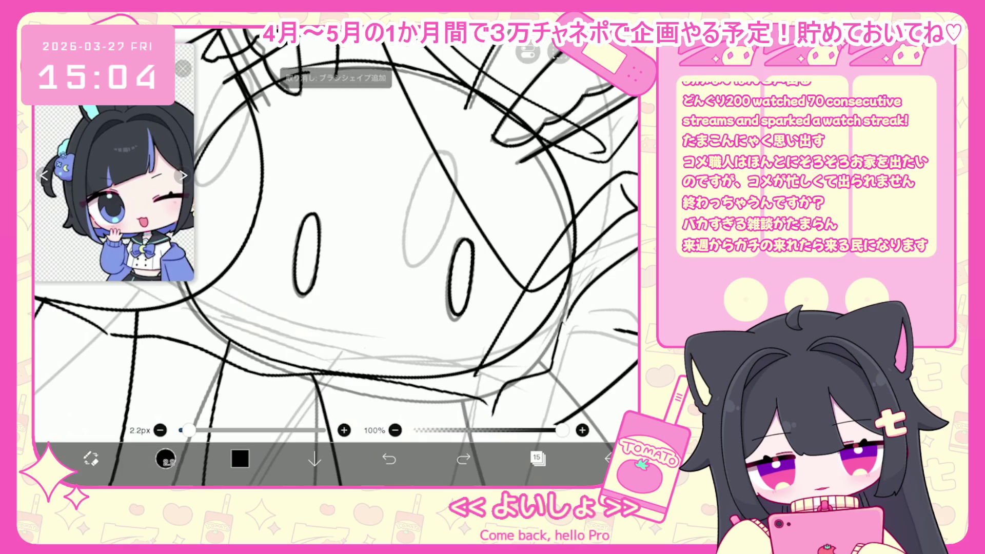
{"action": "left_click", "coordinate": [389, 458]}
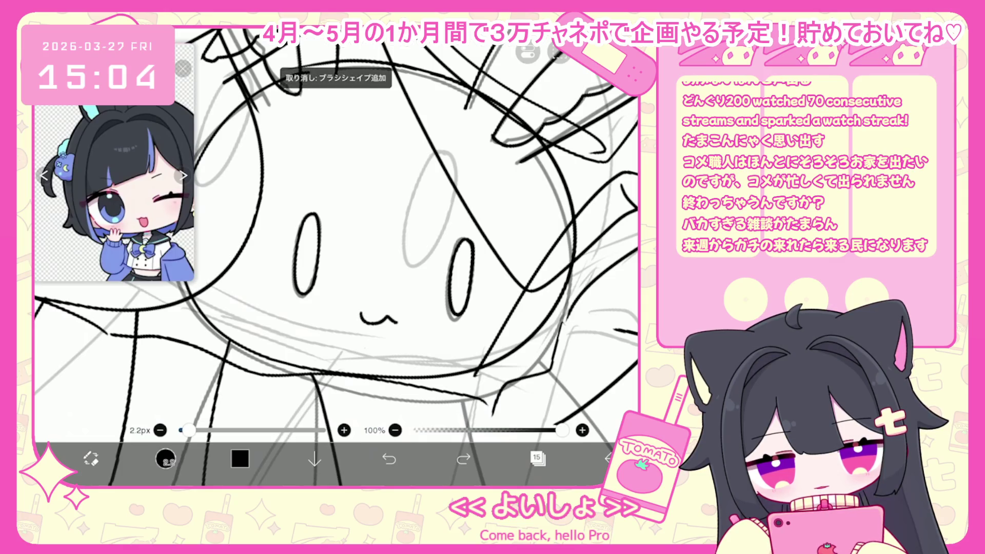
{"action": "left_click", "coordinate": [389, 458]}
{"action": "left_click_drag", "start_coordinate": [361, 316], "coordinate": [413, 316]}
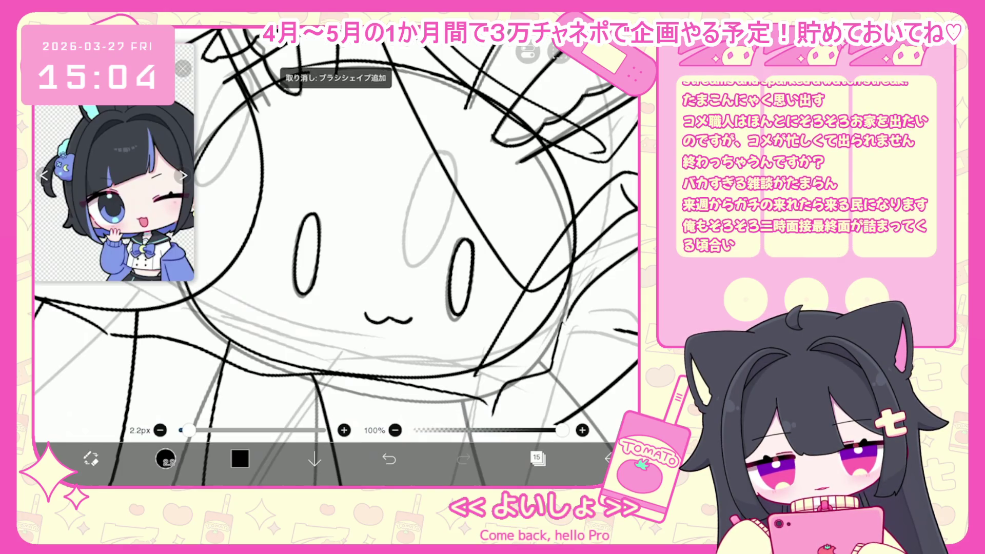
{"action": "scroll", "coordinate": [333, 257], "scroll_direction": "down", "scroll_amount": 5}
{"action": "scroll", "coordinate": [337, 231], "scroll_direction": "down", "scroll_amount": 5}
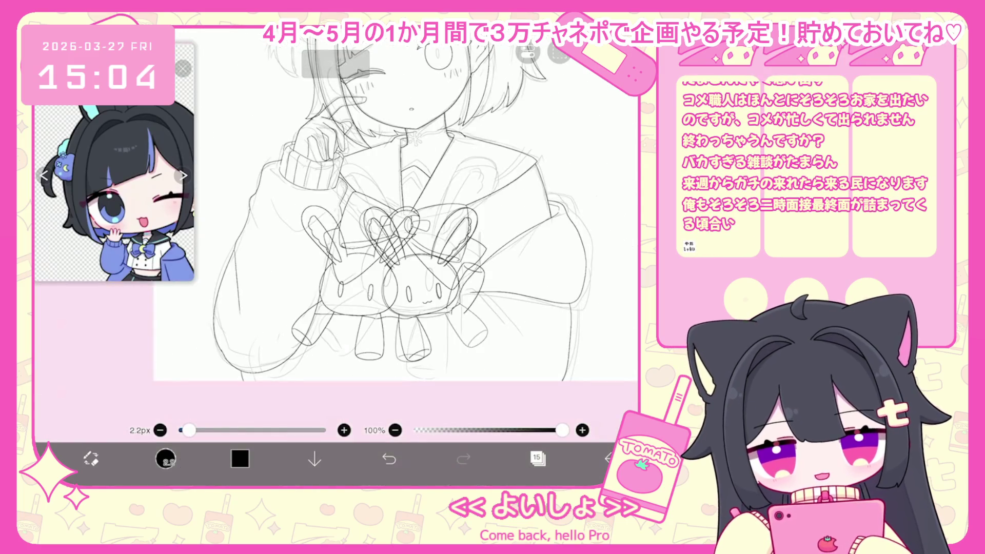
- Switch to layer 13 and undo a stray brush stroke
{"action": "left_click", "coordinate": [538, 458]}
{"action": "left_click", "coordinate": [554, 260]}
{"action": "left_click", "coordinate": [555, 218]}
{"action": "left_click", "coordinate": [538, 458]}
{"action": "scroll", "coordinate": [390, 231], "scroll_direction": "up", "scroll_amount": 5}
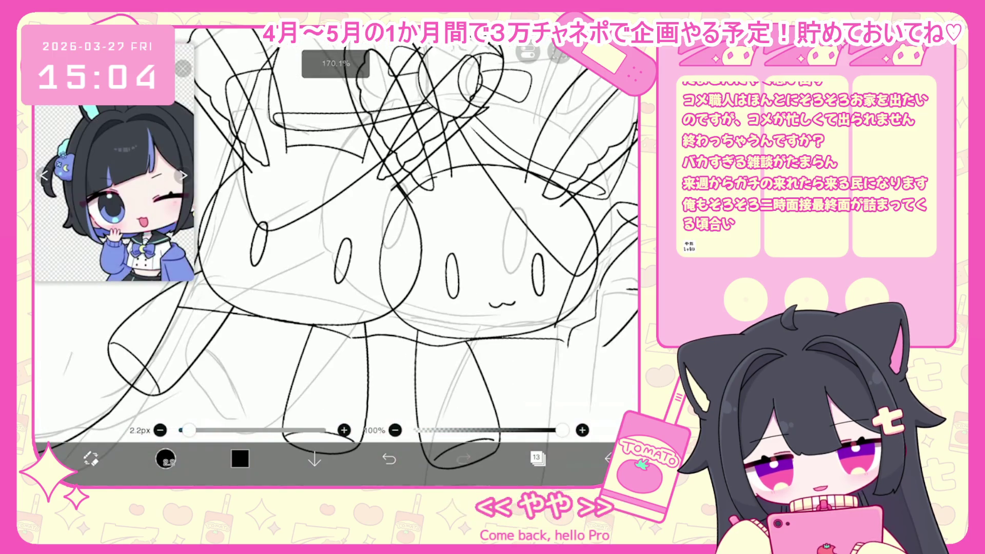
{"action": "left_click", "coordinate": [389, 458]}
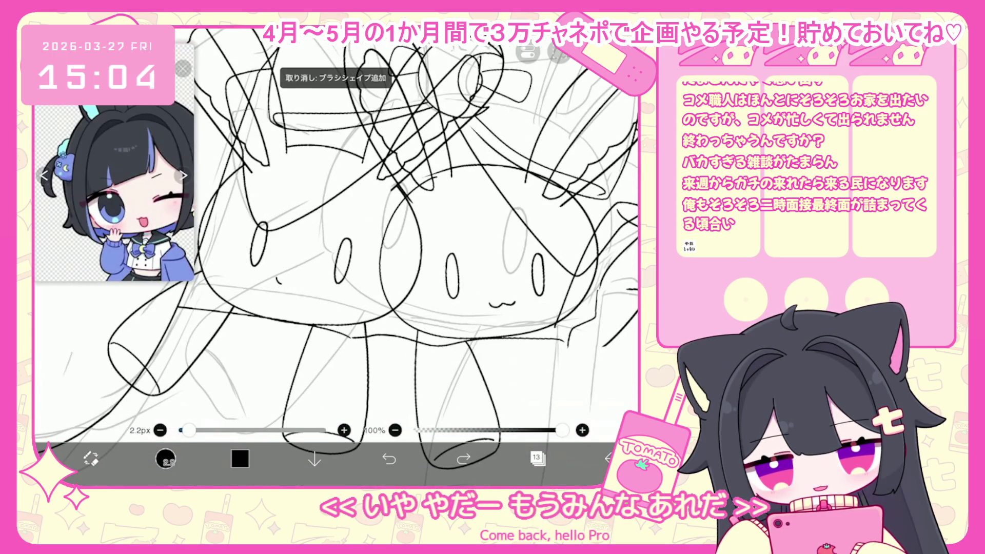
{"action": "scroll", "coordinate": [390, 231], "scroll_direction": "down", "scroll_amount": 5}
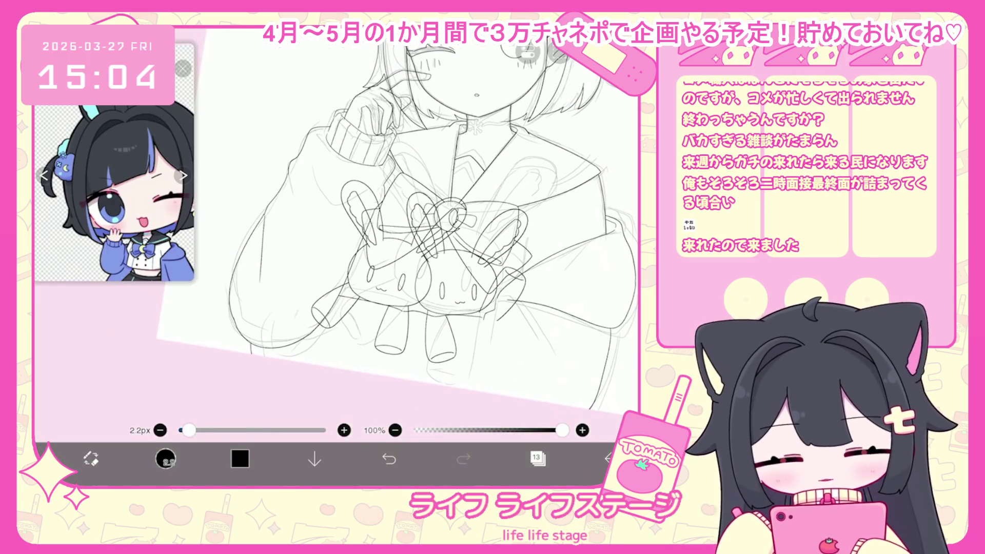
{"action": "left_click", "coordinate": [537, 459]}
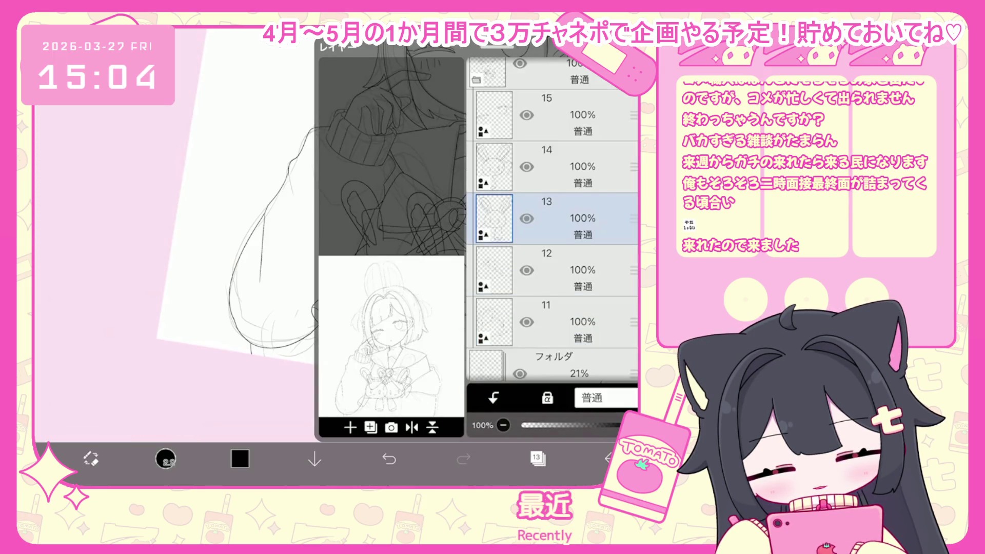
- Shift the plushie line art 38 px left and 2 px down, and commit
{"action": "left_click_drag", "start_coordinate": [403, 265], "coordinate": [385, 269]}
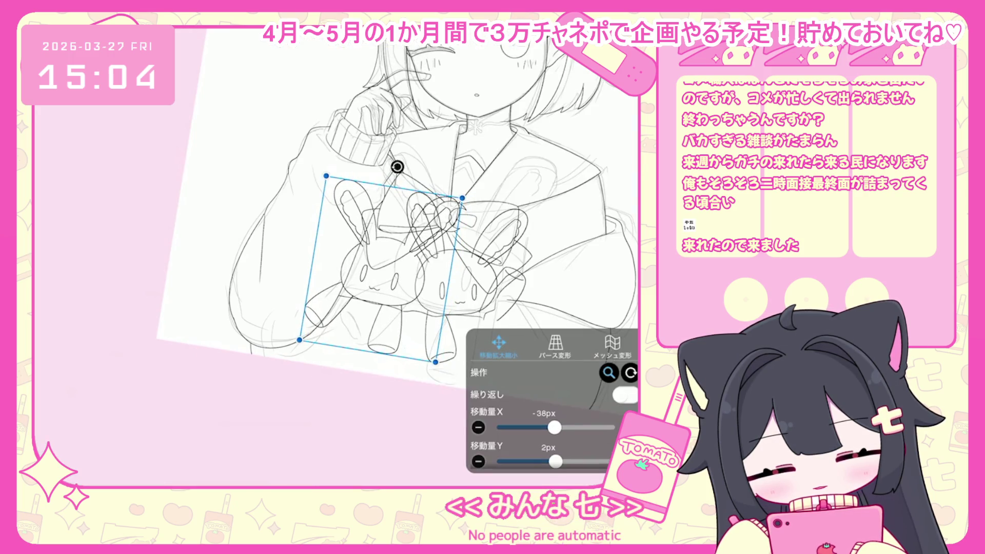
{"action": "key", "text": "Return"}
{"action": "left_click", "coordinate": [538, 458]}
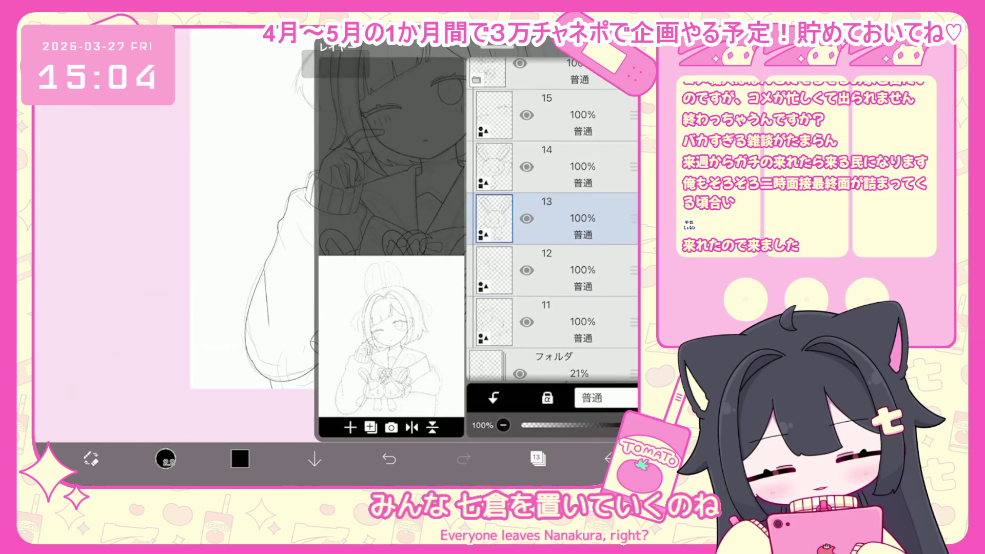
{"action": "left_click", "coordinate": [537, 459]}
- Check the 21% sketch folder, then switch back to a line-art layer
{"action": "left_click", "coordinate": [538, 458]}
{"action": "left_click", "coordinate": [554, 225]}
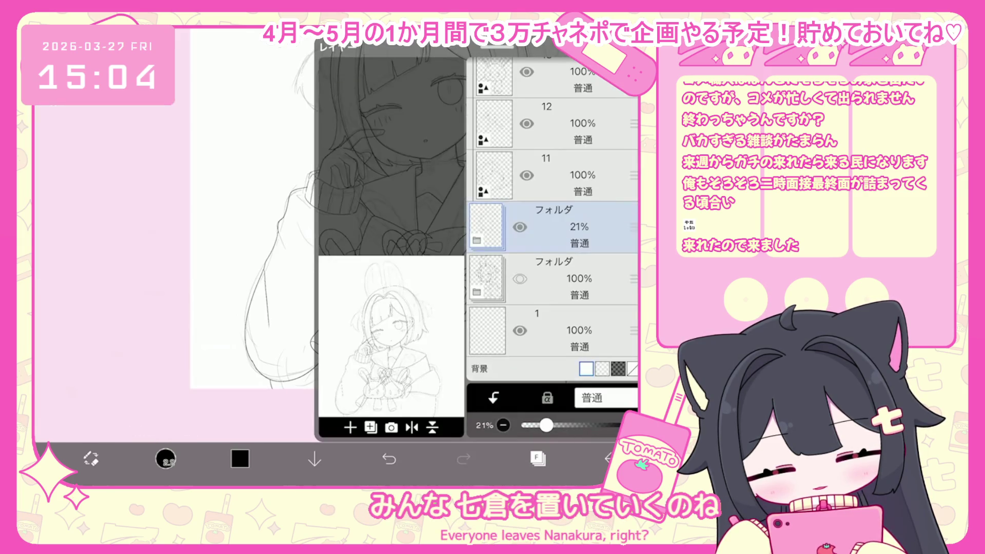
{"action": "left_click", "coordinate": [537, 459]}
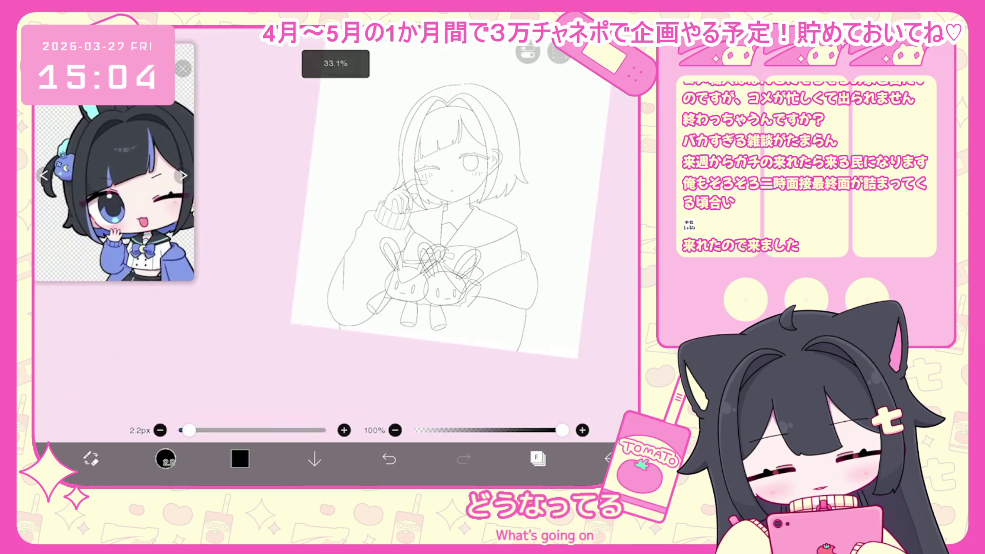
{"action": "left_click", "coordinate": [538, 458]}
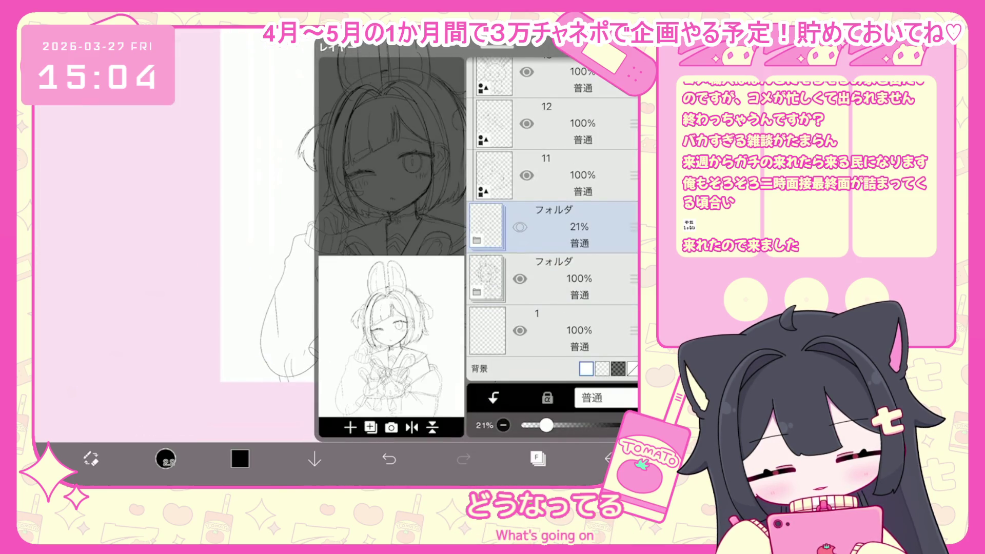
{"action": "scroll", "coordinate": [553, 219], "scroll_direction": "up", "scroll_amount": 3}
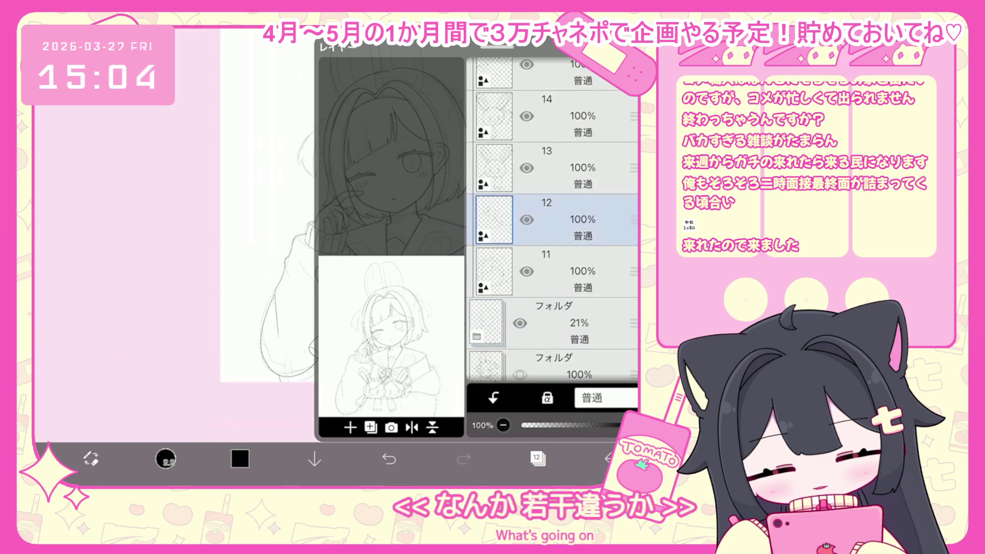
{"action": "left_click", "coordinate": [565, 186]}
{"action": "left_click", "coordinate": [537, 458]}
{"action": "scroll", "coordinate": [333, 231], "scroll_direction": "up", "scroll_amount": 5}
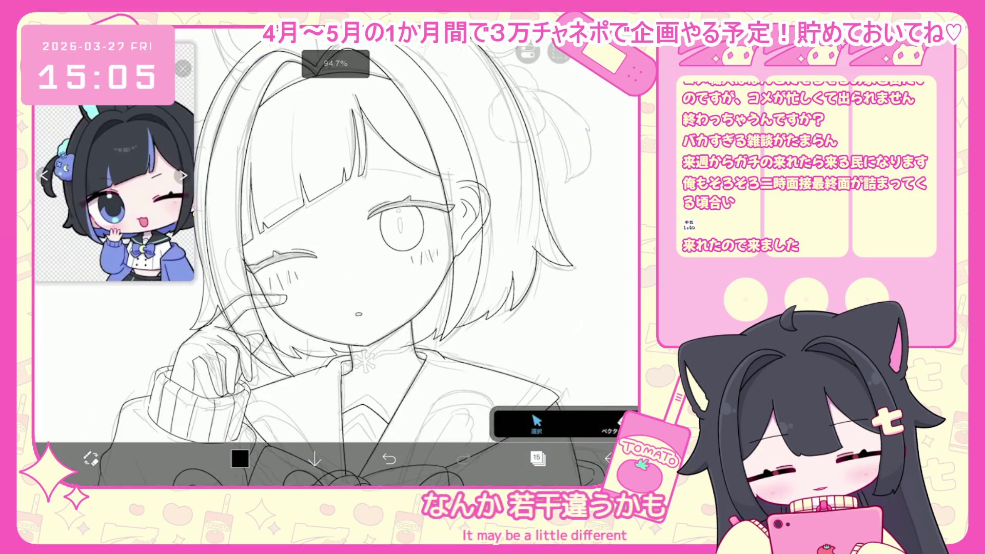
- Lasso the open eye's strokes and reshape them with the transform box
{"action": "left_click_drag", "start_coordinate": [353, 180], "coordinate": [485, 250]}
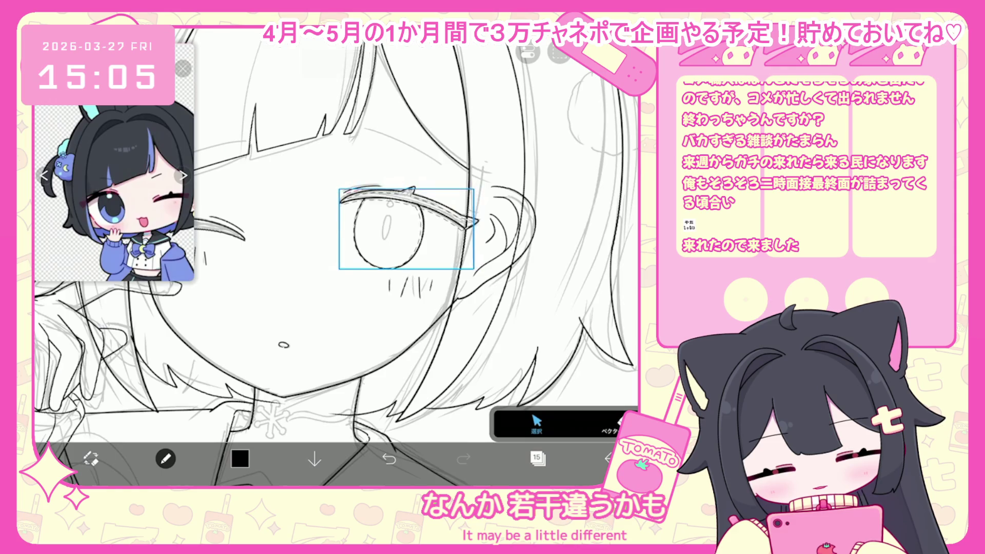
{"action": "scroll", "coordinate": [334, 231], "scroll_direction": "down", "scroll_amount": 5}
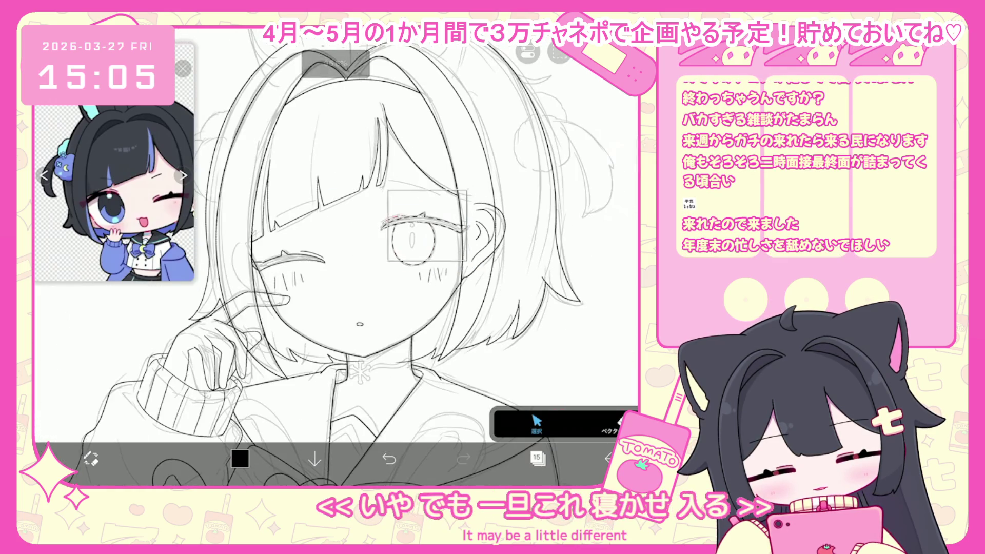
{"action": "scroll", "coordinate": [333, 231], "scroll_direction": "up", "scroll_amount": 3}
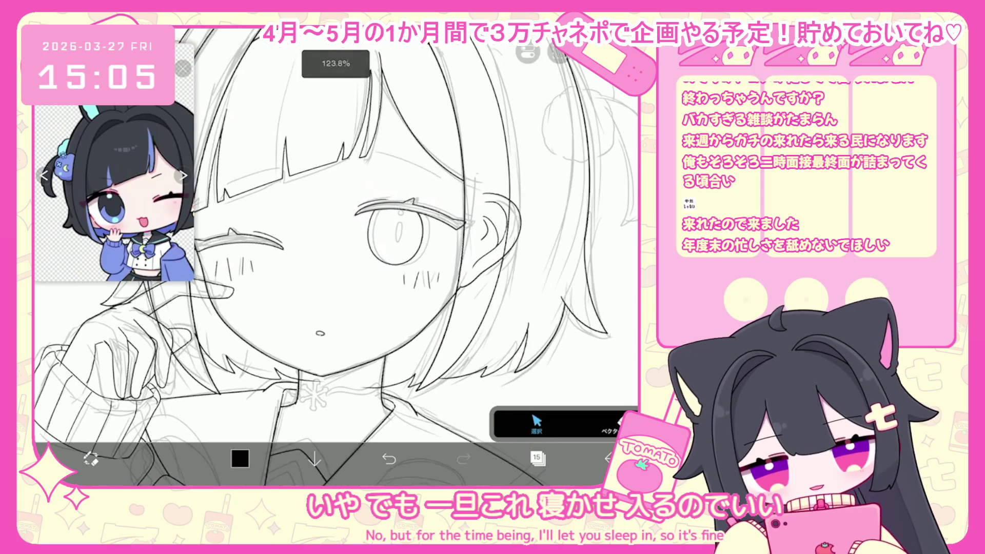
{"action": "scroll", "coordinate": [359, 231], "scroll_direction": "up", "scroll_amount": 2}
{"action": "left_click_drag", "start_coordinate": [380, 198], "coordinate": [375, 201]}
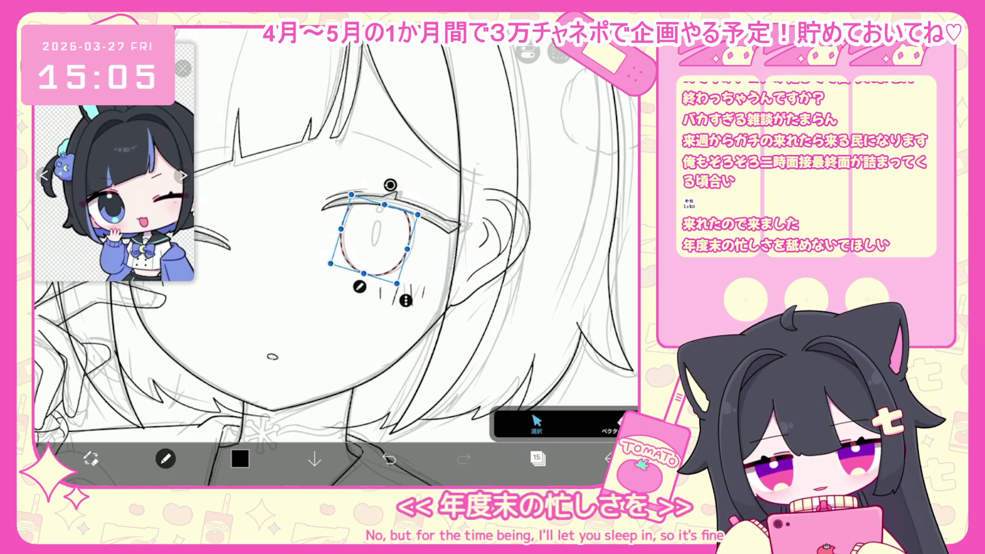
{"action": "scroll", "coordinate": [336, 256], "scroll_direction": "down", "scroll_amount": 5}
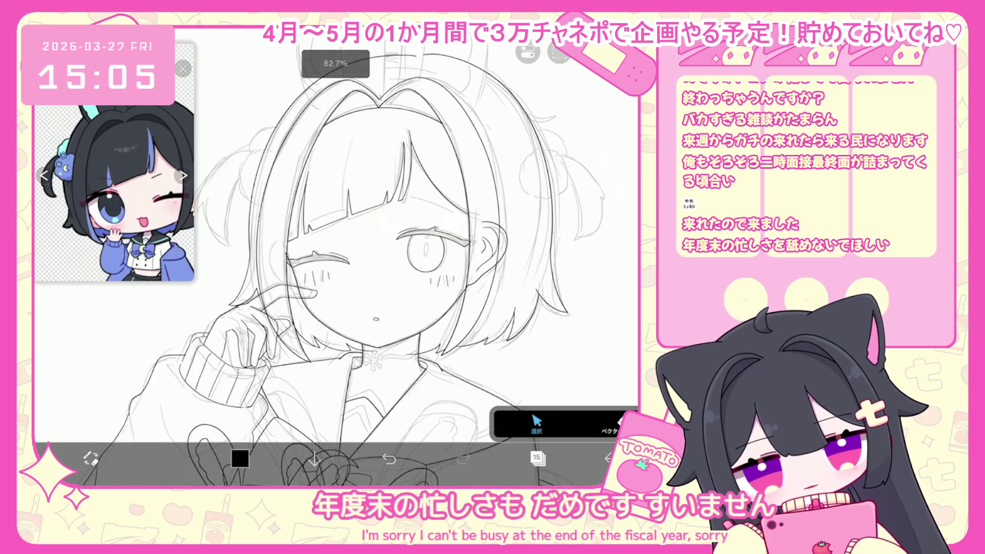
- Switch back to the brush and ink short strand lines along the bangs
{"action": "key", "text": "b"}
{"action": "scroll", "coordinate": [258, 227], "scroll_direction": "up", "scroll_amount": 3}
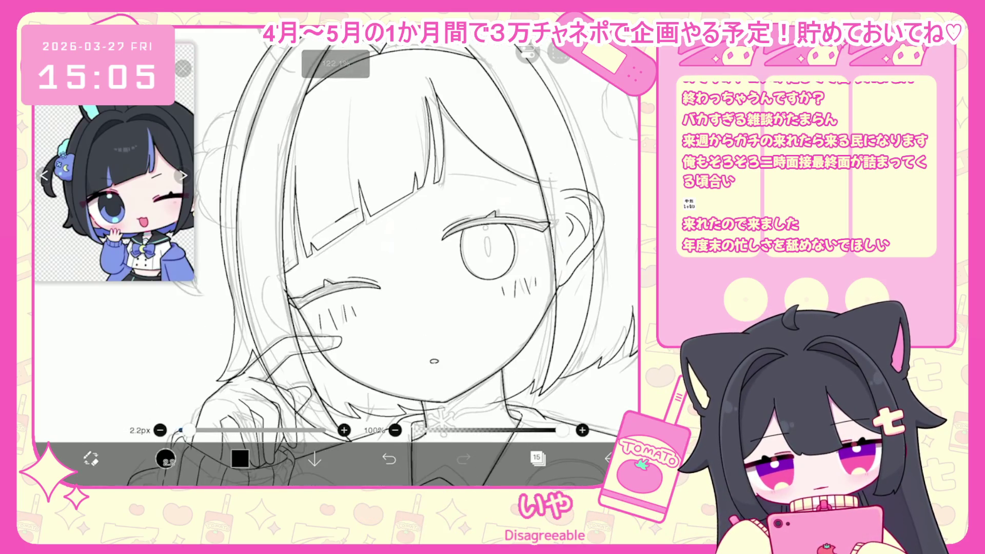
{"action": "scroll", "coordinate": [319, 231], "scroll_direction": "up", "scroll_amount": 4}
{"action": "left_click_drag", "start_coordinate": [358, 241], "coordinate": [289, 306]}
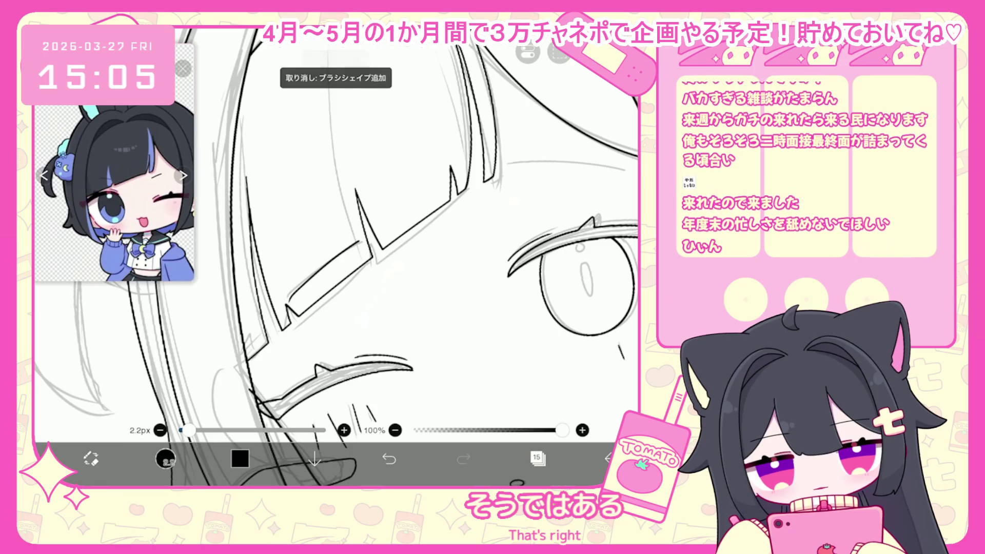
{"action": "left_click_drag", "start_coordinate": [362, 242], "coordinate": [352, 250]}
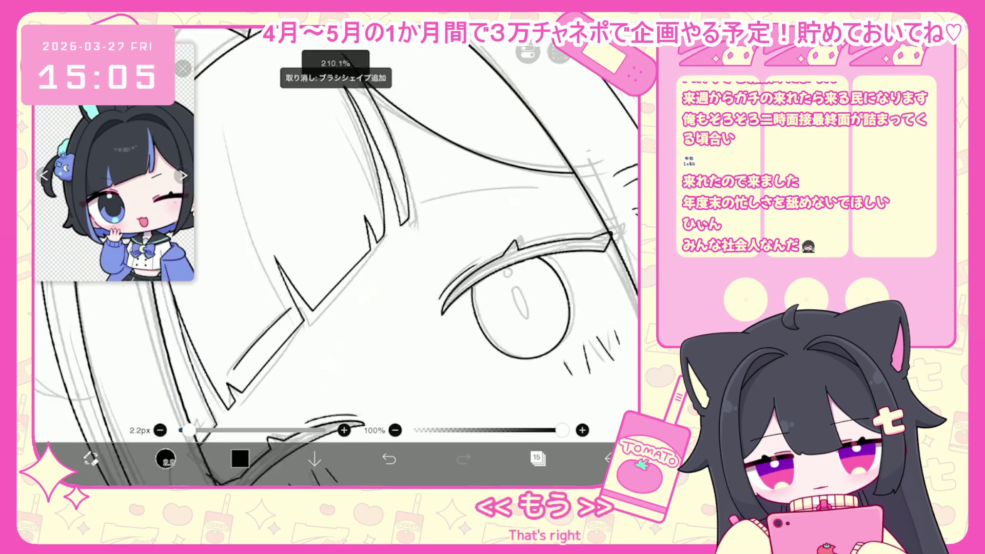
{"action": "scroll", "coordinate": [334, 257], "scroll_direction": "down", "scroll_amount": 1}
{"action": "scroll", "coordinate": [334, 256], "scroll_direction": "down", "scroll_amount": 5}
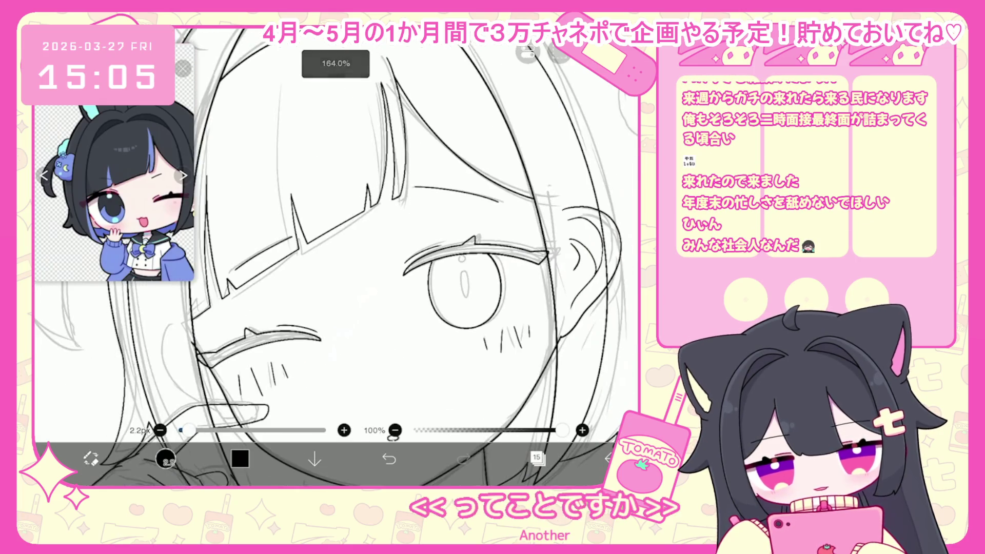
{"action": "scroll", "coordinate": [334, 257], "scroll_direction": "up", "scroll_amount": 2}
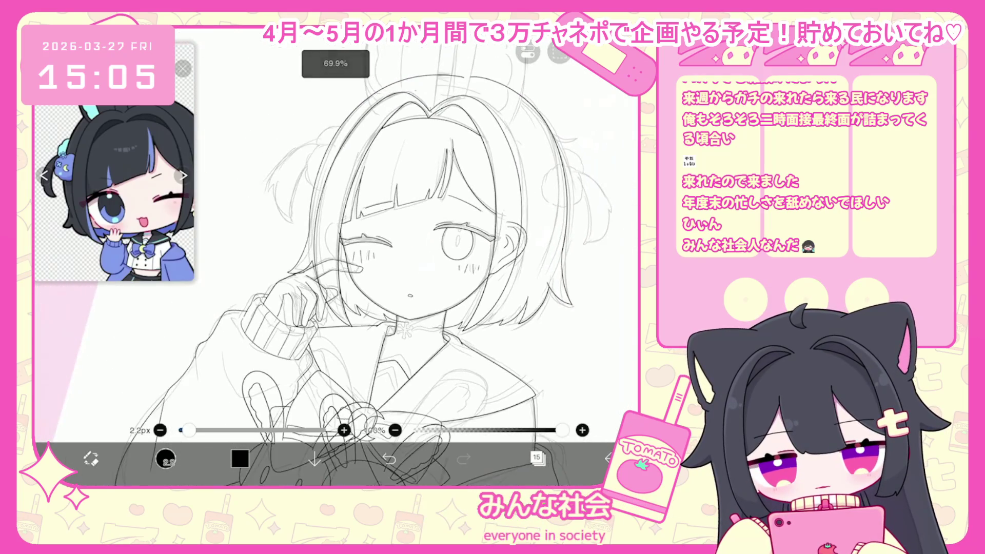
- Select layer 11 in the layer list
{"action": "left_click", "coordinate": [538, 458]}
{"action": "scroll", "coordinate": [551, 221], "scroll_direction": "down", "scroll_amount": 2}
{"action": "left_click", "coordinate": [546, 327]}
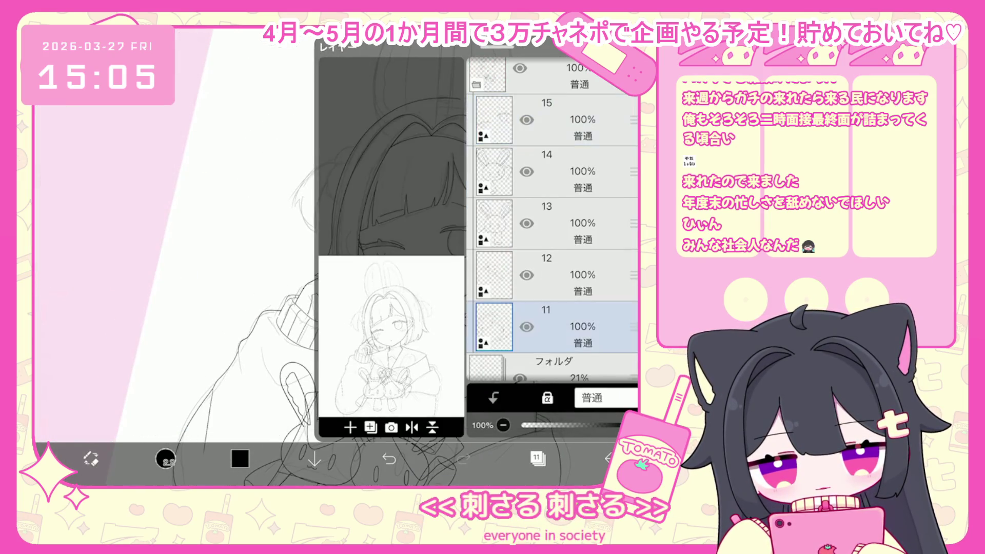
- Ink the left bunny ear's outer outline and inner curve, replacing the discarded first strokes
{"action": "left_click", "coordinate": [538, 458]}
{"action": "scroll", "coordinate": [410, 256], "scroll_direction": "up", "scroll_amount": 3}
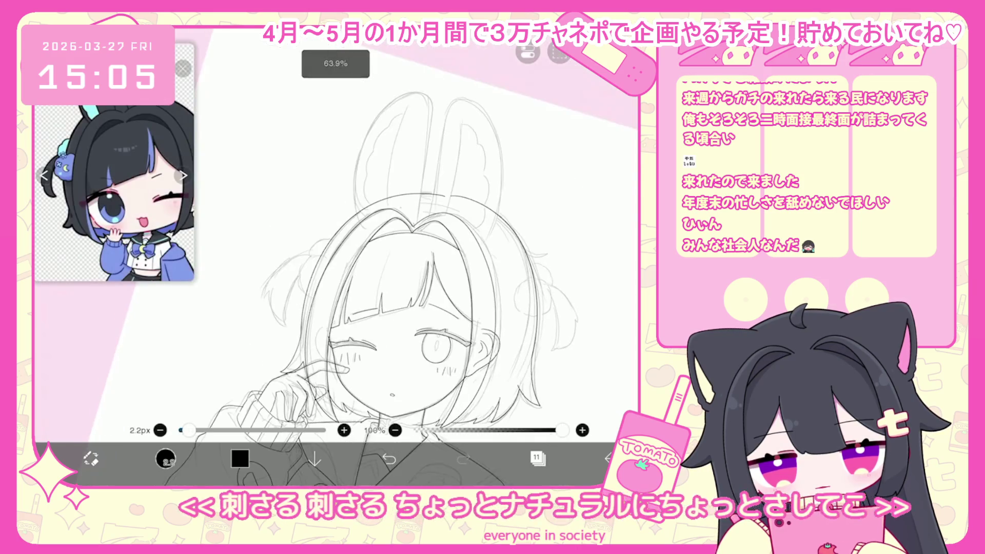
{"action": "left_click_drag", "start_coordinate": [438, 190], "coordinate": [340, 305]}
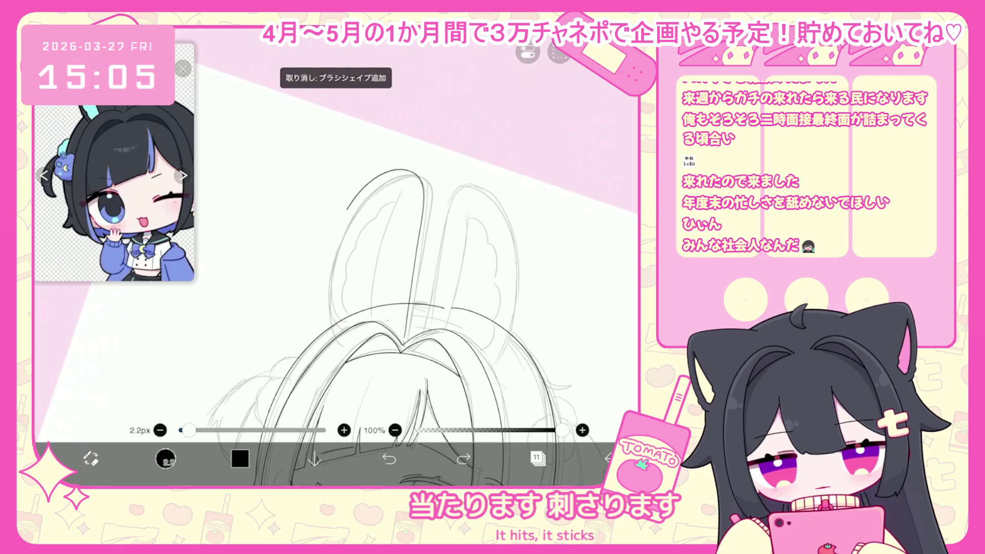
{"action": "key", "text": "ctrl+z"}
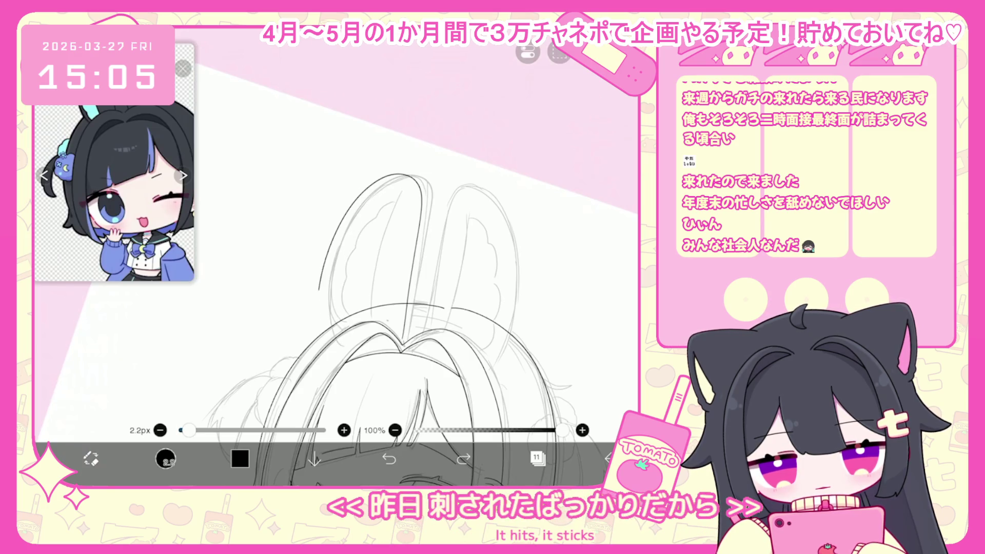
{"action": "scroll", "coordinate": [338, 275], "scroll_direction": "down", "scroll_amount": 5}
{"action": "scroll", "coordinate": [338, 275], "scroll_direction": "up", "scroll_amount": 5}
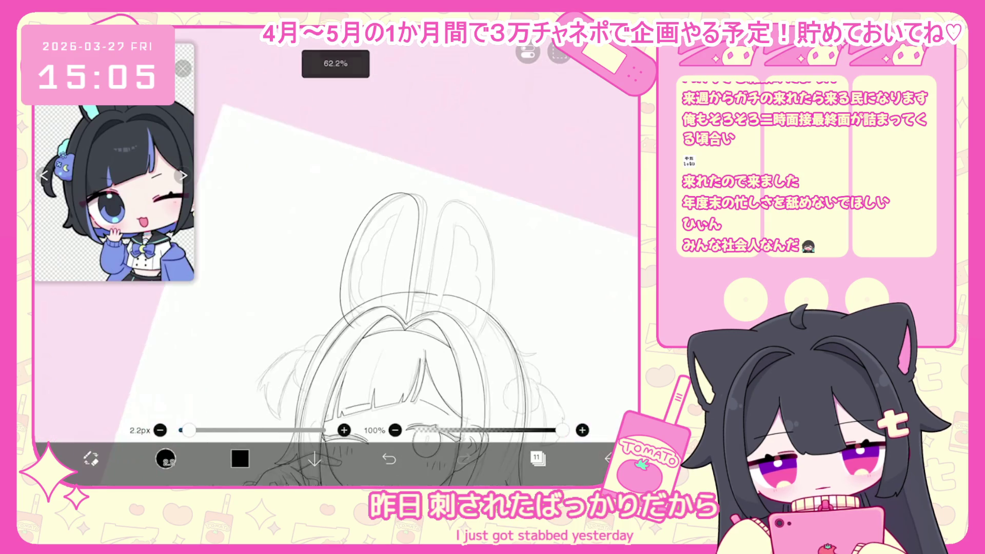
{"action": "key", "text": "ctrl+z"}
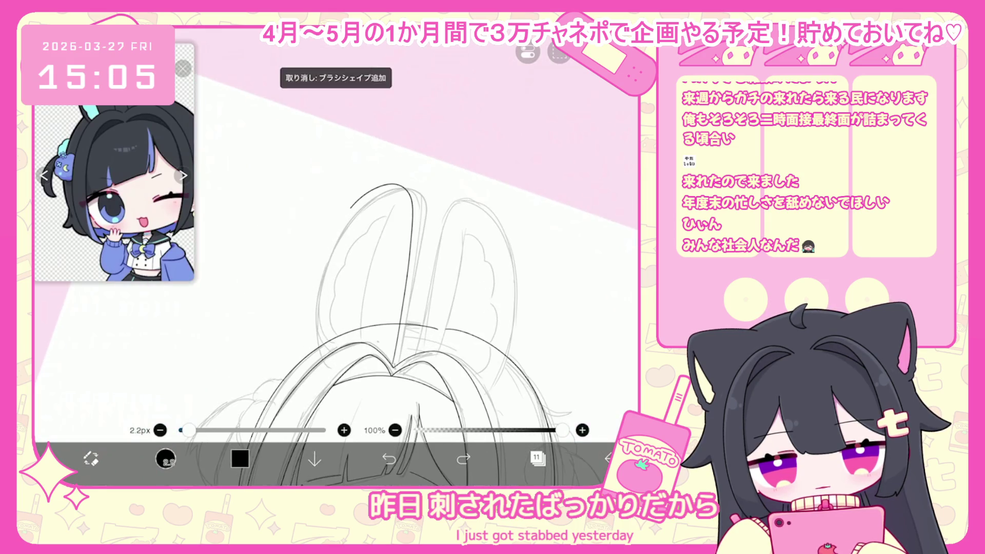
{"action": "scroll", "coordinate": [338, 275], "scroll_direction": "down", "scroll_amount": 3}
{"action": "key", "text": "ctrl+z"}
{"action": "scroll", "coordinate": [337, 274], "scroll_direction": "up", "scroll_amount": 3}
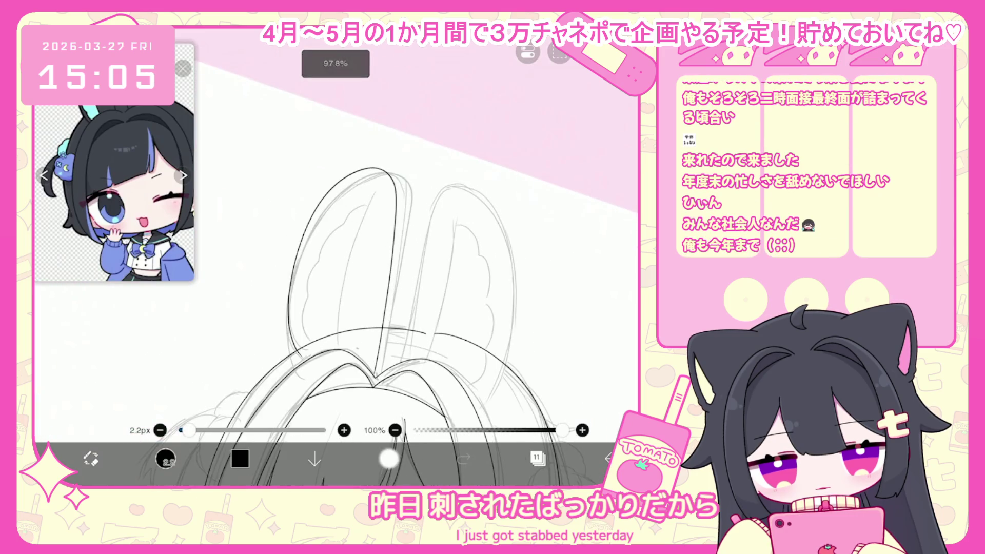
{"action": "left_click_drag", "start_coordinate": [378, 177], "coordinate": [382, 376]}
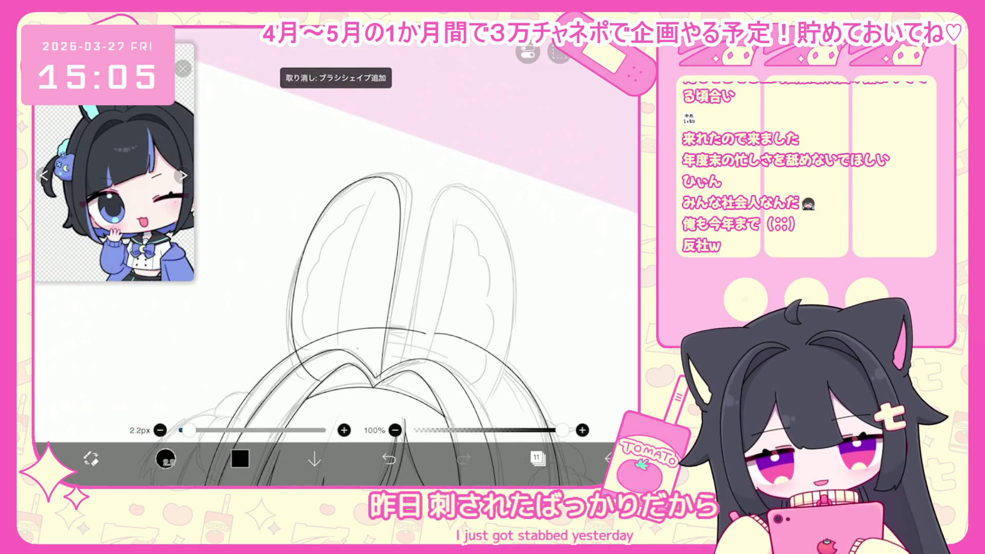
{"action": "scroll", "coordinate": [337, 275], "scroll_direction": "up", "scroll_amount": 1}
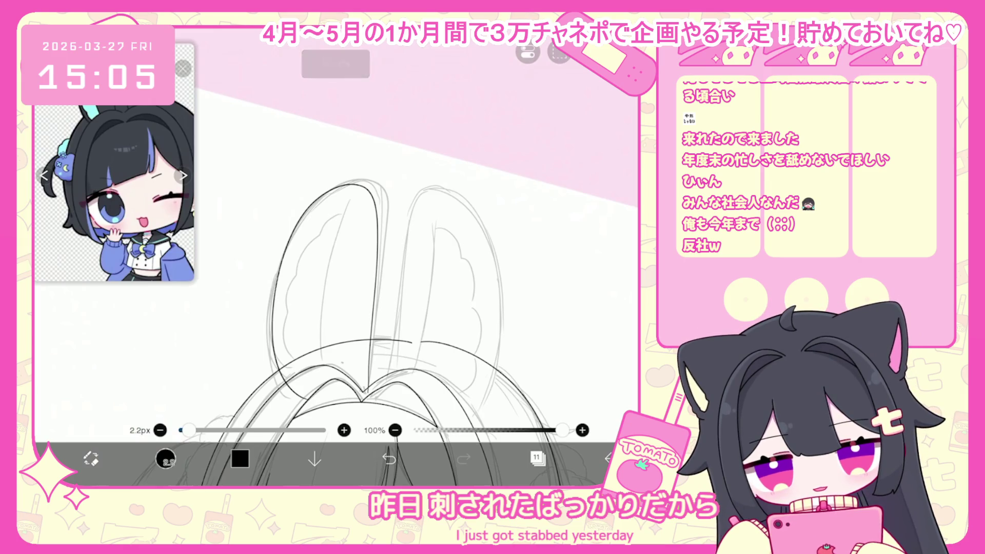
{"action": "left_click_drag", "start_coordinate": [336, 216], "coordinate": [293, 283]}
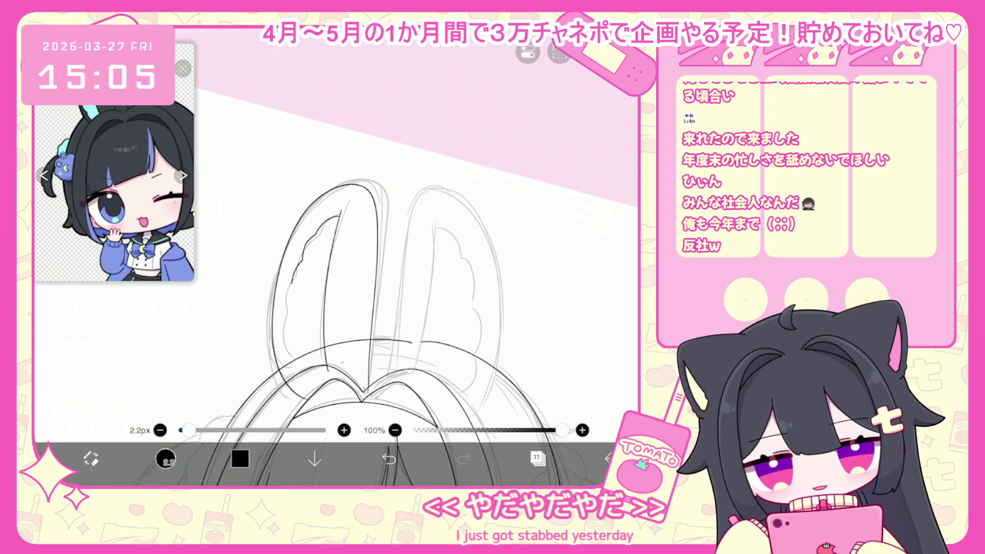
- Copy the left ear with the Selection tool and reshape the copy into the right ear
{"action": "left_click", "coordinate": [165, 458]}
{"action": "left_click", "coordinate": [536, 423]}
{"action": "left_click", "coordinate": [559, 51]}
{"action": "left_click", "coordinate": [559, 189]}
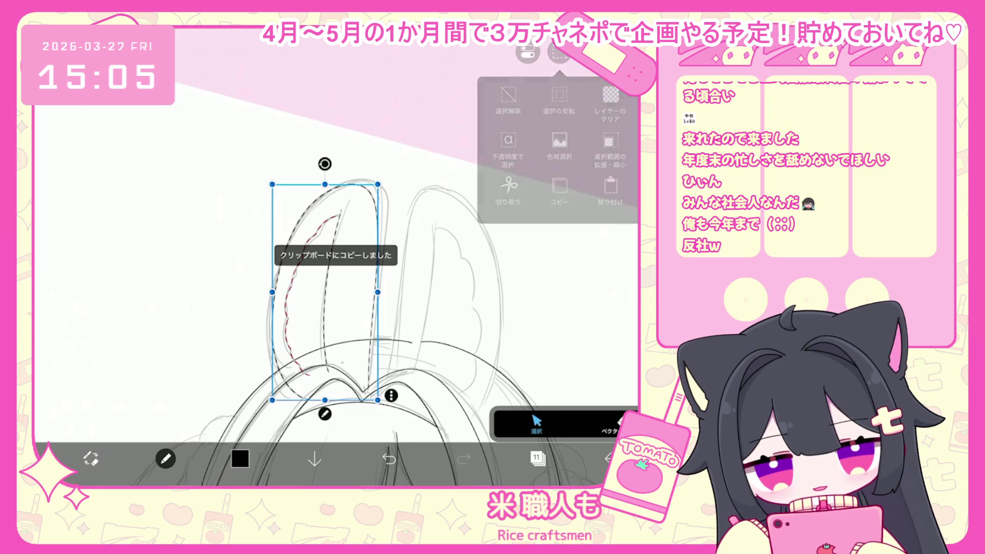
{"action": "mouse_move", "coordinate": [451, 366]}
{"action": "left_mouse_down"}
{"action": "mouse_move", "coordinate": [515, 365]}
{"action": "mouse_move", "coordinate": [467, 338]}
{"action": "mouse_move", "coordinate": [454, 316]}
{"action": "left_mouse_up"}
{"action": "mouse_move", "coordinate": [448, 177]}
{"action": "left_mouse_down"}
{"action": "mouse_move", "coordinate": [459, 176]}
{"action": "mouse_move", "coordinate": [450, 172]}
{"action": "left_mouse_up"}
{"action": "left_click_drag", "start_coordinate": [444, 412], "coordinate": [436, 412]}
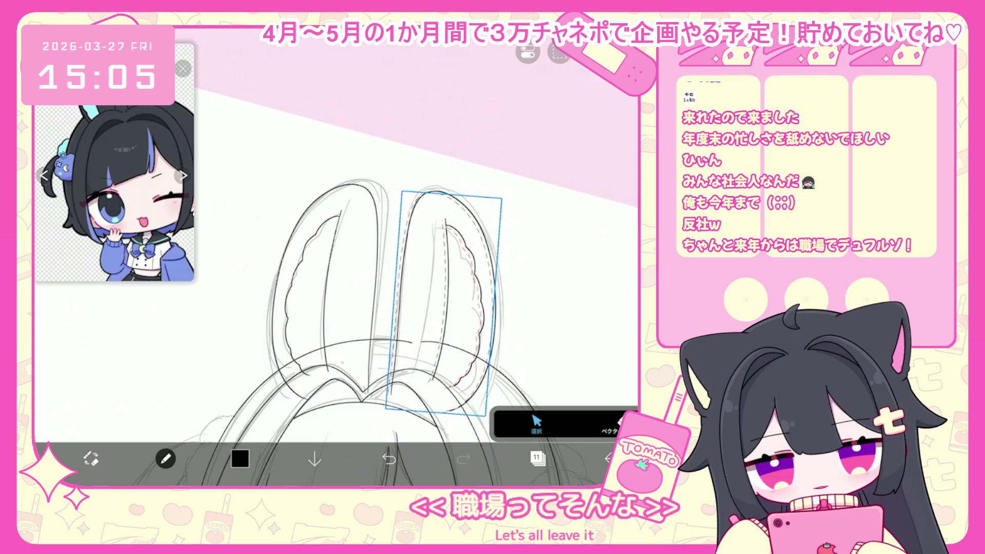
{"action": "key", "text": "Return"}
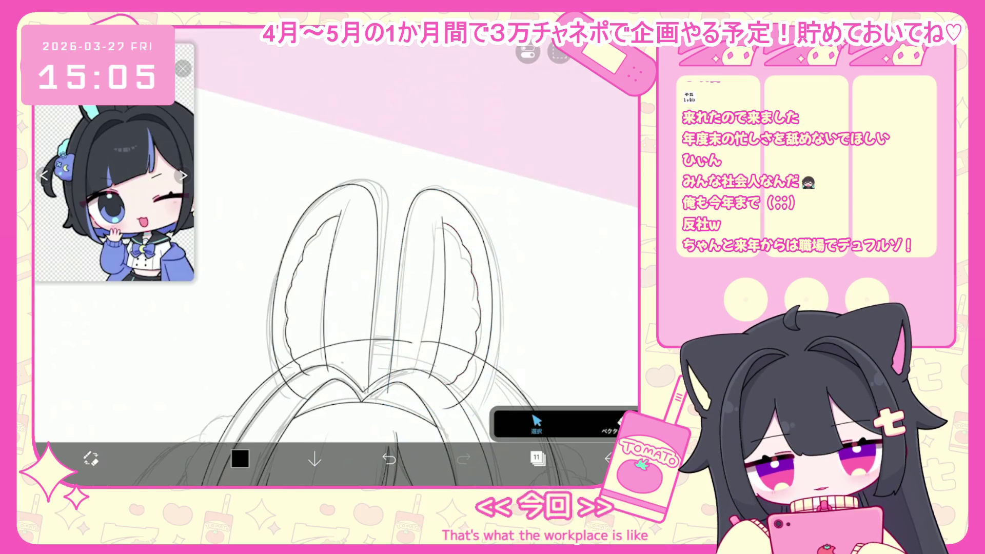
- Rotate both bunny ears slightly together with a transform
{"action": "scroll", "coordinate": [359, 308], "scroll_direction": "down", "scroll_amount": 3}
{"action": "key", "text": "ctrl+t"}
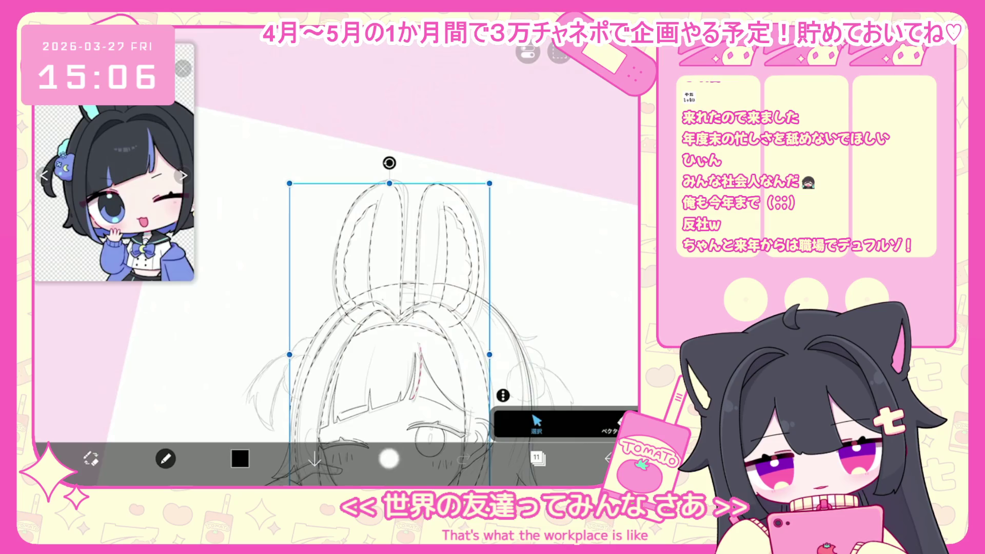
{"action": "key", "text": "ctrl+z"}
{"action": "key", "text": "ctrl+t"}
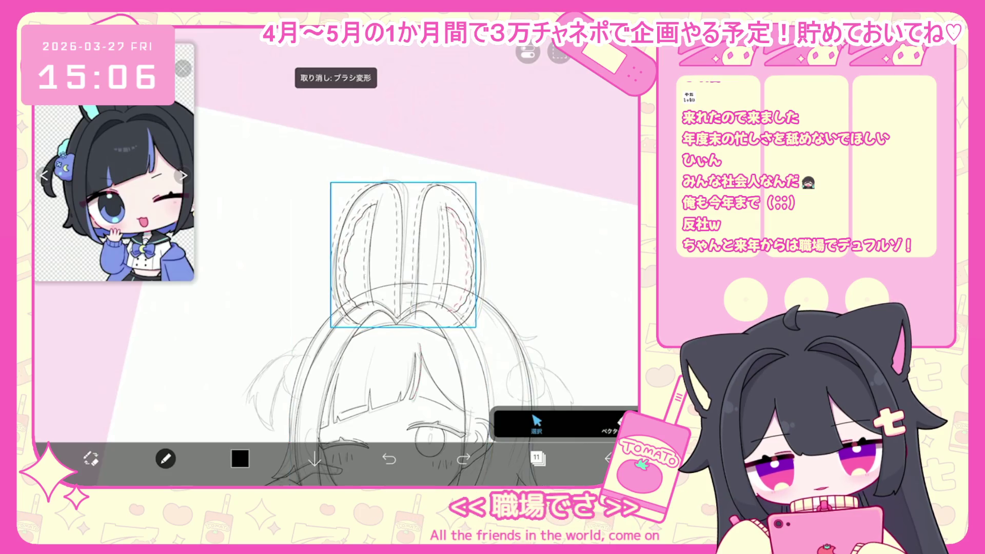
{"action": "key", "text": "Return"}
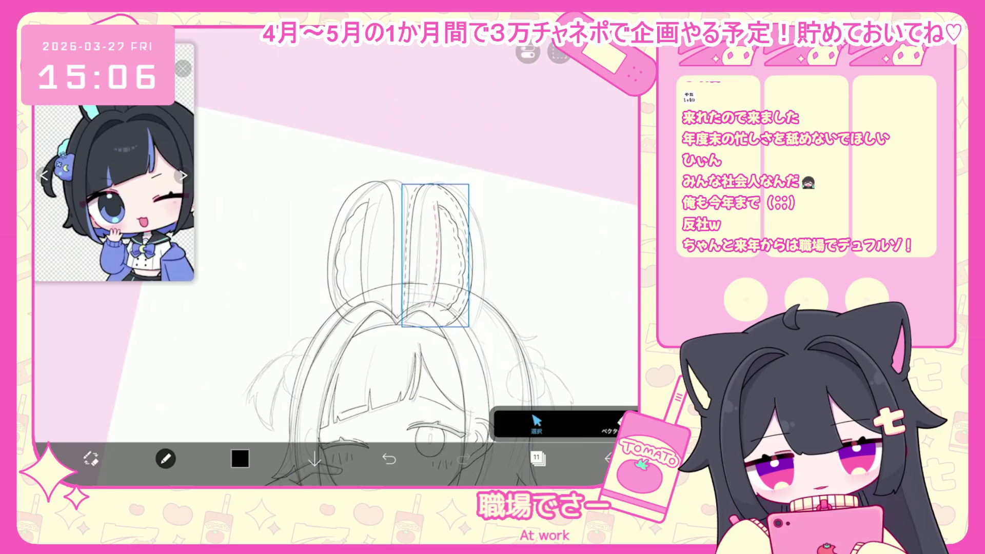
{"action": "key", "text": "ctrl+t"}
{"action": "scroll", "coordinate": [333, 282], "scroll_direction": "down", "scroll_amount": 5}
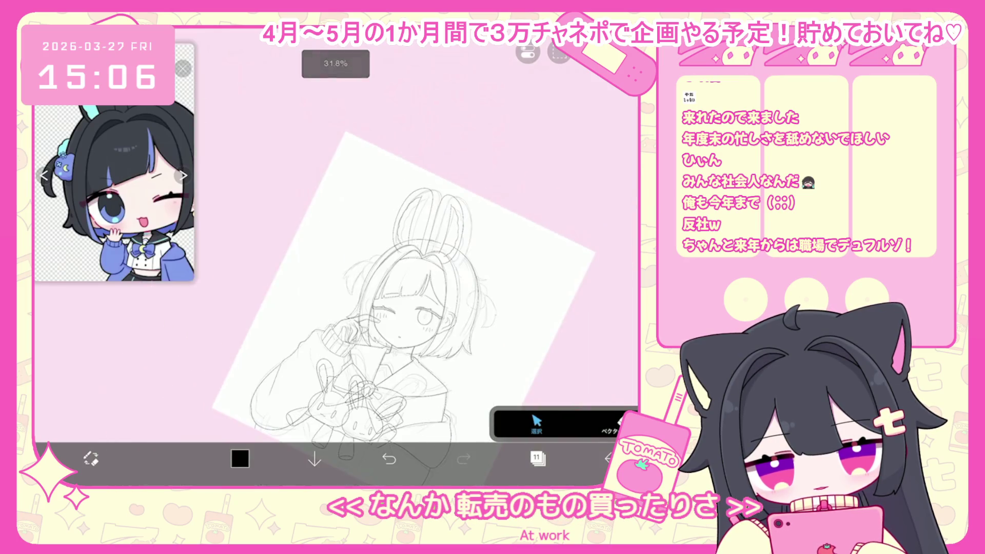
{"action": "scroll", "coordinate": [333, 282], "scroll_direction": "up", "scroll_amount": 5}
{"action": "left_click_drag", "start_coordinate": [372, 146], "coordinate": [366, 153]}
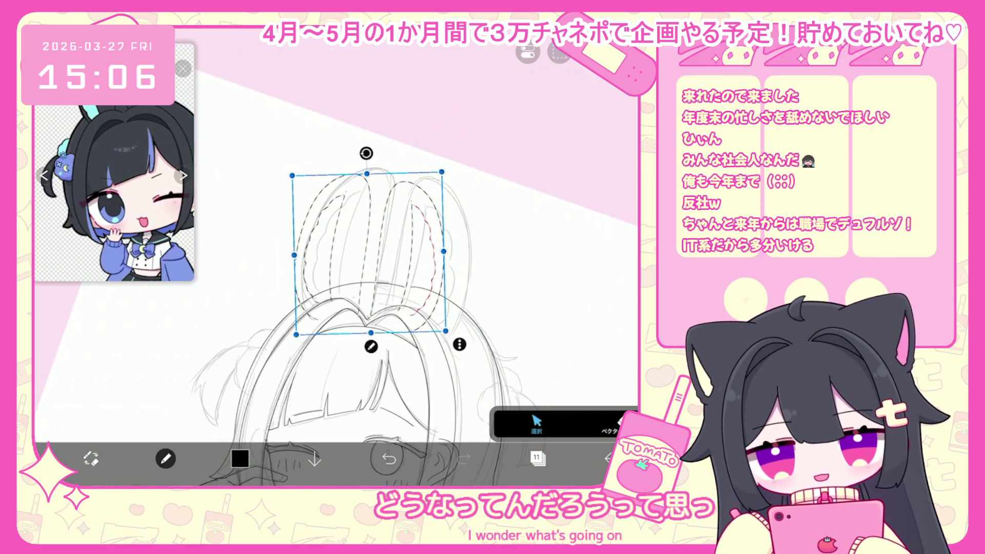
{"action": "scroll", "coordinate": [334, 282], "scroll_direction": "down", "scroll_amount": 5}
{"action": "scroll", "coordinate": [372, 308], "scroll_direction": "down", "scroll_amount": 1}
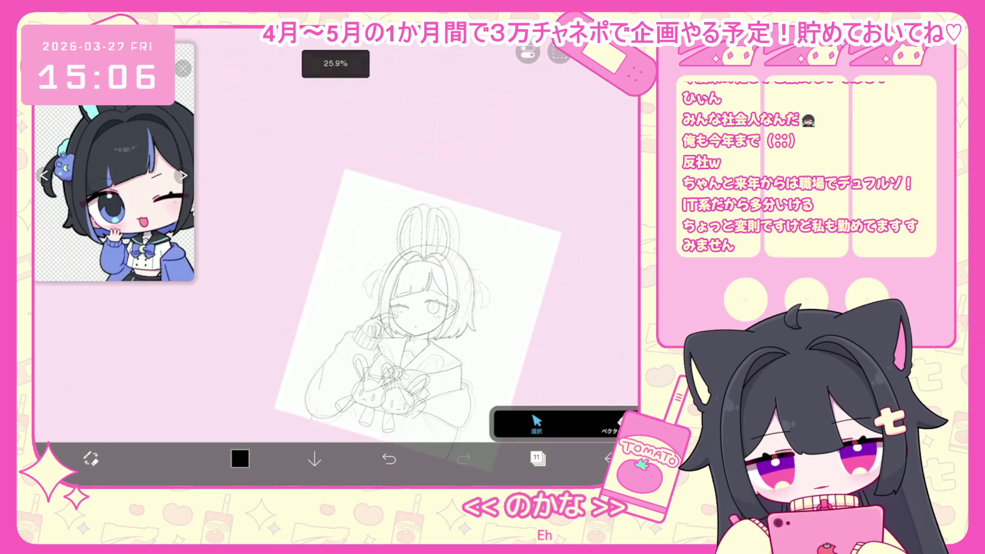
{"action": "scroll", "coordinate": [411, 231], "scroll_direction": "up", "scroll_amount": 5}
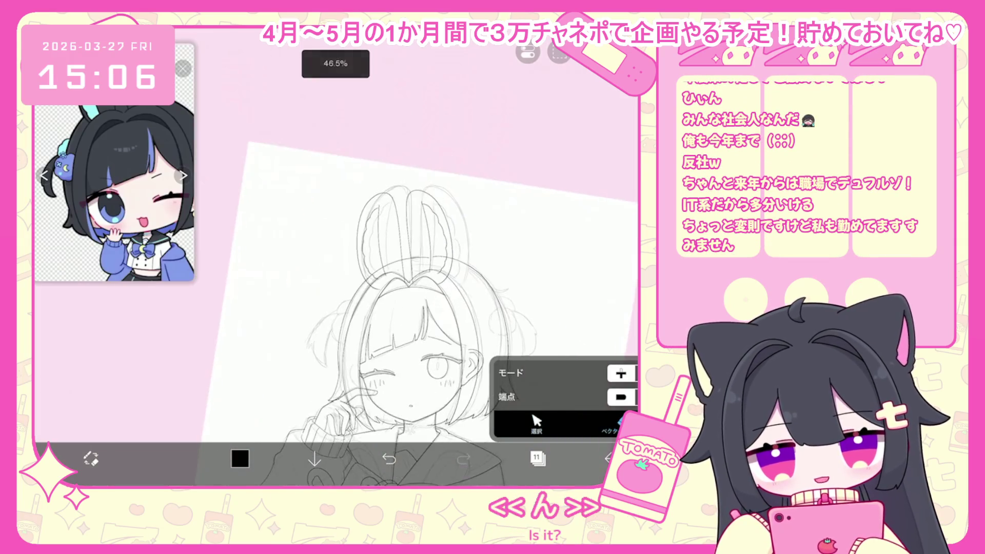
{"action": "left_click", "coordinate": [537, 458]}
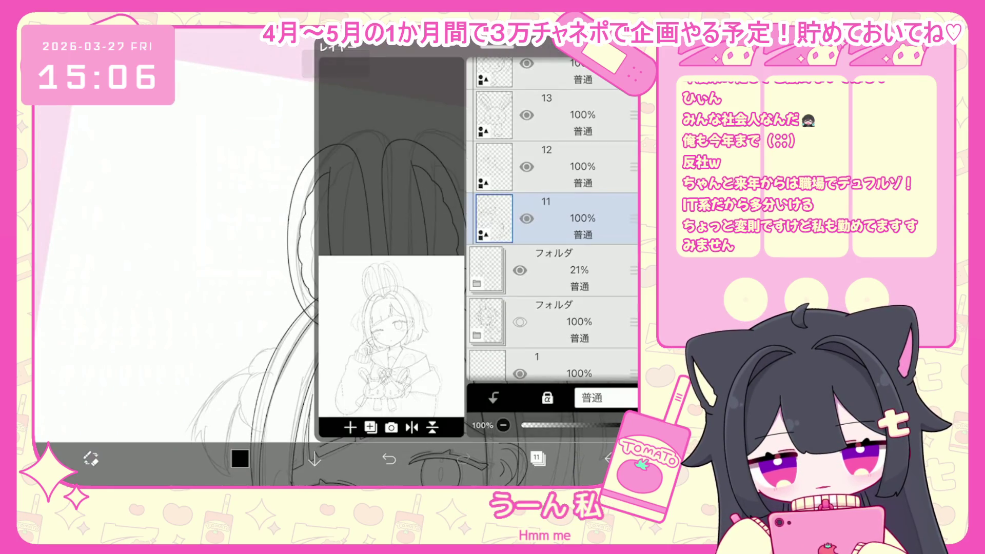
{"action": "left_click", "coordinate": [538, 459]}
{"action": "scroll", "coordinate": [359, 231], "scroll_direction": "up", "scroll_amount": 3}
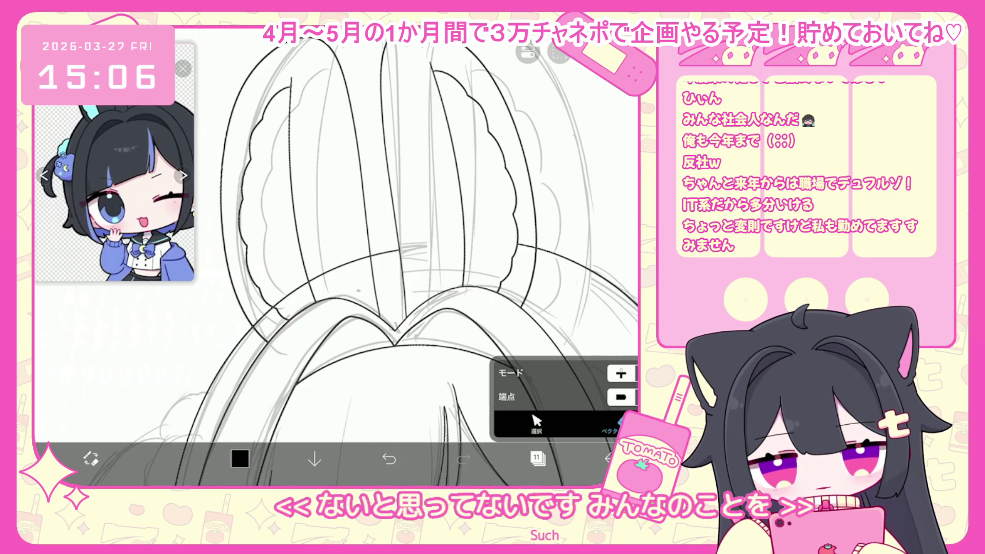
{"action": "scroll", "coordinate": [337, 256], "scroll_direction": "down", "scroll_amount": 5}
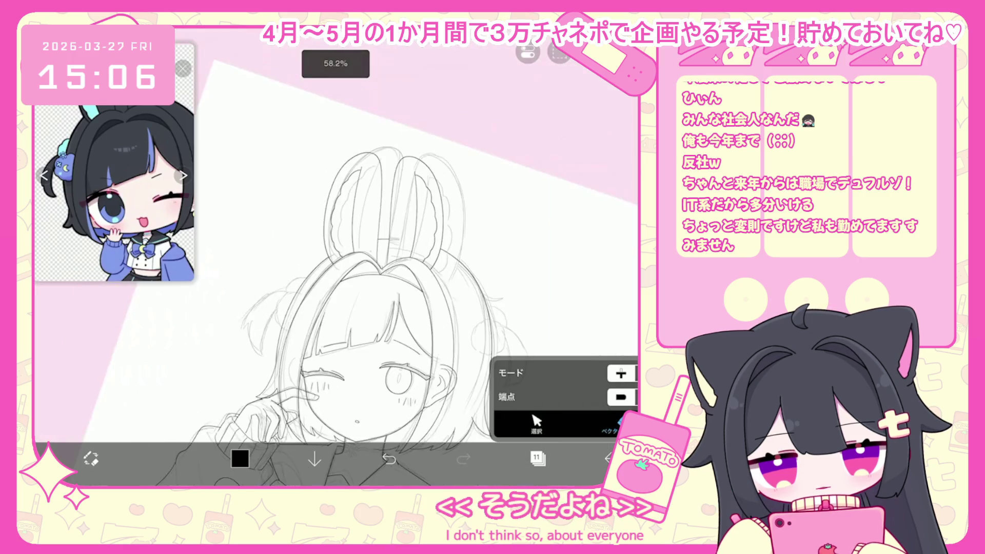
{"action": "scroll", "coordinate": [336, 256], "scroll_direction": "up", "scroll_amount": 5}
{"action": "scroll", "coordinate": [336, 256], "scroll_direction": "down", "scroll_amount": 5}
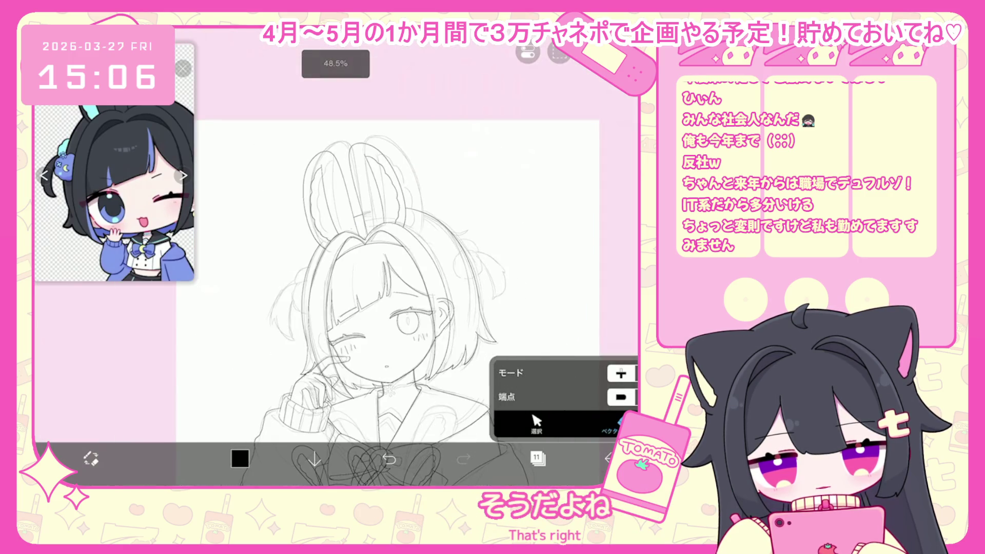
{"action": "scroll", "coordinate": [378, 286], "scroll_direction": "down", "scroll_amount": 3}
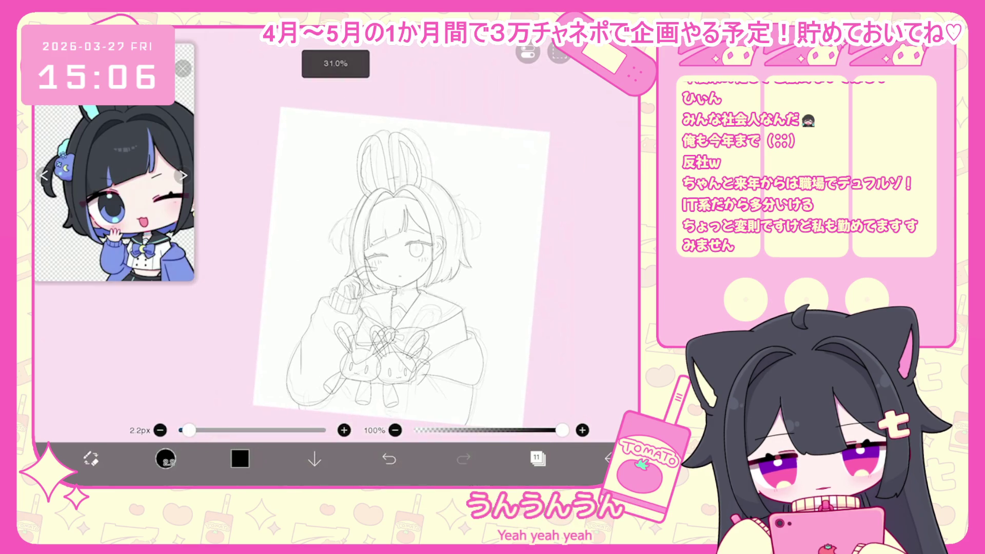
{"action": "left_click", "coordinate": [538, 458]}
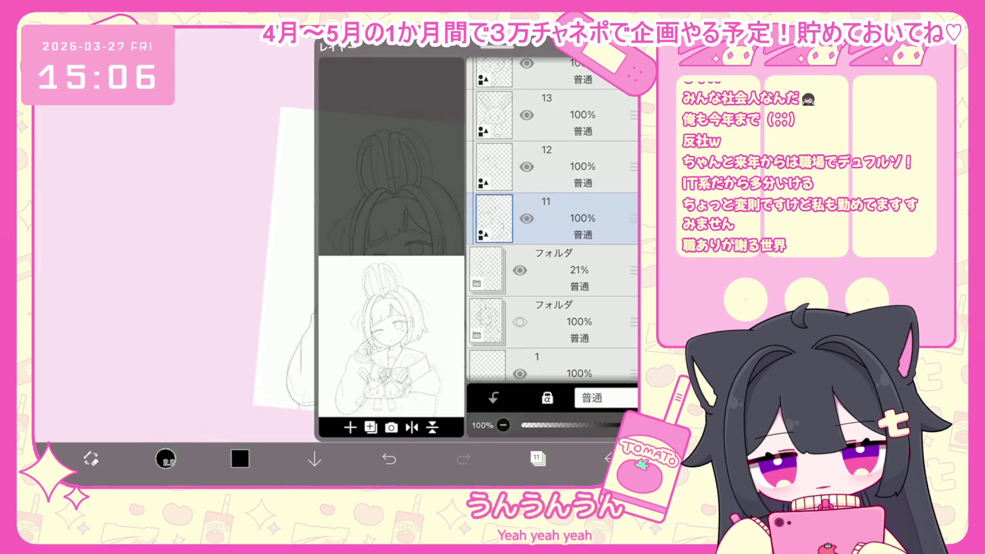
{"action": "left_click", "coordinate": [538, 458]}
{"action": "scroll", "coordinate": [339, 231], "scroll_direction": "up", "scroll_amount": 10}
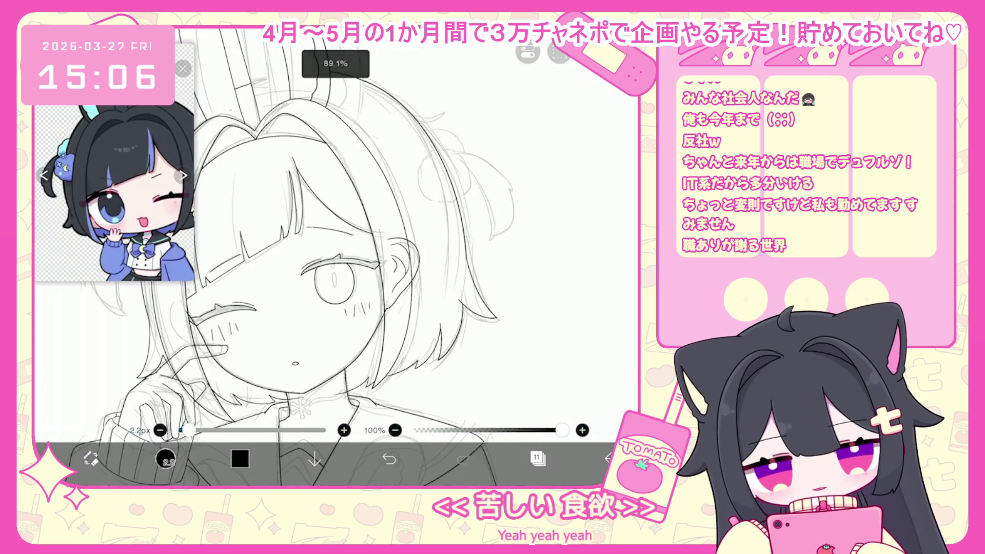
- Ink the hair bun's left edge and bottom outline, undoing both attempts
{"action": "left_click_drag", "start_coordinate": [128, 195], "coordinate": [61, 208]}
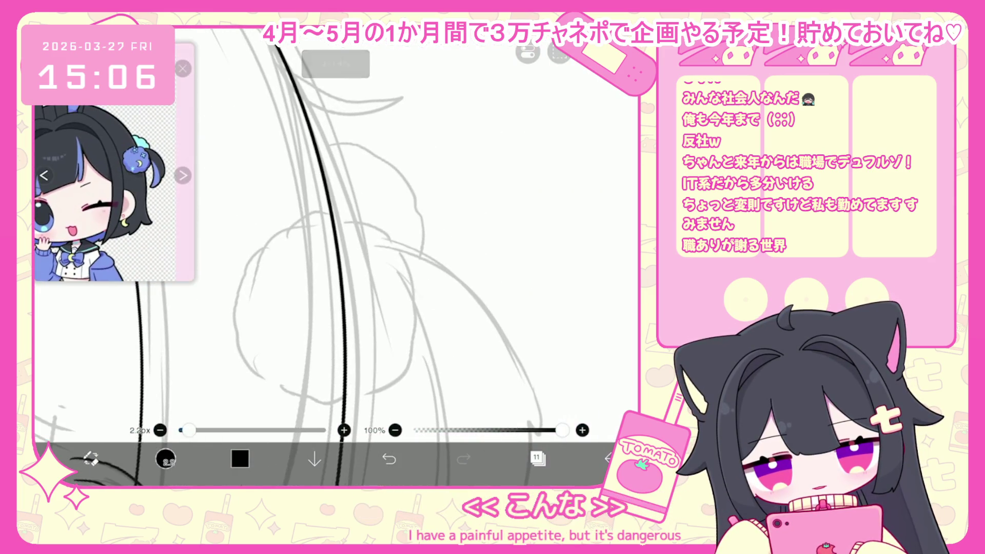
{"action": "left_click_drag", "start_coordinate": [250, 264], "coordinate": [257, 372]}
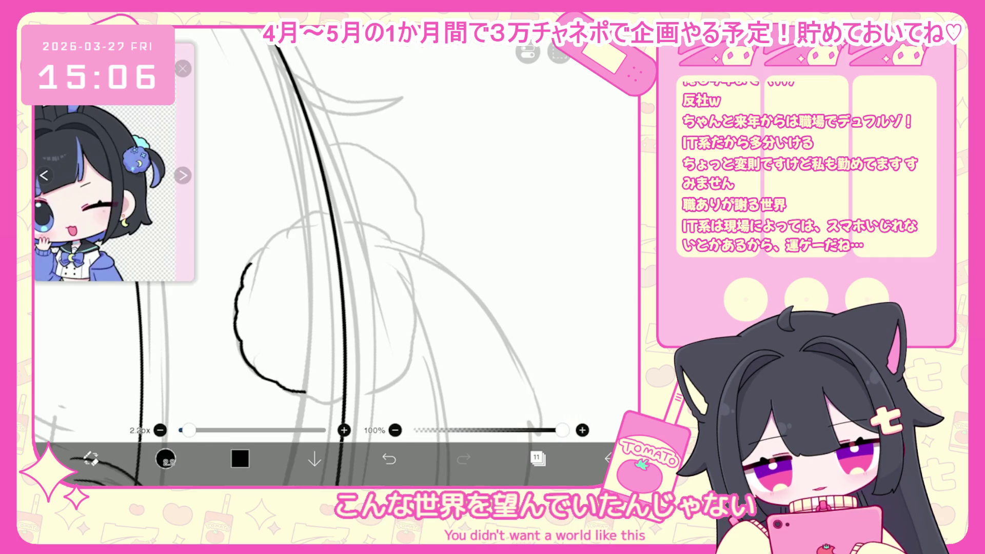
{"action": "key", "text": "ctrl+z"}
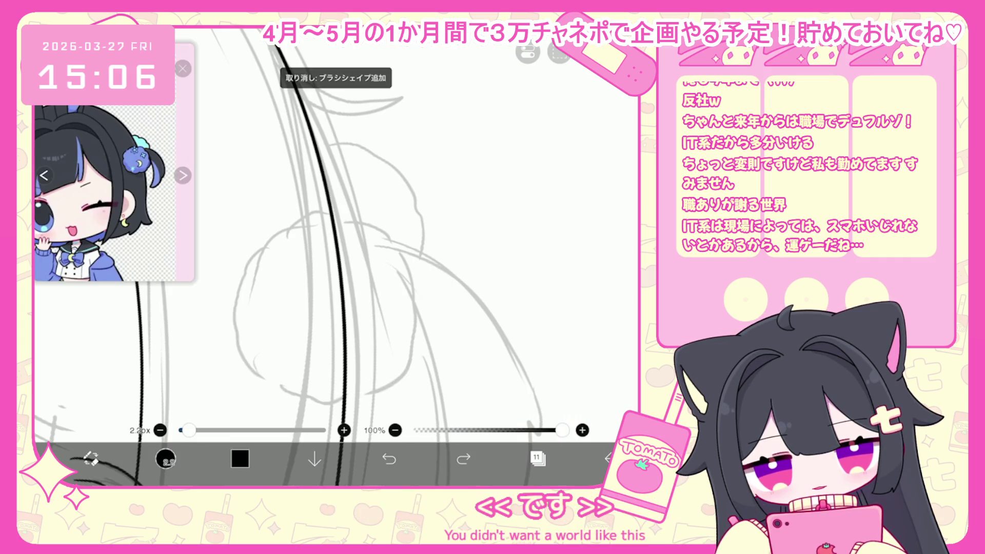
{"action": "mouse_move", "coordinate": [237, 338]}
{"action": "left_mouse_down"}
{"action": "mouse_move", "coordinate": [252, 371]}
{"action": "mouse_move", "coordinate": [307, 400]}
{"action": "left_mouse_up"}
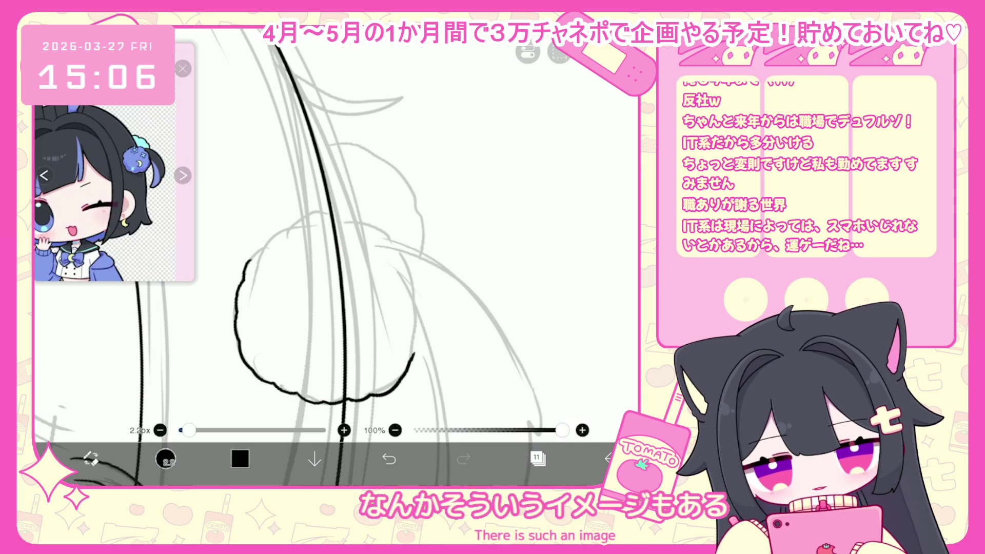
{"action": "key", "text": "ctrl+z"}
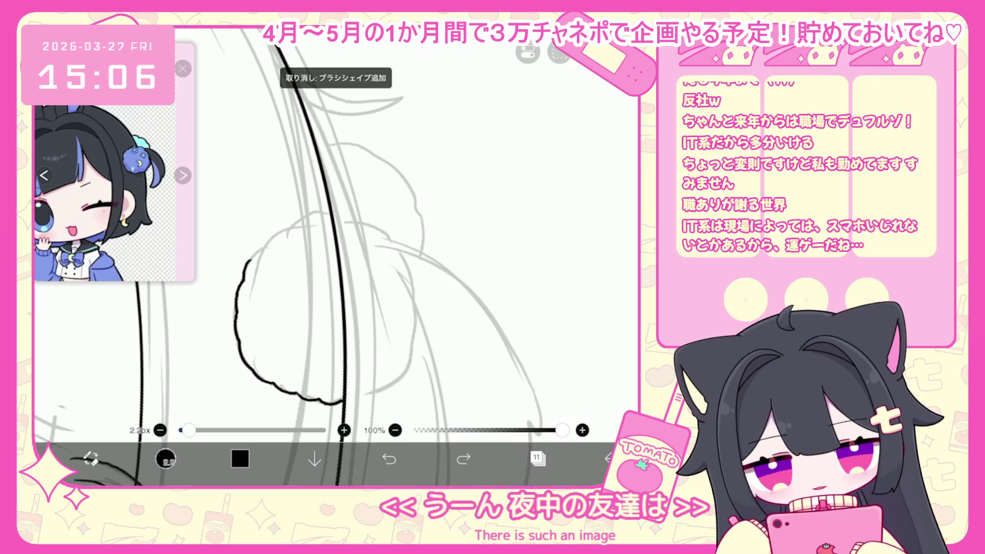
- Ink the bun's top and right side, then undo the outline strokes
{"action": "left_click_drag", "start_coordinate": [308, 218], "coordinate": [250, 261]}
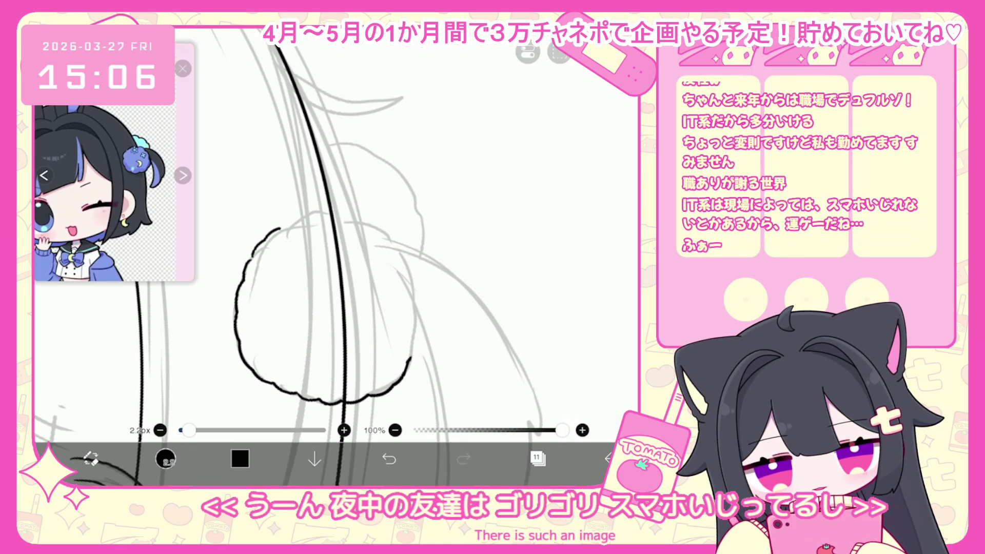
{"action": "left_click_drag", "start_coordinate": [344, 216], "coordinate": [360, 221]}
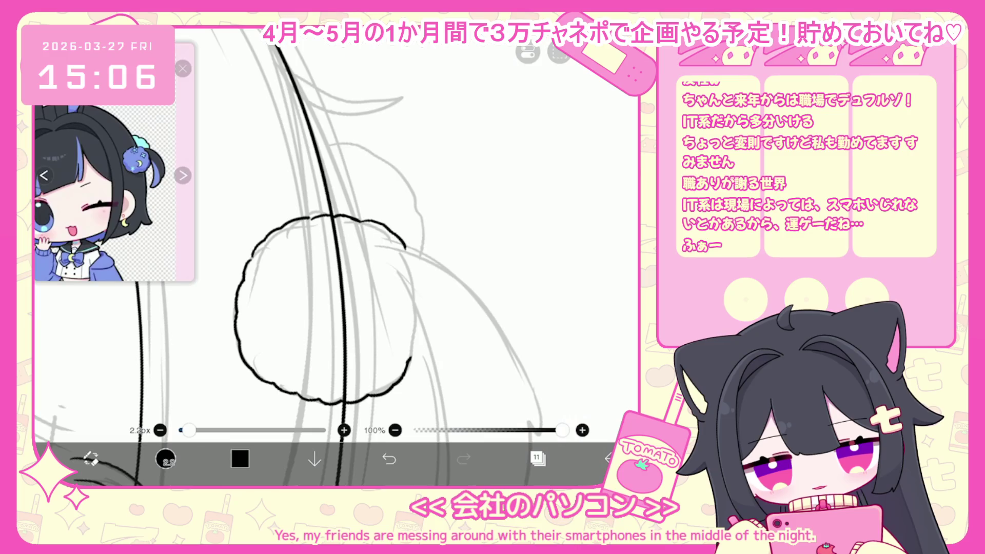
{"action": "key", "text": "ctrl+z"}
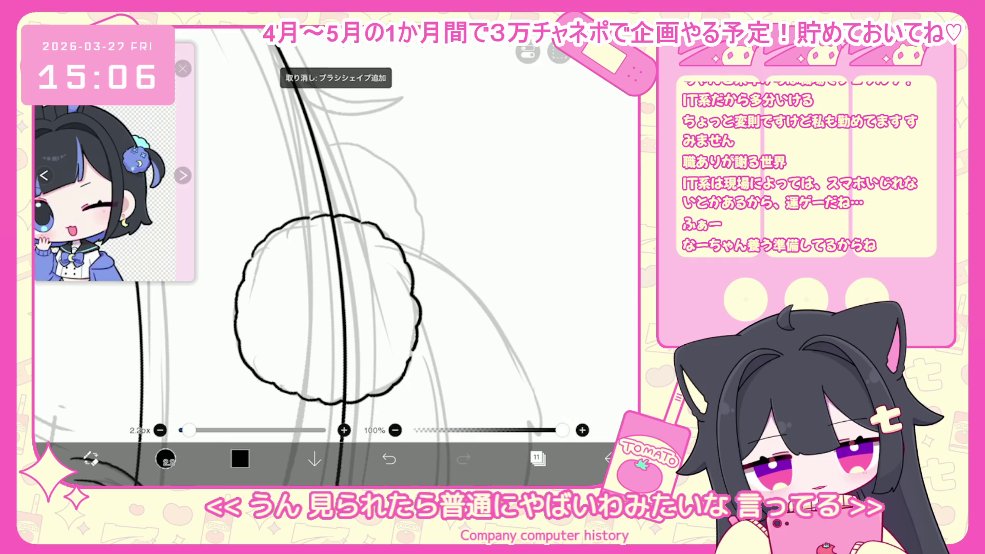
{"action": "key", "text": "ctrl+z"}
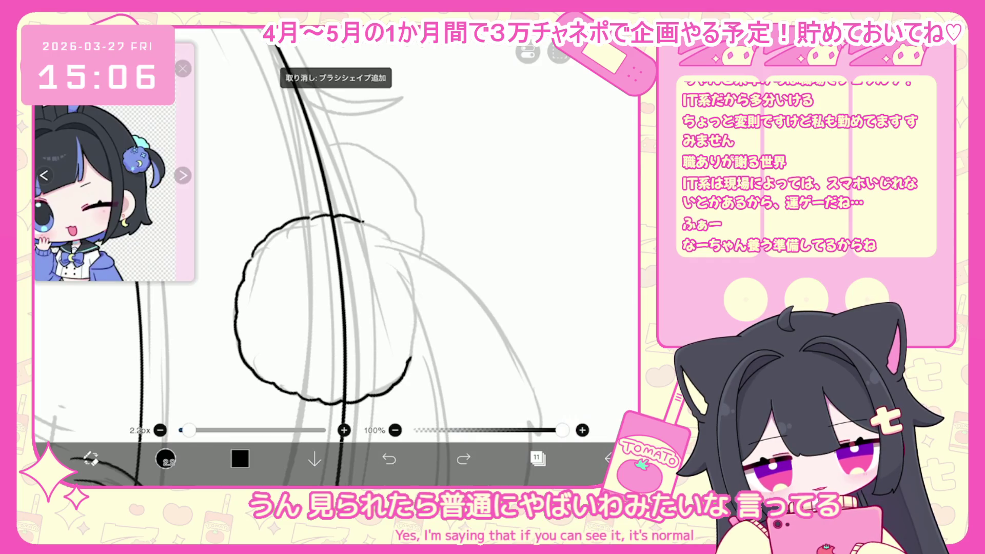
{"action": "left_click_drag", "start_coordinate": [409, 279], "coordinate": [416, 307]}
{"action": "scroll", "coordinate": [329, 257], "scroll_direction": "down", "scroll_amount": 5}
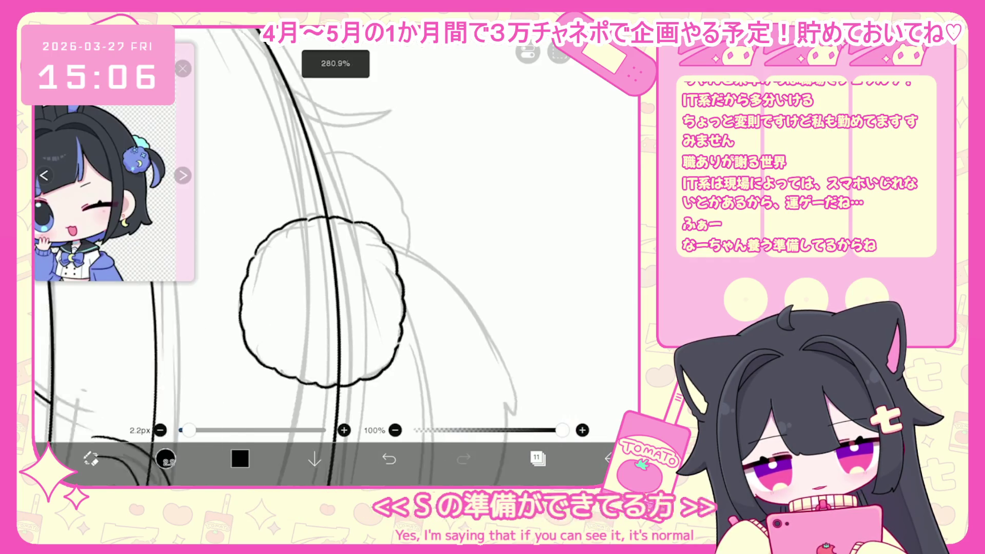
{"action": "left_click", "coordinate": [389, 459]}
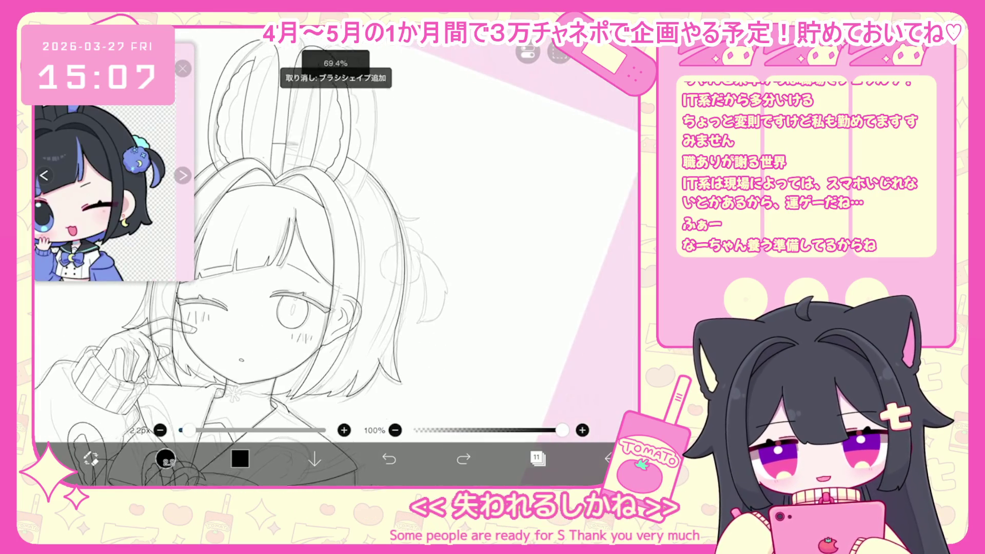
- Pick the 端丸い(ぬぼ) brush after trying Braid, Snow and sakura petal, sized 14.4px
{"action": "left_click", "coordinate": [166, 458]}
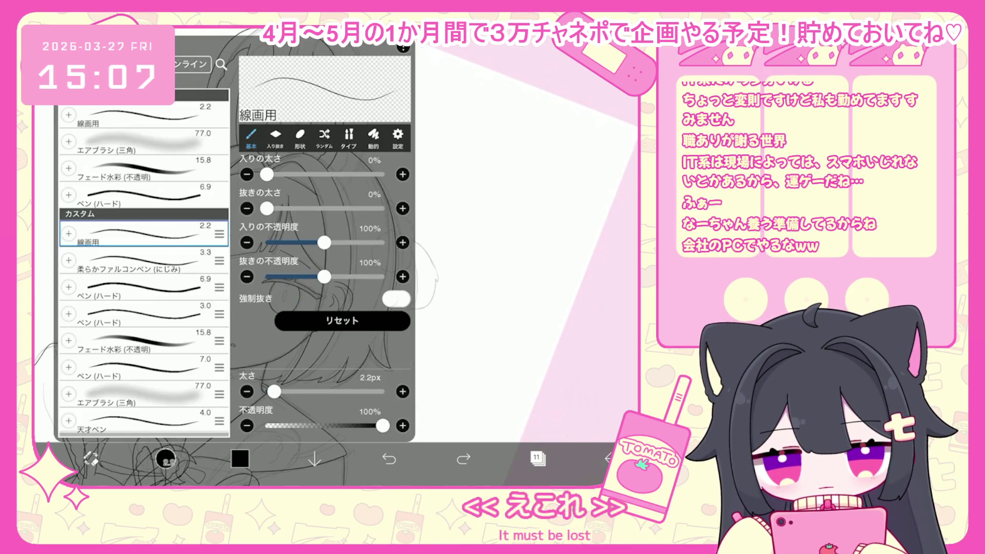
{"action": "scroll", "coordinate": [143, 261], "scroll_direction": "down", "scroll_amount": 15}
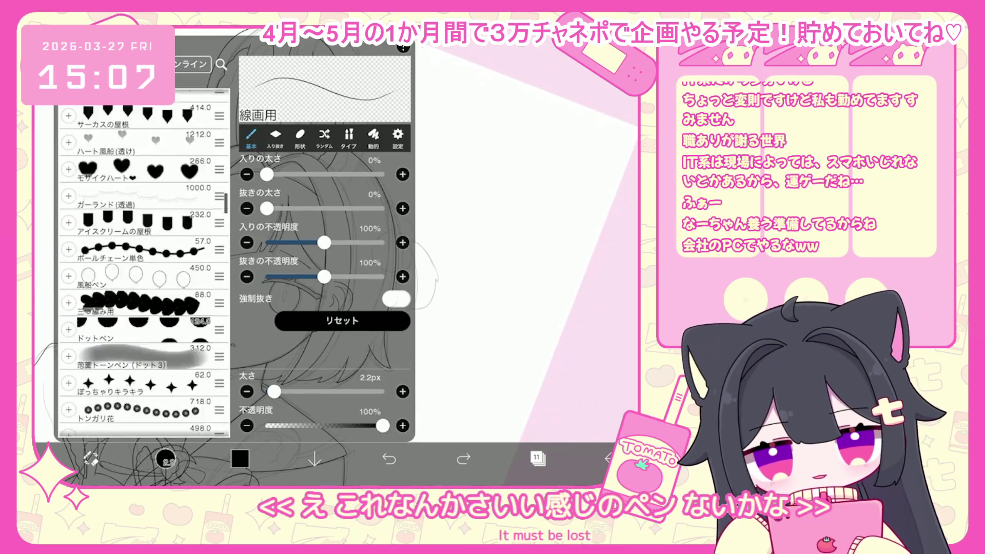
{"action": "scroll", "coordinate": [144, 262], "scroll_direction": "down", "scroll_amount": 15}
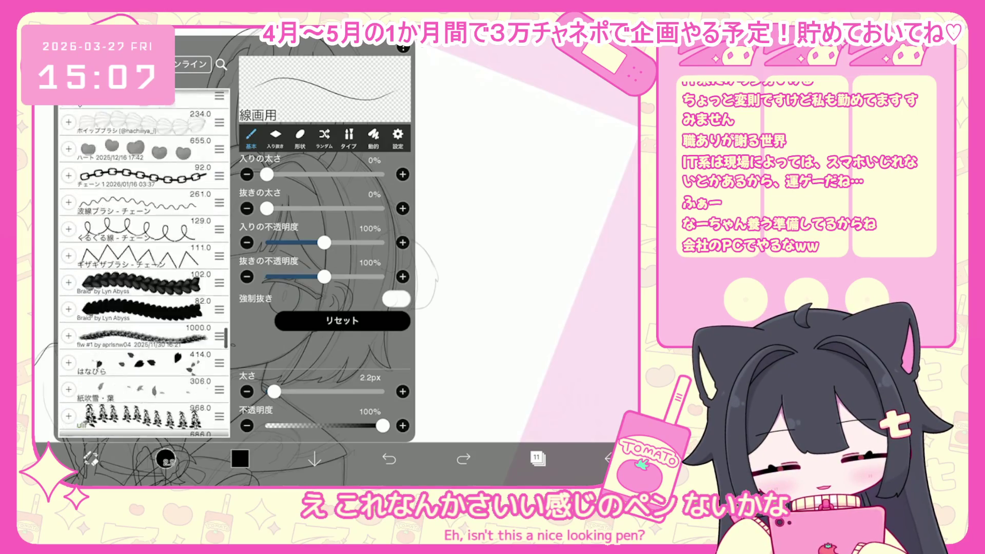
{"action": "scroll", "coordinate": [144, 262], "scroll_direction": "down", "scroll_amount": 5}
{"action": "left_click", "coordinate": [138, 370]}
{"action": "scroll", "coordinate": [144, 262], "scroll_direction": "down", "scroll_amount": 5}
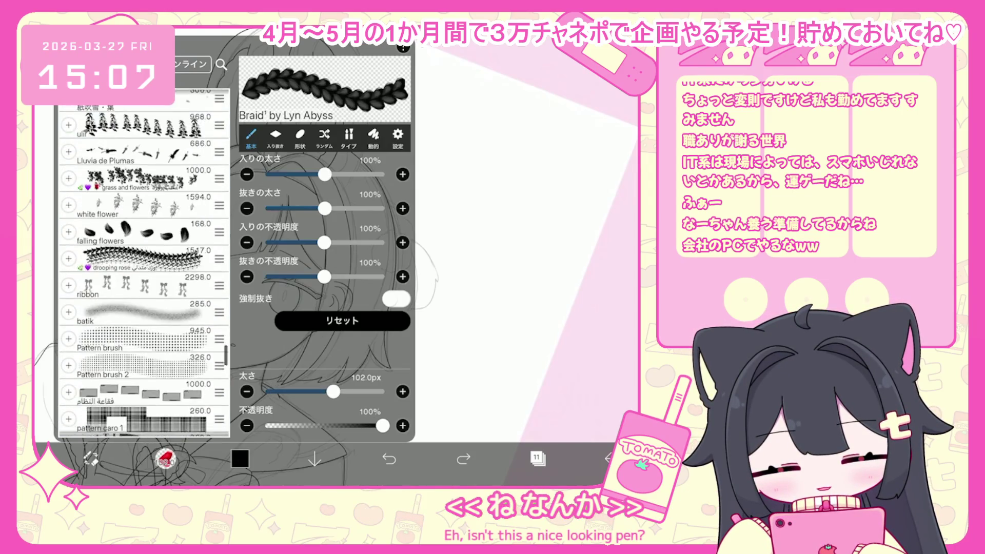
{"action": "scroll", "coordinate": [144, 262], "scroll_direction": "down", "scroll_amount": 10}
{"action": "left_click", "coordinate": [139, 205]}
{"action": "scroll", "coordinate": [144, 262], "scroll_direction": "down", "scroll_amount": 5}
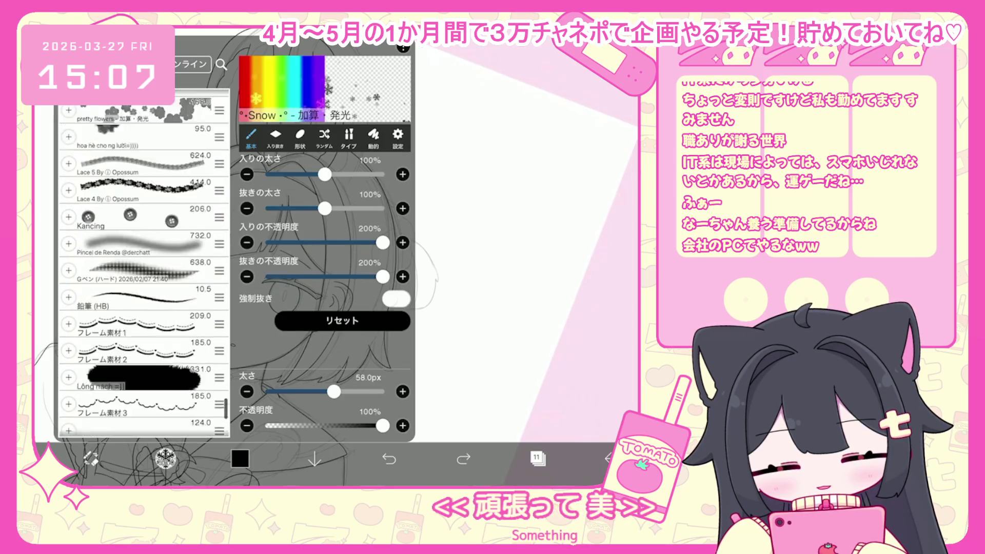
{"action": "left_click", "coordinate": [138, 328]}
{"action": "scroll", "coordinate": [144, 262], "scroll_direction": "down", "scroll_amount": 10}
{"action": "left_click", "coordinate": [144, 344]}
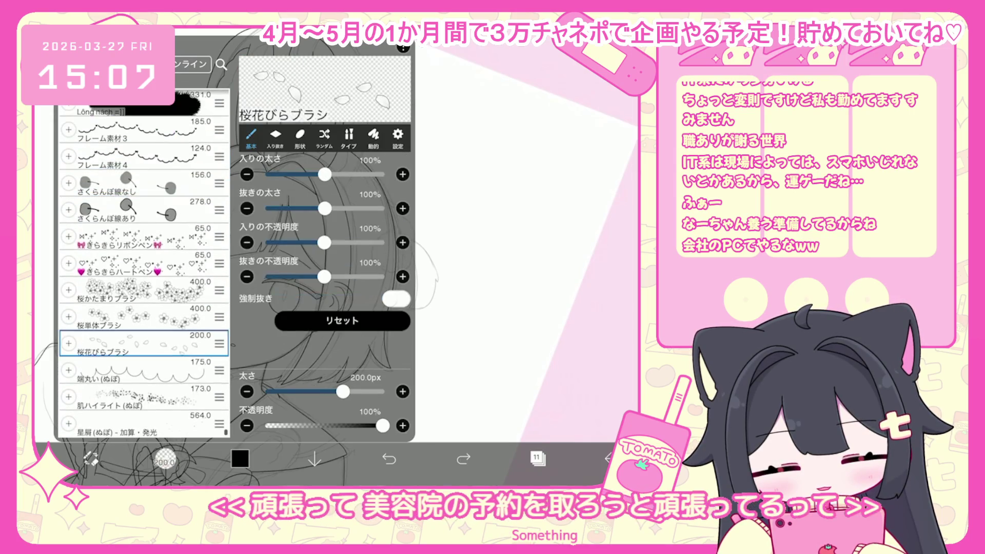
{"action": "left_click", "coordinate": [139, 370]}
{"action": "left_click", "coordinate": [165, 459]}
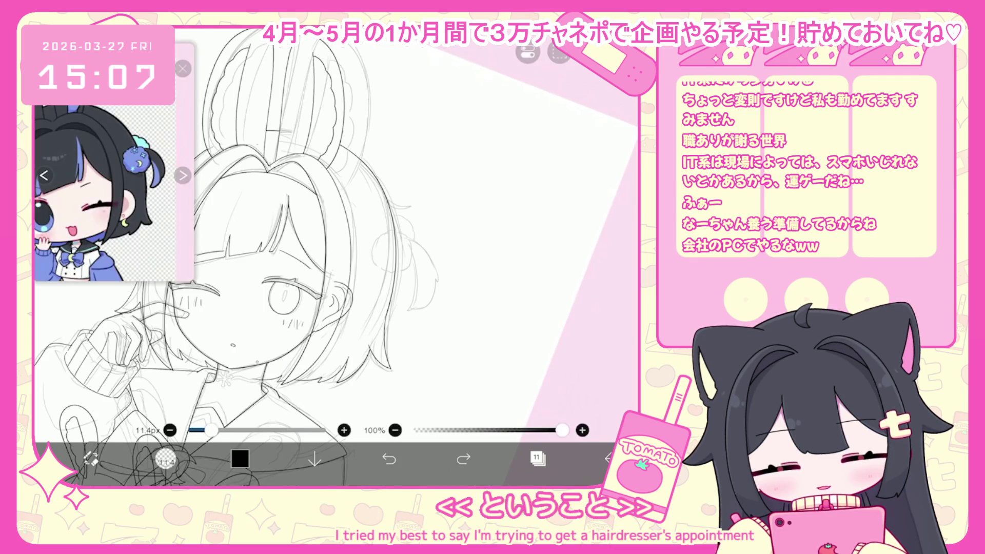
{"action": "left_click_drag", "start_coordinate": [211, 431], "coordinate": [215, 430]}
- Undo the last brush shape and bring up the add-layer options in Layers
{"action": "scroll", "coordinate": [317, 248], "scroll_direction": "up", "scroll_amount": 5}
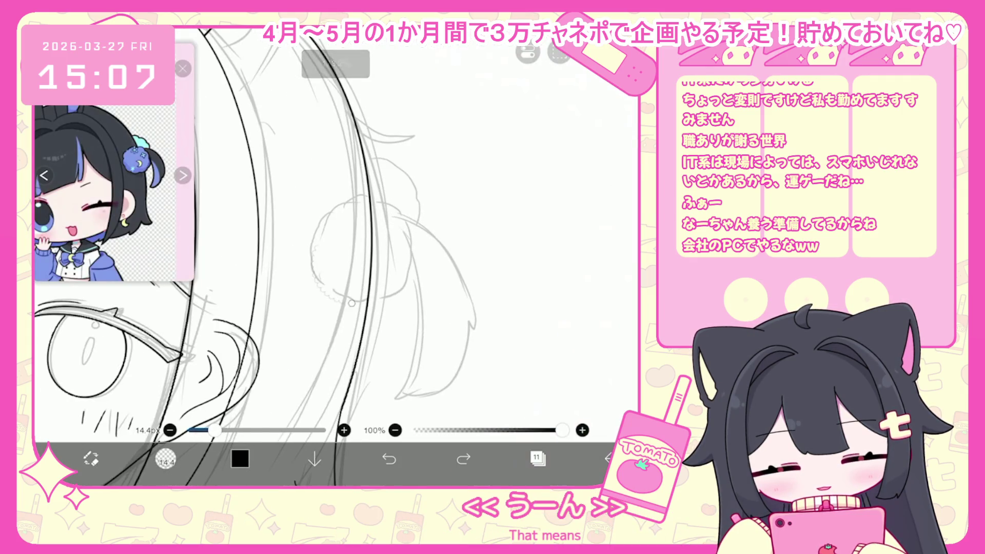
{"action": "left_click", "coordinate": [389, 460]}
{"action": "left_click", "coordinate": [165, 460]}
{"action": "left_click", "coordinate": [165, 459]}
{"action": "left_click", "coordinate": [537, 459]}
{"action": "left_click", "coordinate": [350, 428]}
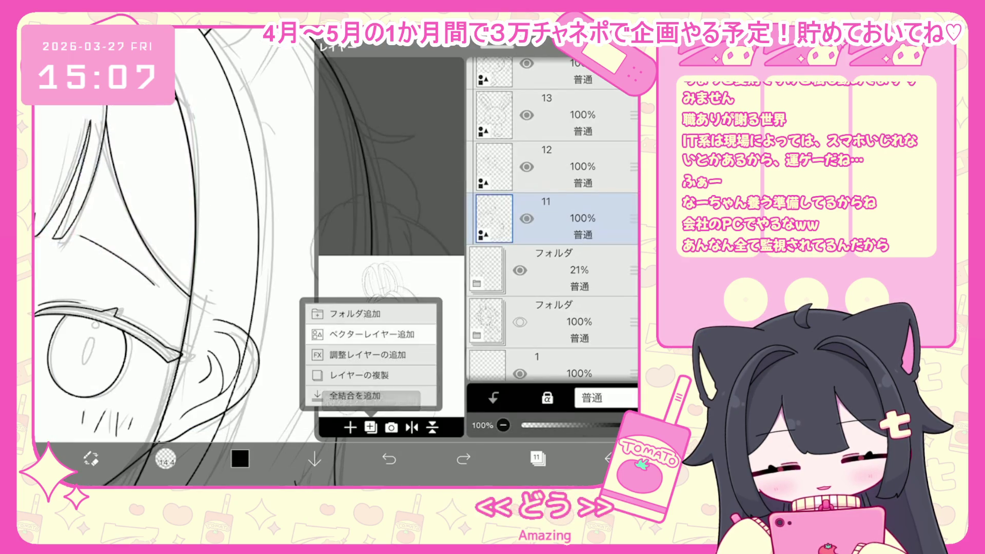
- Add a new layer 12 and fit a circle ruler around the bun puff
{"action": "left_click", "coordinate": [364, 355]}
{"action": "left_click", "coordinate": [537, 458]}
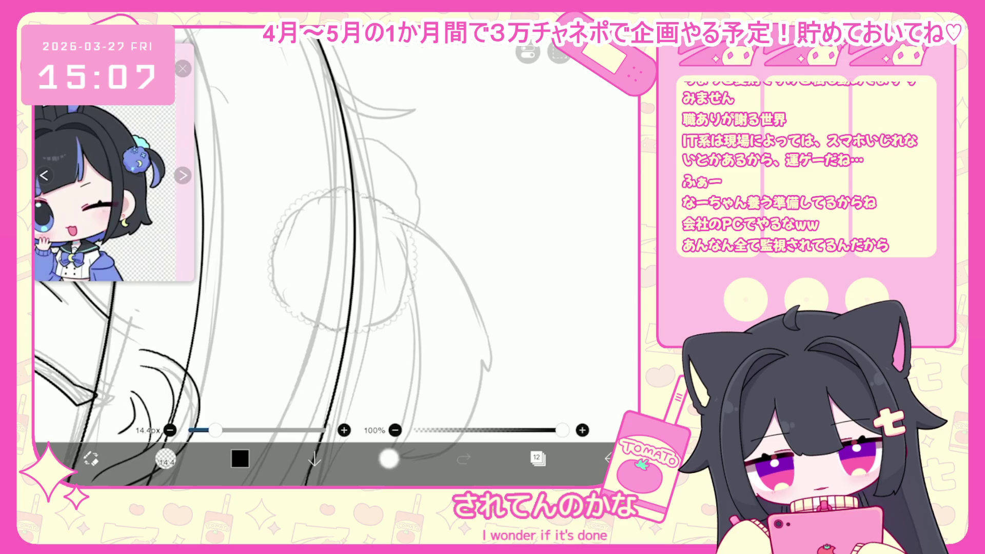
{"action": "left_click", "coordinate": [389, 458]}
{"action": "left_click", "coordinate": [527, 51]}
{"action": "left_click", "coordinate": [572, 100]}
{"action": "left_click_drag", "start_coordinate": [336, 247], "coordinate": [340, 257]}
- Trace a scalloped ring along the circle ruler, then switch the ruler off
{"action": "left_click_drag", "start_coordinate": [273, 262], "coordinate": [311, 194]}
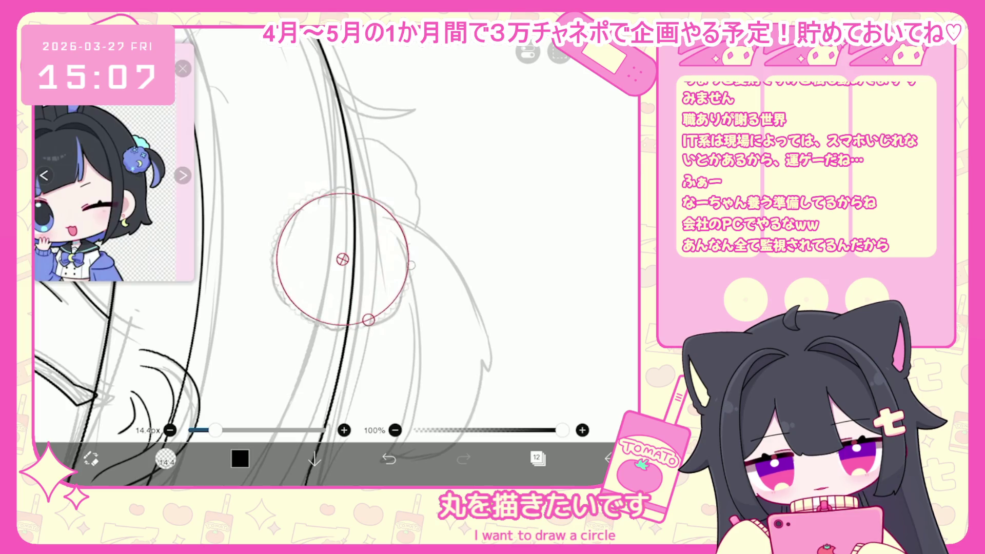
{"action": "left_click", "coordinate": [528, 52]}
{"action": "left_click", "coordinate": [518, 100]}
{"action": "left_click", "coordinate": [538, 458]}
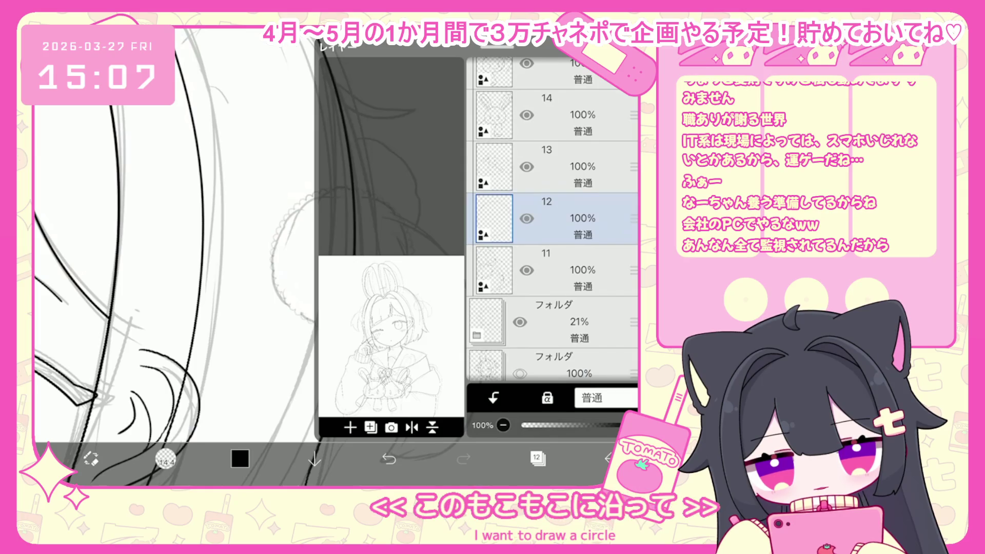
- Review the brush's type, texture, size and advanced settings
{"action": "left_click", "coordinate": [165, 458]}
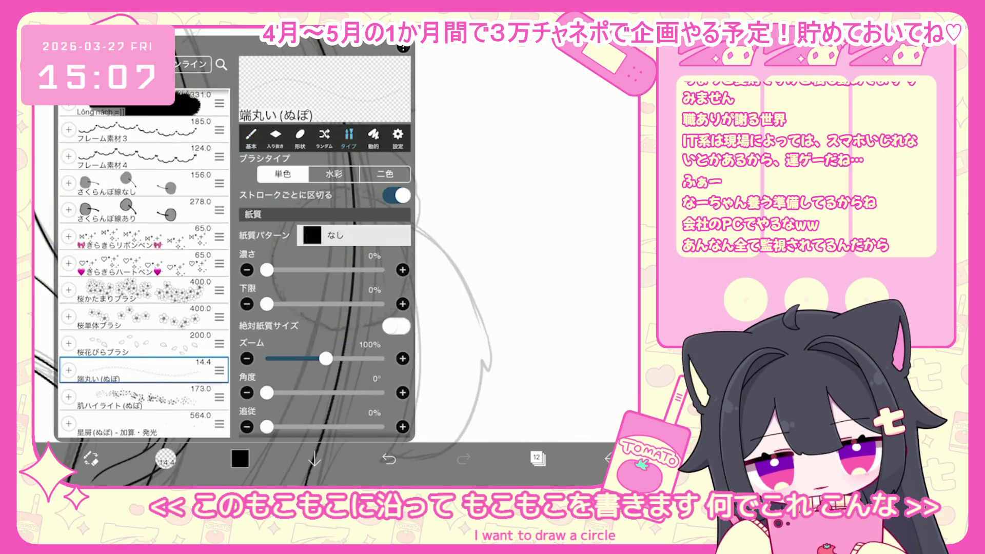
{"action": "left_click", "coordinate": [349, 138]}
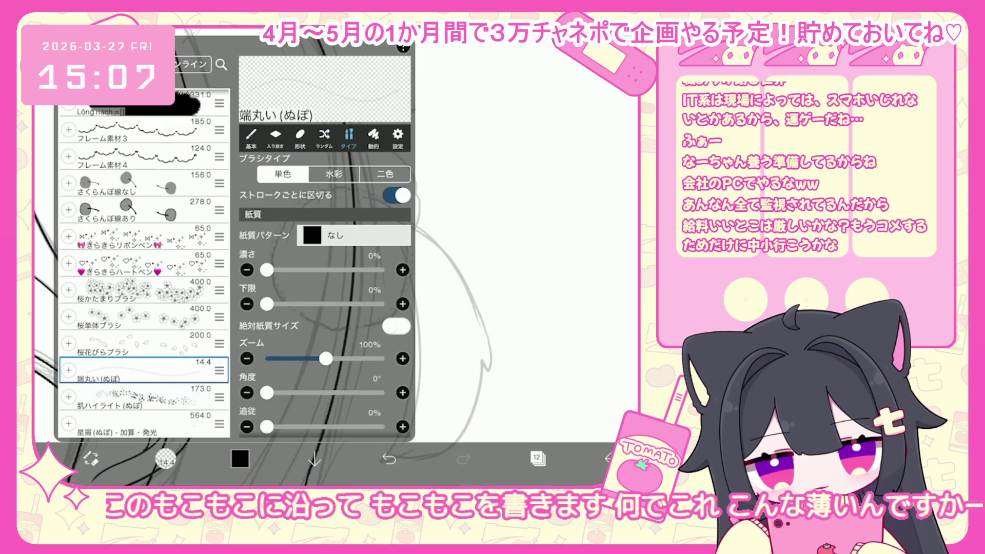
{"action": "left_click", "coordinate": [251, 138]}
{"action": "left_click", "coordinate": [398, 136]}
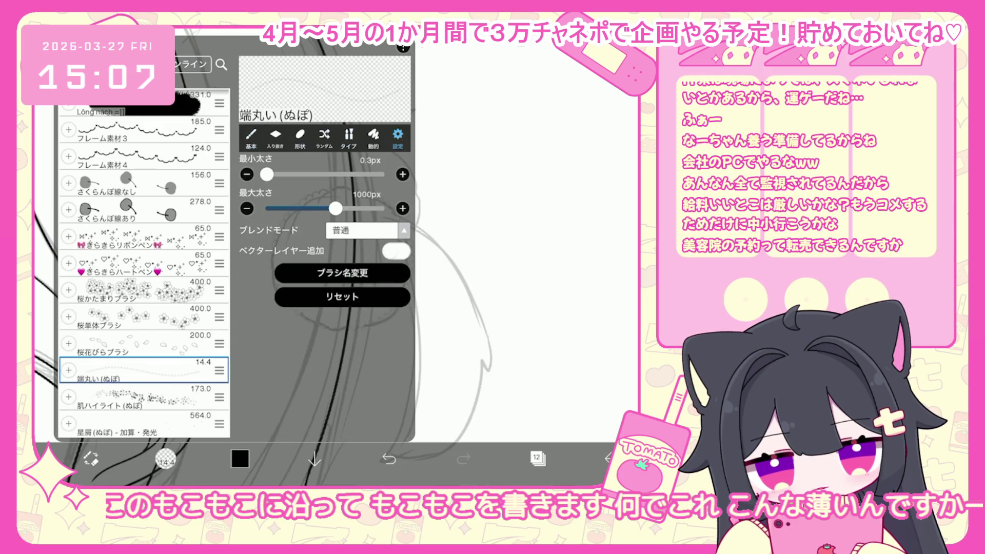
{"action": "left_click", "coordinate": [165, 458]}
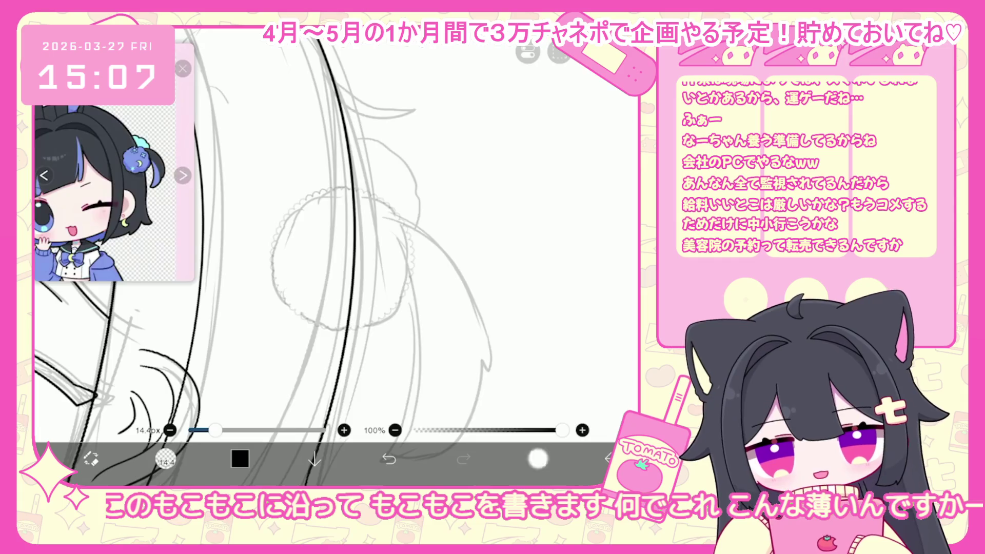
- Add a new layer 13 and choose the 線画用 line-art brush
{"action": "left_click", "coordinate": [538, 458]}
{"action": "left_click", "coordinate": [350, 428]}
{"action": "left_click", "coordinate": [349, 333]}
{"action": "left_click", "coordinate": [165, 458]}
{"action": "scroll", "coordinate": [144, 267], "scroll_direction": "up", "scroll_amount": 15}
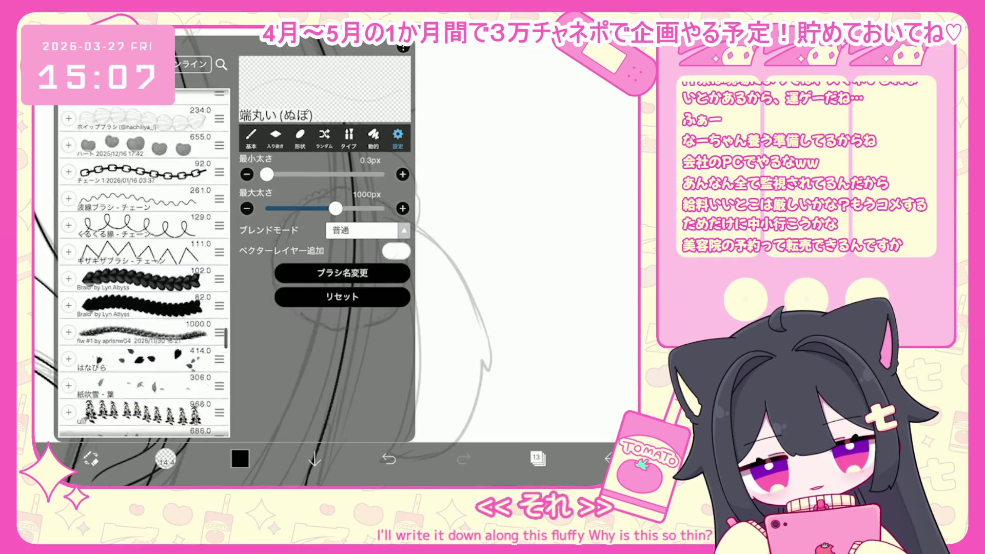
{"action": "scroll", "coordinate": [144, 267], "scroll_direction": "up", "scroll_amount": 10}
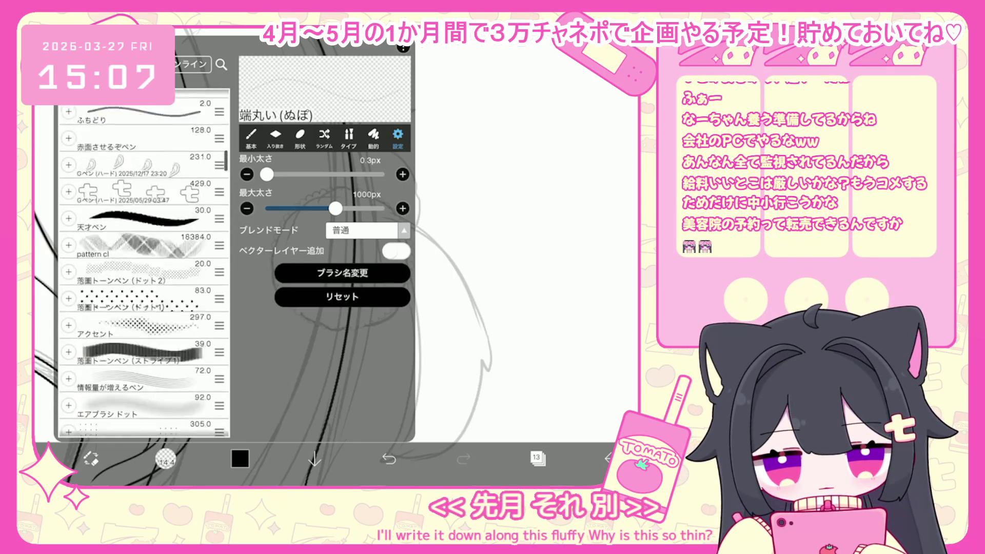
{"action": "left_click", "coordinate": [144, 234]}
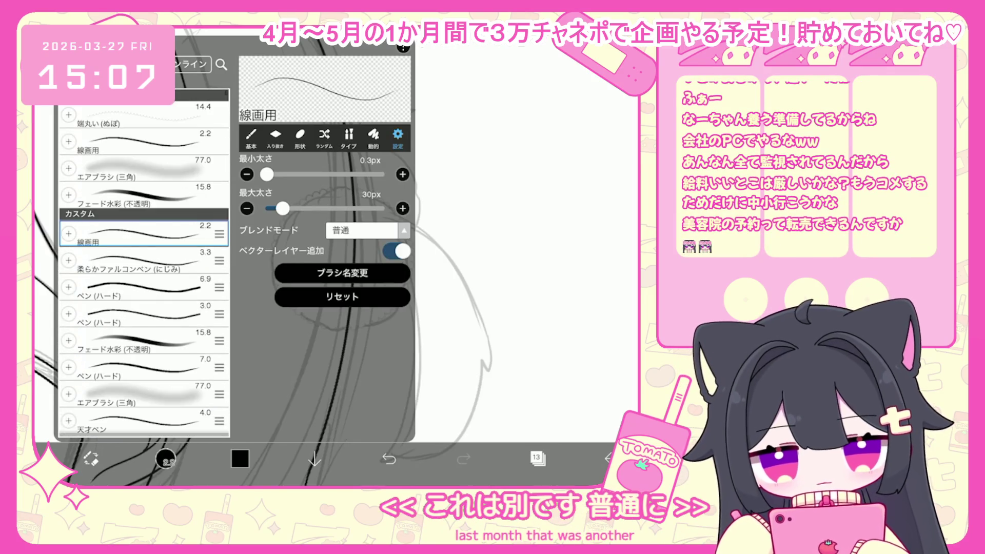
{"action": "left_click", "coordinate": [514, 256]}
- Ink the puff's fluffy outline along its left edge, top and redrawn right arc
{"action": "scroll", "coordinate": [338, 231], "scroll_direction": "up", "scroll_amount": 3}
{"action": "mouse_move", "coordinate": [262, 218]}
{"action": "left_mouse_down"}
{"action": "mouse_move", "coordinate": [249, 252]}
{"action": "mouse_move", "coordinate": [250, 297]}
{"action": "mouse_move", "coordinate": [291, 341]}
{"action": "mouse_move", "coordinate": [331, 360]}
{"action": "mouse_move", "coordinate": [401, 343]}
{"action": "left_mouse_up"}
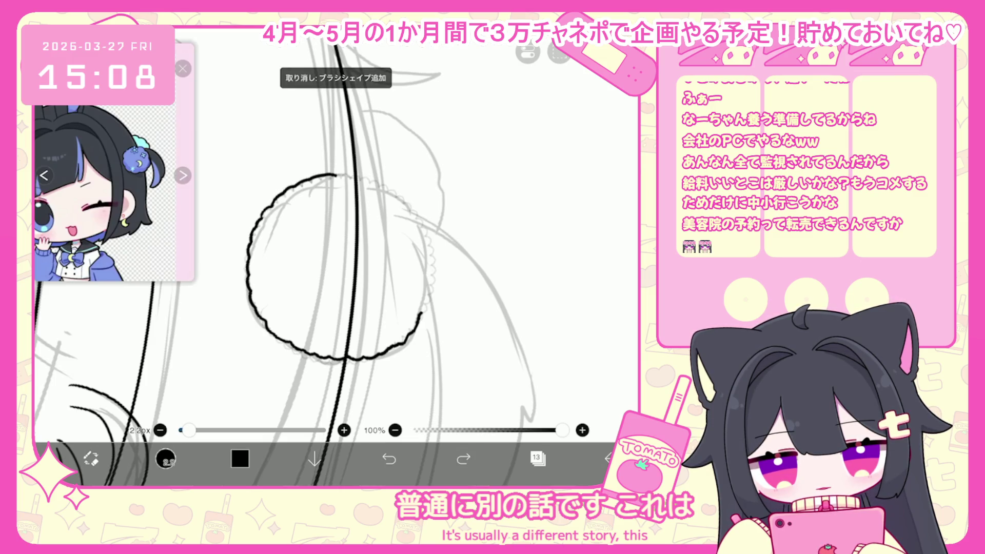
{"action": "left_click_drag", "start_coordinate": [390, 183], "coordinate": [404, 197]}
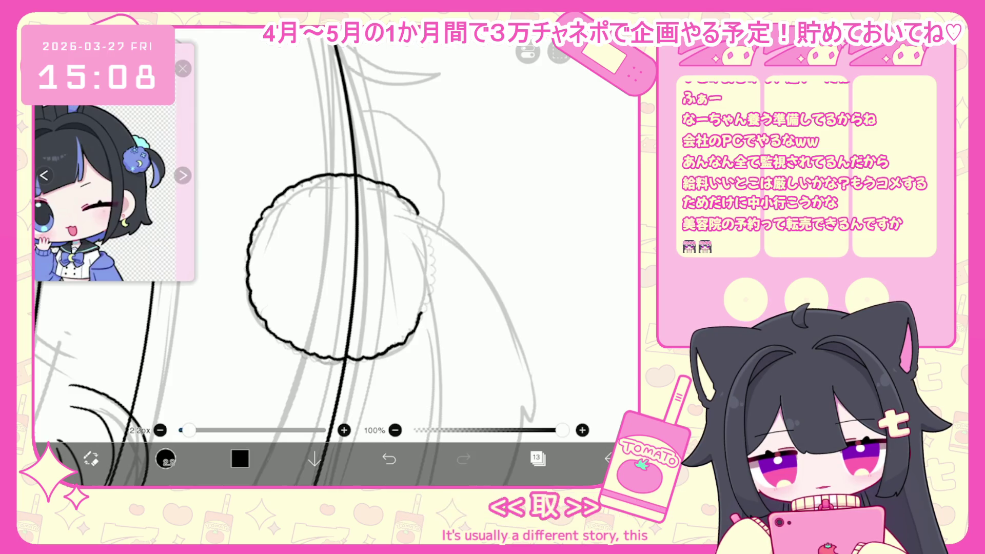
{"action": "key", "text": "ctrl+z"}
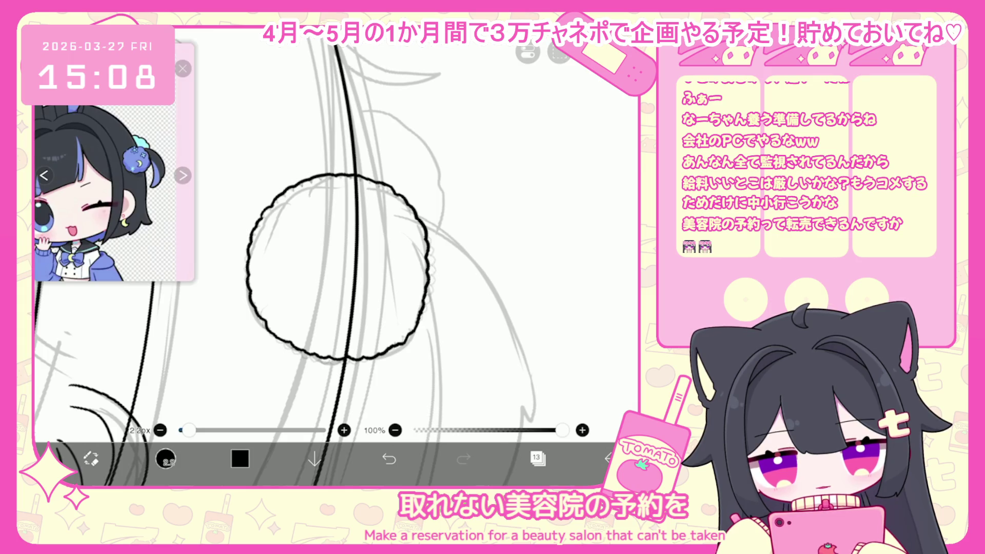
{"action": "key", "text": "ctrl+z"}
{"action": "left_click_drag", "start_coordinate": [386, 184], "coordinate": [420, 222]}
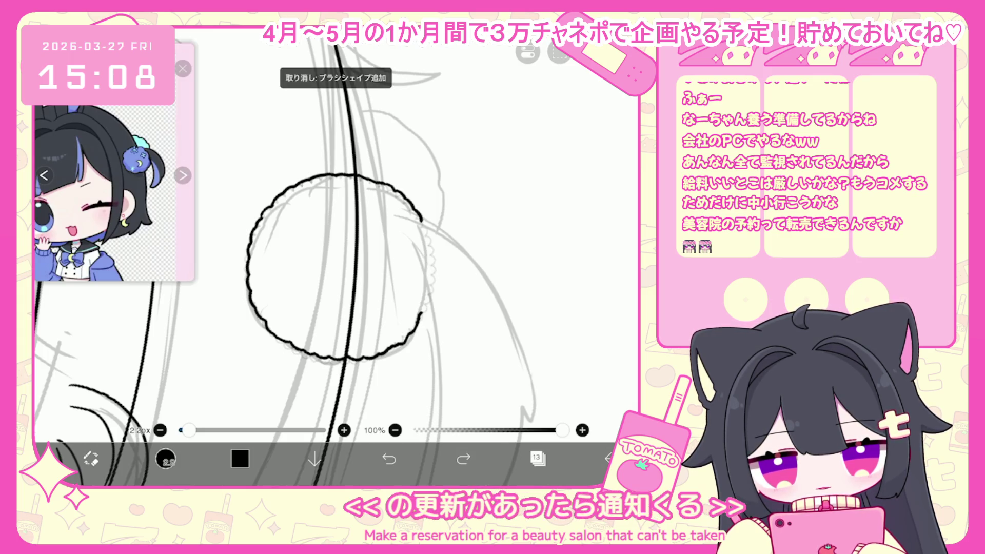
{"action": "left_click_drag", "start_coordinate": [431, 275], "coordinate": [422, 311]}
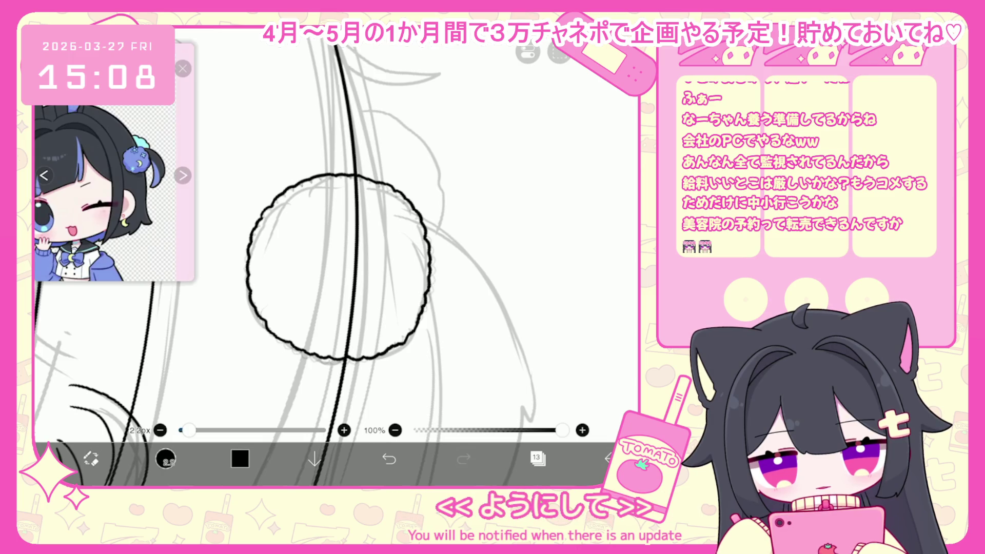
- Ink a short line near the hair puff
{"action": "scroll", "coordinate": [334, 257], "scroll_direction": "down", "scroll_amount": 5}
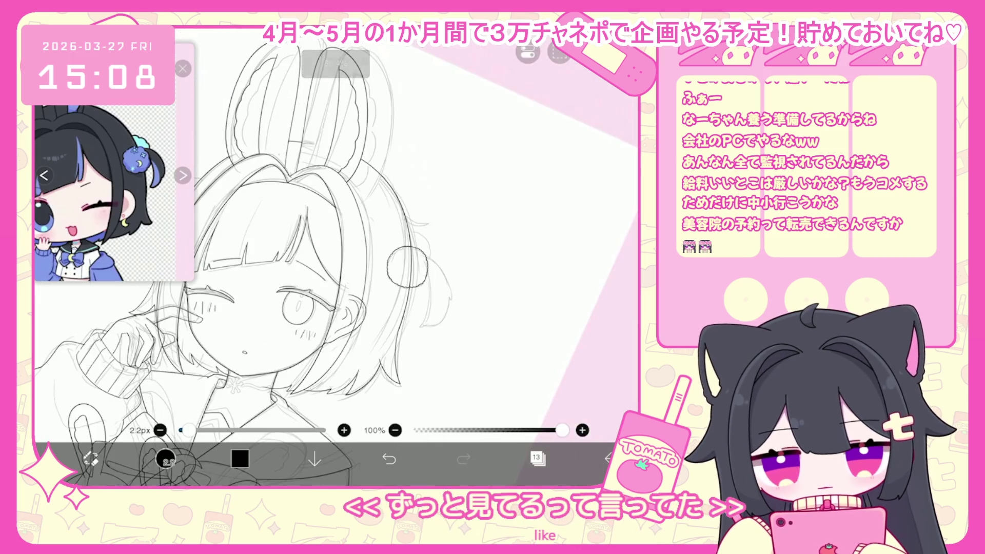
{"action": "scroll", "coordinate": [333, 257], "scroll_direction": "up", "scroll_amount": 3}
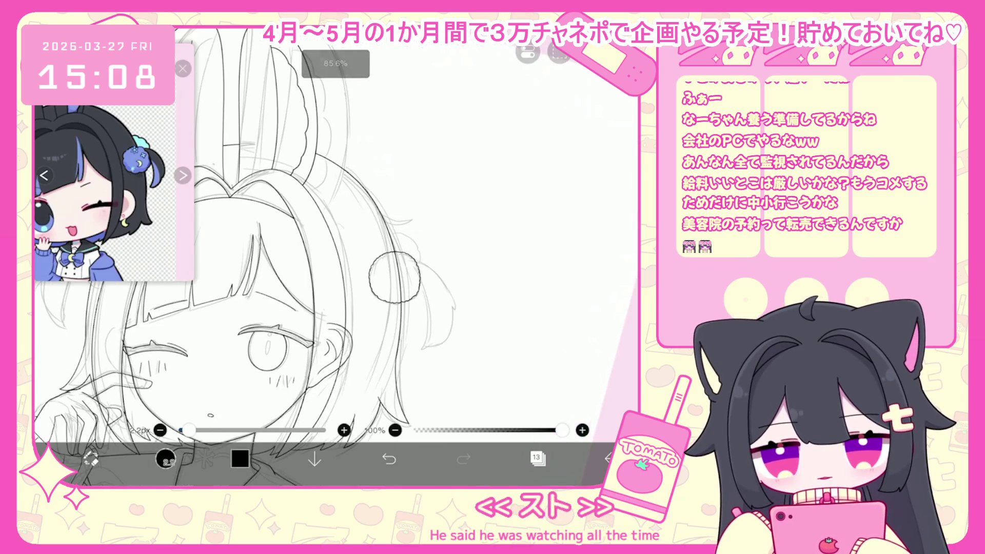
{"action": "scroll", "coordinate": [434, 283], "scroll_direction": "up", "scroll_amount": 3}
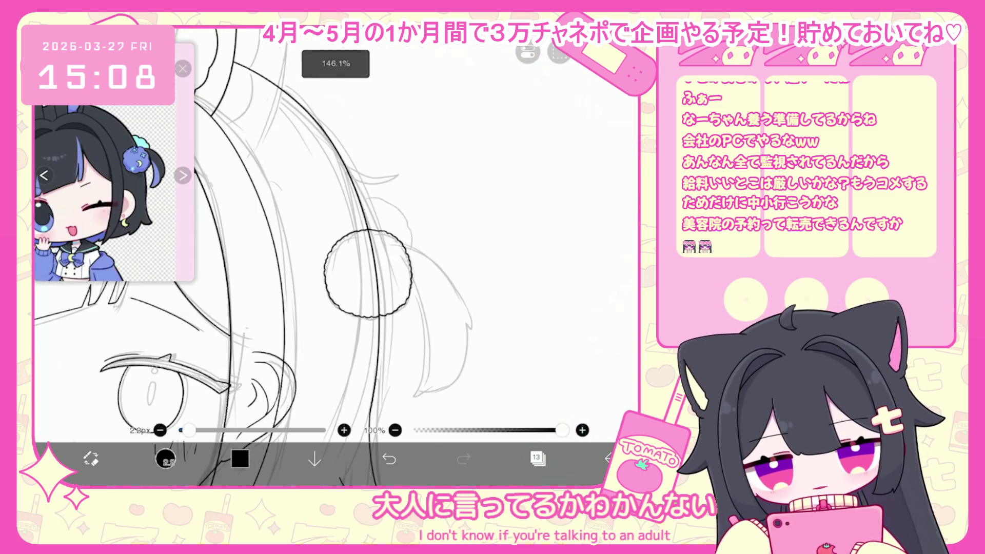
{"action": "scroll", "coordinate": [334, 256], "scroll_direction": "up", "scroll_amount": 3}
{"action": "left_click_drag", "start_coordinate": [314, 195], "coordinate": [337, 200]}
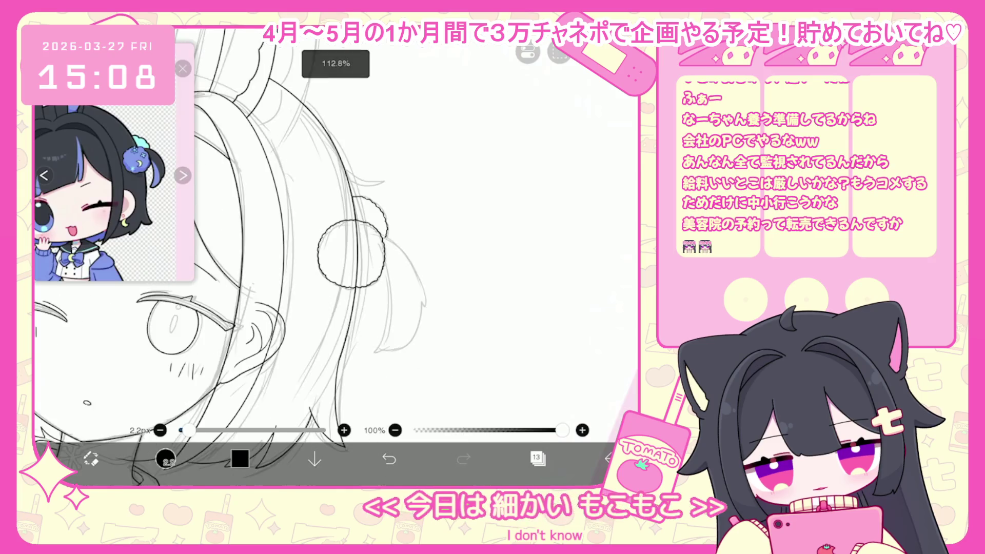
{"action": "scroll", "coordinate": [334, 256], "scroll_direction": "down", "scroll_amount": 5}
{"action": "scroll", "coordinate": [257, 205], "scroll_direction": "up", "scroll_amount": 3}
{"action": "scroll", "coordinate": [257, 205], "scroll_direction": "up", "scroll_amount": 1}
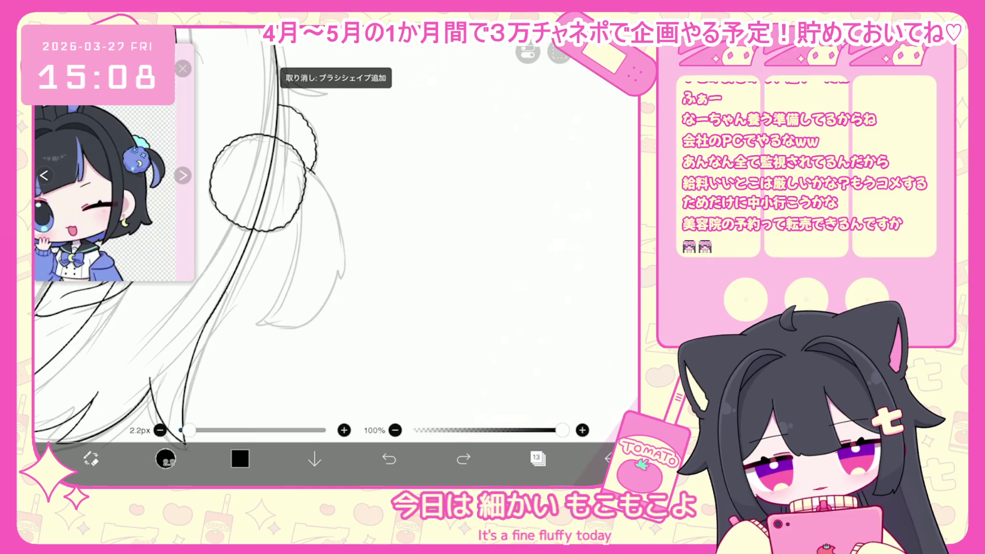
- Redraw the hair strand curve beside the bun and trim its tail with the vector eraser
{"action": "left_click", "coordinate": [389, 459]}
{"action": "left_click", "coordinate": [389, 459]}
{"action": "mouse_move", "coordinate": [307, 173]}
{"action": "left_mouse_down"}
{"action": "mouse_move", "coordinate": [339, 241]}
{"action": "mouse_move", "coordinate": [283, 328]}
{"action": "left_mouse_up"}
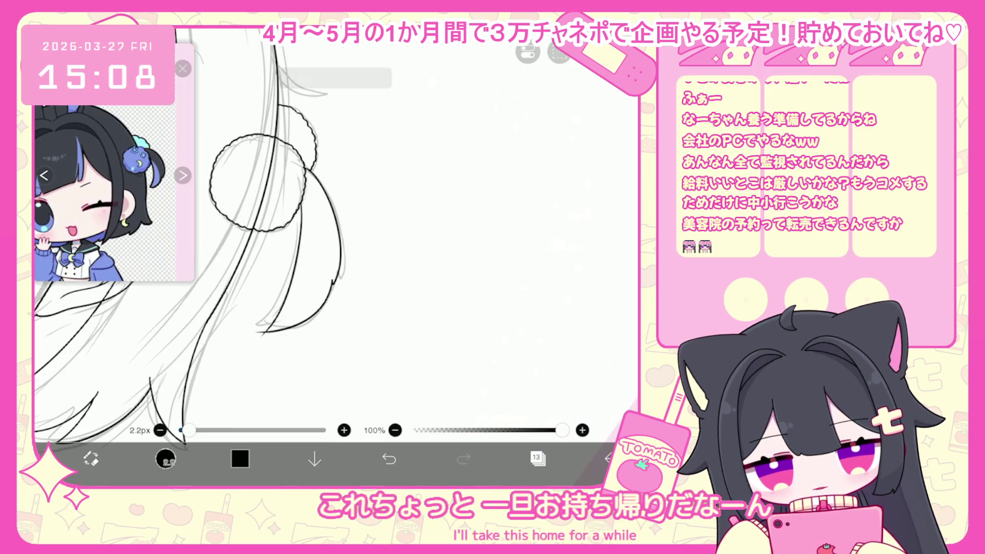
{"action": "key", "text": "ctrl+z"}
{"action": "mouse_move", "coordinate": [306, 173]}
{"action": "left_mouse_down"}
{"action": "mouse_move", "coordinate": [321, 180]}
{"action": "mouse_move", "coordinate": [348, 267]}
{"action": "mouse_move", "coordinate": [257, 328]}
{"action": "left_mouse_up"}
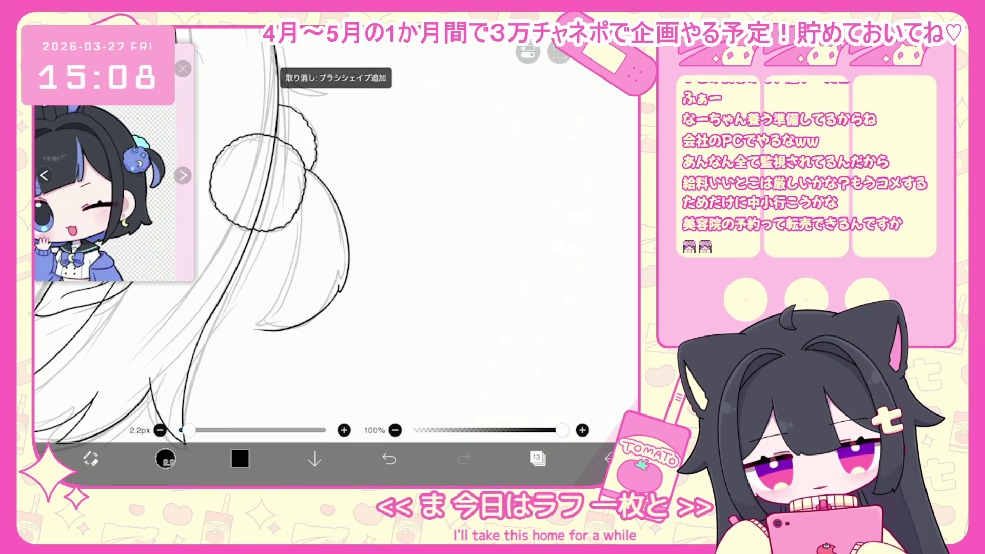
{"action": "scroll", "coordinate": [333, 231], "scroll_direction": "down", "scroll_amount": 3}
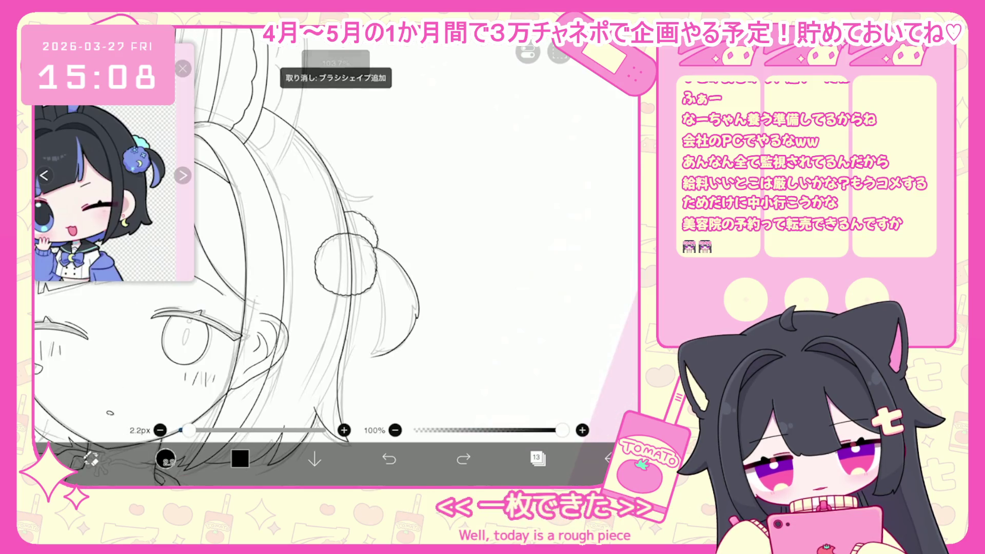
{"action": "scroll", "coordinate": [334, 231], "scroll_direction": "up", "scroll_amount": 3}
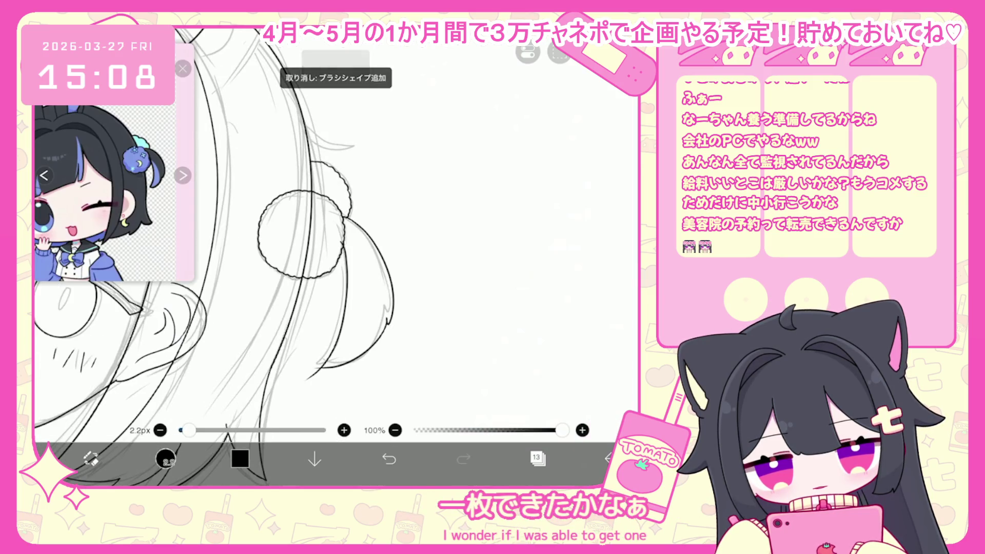
{"action": "left_click", "coordinate": [166, 458]}
{"action": "left_click", "coordinate": [313, 374]}
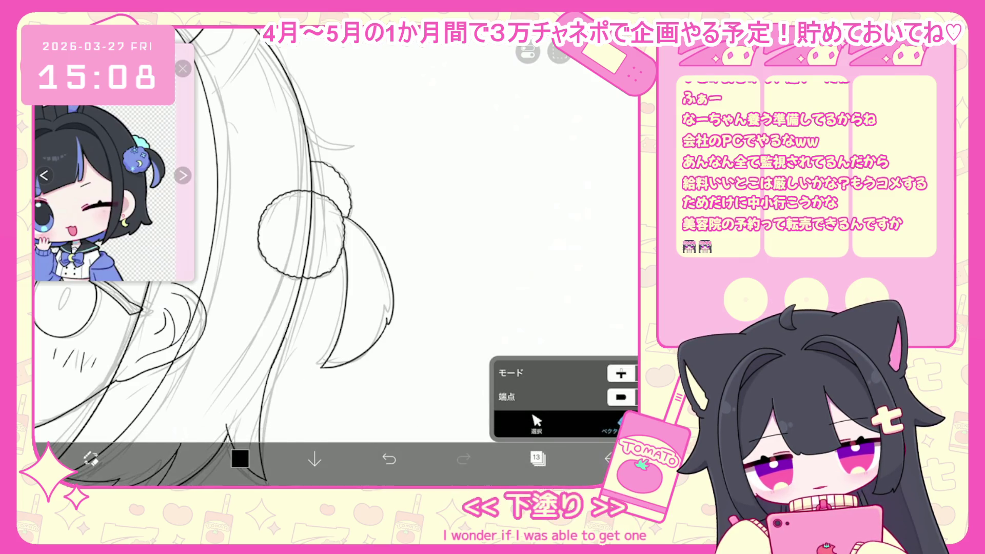
- Ink a wavy hair line beside the face and extend it rightward
{"action": "scroll", "coordinate": [336, 256], "scroll_direction": "down", "scroll_amount": 5}
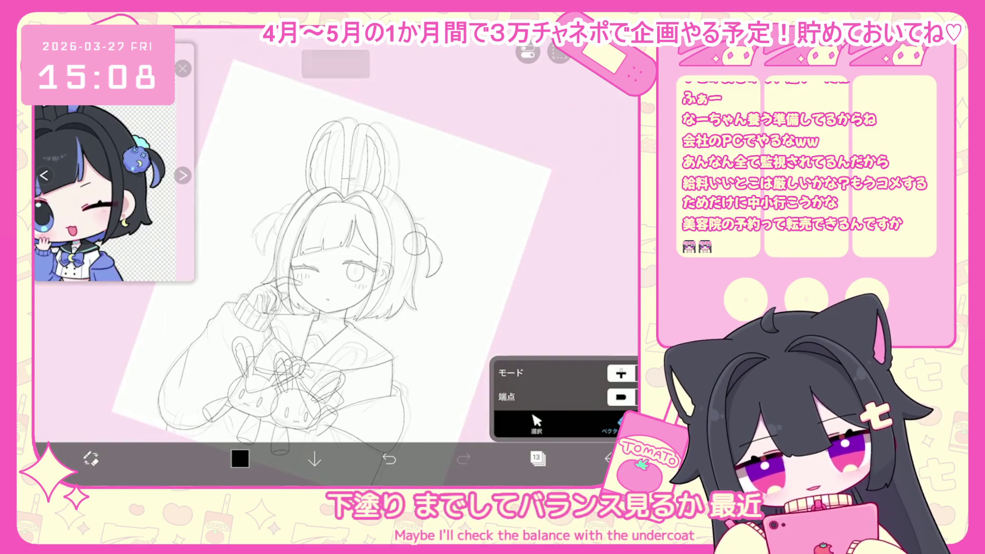
{"action": "scroll", "coordinate": [334, 282], "scroll_direction": "up", "scroll_amount": 2}
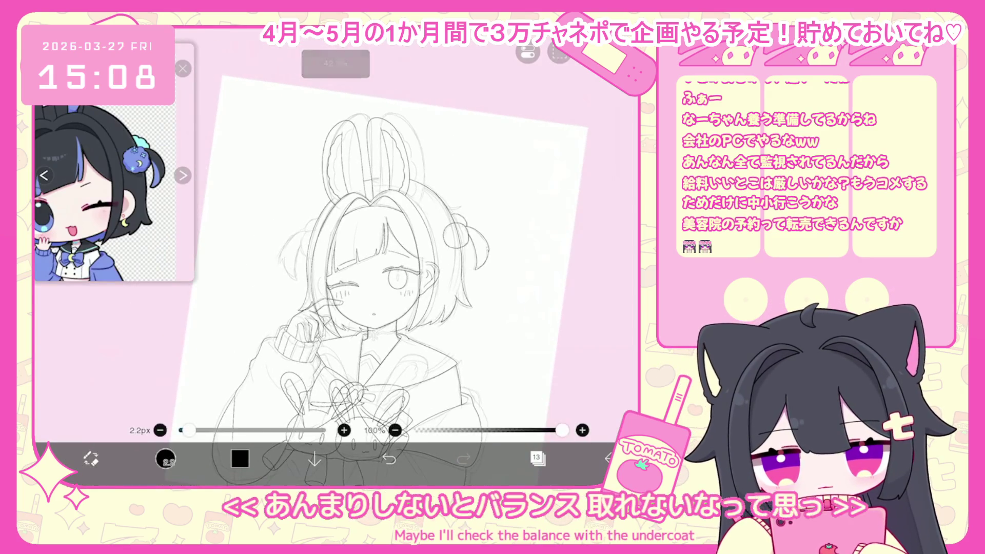
{"action": "scroll", "coordinate": [369, 205], "scroll_direction": "up", "scroll_amount": 10}
{"action": "mouse_move", "coordinate": [307, 220]}
{"action": "left_mouse_down"}
{"action": "mouse_move", "coordinate": [279, 286]}
{"action": "mouse_move", "coordinate": [294, 322]}
{"action": "left_mouse_up"}
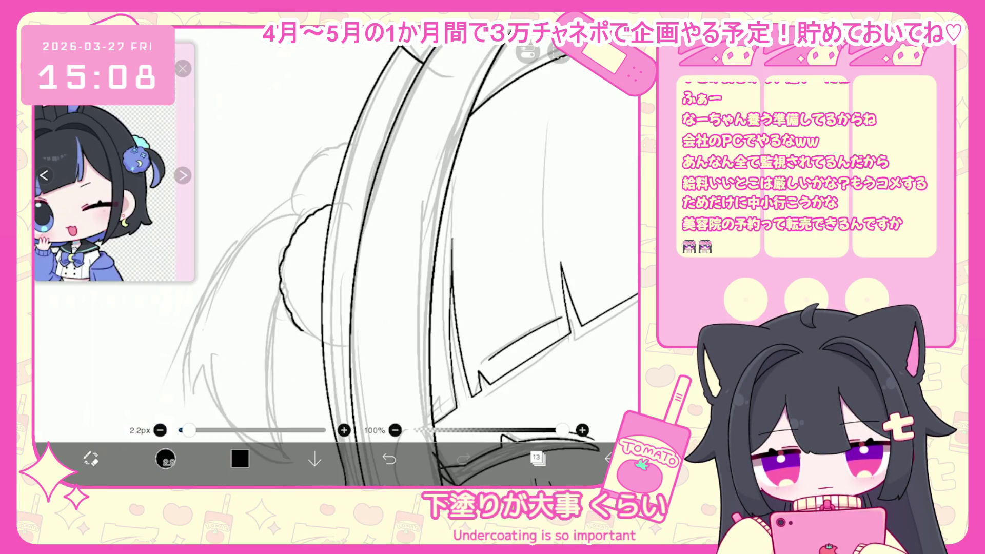
{"action": "key", "text": "ctrl+z"}
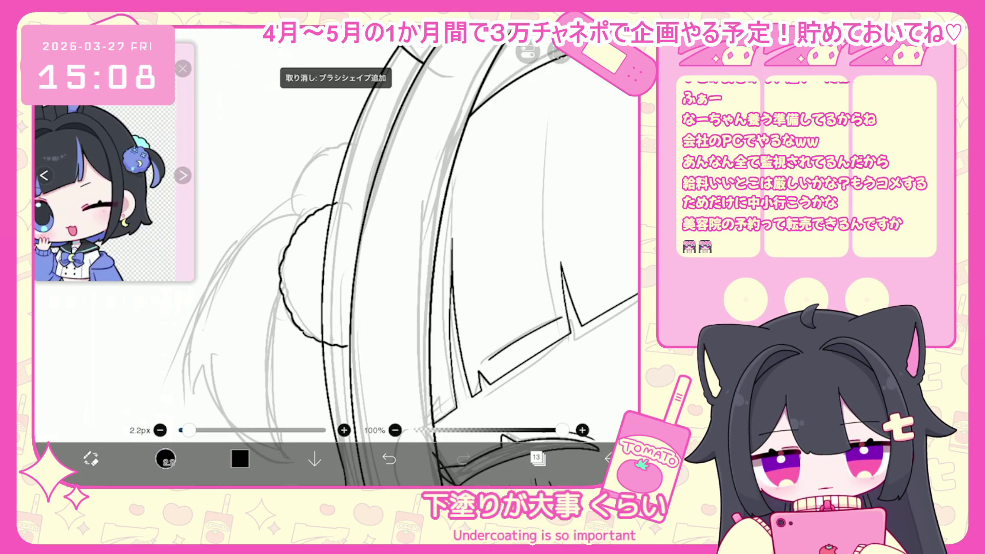
{"action": "left_click_drag", "start_coordinate": [335, 205], "coordinate": [369, 198]}
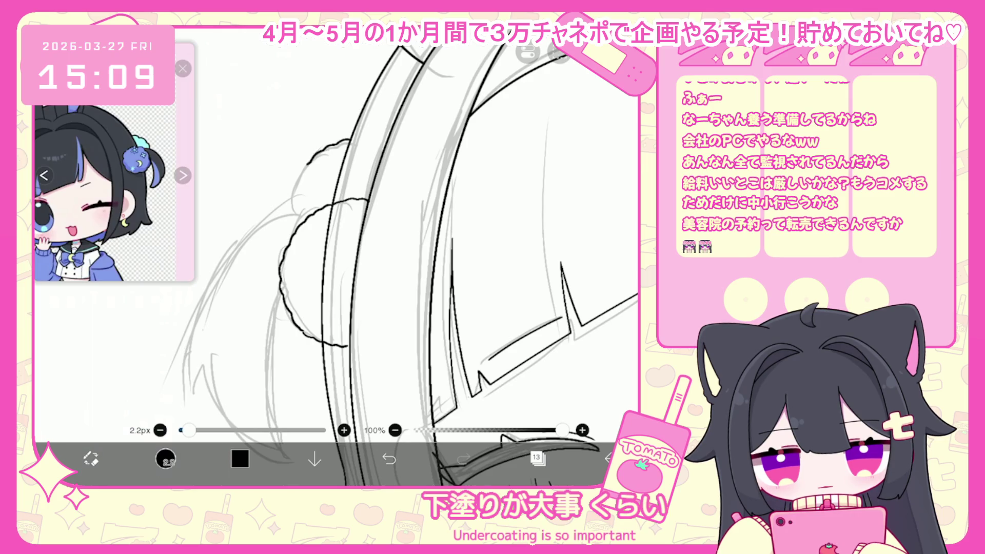
- Draw the curved hair strand, redrawing it twice until it fits
{"action": "scroll", "coordinate": [337, 256], "scroll_direction": "down", "scroll_amount": 3}
{"action": "left_click_drag", "start_coordinate": [349, 182], "coordinate": [303, 313]}
{"action": "key", "text": "ctrl+z"}
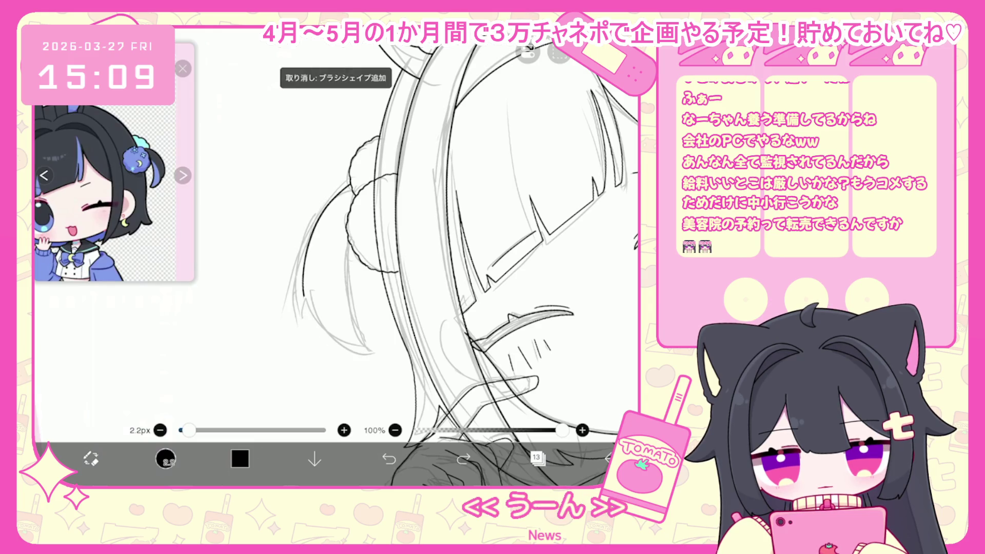
{"action": "left_click_drag", "start_coordinate": [349, 188], "coordinate": [297, 272]}
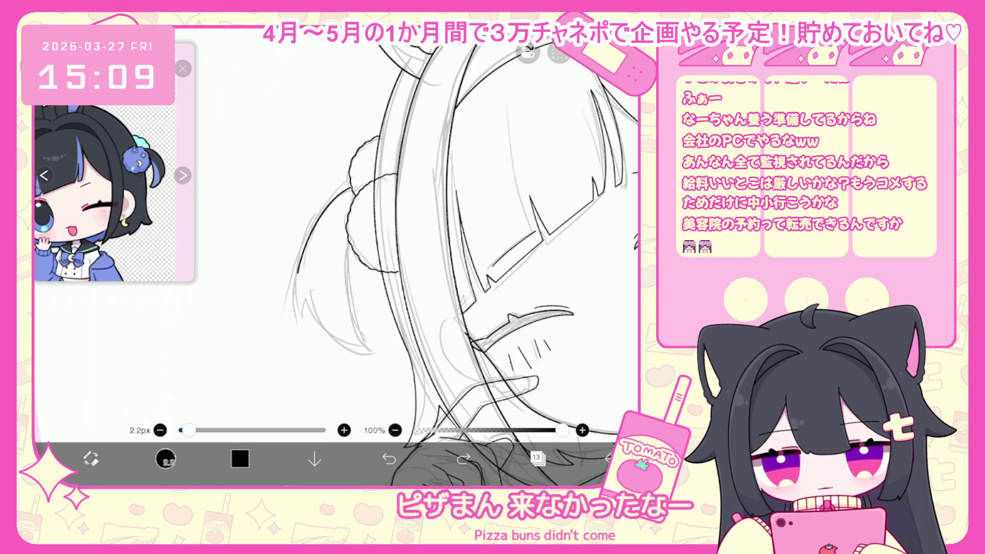
{"action": "left_click", "coordinate": [389, 459]}
{"action": "left_click_drag", "start_coordinate": [349, 190], "coordinate": [308, 316]}
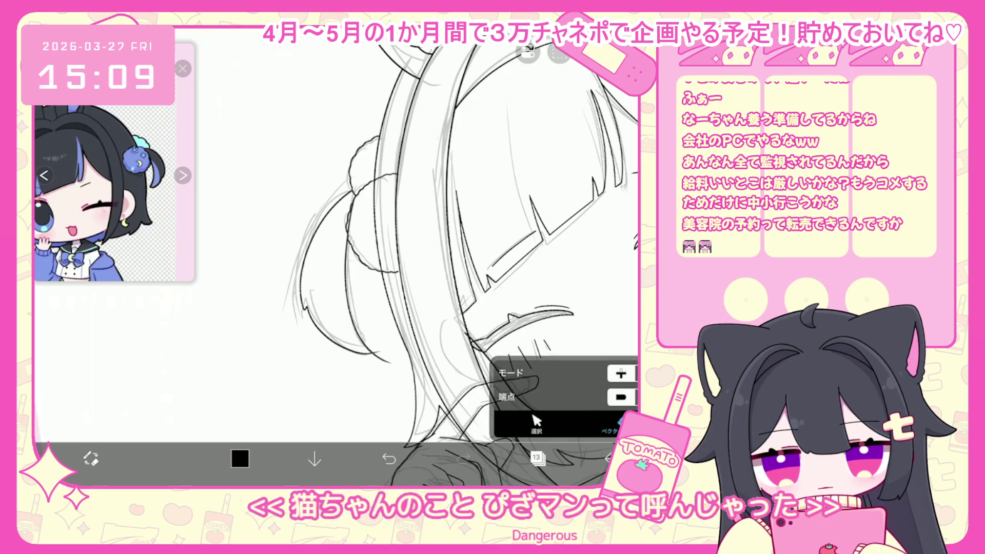
- Ink another hair line over the grey sketch and switch to the vector eraser
{"action": "scroll", "coordinate": [411, 246], "scroll_direction": "down", "scroll_amount": 5}
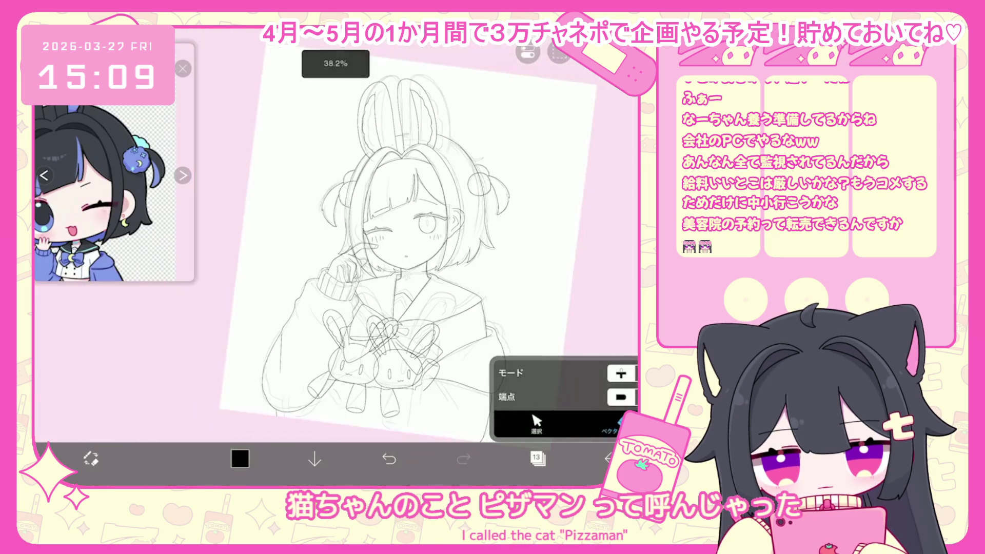
{"action": "scroll", "coordinate": [359, 247], "scroll_direction": "up", "scroll_amount": 2}
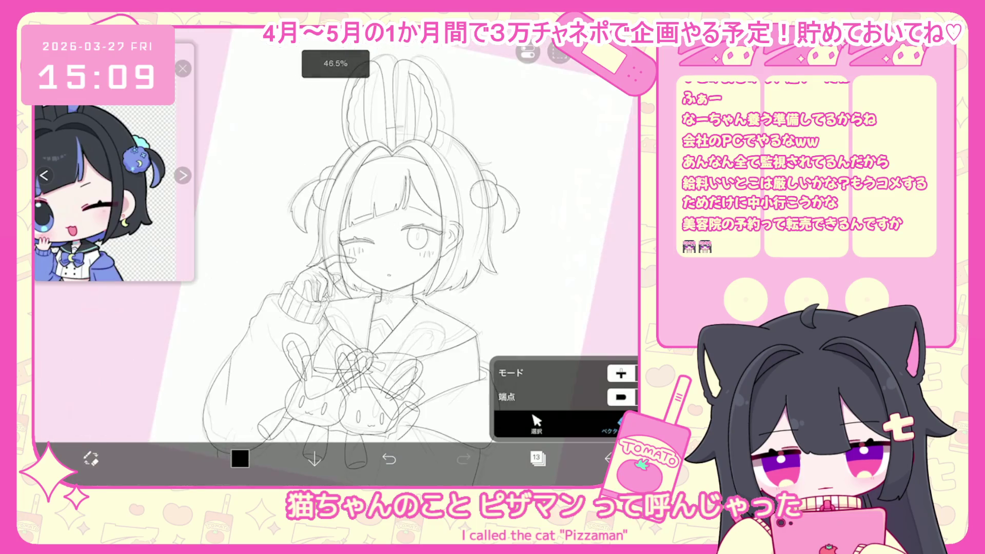
{"action": "scroll", "coordinate": [334, 205], "scroll_direction": "up", "scroll_amount": 5}
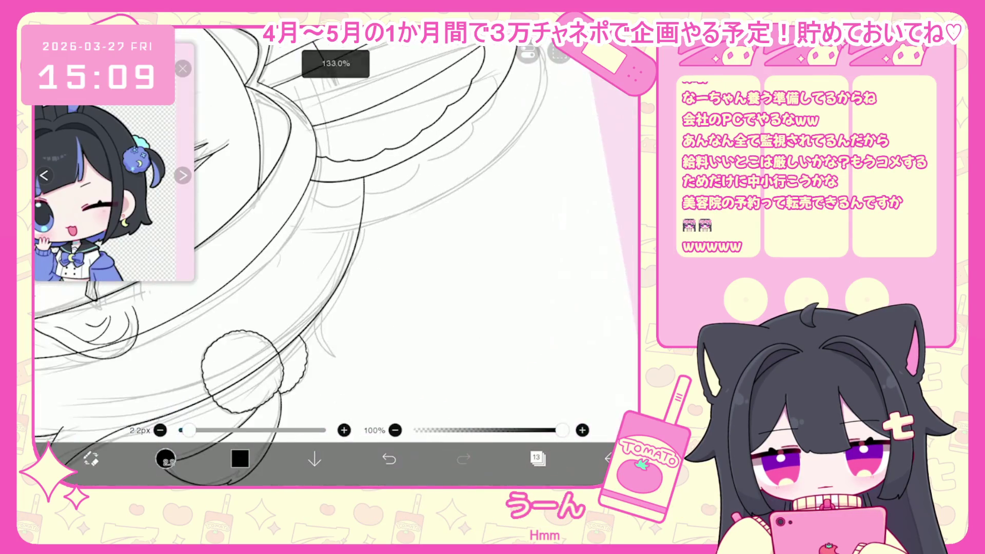
{"action": "scroll", "coordinate": [334, 231], "scroll_direction": "up", "scroll_amount": 2}
{"action": "left_click_drag", "start_coordinate": [327, 269], "coordinate": [316, 352]}
{"action": "left_click", "coordinate": [91, 458]}
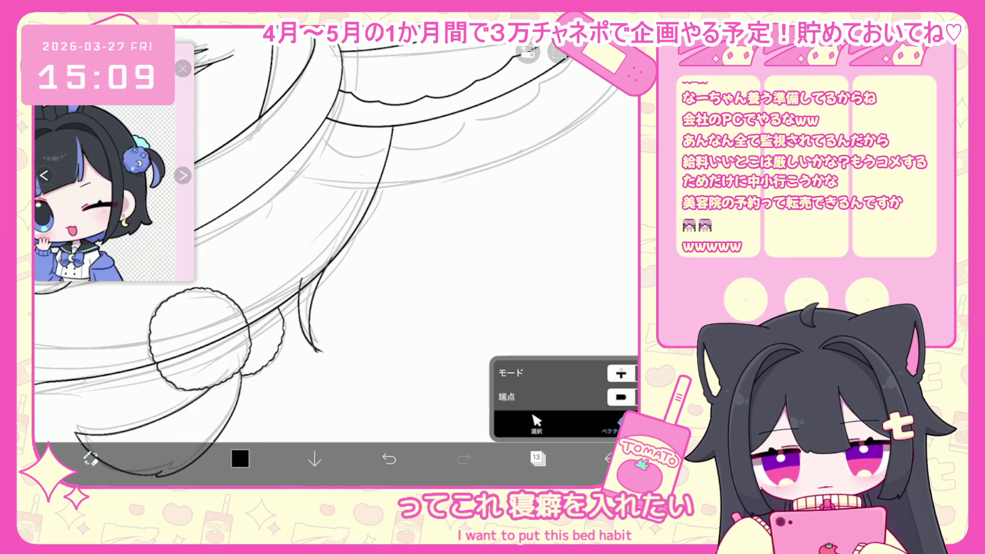
- Step through layers 12, 11 and 13 in the layer list, ending on layer 12
{"action": "left_click", "coordinate": [537, 459]}
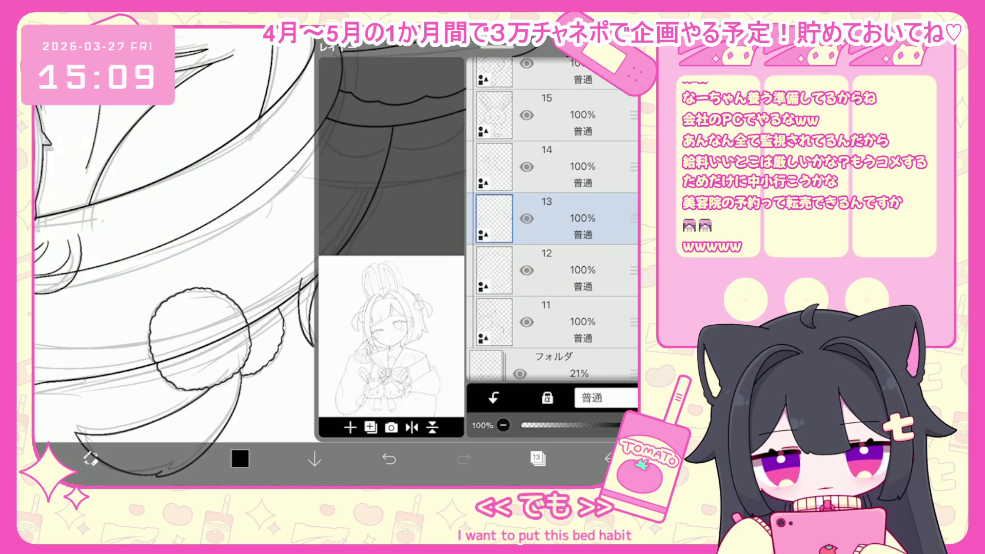
{"action": "left_click", "coordinate": [564, 271]}
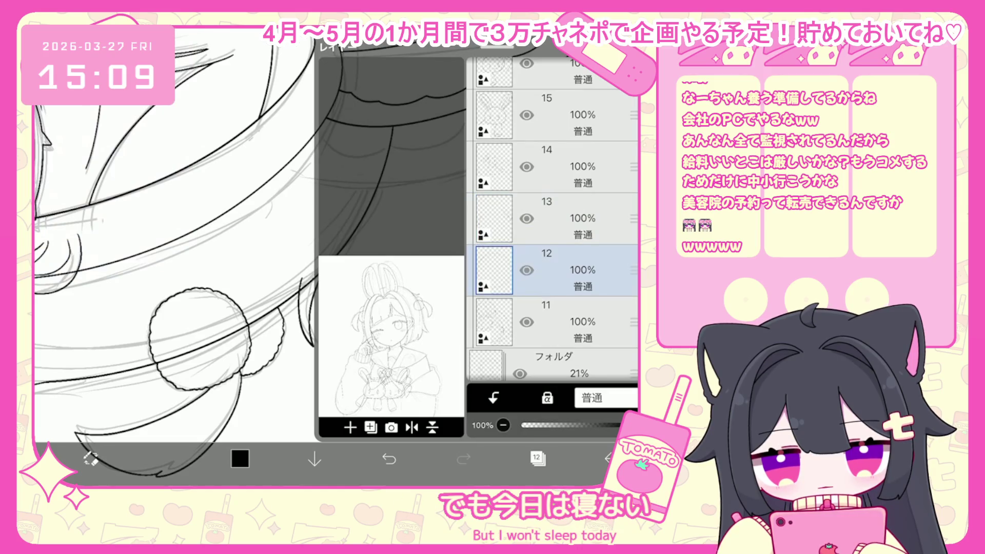
{"action": "left_click", "coordinate": [564, 322]}
{"action": "left_click", "coordinate": [564, 218]}
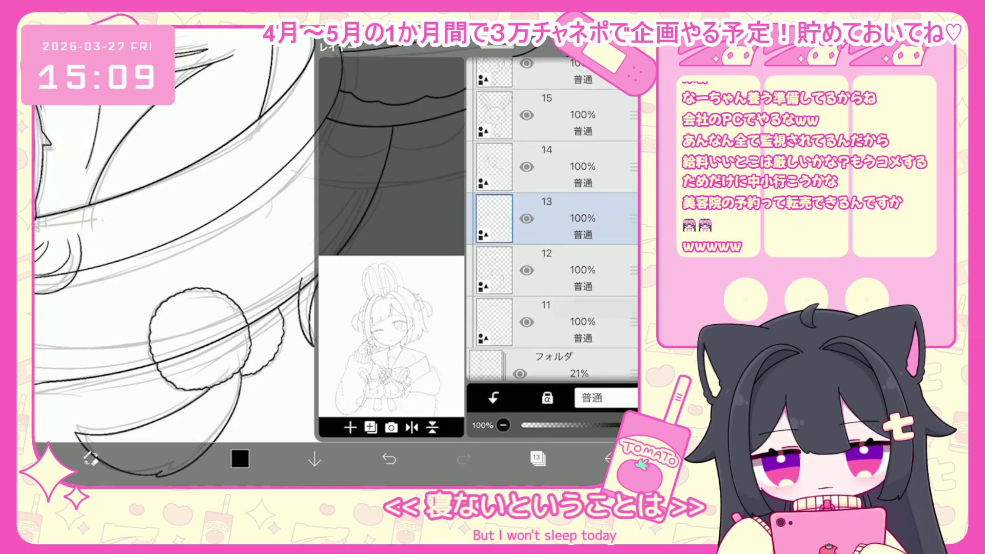
{"action": "left_click", "coordinate": [565, 271]}
{"action": "left_click", "coordinate": [537, 459]}
- Return to the drawing brush while looking over the plushies
{"action": "scroll", "coordinate": [333, 257], "scroll_direction": "down", "scroll_amount": 5}
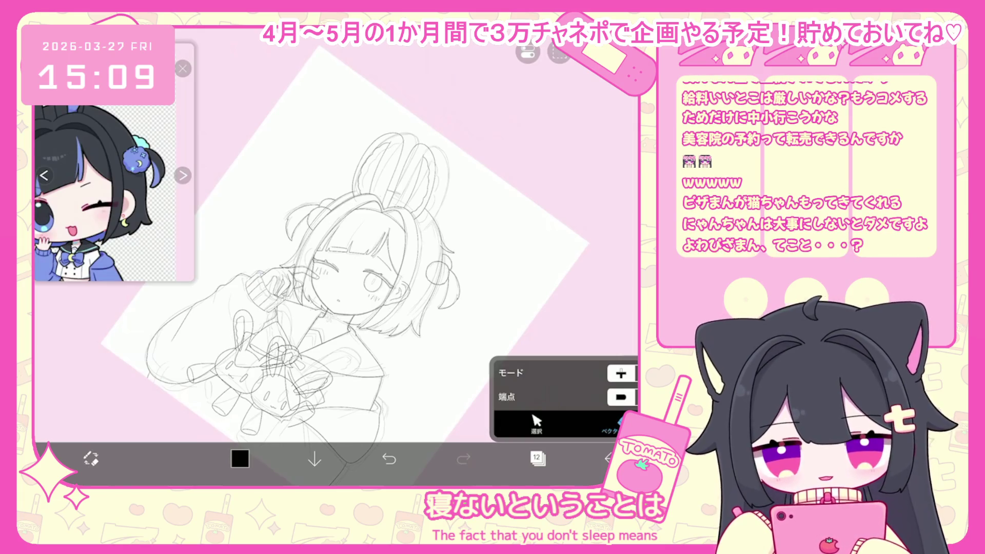
{"action": "scroll", "coordinate": [333, 257], "scroll_direction": "up", "scroll_amount": 3}
{"action": "scroll", "coordinate": [334, 256], "scroll_direction": "down", "scroll_amount": 2}
{"action": "left_click", "coordinate": [165, 458]}
{"action": "scroll", "coordinate": [333, 256], "scroll_direction": "down", "scroll_amount": 2}
{"action": "scroll", "coordinate": [334, 257], "scroll_direction": "up", "scroll_amount": 2}
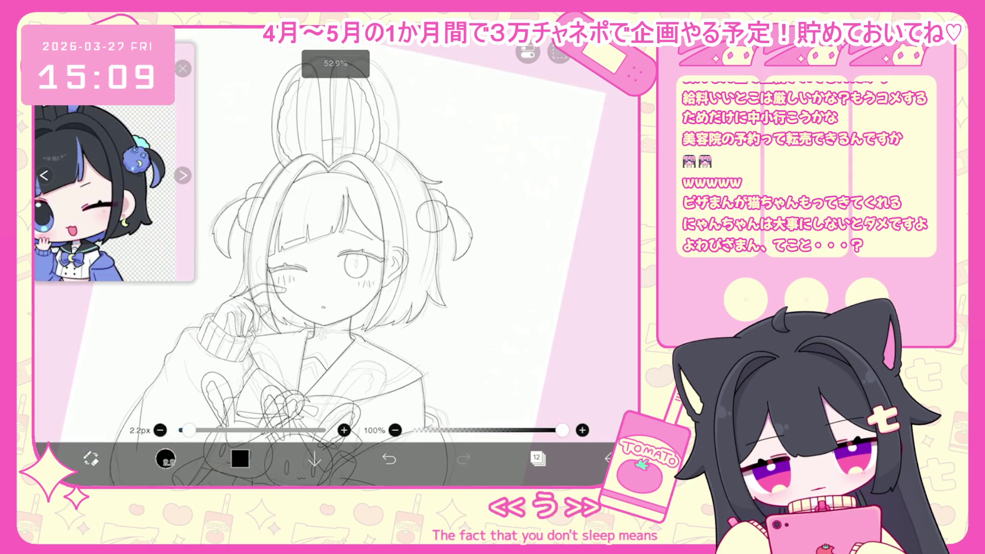
- Inspect layer 11's content: briefly transform it, check the 21% sketch folder, pick the hair-bun stroke
{"action": "left_click", "coordinate": [538, 458]}
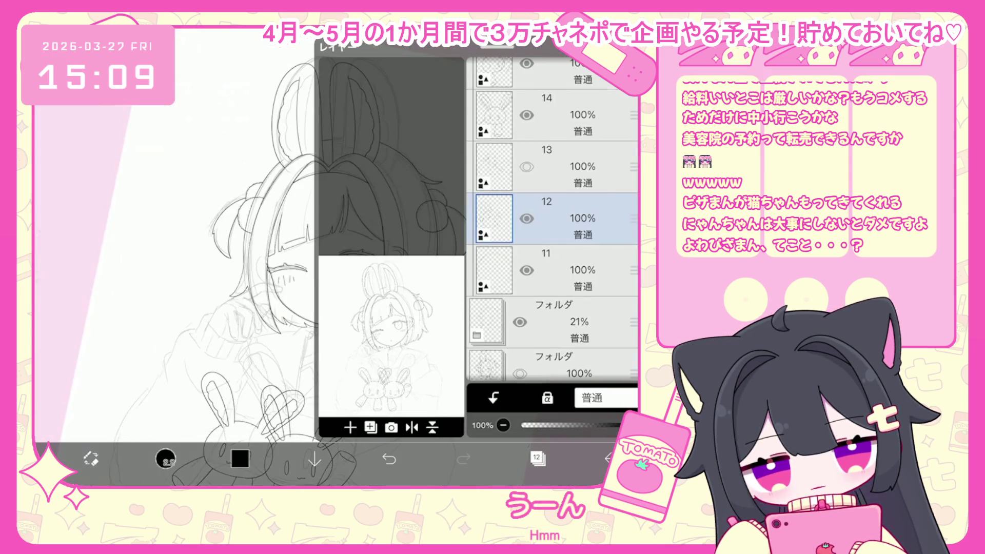
{"action": "scroll", "coordinate": [552, 221], "scroll_direction": "up", "scroll_amount": 1}
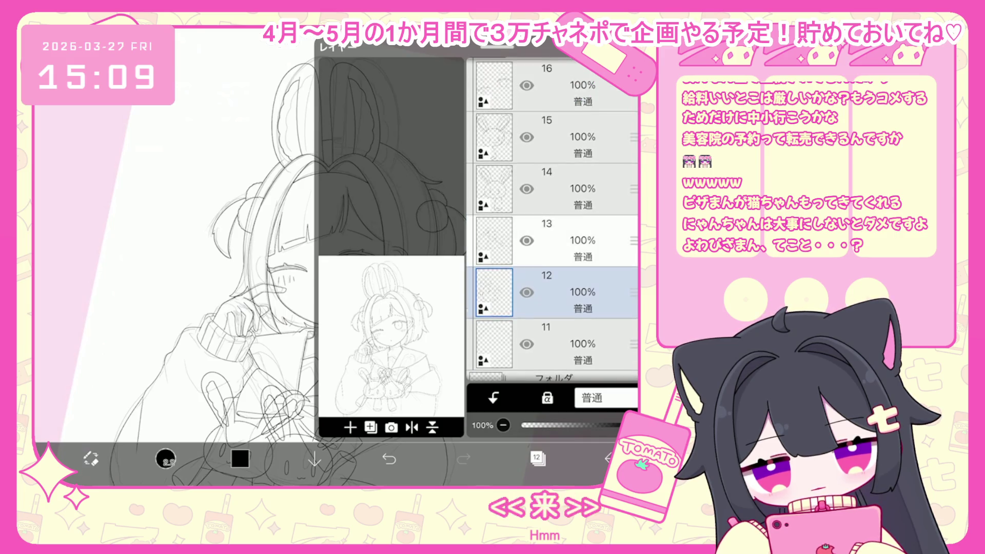
{"action": "left_click", "coordinate": [554, 323]}
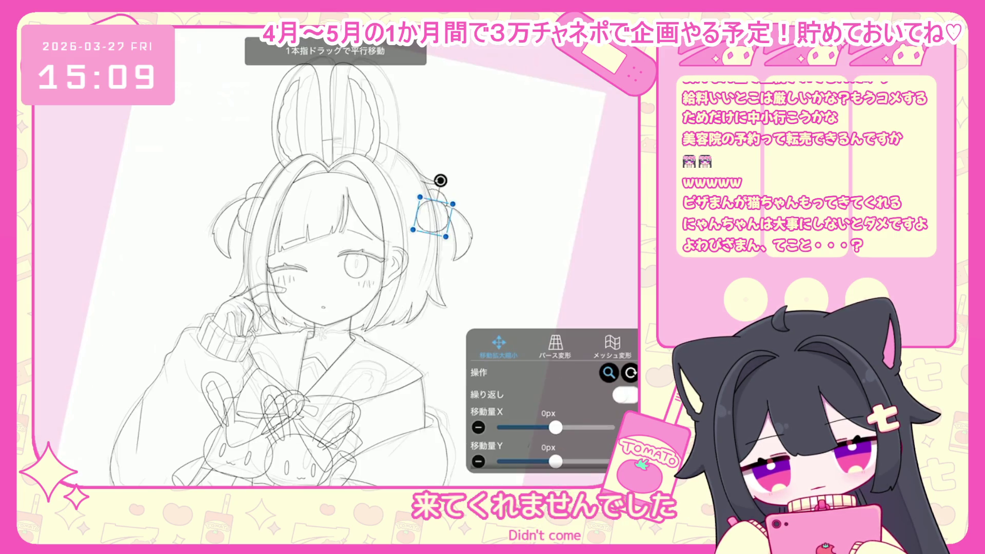
{"action": "left_click", "coordinate": [538, 459]}
{"action": "scroll", "coordinate": [551, 221], "scroll_direction": "up", "scroll_amount": 1}
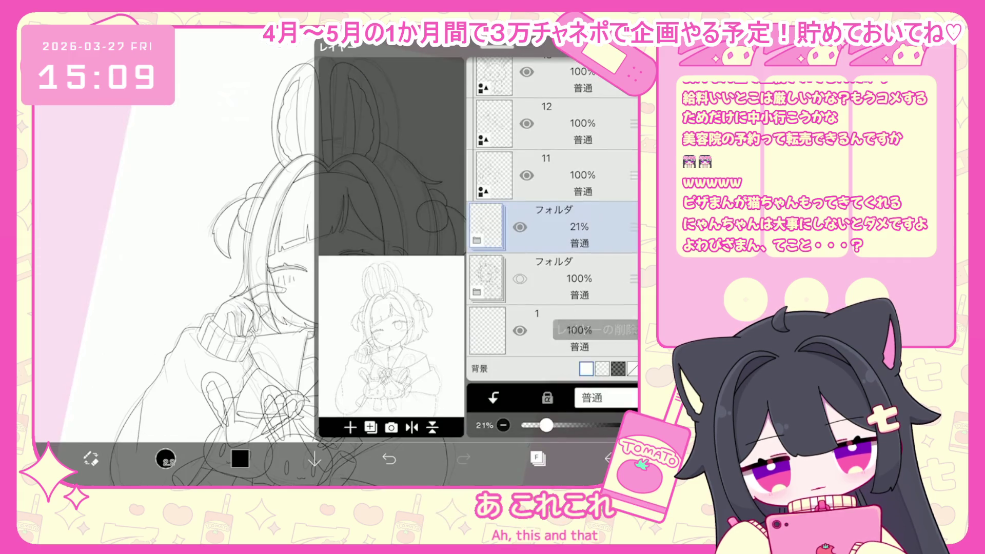
{"action": "left_click", "coordinate": [547, 231]}
{"action": "left_click", "coordinate": [547, 284]}
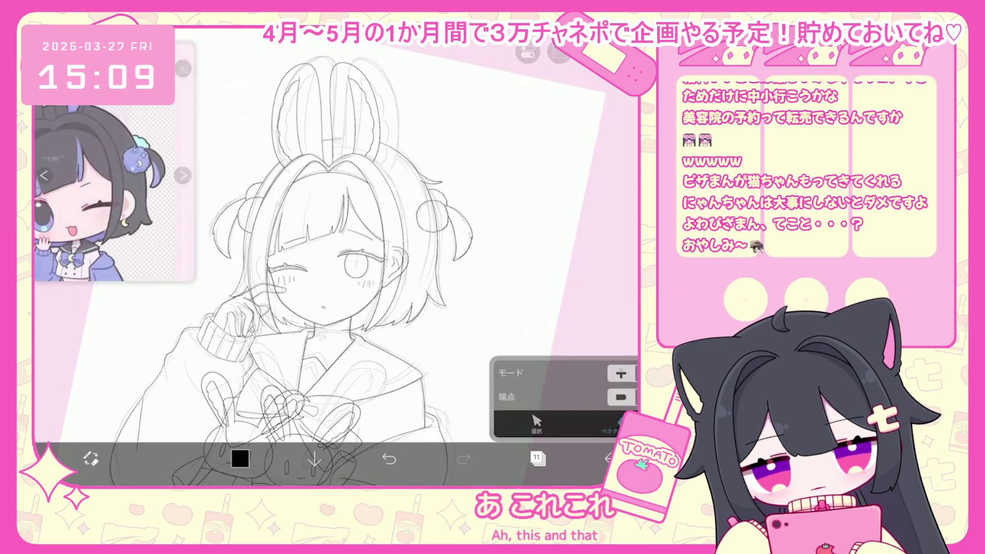
{"action": "left_click", "coordinate": [409, 239]}
{"action": "scroll", "coordinate": [337, 231], "scroll_direction": "down", "scroll_amount": 5}
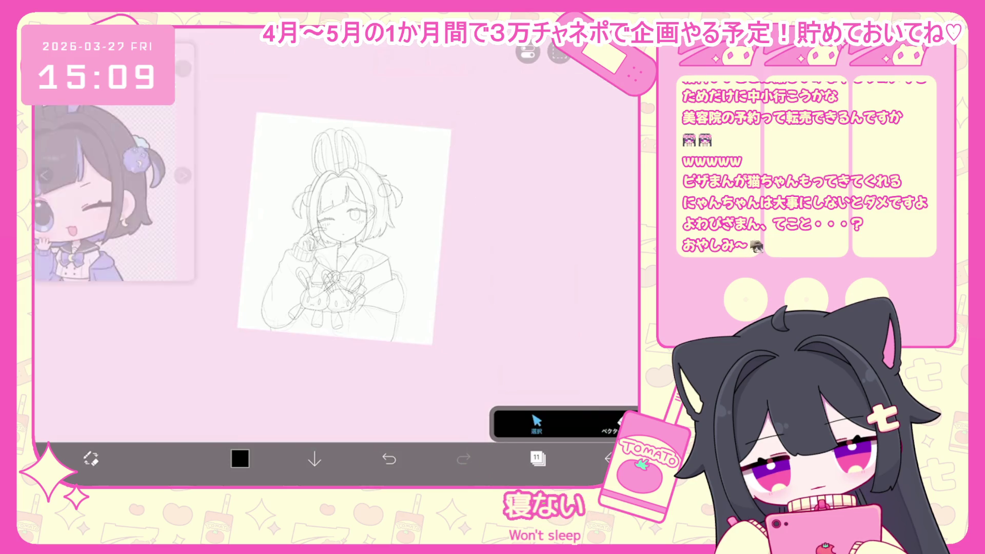
- Hide layer 11 and make layer 12 the active layer
{"action": "left_click", "coordinate": [538, 458]}
{"action": "scroll", "coordinate": [552, 221], "scroll_direction": "up", "scroll_amount": 5}
{"action": "left_click", "coordinate": [564, 213]}
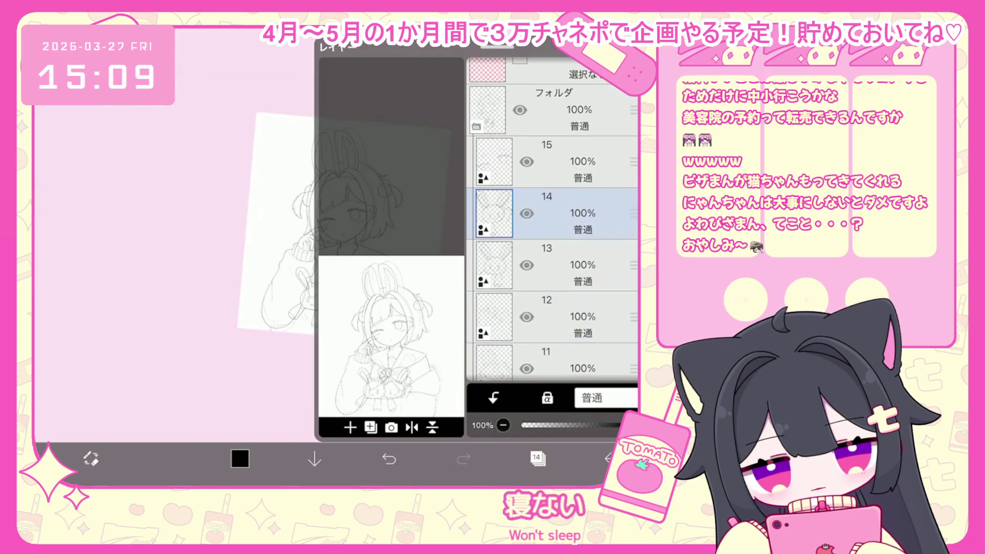
{"action": "left_click", "coordinate": [565, 316]}
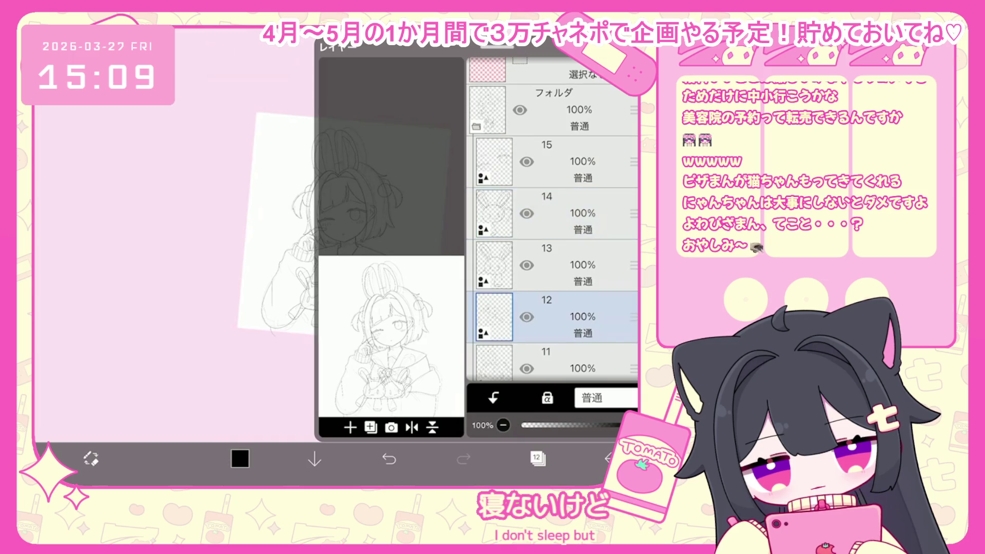
{"action": "scroll", "coordinate": [551, 221], "scroll_direction": "down", "scroll_amount": 3}
{"action": "left_click", "coordinate": [564, 218]}
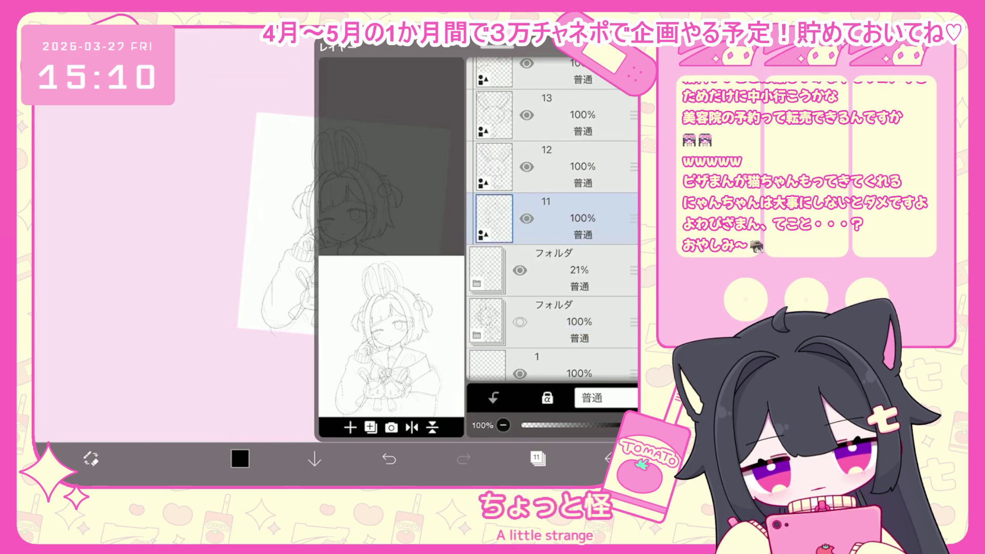
{"action": "scroll", "coordinate": [333, 231], "scroll_direction": "up", "scroll_amount": 5}
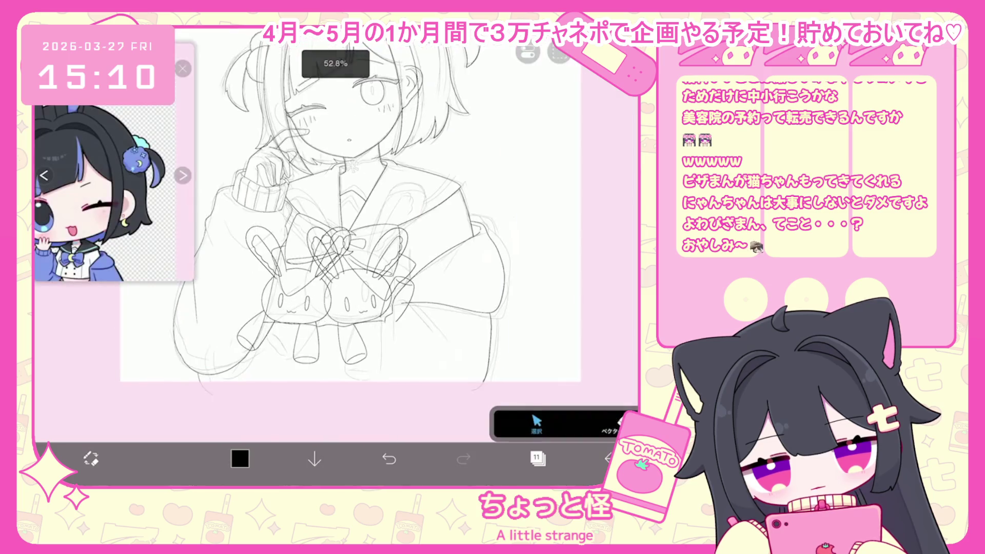
{"action": "left_click", "coordinate": [538, 458]}
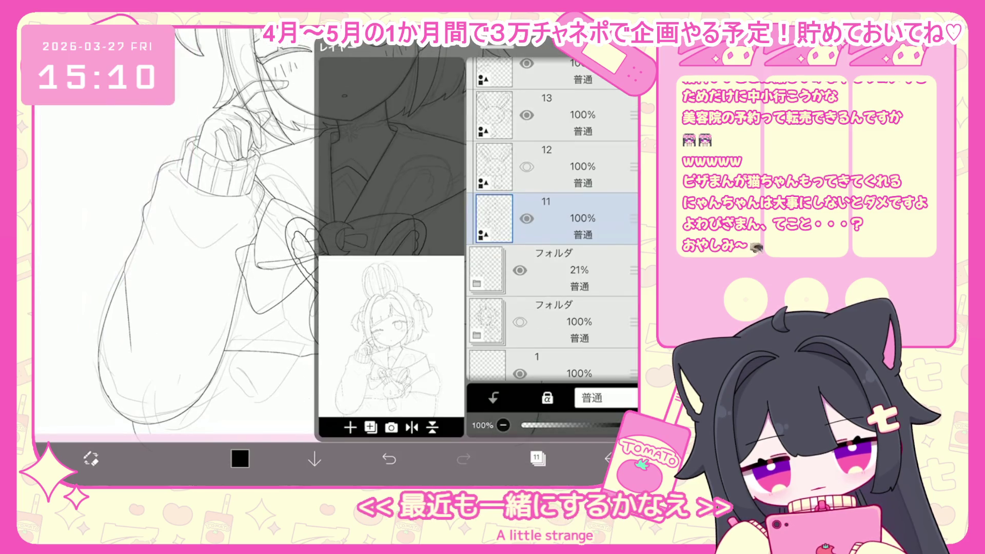
{"action": "left_click", "coordinate": [527, 218]}
{"action": "left_click", "coordinate": [564, 115]}
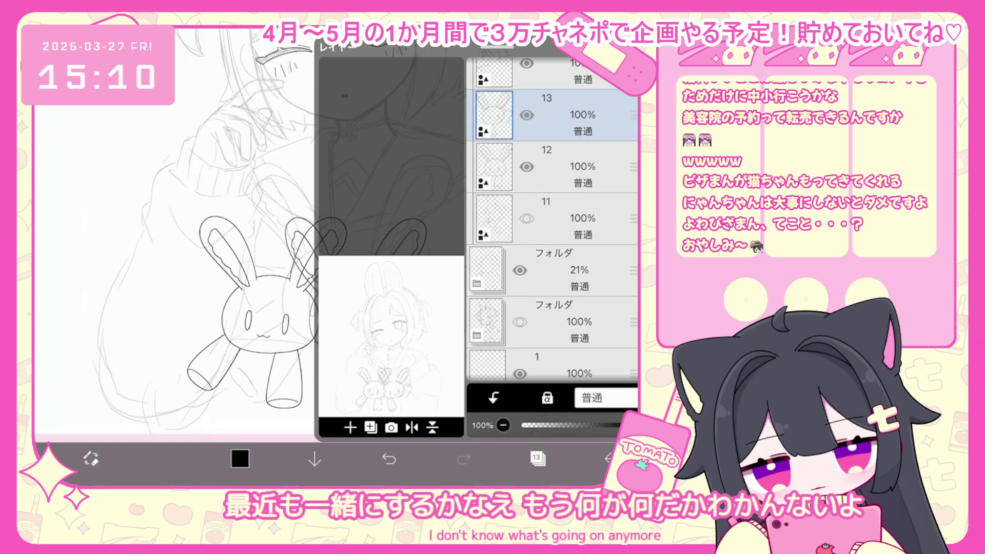
{"action": "left_click", "coordinate": [564, 211]}
{"action": "left_click", "coordinate": [538, 458]}
- Zoom and pan across the plushies' line-art on layer 12, then bring the layers list back
{"action": "scroll", "coordinate": [333, 257], "scroll_direction": "up", "scroll_amount": 3}
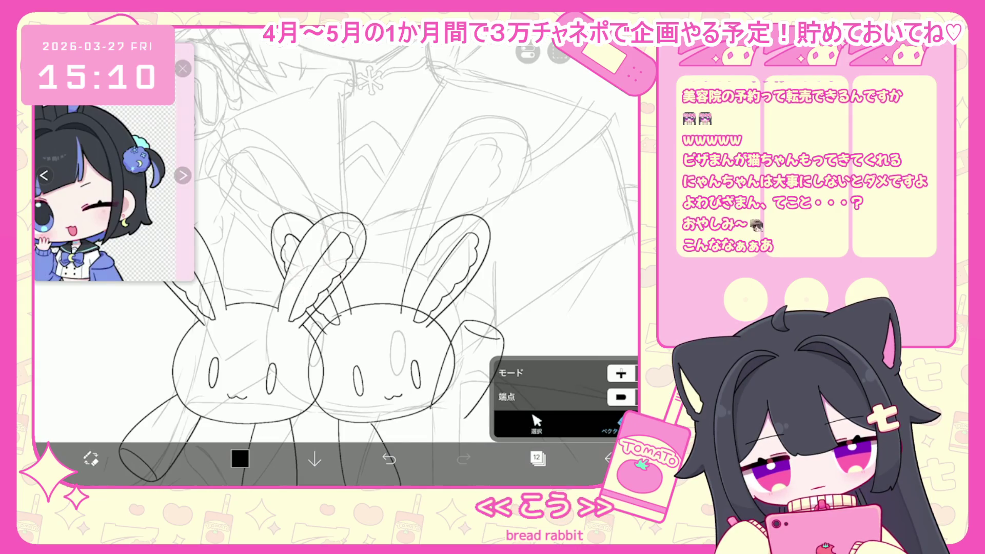
{"action": "scroll", "coordinate": [336, 256], "scroll_direction": "down", "scroll_amount": 2}
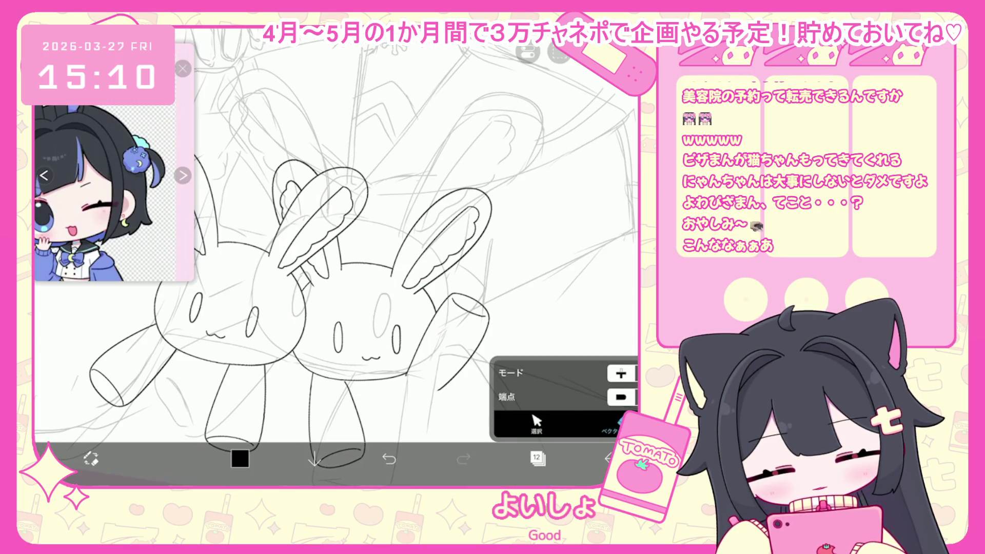
{"action": "scroll", "coordinate": [336, 257], "scroll_direction": "down", "scroll_amount": 5}
{"action": "left_click", "coordinate": [537, 458]}
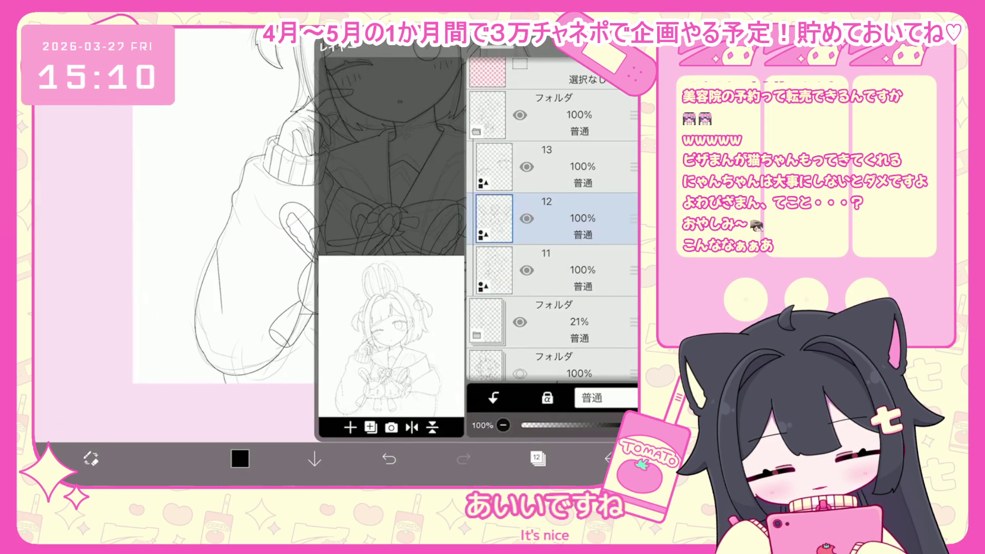
- Group the selected layers into a new folder and add an empty layer above it
{"action": "left_click", "coordinate": [371, 427]}
{"action": "left_click", "coordinate": [354, 313]}
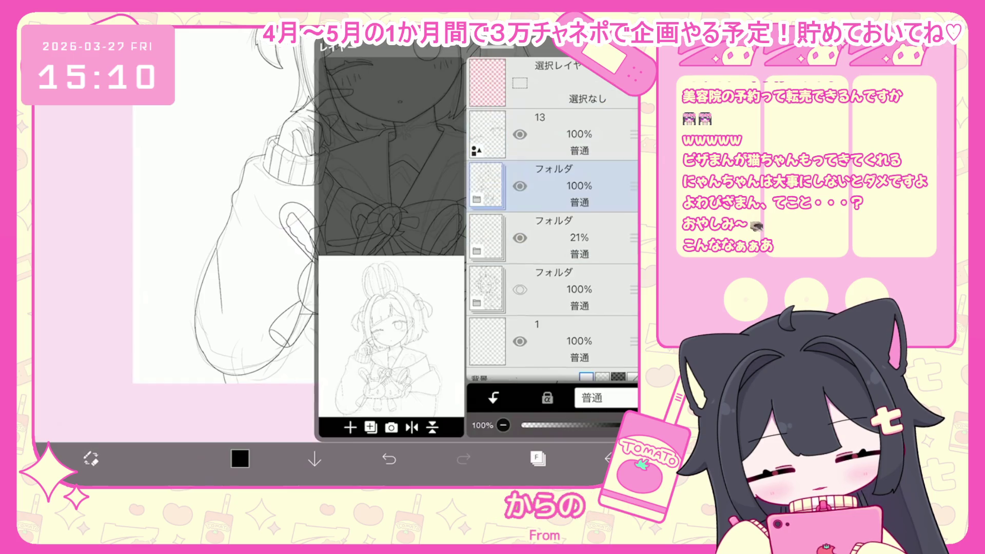
{"action": "left_click", "coordinate": [370, 428]}
{"action": "left_click", "coordinate": [359, 312]}
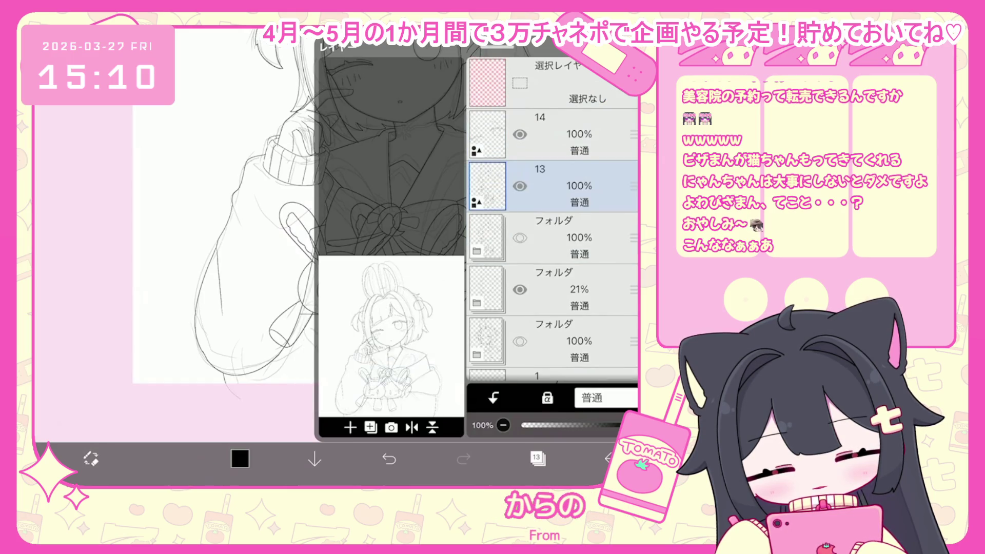
{"action": "left_click", "coordinate": [538, 458]}
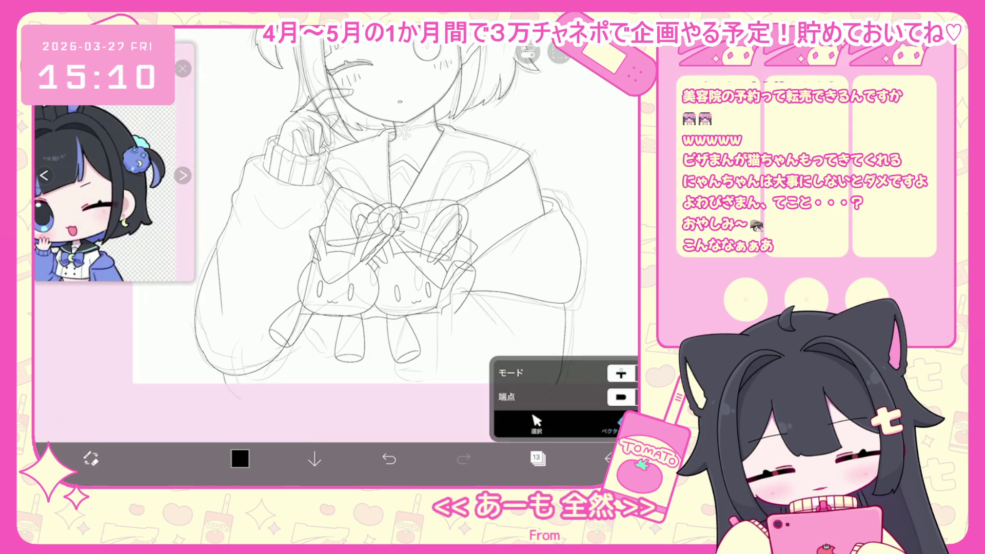
- Undo two vector eraser strokes on the plushies' overlapping ear lines
{"action": "scroll", "coordinate": [336, 244], "scroll_direction": "up", "scroll_amount": 3}
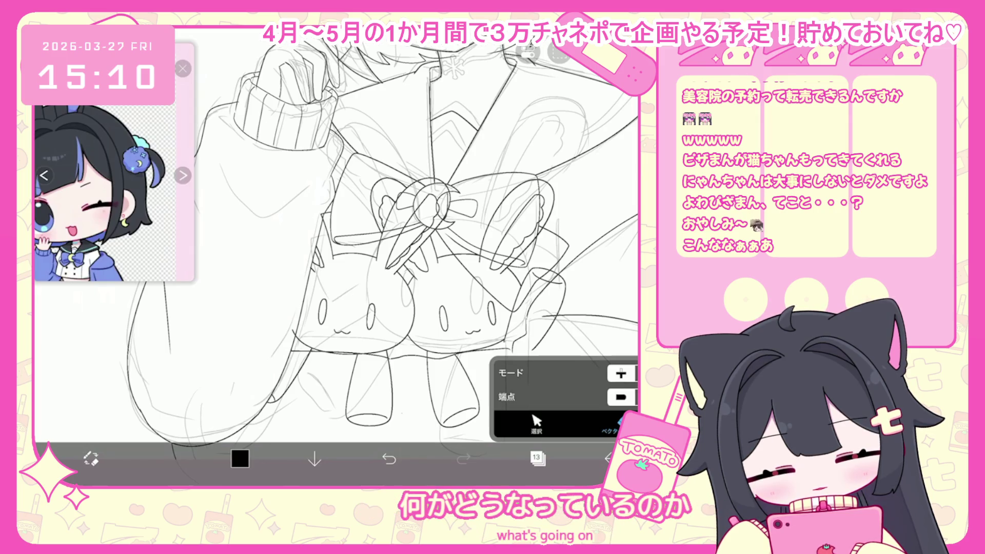
{"action": "scroll", "coordinate": [410, 216], "scroll_direction": "up", "scroll_amount": 2}
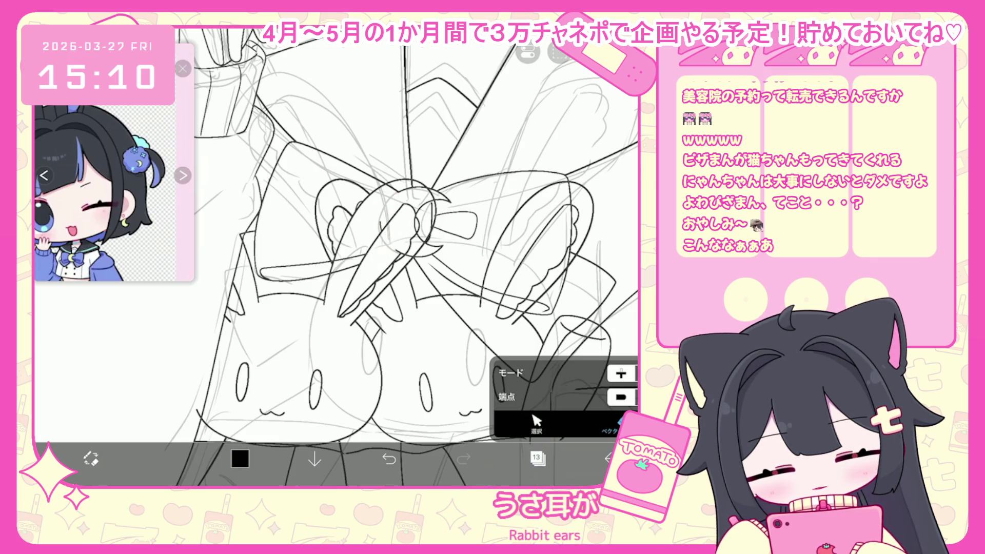
{"action": "key", "text": "ctrl+z"}
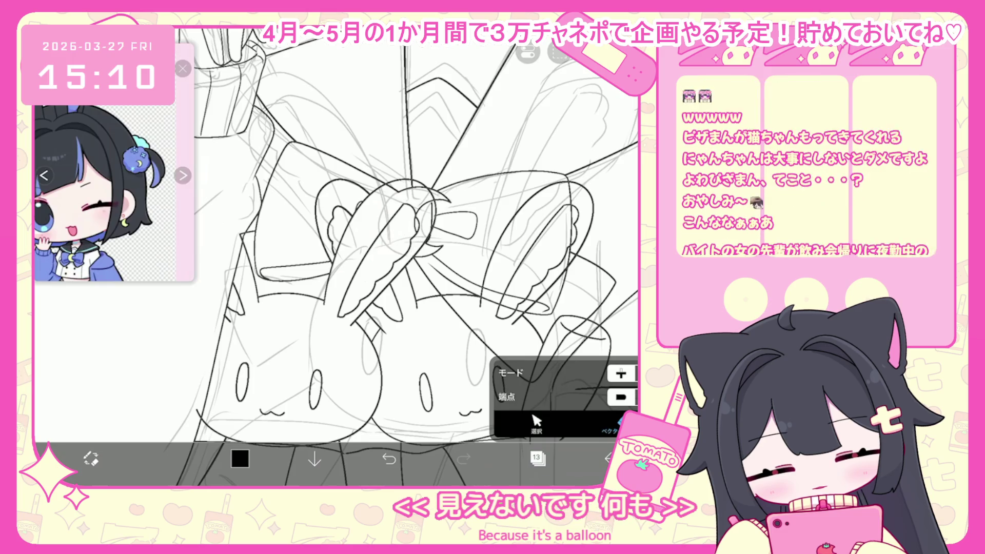
{"action": "left_click", "coordinate": [389, 459]}
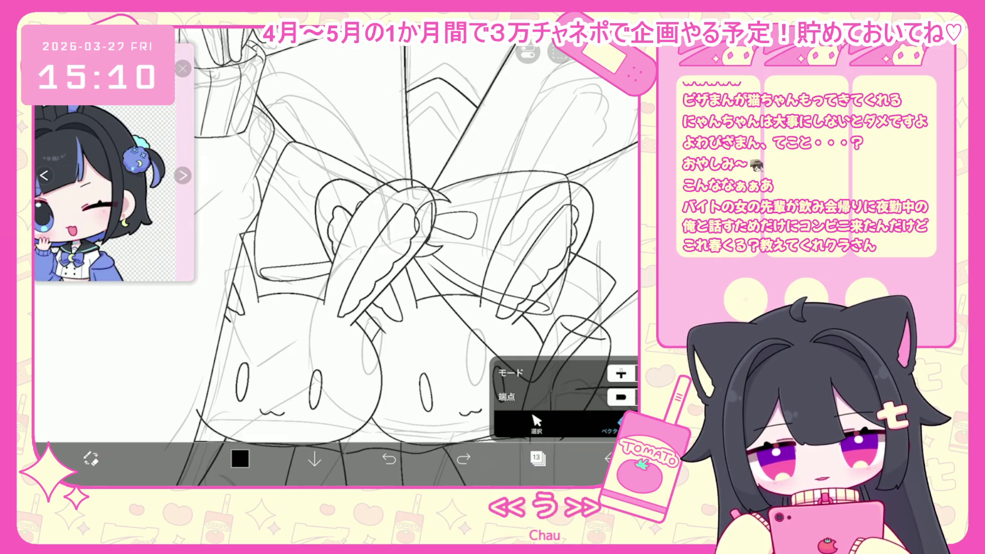
- Erase stray line bits around the bow's centre knot
{"action": "scroll", "coordinate": [360, 231], "scroll_direction": "up", "scroll_amount": 2}
{"action": "left_click_drag", "start_coordinate": [408, 208], "coordinate": [395, 246]}
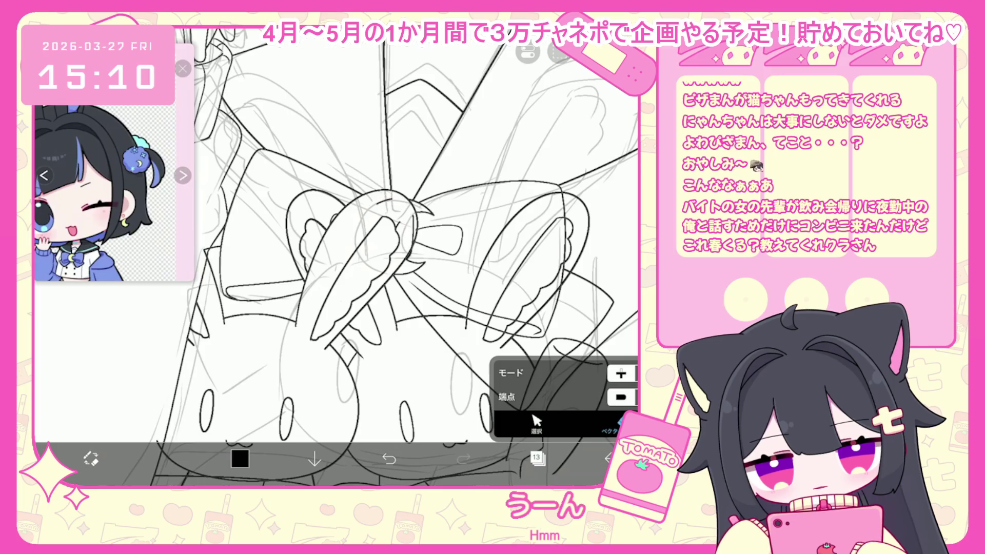
{"action": "left_click_drag", "start_coordinate": [377, 200], "coordinate": [413, 242]}
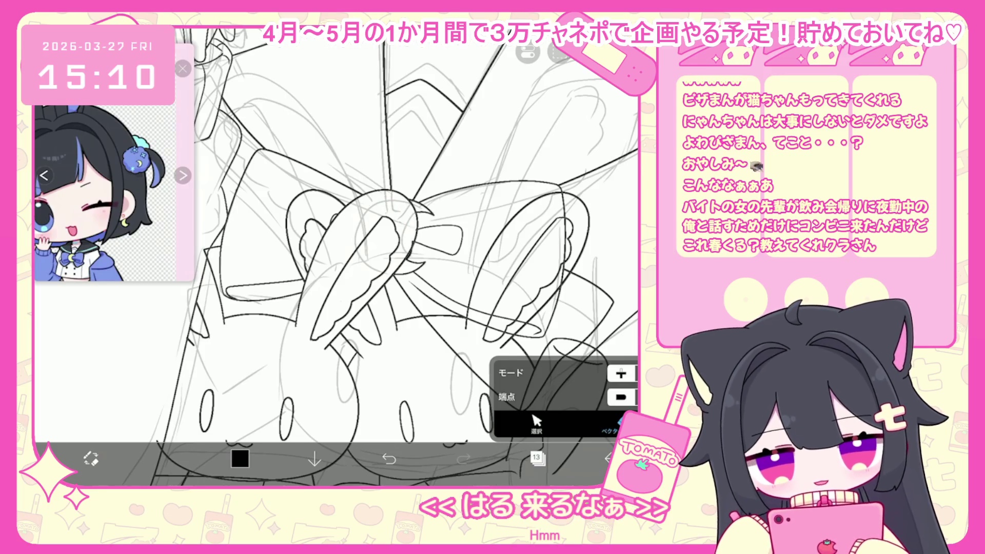
{"action": "scroll", "coordinate": [359, 231], "scroll_direction": "down", "scroll_amount": 2}
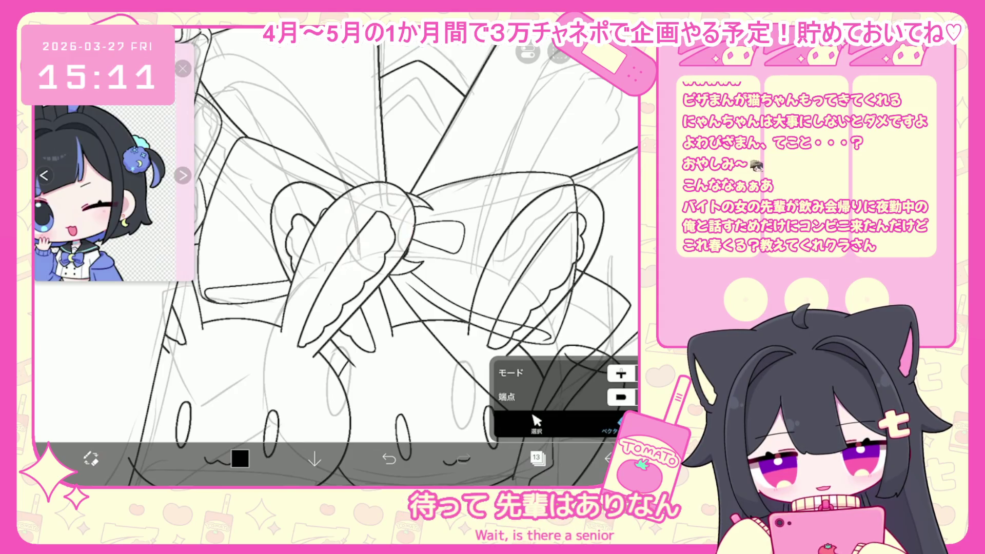
{"action": "scroll", "coordinate": [336, 257], "scroll_direction": "up", "scroll_amount": 2}
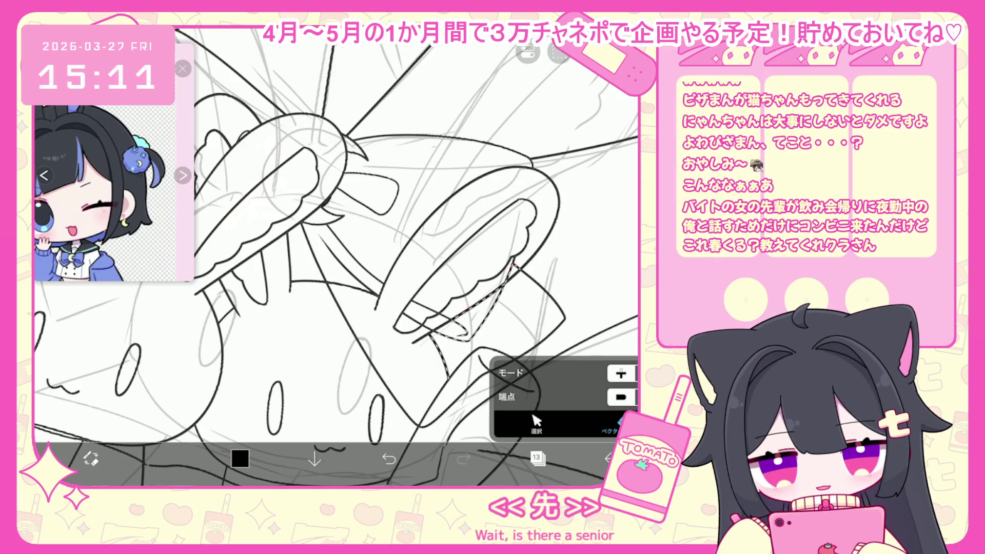
- Undo the last vector eraser stroke and a brush stroke while reviewing the plushies
{"action": "key", "text": "ctrl+z"}
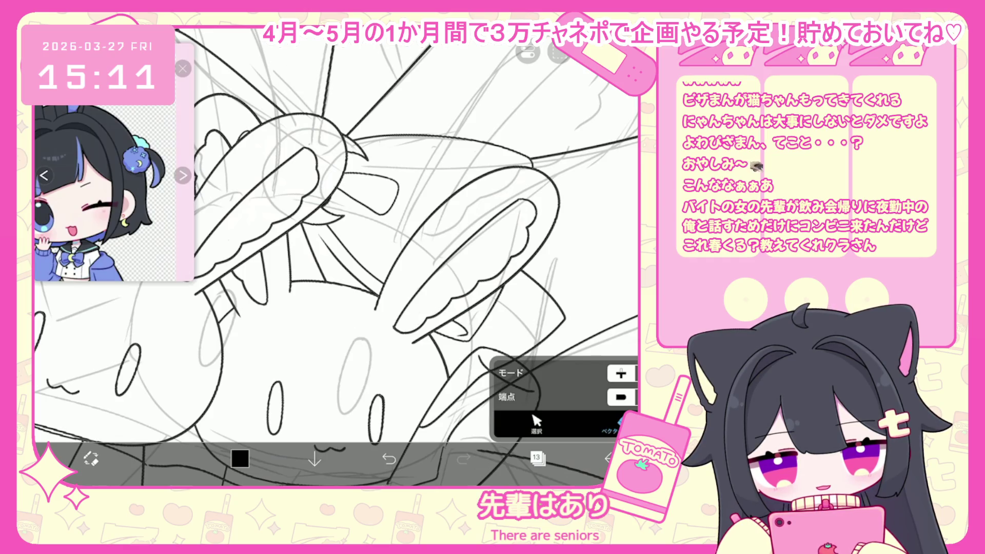
{"action": "scroll", "coordinate": [337, 257], "scroll_direction": "down", "scroll_amount": 1}
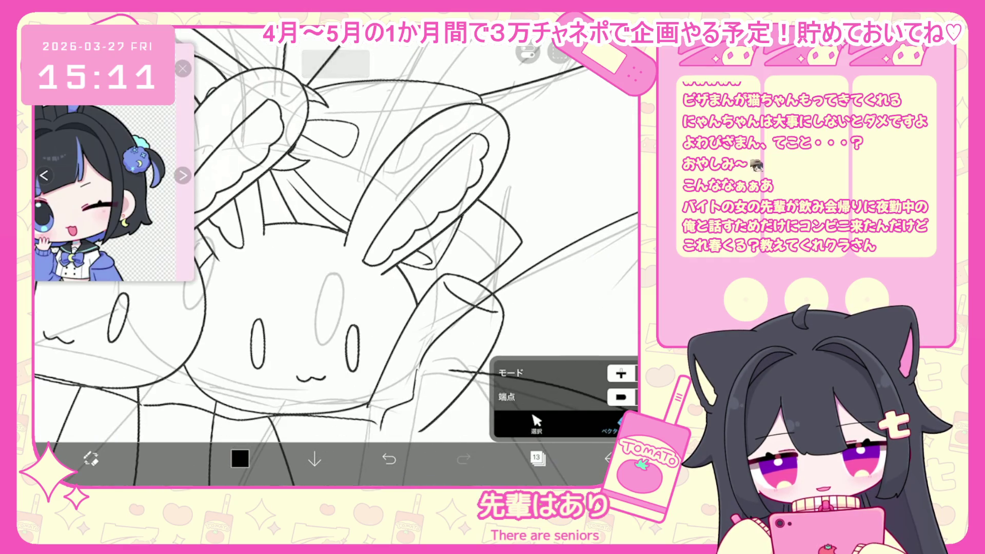
{"action": "scroll", "coordinate": [336, 257], "scroll_direction": "up", "scroll_amount": 1}
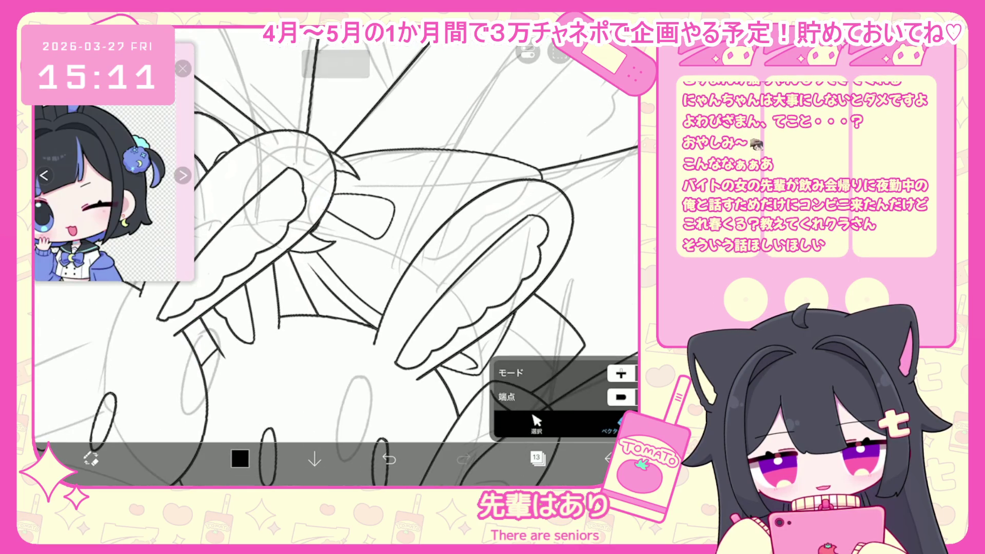
{"action": "scroll", "coordinate": [336, 256], "scroll_direction": "down", "scroll_amount": 2}
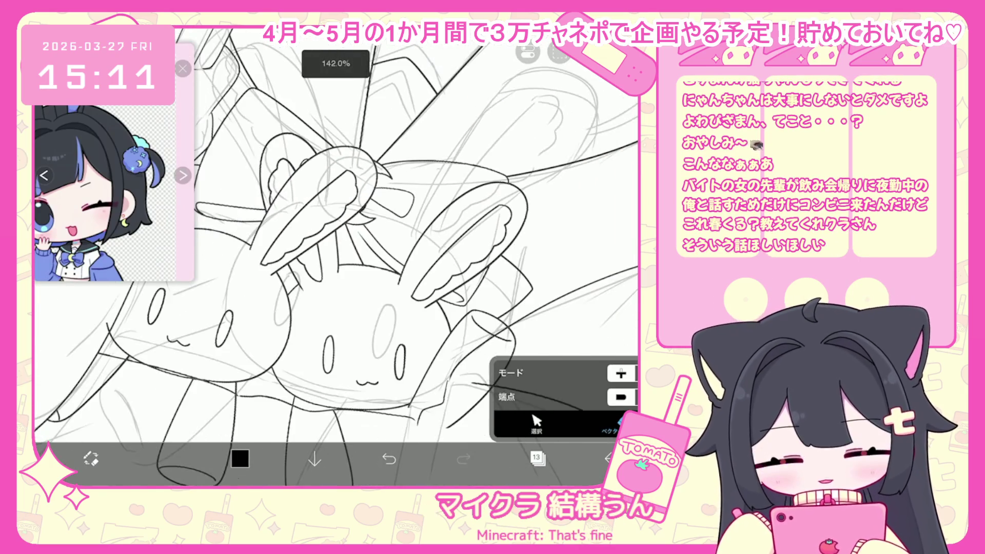
{"action": "scroll", "coordinate": [337, 257], "scroll_direction": "up", "scroll_amount": 2}
{"action": "key", "text": "ctrl+z"}
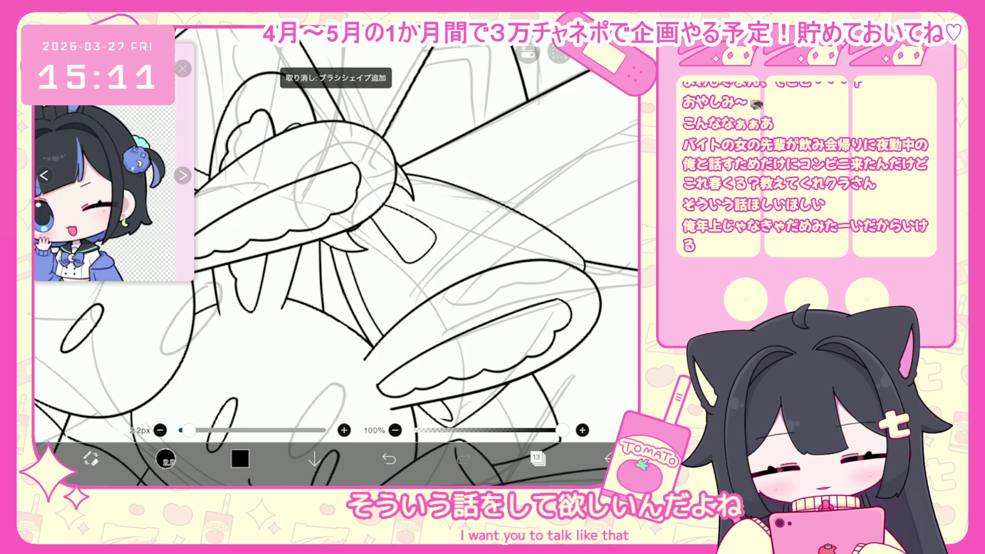
{"action": "scroll", "coordinate": [337, 257], "scroll_direction": "down", "scroll_amount": 3}
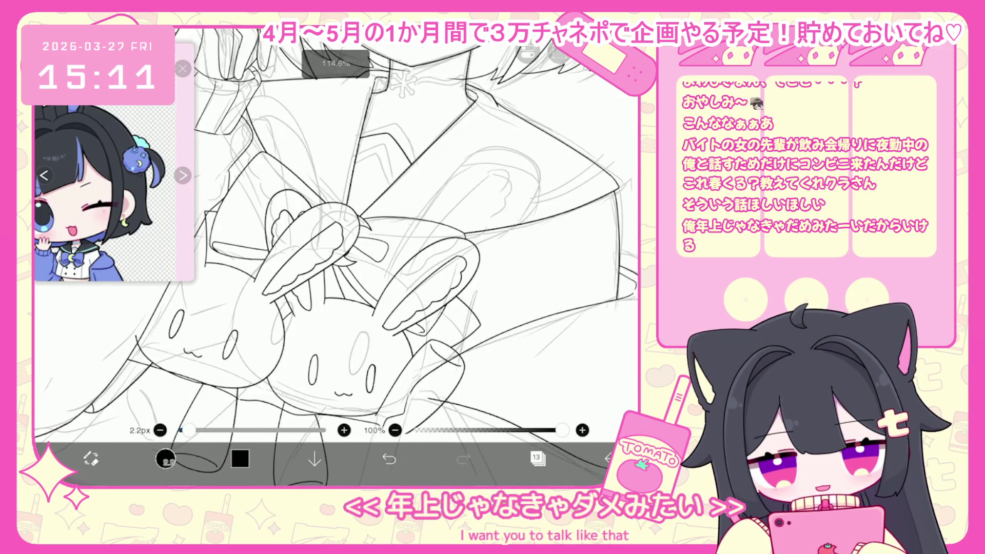
{"action": "scroll", "coordinate": [336, 256], "scroll_direction": "down", "scroll_amount": 5}
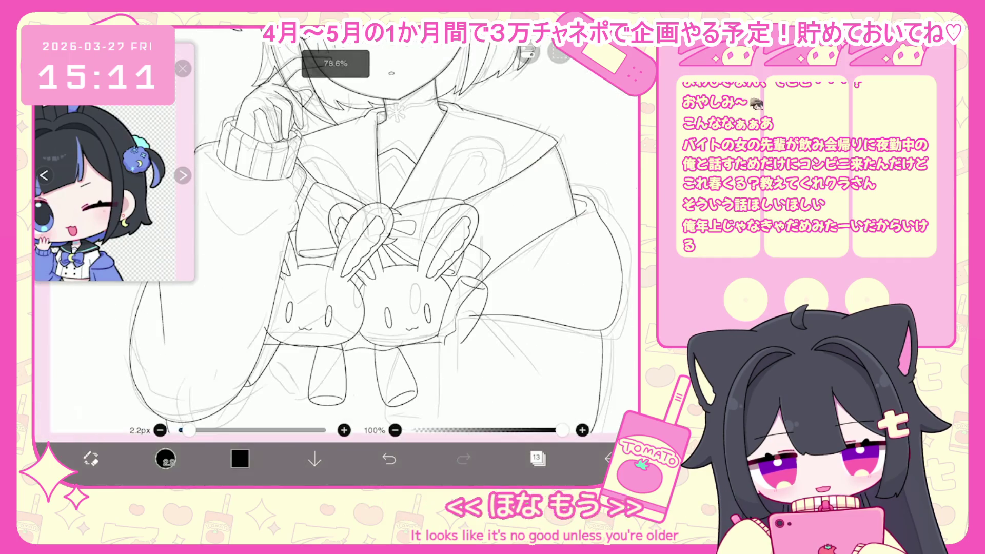
{"action": "scroll", "coordinate": [336, 257], "scroll_direction": "up", "scroll_amount": 1}
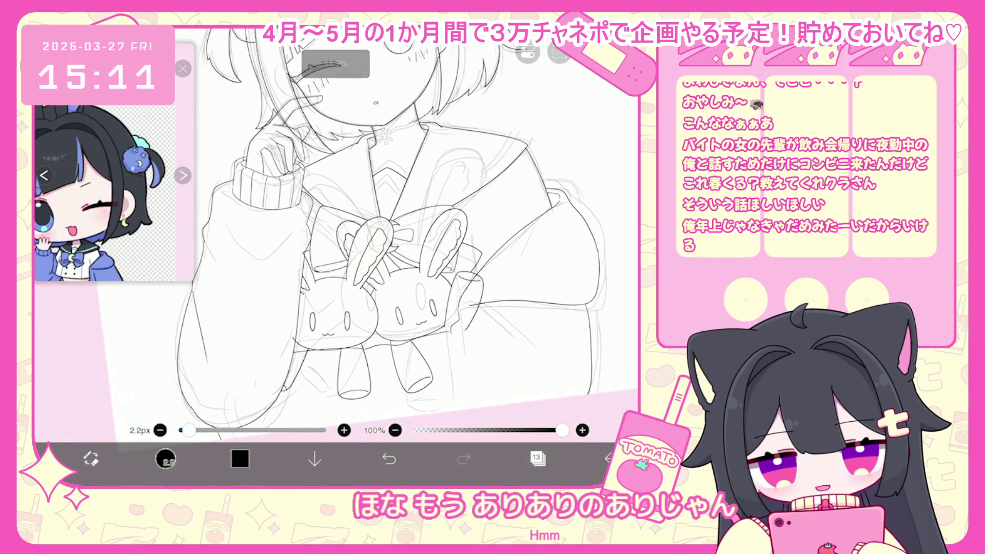
{"action": "scroll", "coordinate": [336, 257], "scroll_direction": "up", "scroll_amount": 2}
{"action": "scroll", "coordinate": [336, 257], "scroll_direction": "up", "scroll_amount": 3}
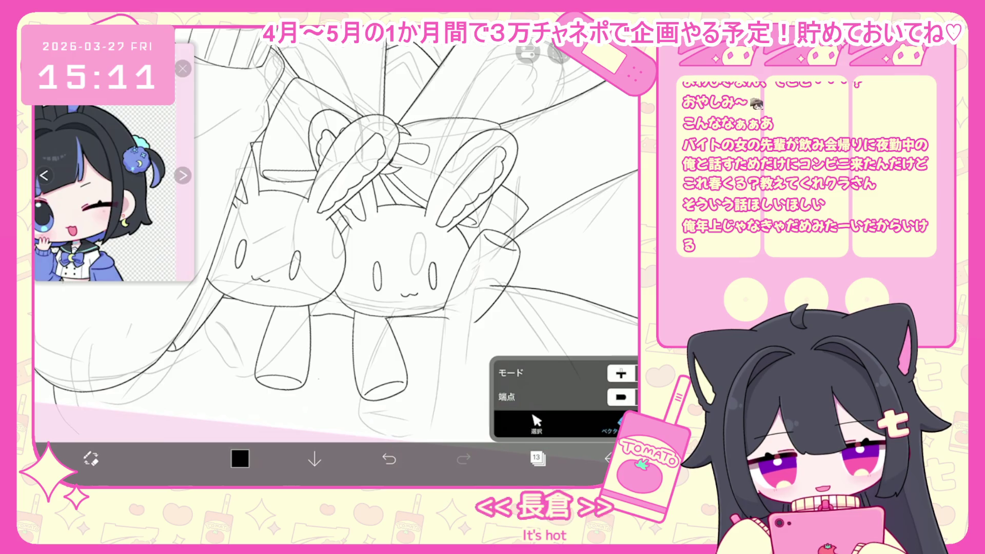
- Undo a small stroke and rotate the stray stroke beside the bunny about 3° clockwise
{"action": "key", "text": "b"}
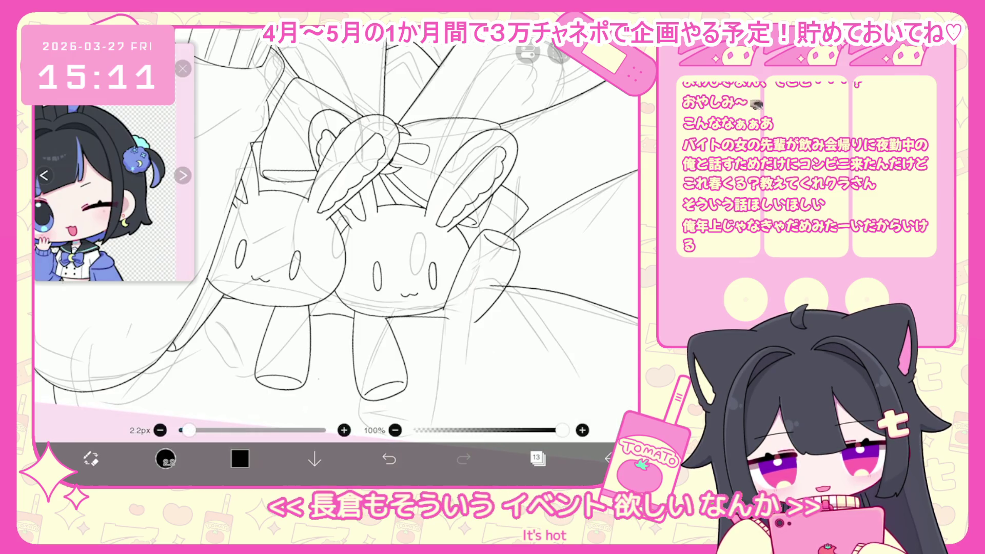
{"action": "scroll", "coordinate": [336, 230], "scroll_direction": "up", "scroll_amount": 2}
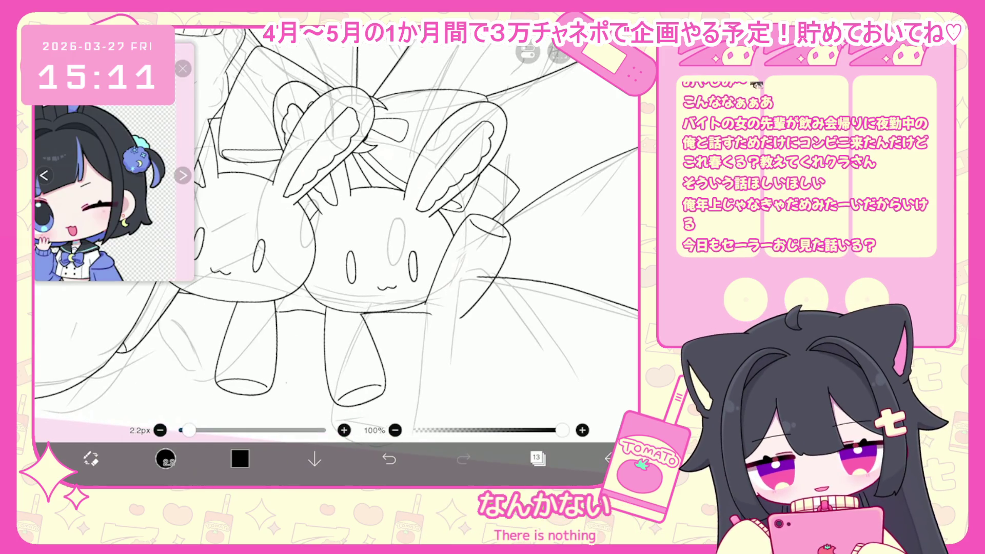
{"action": "key", "text": "ctrl+z"}
{"action": "left_click", "coordinate": [166, 458]}
{"action": "left_click", "coordinate": [537, 424]}
{"action": "left_click", "coordinate": [488, 226]}
{"action": "left_click_drag", "start_coordinate": [468, 194], "coordinate": [474, 197]}
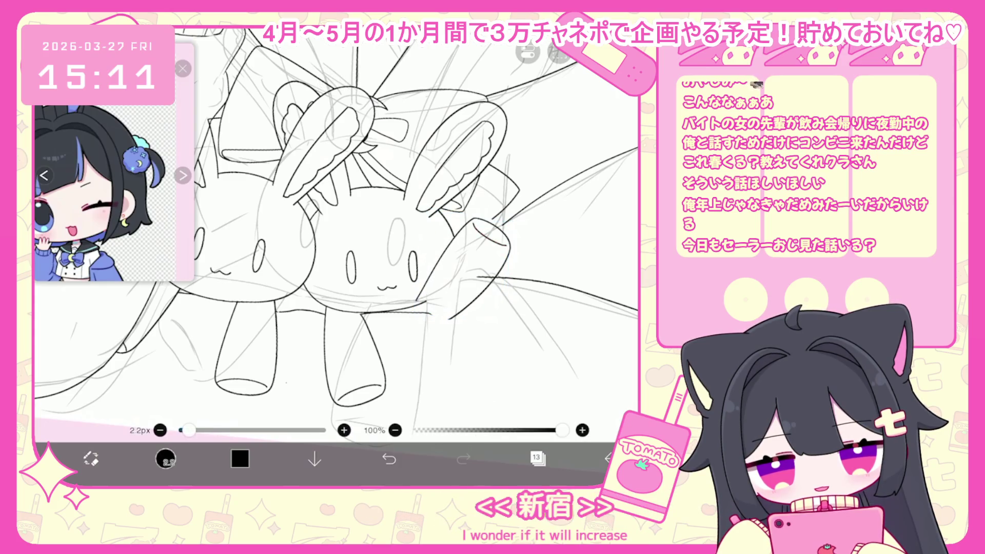
- Undo the stray short ink strokes below and near the plushies
{"action": "key", "text": "ctrl+z"}
{"action": "scroll", "coordinate": [336, 231], "scroll_direction": "up", "scroll_amount": 2}
{"action": "scroll", "coordinate": [462, 307], "scroll_direction": "up", "scroll_amount": 2}
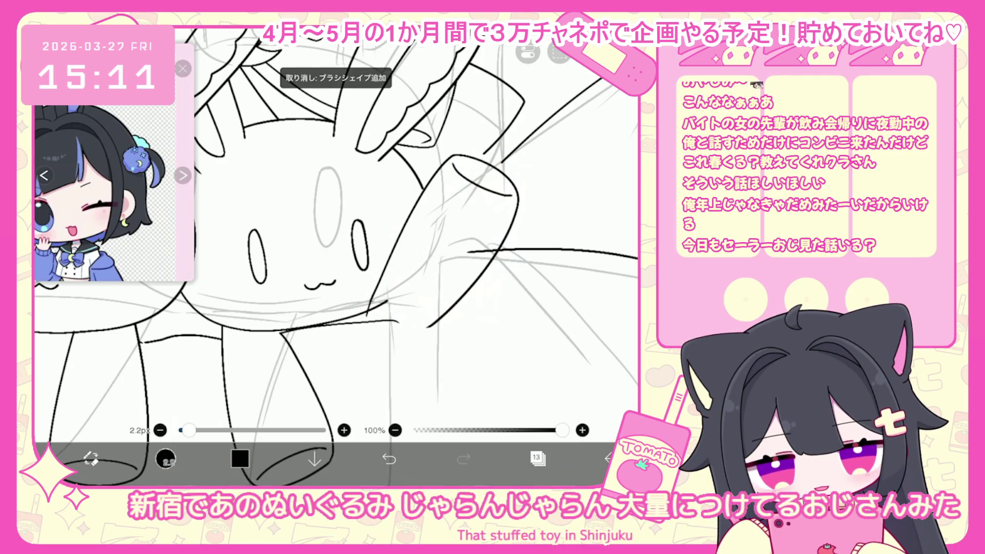
{"action": "key", "text": "ctrl+z"}
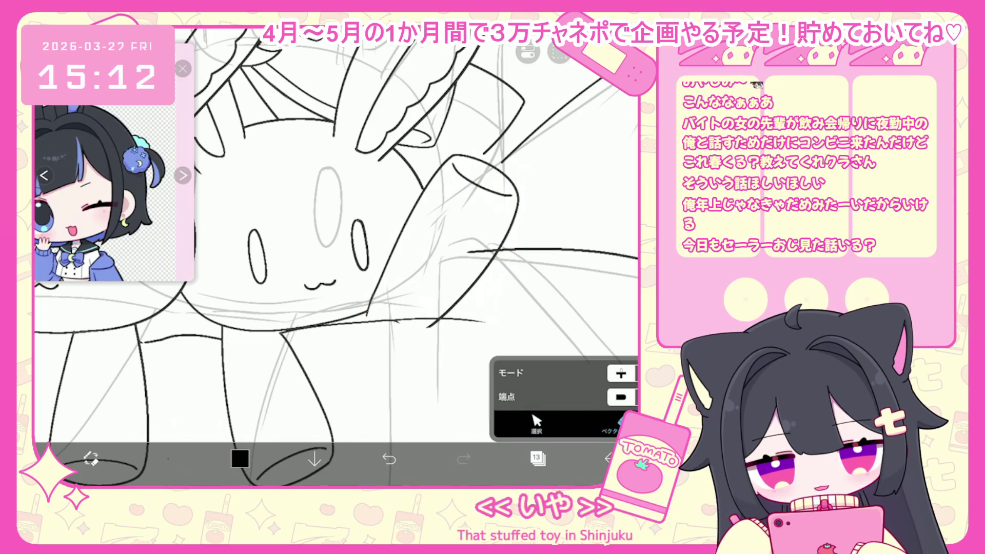
{"action": "scroll", "coordinate": [336, 257], "scroll_direction": "down", "scroll_amount": 3}
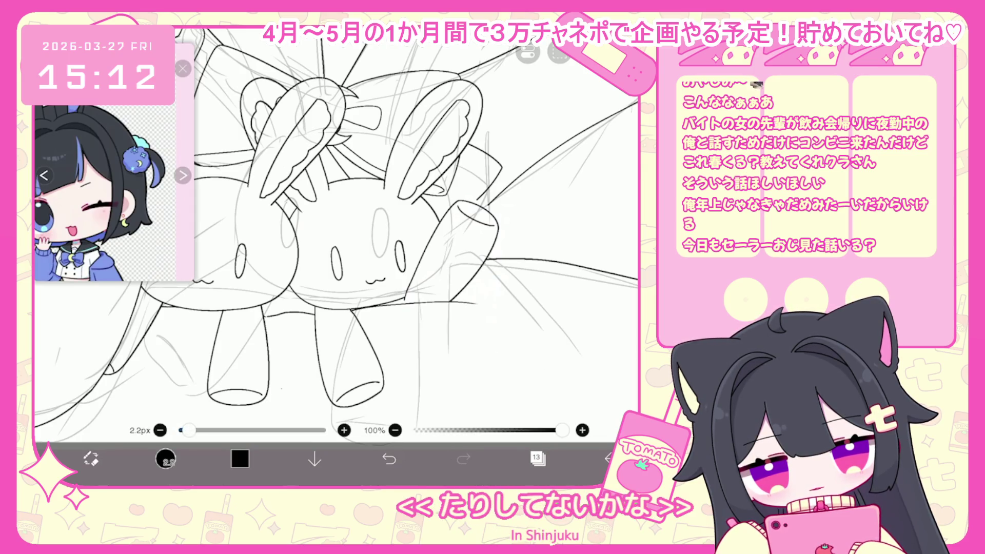
{"action": "scroll", "coordinate": [337, 238], "scroll_direction": "down", "scroll_amount": 5}
{"action": "scroll", "coordinate": [336, 205], "scroll_direction": "up", "scroll_amount": 3}
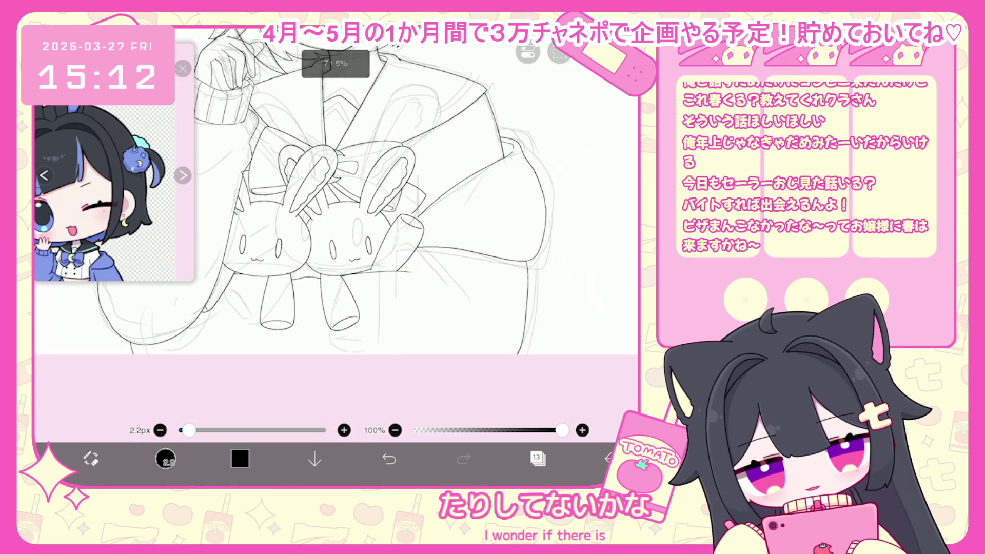
{"action": "key", "text": "ctrl+z"}
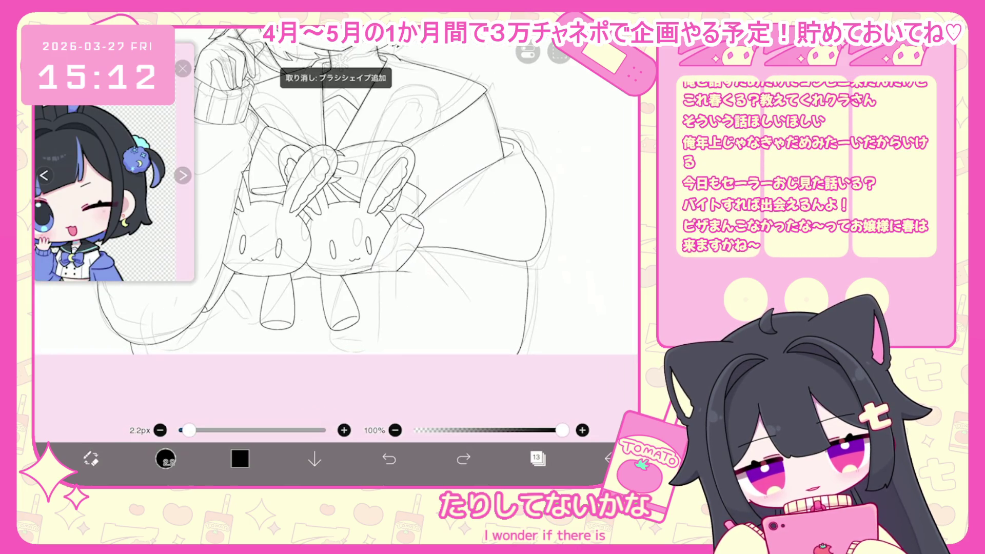
{"action": "left_click_drag", "start_coordinate": [411, 270], "coordinate": [454, 320]}
{"action": "left_click", "coordinate": [389, 458]}
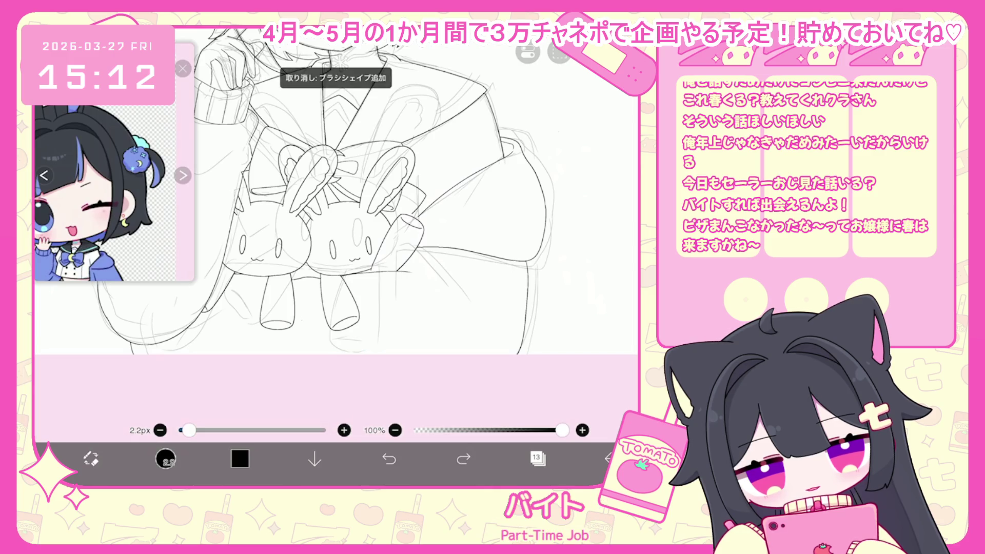
- Switch to the vector editing tool and bring up the layer list
{"action": "left_click", "coordinate": [91, 459]}
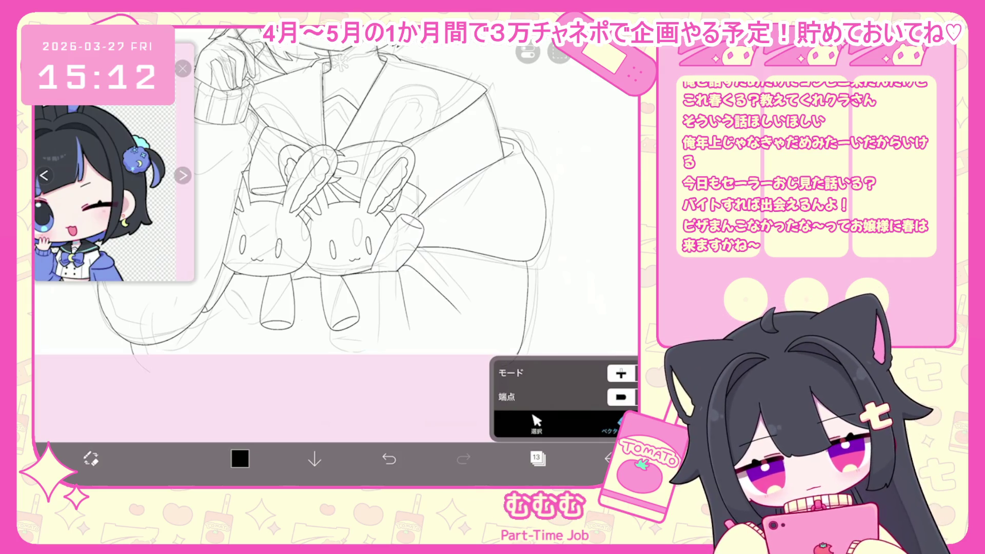
{"action": "scroll", "coordinate": [368, 197], "scroll_direction": "up", "scroll_amount": 3}
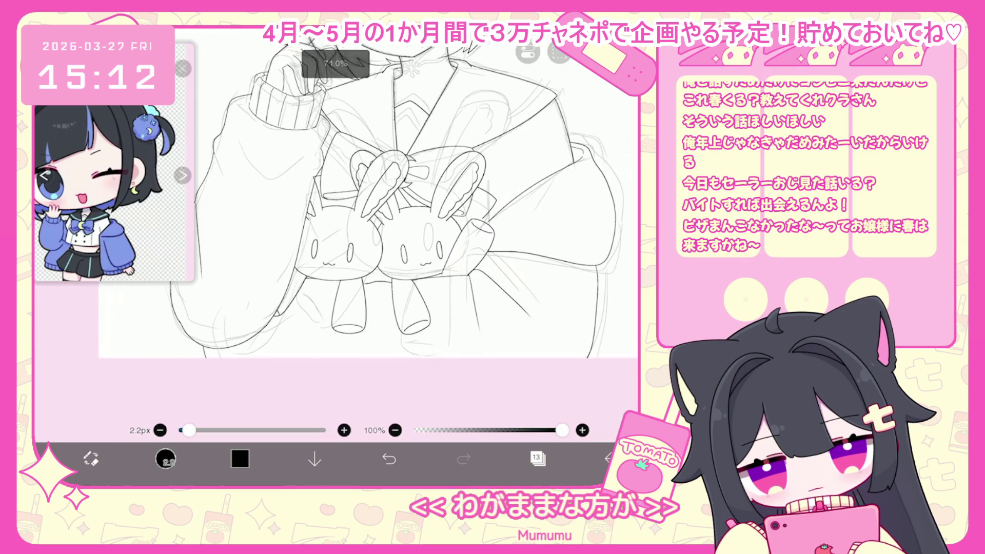
{"action": "scroll", "coordinate": [363, 205], "scroll_direction": "up", "scroll_amount": 2}
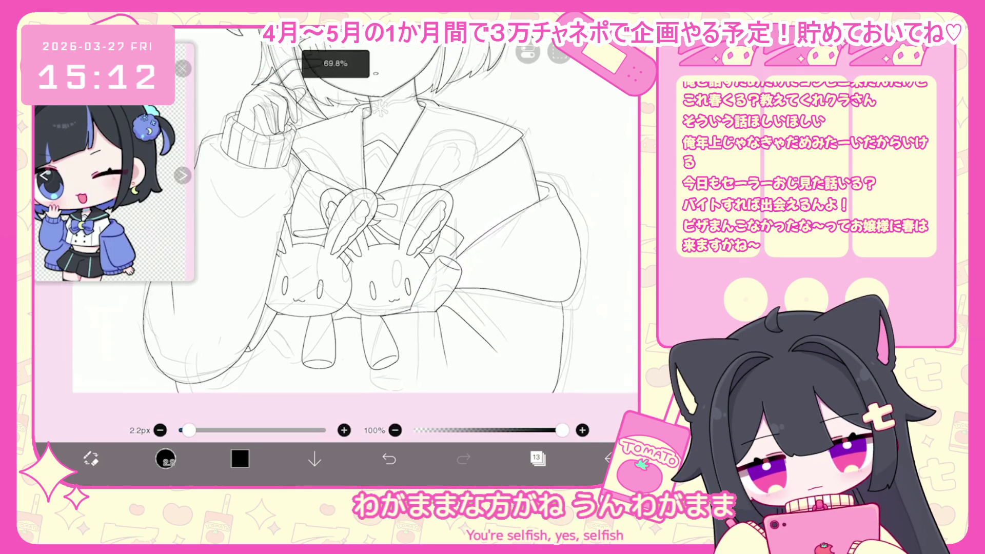
{"action": "scroll", "coordinate": [354, 206], "scroll_direction": "down", "scroll_amount": 2}
{"action": "left_click", "coordinate": [537, 459]}
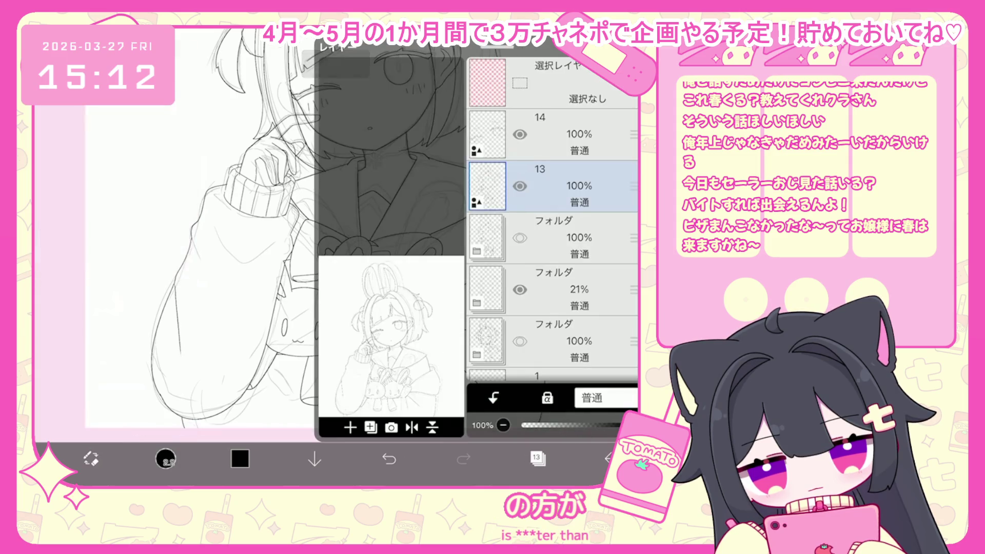
- Close, reopen and close the layer list to get back to the canvas
{"action": "left_click", "coordinate": [538, 458]}
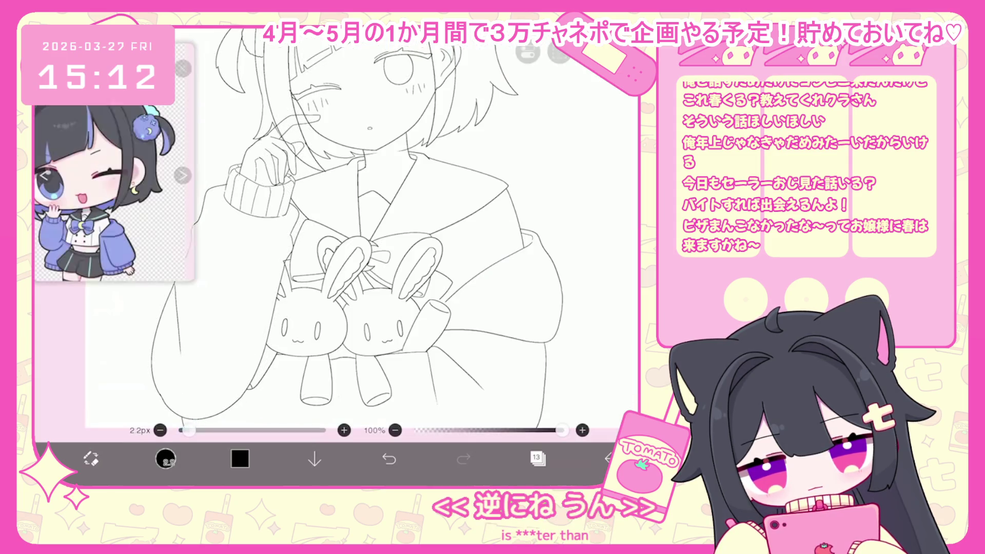
{"action": "scroll", "coordinate": [374, 210], "scroll_direction": "down", "scroll_amount": 2}
{"action": "left_click", "coordinate": [538, 458]}
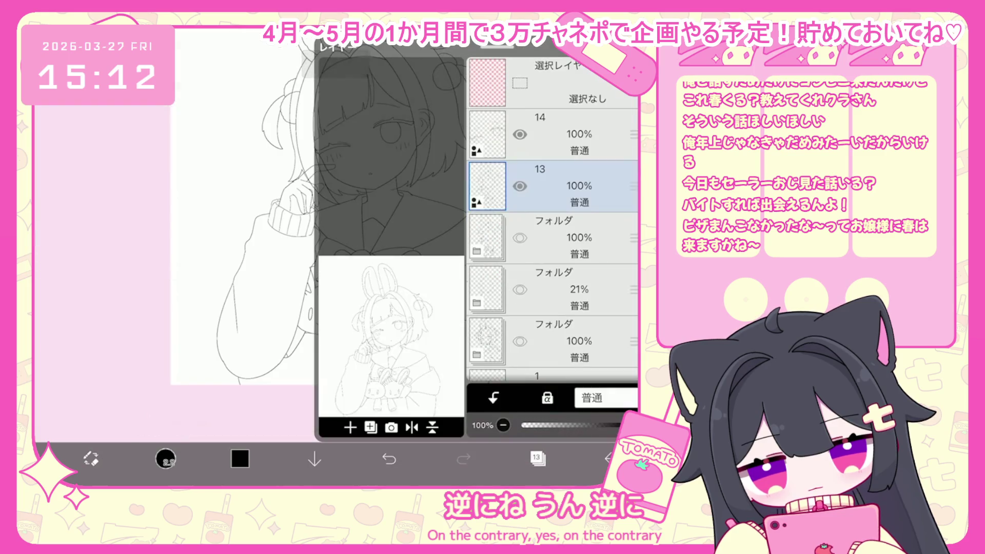
{"action": "left_click", "coordinate": [538, 458]}
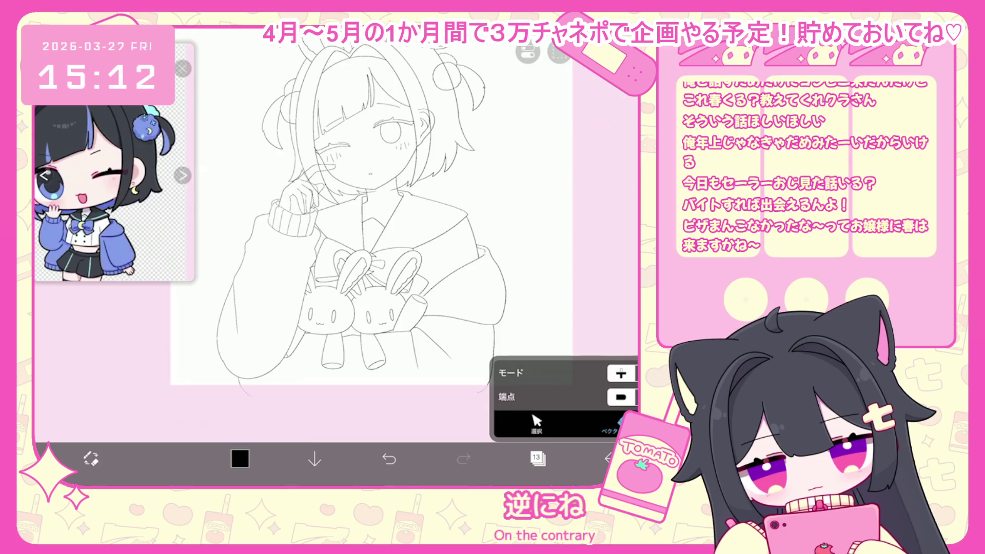
- Undo the last vector erase on the line-art and close the layer list
{"action": "scroll", "coordinate": [360, 205], "scroll_direction": "up", "scroll_amount": 3}
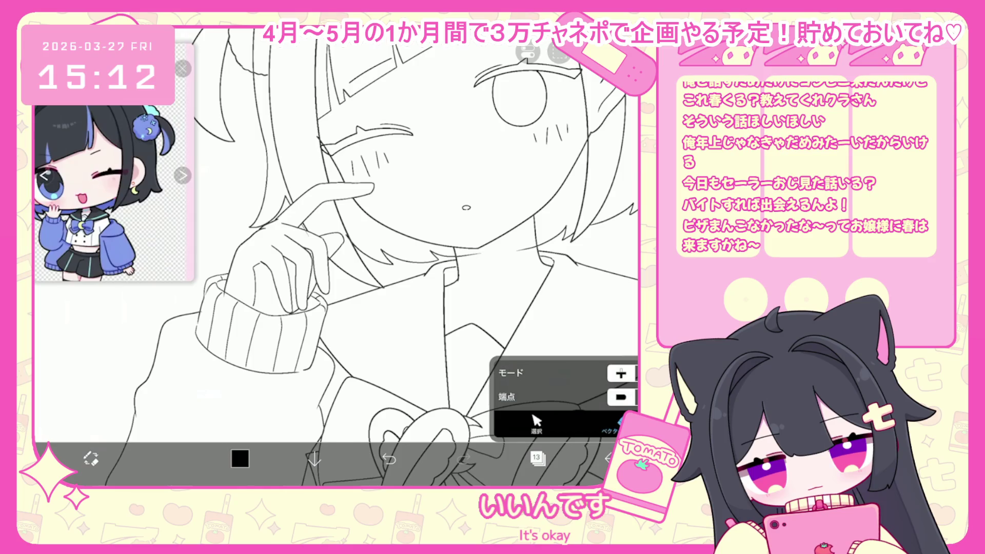
{"action": "scroll", "coordinate": [298, 216], "scroll_direction": "up", "scroll_amount": 5}
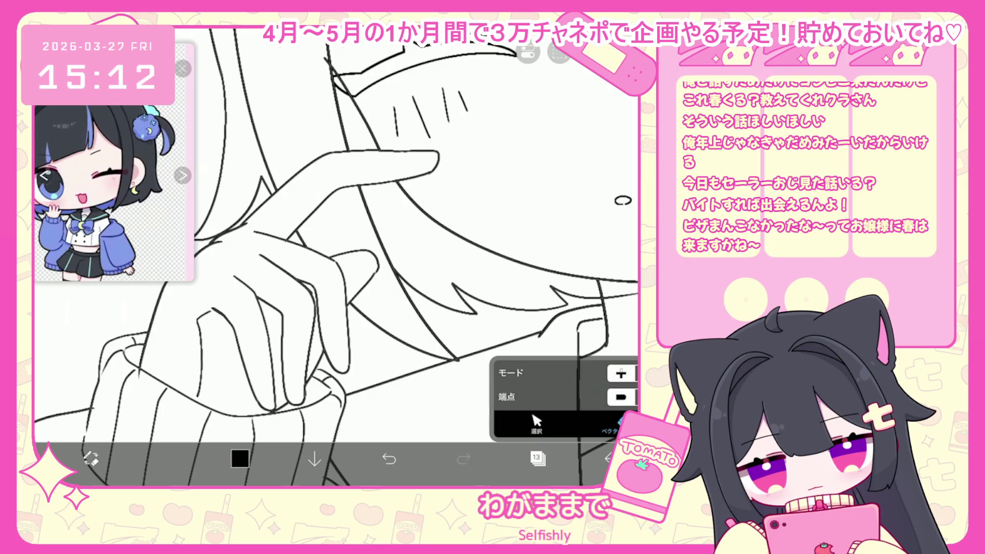
{"action": "scroll", "coordinate": [336, 257], "scroll_direction": "down", "scroll_amount": 3}
{"action": "key", "text": "ctrl+z"}
{"action": "scroll", "coordinate": [336, 257], "scroll_direction": "down", "scroll_amount": 3}
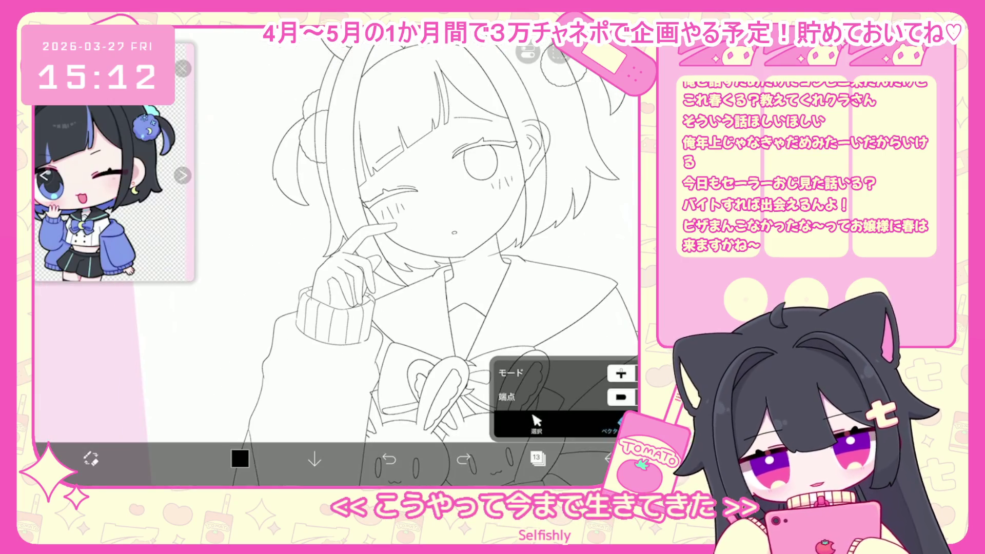
{"action": "left_click", "coordinate": [538, 458]}
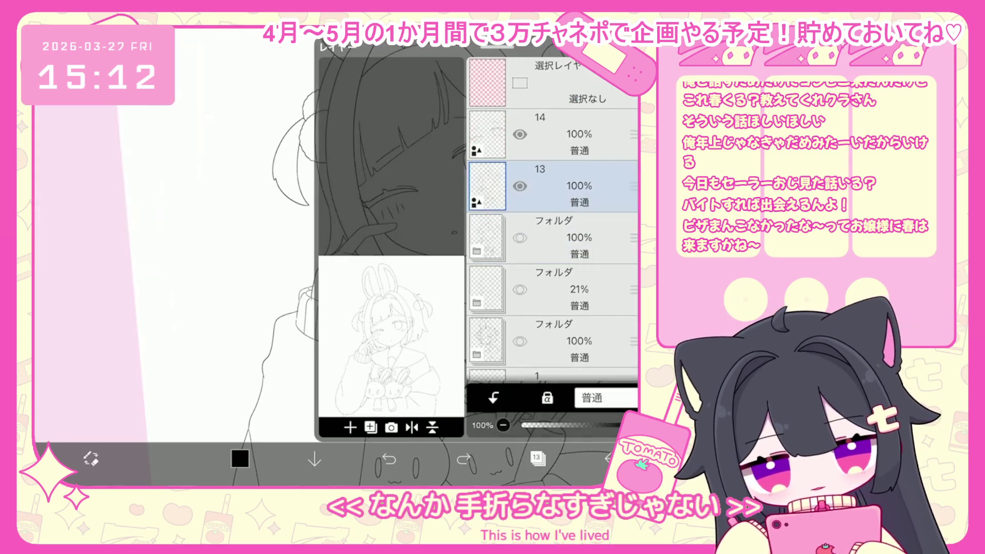
{"action": "left_click", "coordinate": [537, 458]}
{"action": "scroll", "coordinate": [336, 257], "scroll_direction": "up", "scroll_amount": 5}
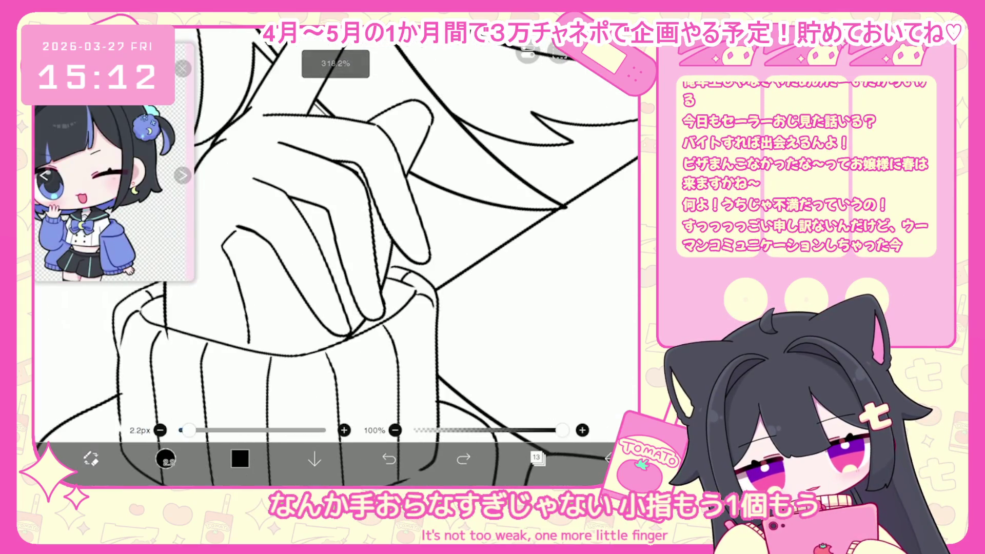
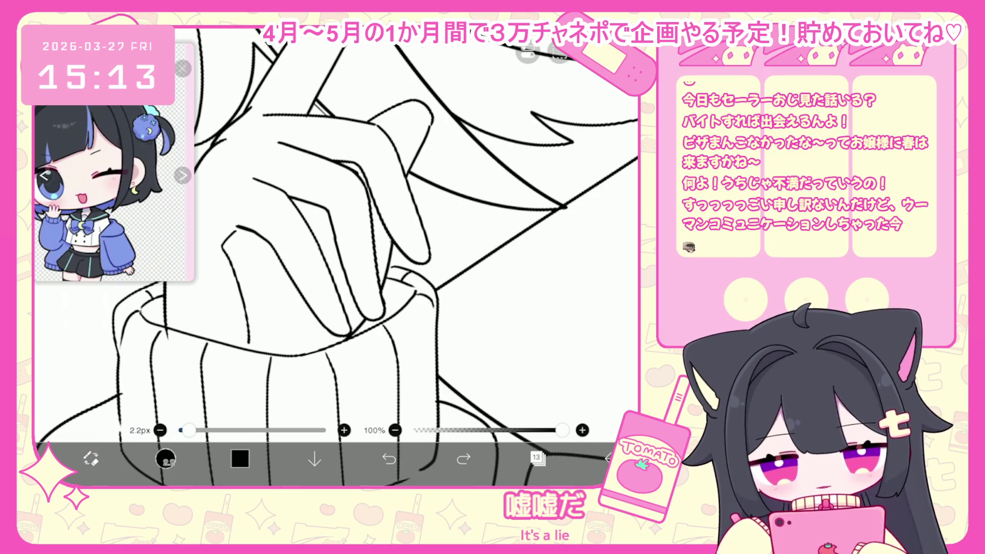
- Undo the last four brush strokes on the hand
{"action": "key", "text": "ctrl+z"}
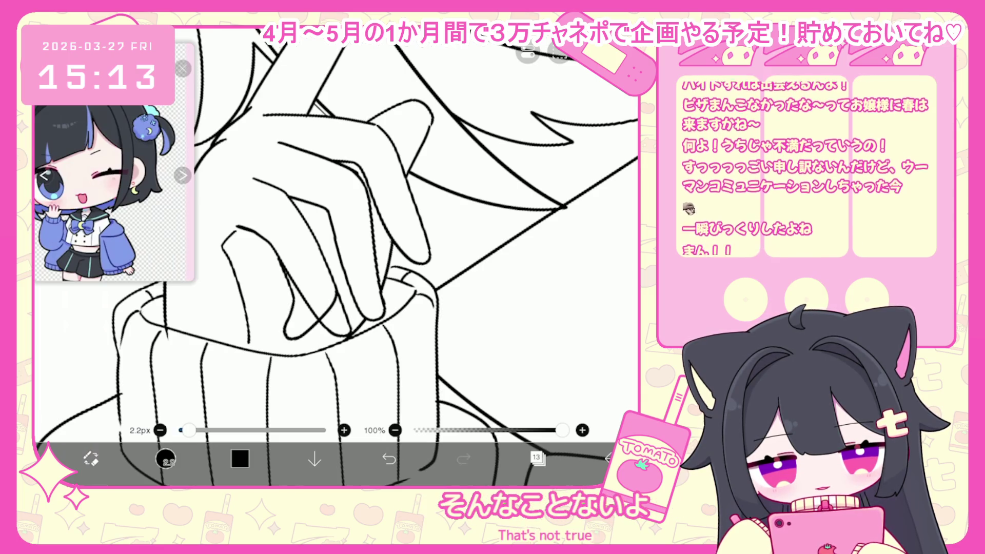
{"action": "key", "text": "ctrl+z"}
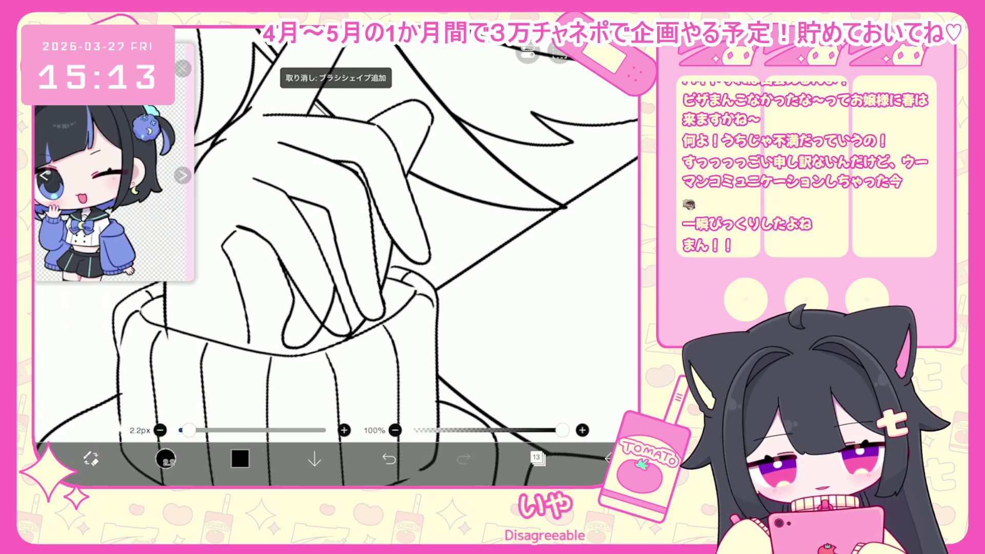
{"action": "key", "text": "ctrl+z"}
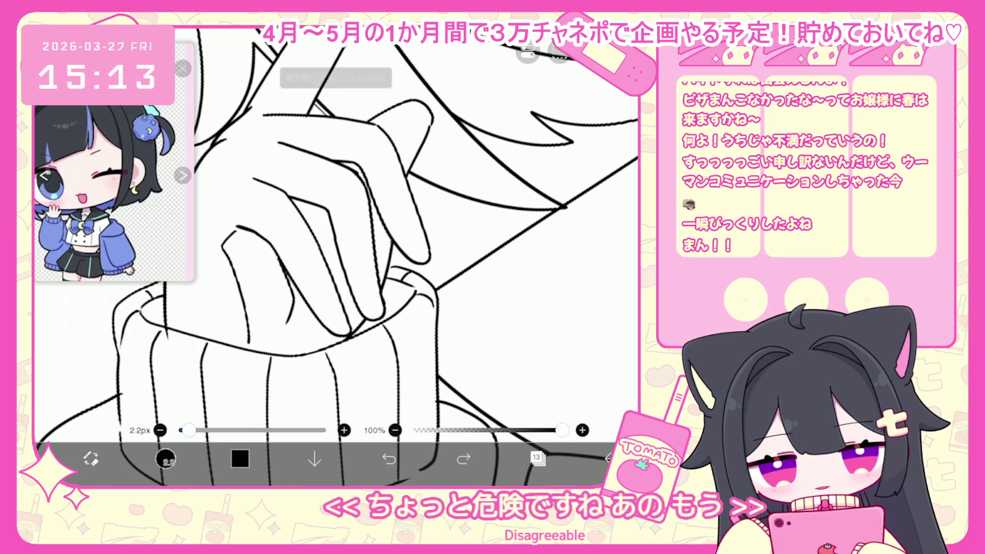
{"action": "key", "text": "ctrl+z"}
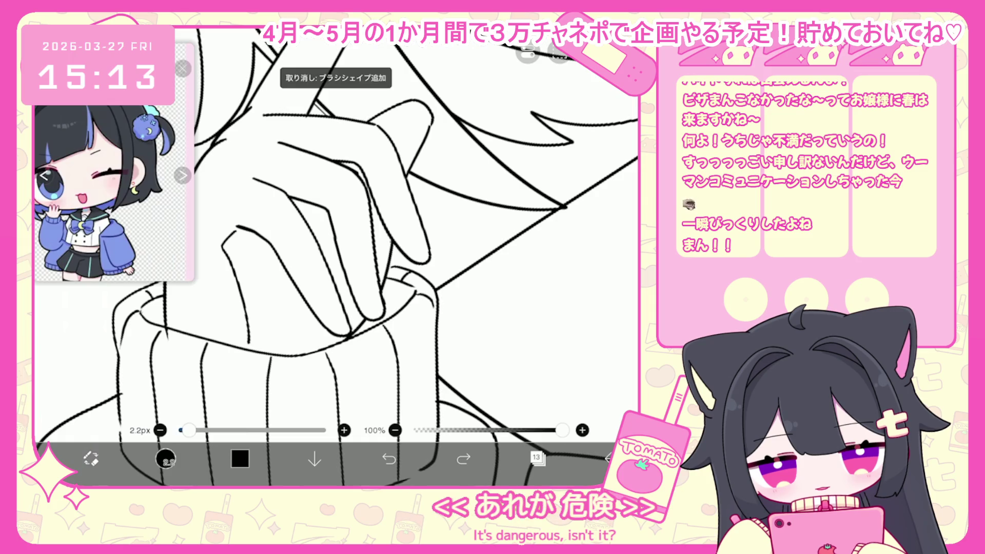
{"action": "scroll", "coordinate": [333, 257], "scroll_direction": "up", "scroll_amount": 3}
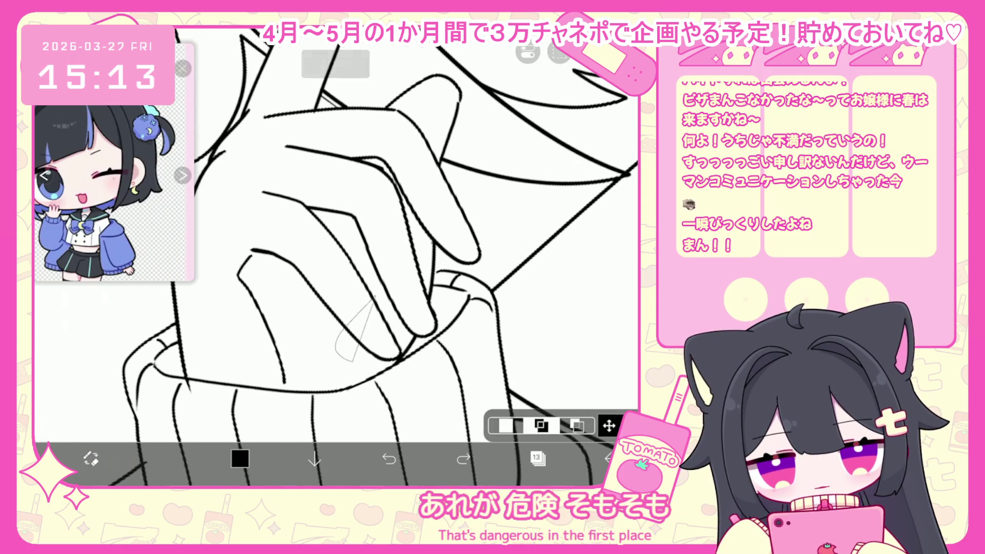
{"action": "left_click", "coordinate": [560, 52]}
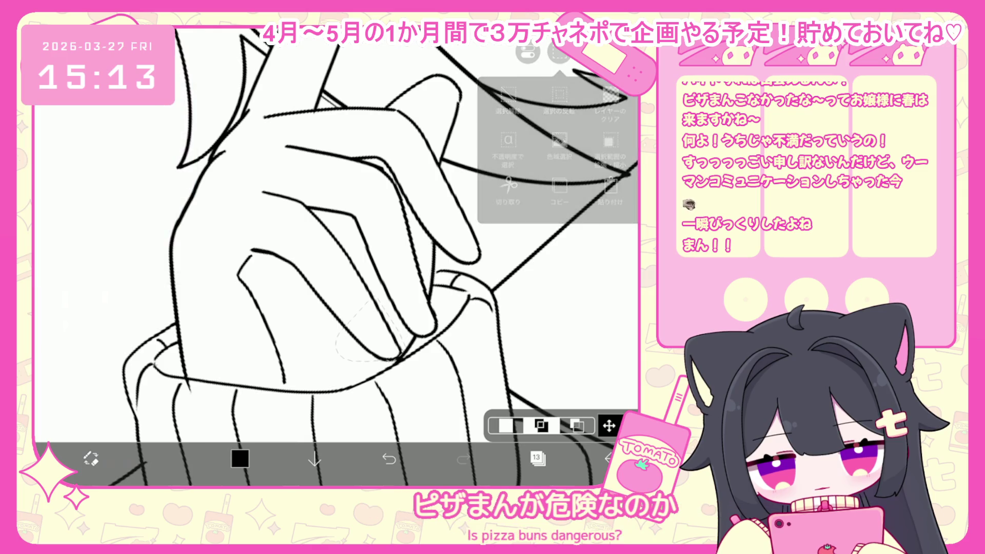
{"action": "key", "text": "Escape"}
- Draw a short test line on the finger with the brush, then undo it and the previous stroke
{"action": "left_click", "coordinate": [91, 459]}
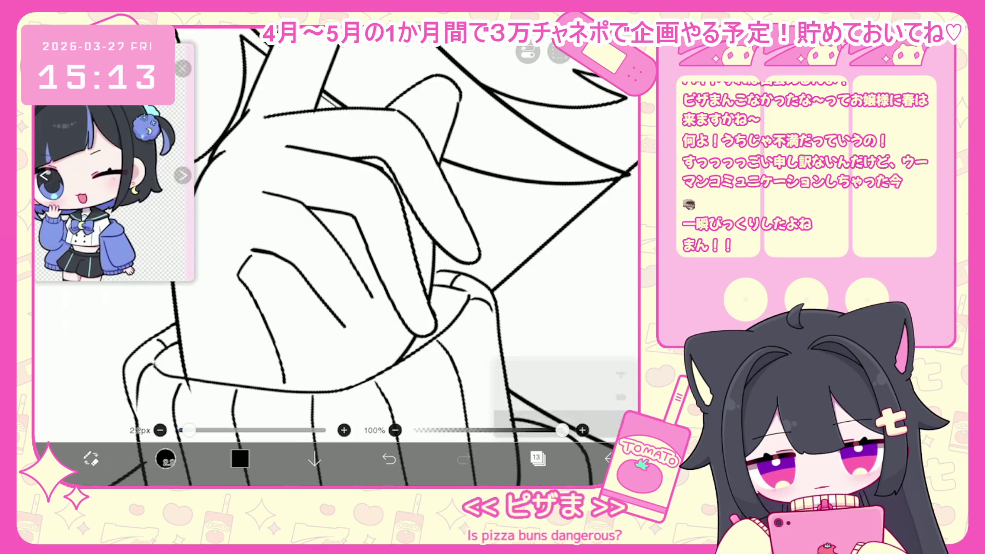
{"action": "left_click_drag", "start_coordinate": [335, 317], "coordinate": [327, 351]}
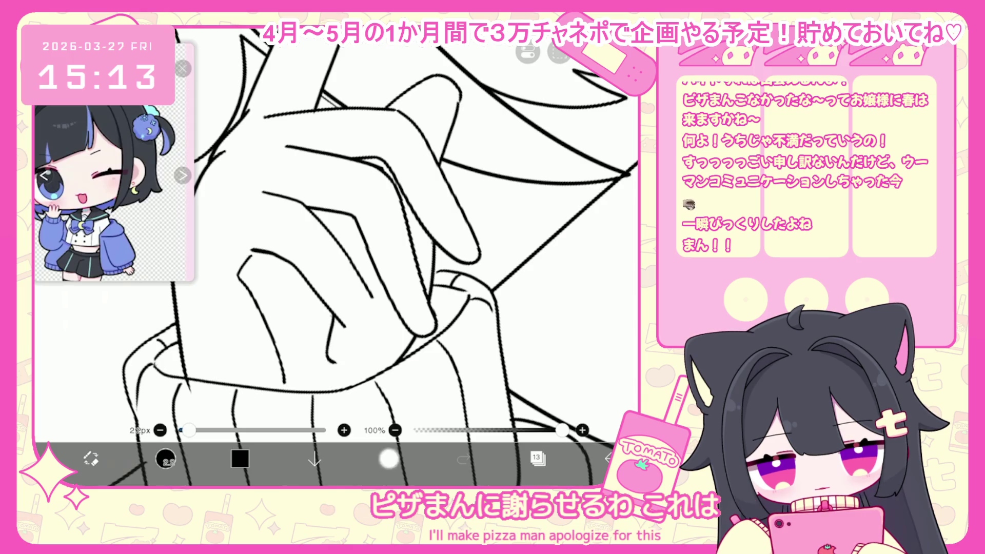
{"action": "left_click", "coordinate": [389, 458]}
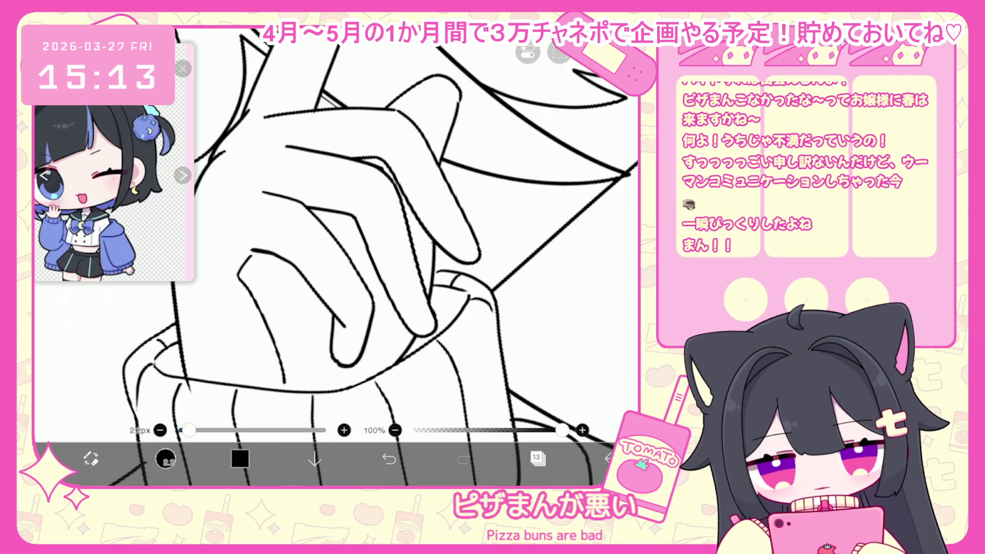
{"action": "left_click", "coordinate": [389, 458]}
- Undo two more small strokes near the hand
{"action": "scroll", "coordinate": [334, 257], "scroll_direction": "down", "scroll_amount": 5}
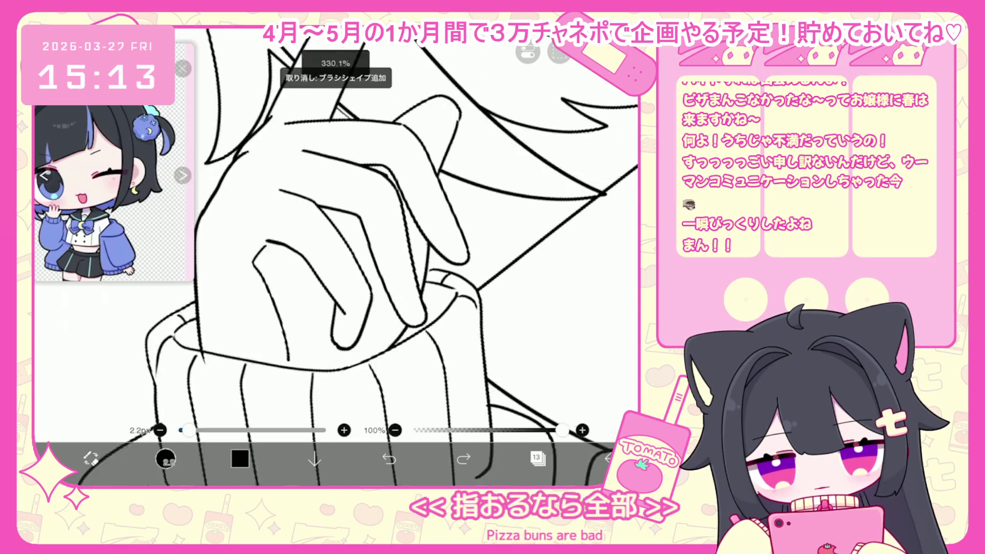
{"action": "left_click", "coordinate": [389, 458]}
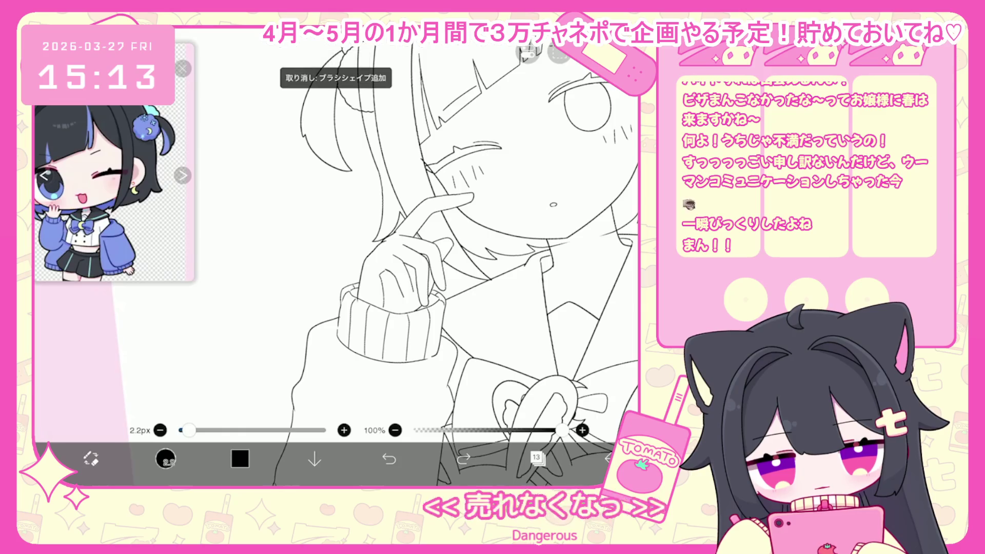
{"action": "scroll", "coordinate": [359, 246], "scroll_direction": "up", "scroll_amount": 5}
{"action": "scroll", "coordinate": [359, 246], "scroll_direction": "up", "scroll_amount": 3}
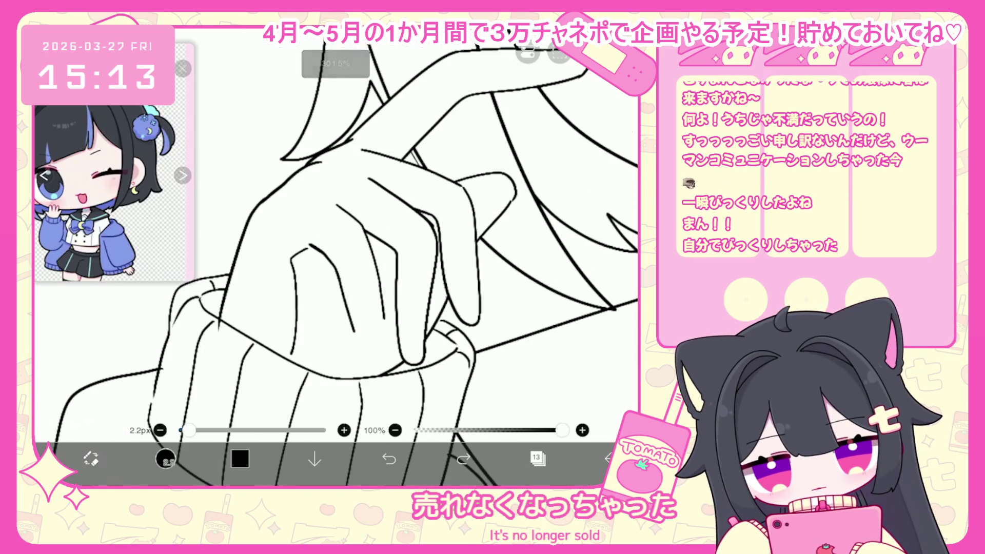
{"action": "key", "text": "ctrl+z"}
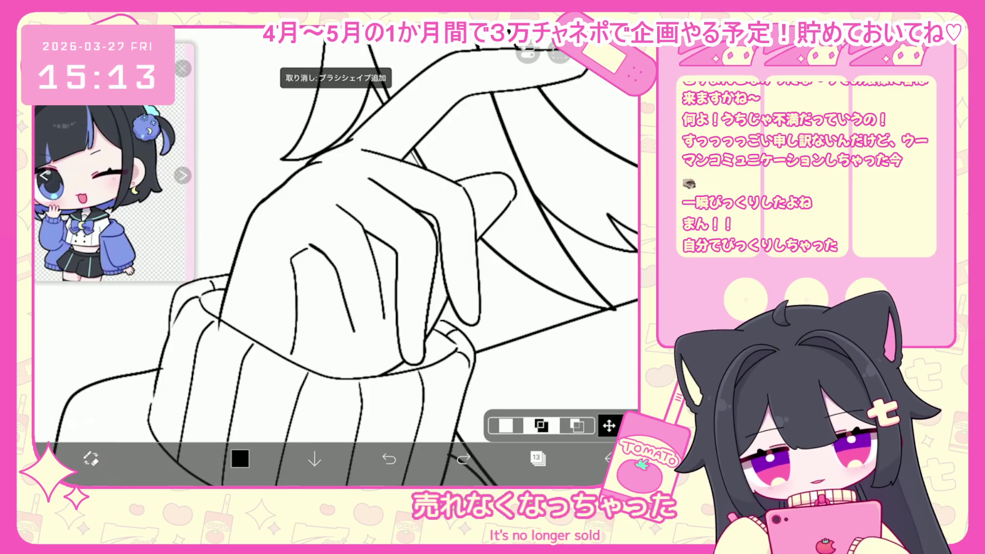
- Outline a freehand selection over the hand, then clear it
{"action": "left_click_drag", "start_coordinate": [385, 280], "coordinate": [383, 290]}
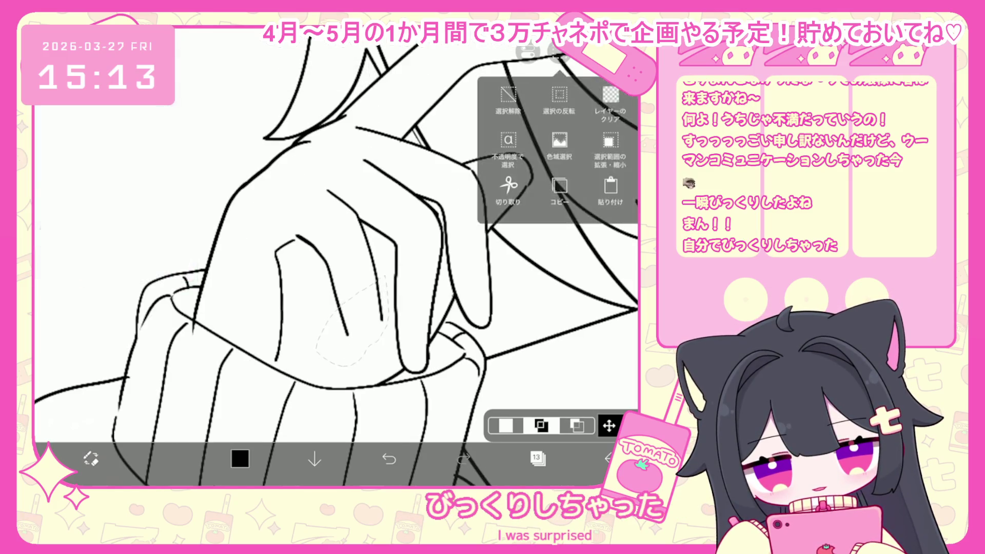
{"action": "key", "text": "ctrl+d"}
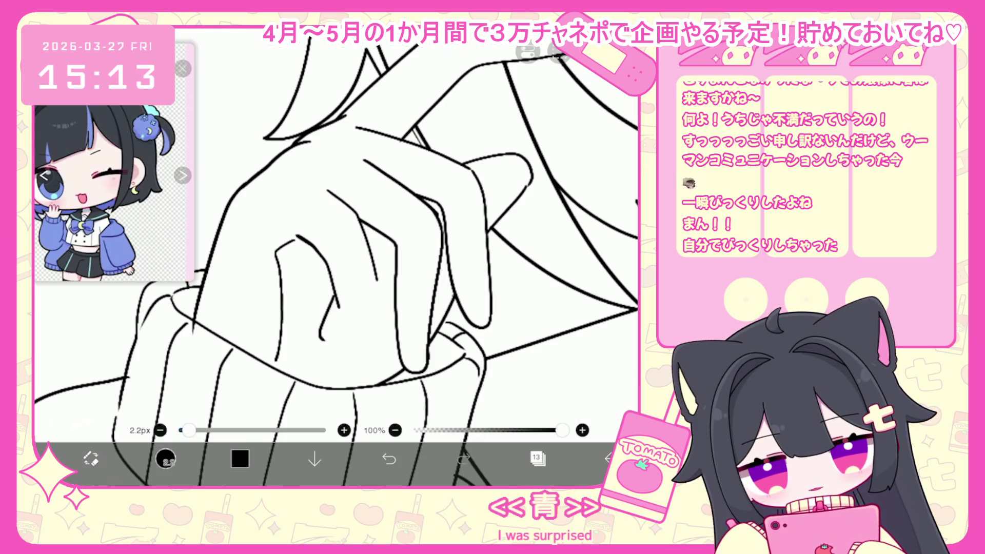
{"action": "key", "text": "ctrl+z"}
- Redraw the finger line on the hand, adding a small hook
{"action": "left_click_drag", "start_coordinate": [331, 292], "coordinate": [317, 339]}
{"action": "key", "text": "ctrl+z"}
{"action": "mouse_move", "coordinate": [379, 281]}
{"action": "left_mouse_down"}
{"action": "mouse_move", "coordinate": [357, 336]}
{"action": "mouse_move", "coordinate": [331, 351]}
{"action": "left_mouse_up"}
{"action": "left_click_drag", "start_coordinate": [378, 282], "coordinate": [340, 348]}
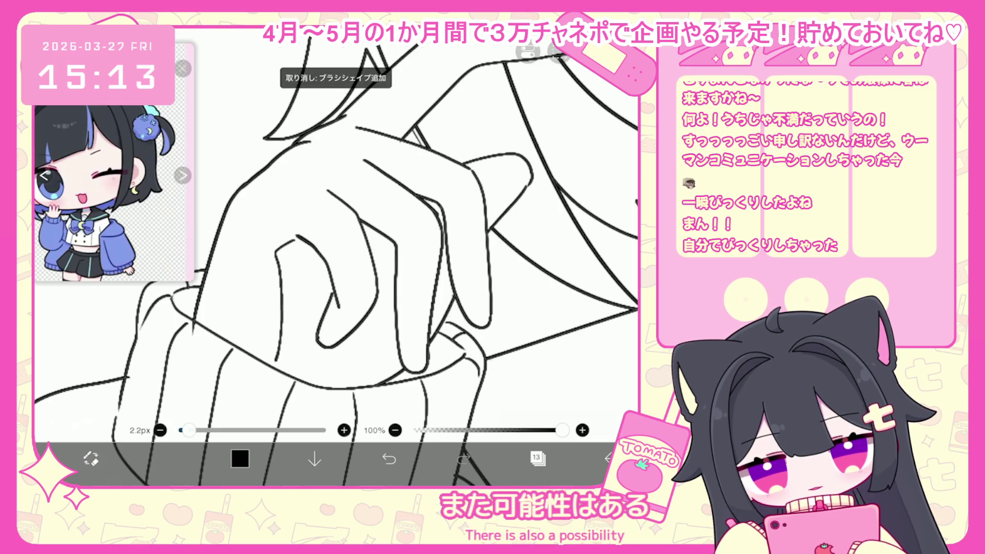
- Select the finger stroke with the vector pen and test erasing it, restoring it with undo
{"action": "left_click", "coordinate": [165, 458]}
{"action": "left_click", "coordinate": [565, 390]}
{"action": "left_click", "coordinate": [331, 308]}
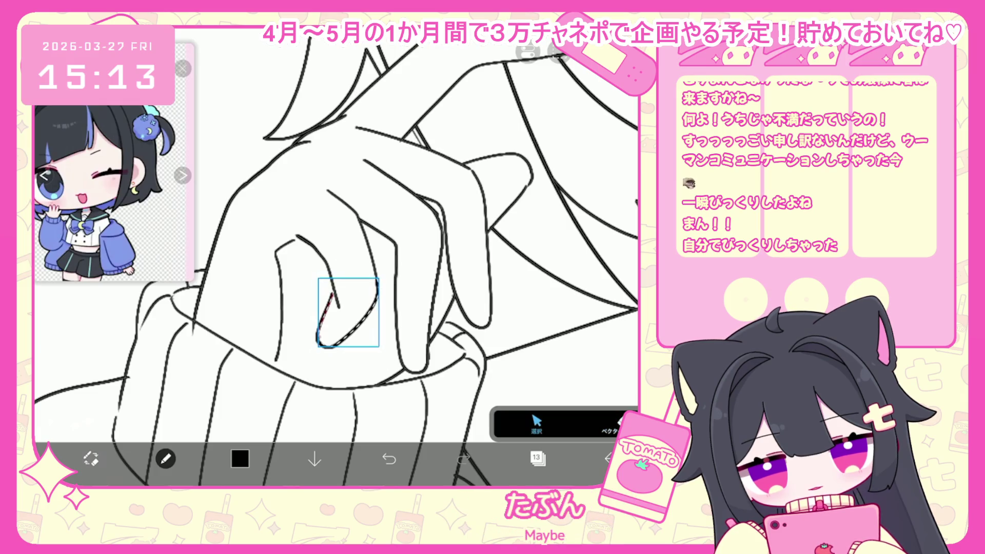
{"action": "key", "text": "ctrl+z"}
{"action": "key", "text": "ctrl+z"}
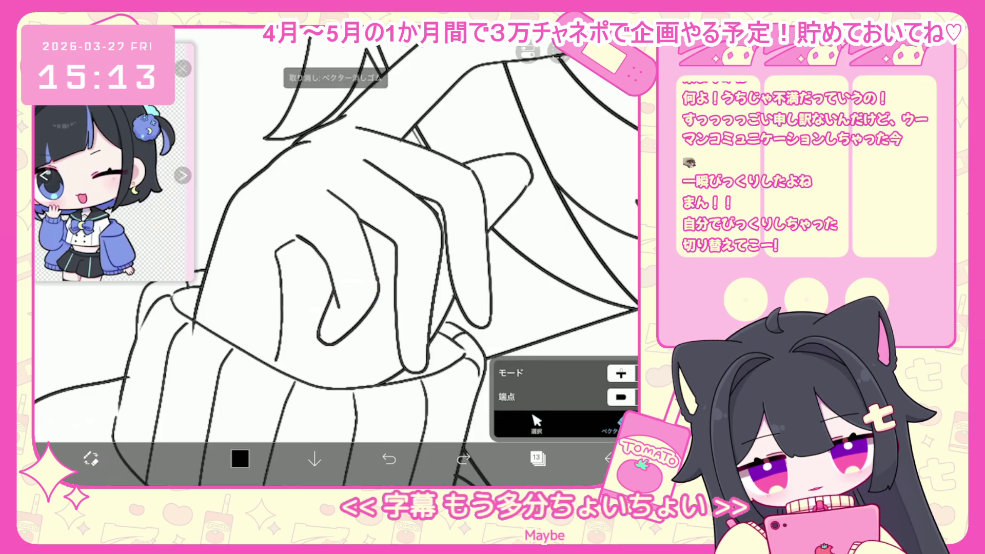
{"action": "left_click", "coordinate": [318, 272]}
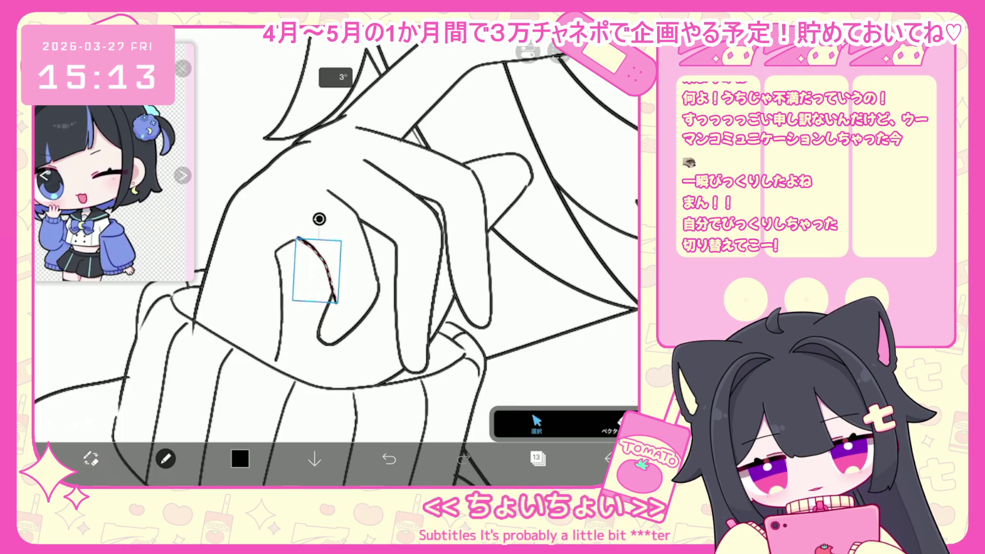
{"action": "left_click", "coordinate": [611, 425]}
{"action": "key", "text": "ctrl+z"}
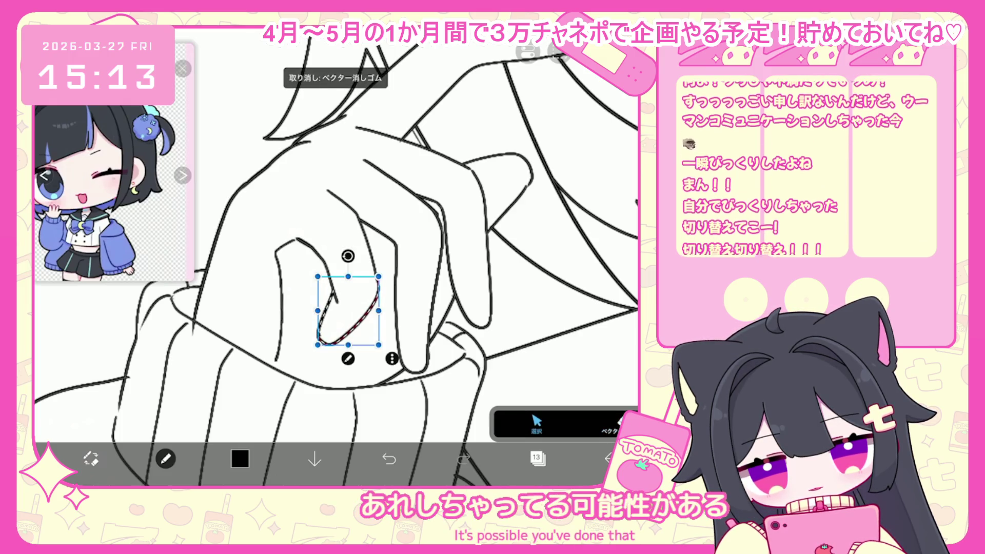
- Erase the small stray stroke on the finger with the vector eraser
{"action": "left_click", "coordinate": [611, 426]}
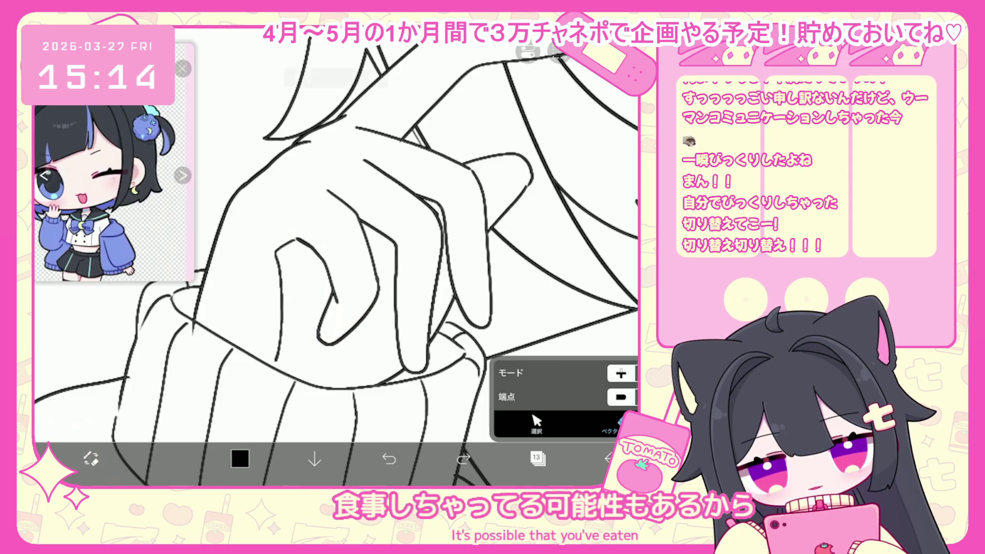
{"action": "key", "text": "ctrl+z"}
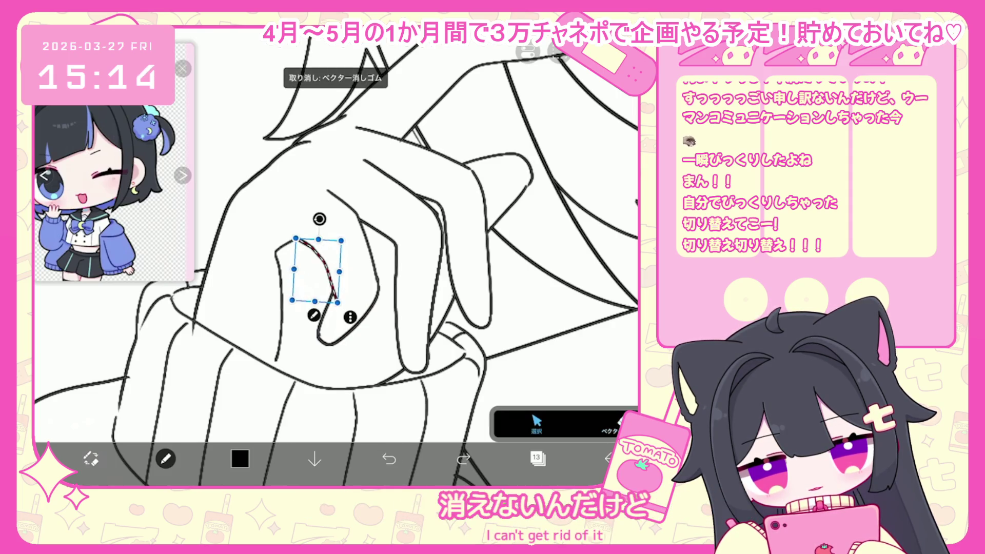
{"action": "left_click", "coordinate": [610, 426]}
{"action": "left_click", "coordinate": [334, 298]}
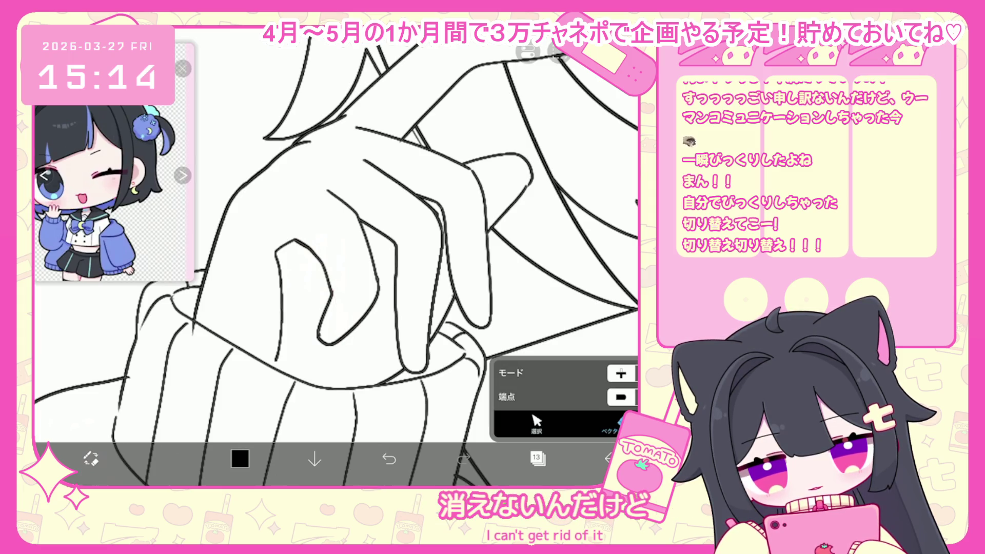
{"action": "scroll", "coordinate": [337, 256], "scroll_direction": "down", "scroll_amount": 5}
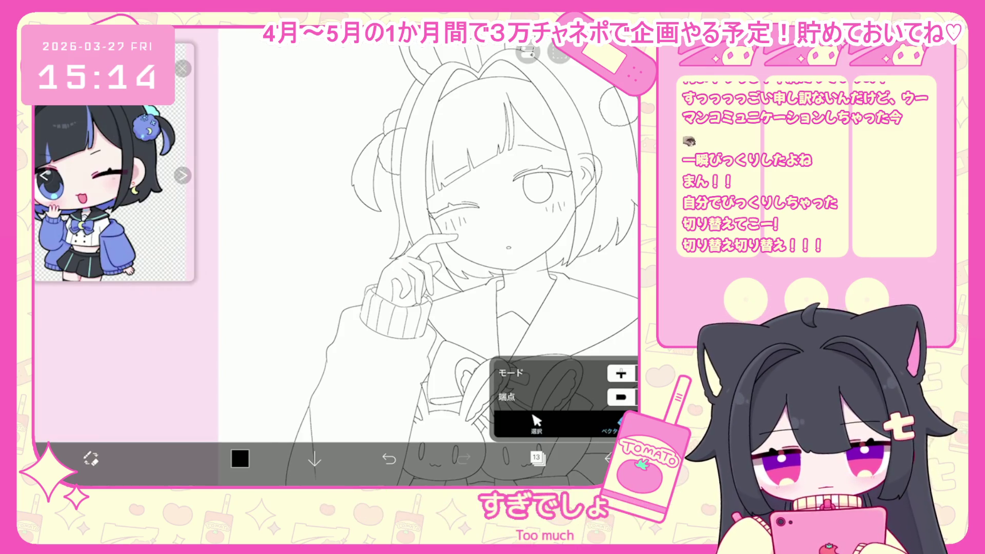
- Draw a trial stroke on the finger and undo the last few hand strokes
{"action": "scroll", "coordinate": [411, 241], "scroll_direction": "up", "scroll_amount": 10}
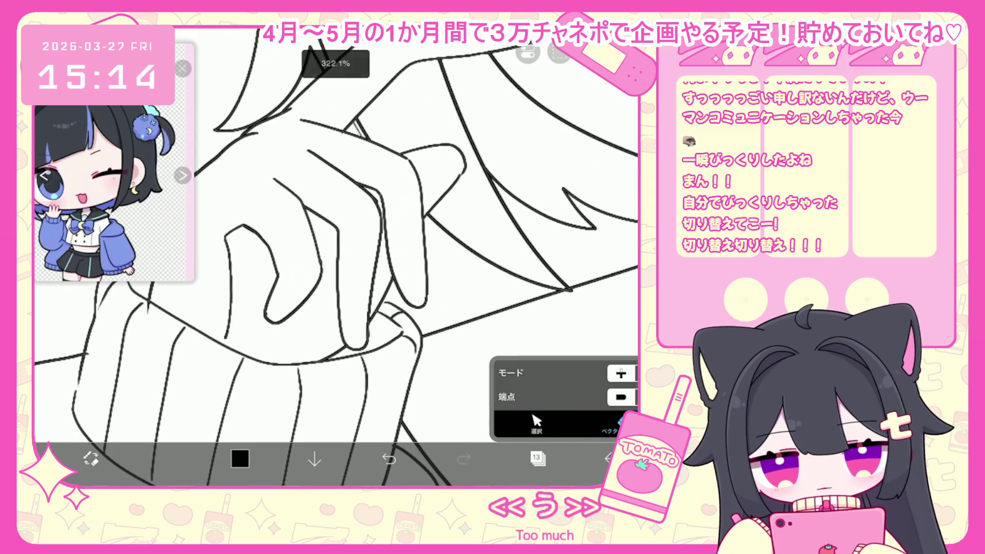
{"action": "scroll", "coordinate": [337, 256], "scroll_direction": "up", "scroll_amount": 2}
{"action": "left_click_drag", "start_coordinate": [317, 280], "coordinate": [298, 346]}
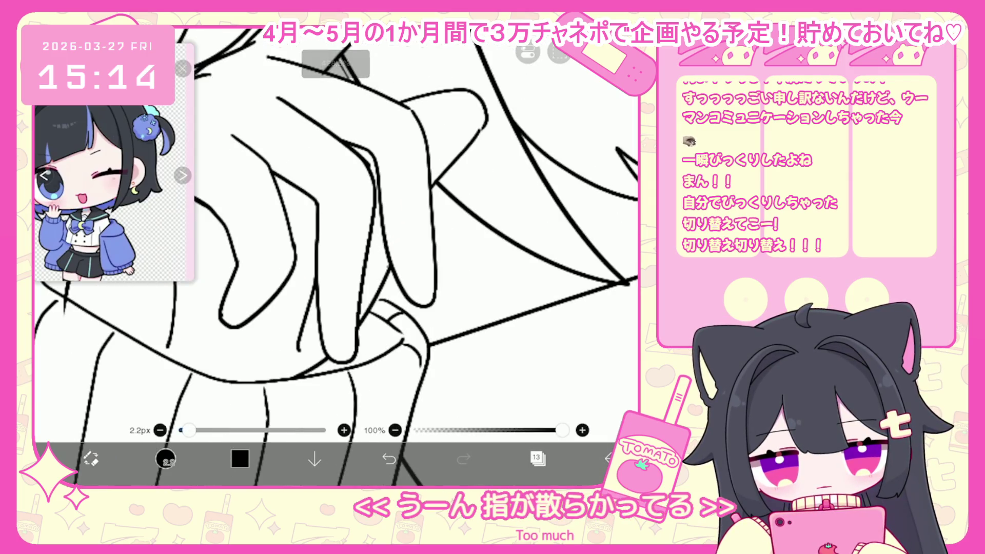
{"action": "key", "text": "ctrl+z"}
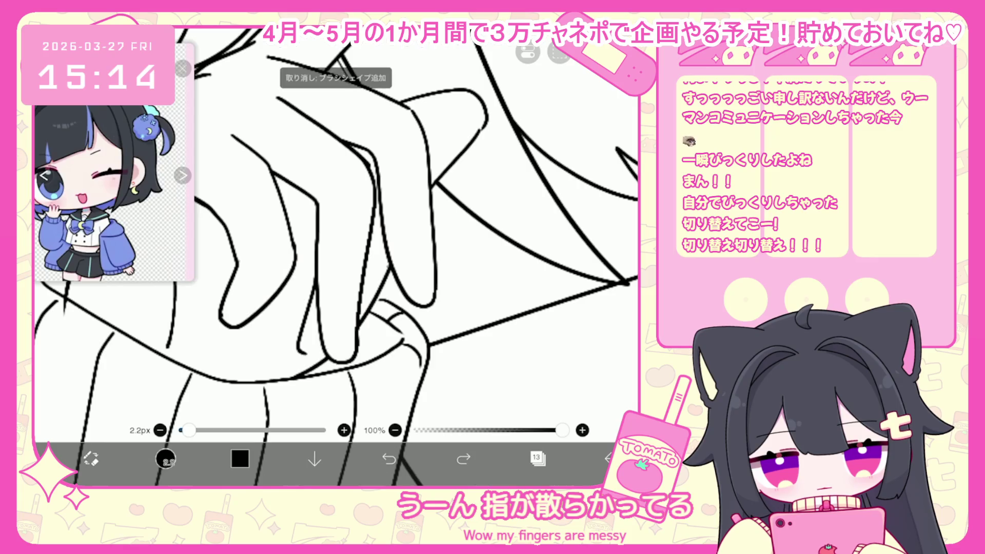
{"action": "key", "text": "ctrl+z"}
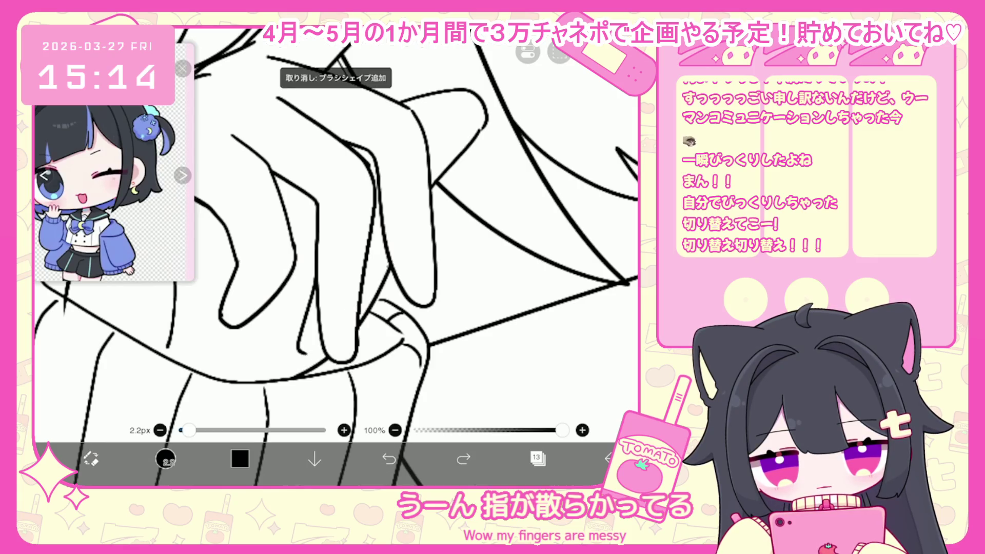
{"action": "left_click", "coordinate": [165, 459]}
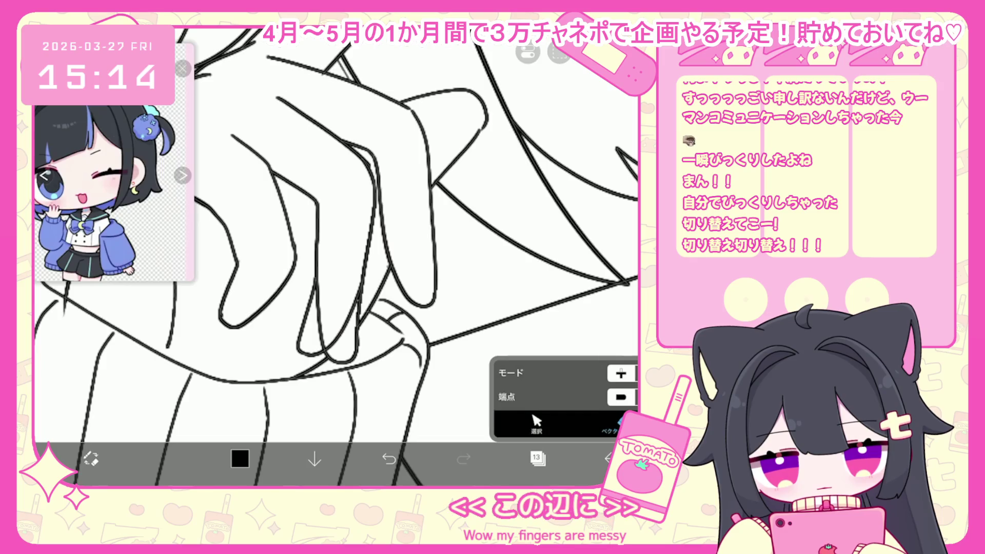
{"action": "key", "text": "ctrl+z"}
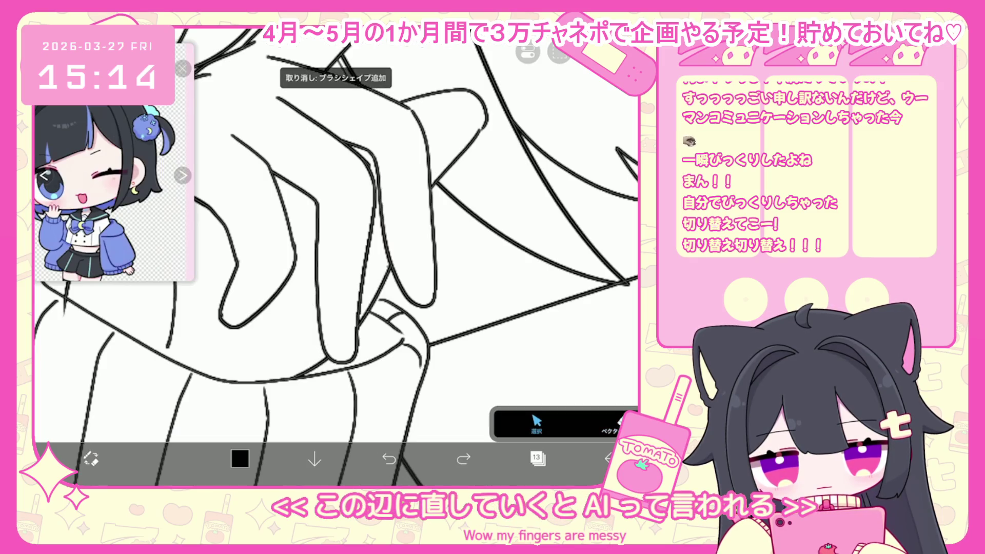
- Try three more finger contour lines, undoing each one
{"action": "left_click_drag", "start_coordinate": [309, 280], "coordinate": [296, 336]}
{"action": "key", "text": "ctrl+z"}
{"action": "left_click_drag", "start_coordinate": [311, 271], "coordinate": [303, 348]}
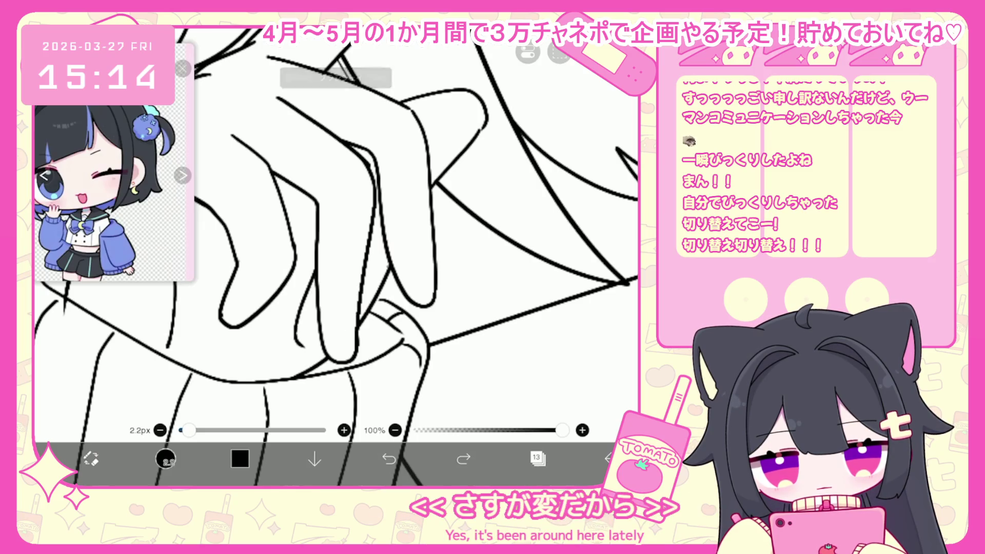
{"action": "key", "text": "ctrl+z"}
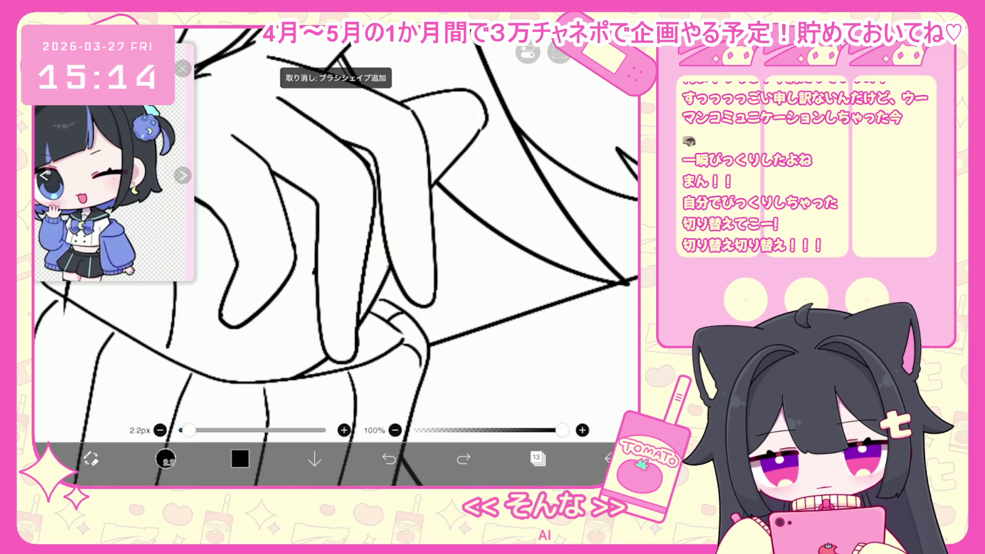
{"action": "mouse_move", "coordinate": [355, 280]}
{"action": "left_mouse_down"}
{"action": "mouse_move", "coordinate": [343, 312]}
{"action": "mouse_move", "coordinate": [293, 350]}
{"action": "left_mouse_up"}
{"action": "key", "text": "ctrl+z"}
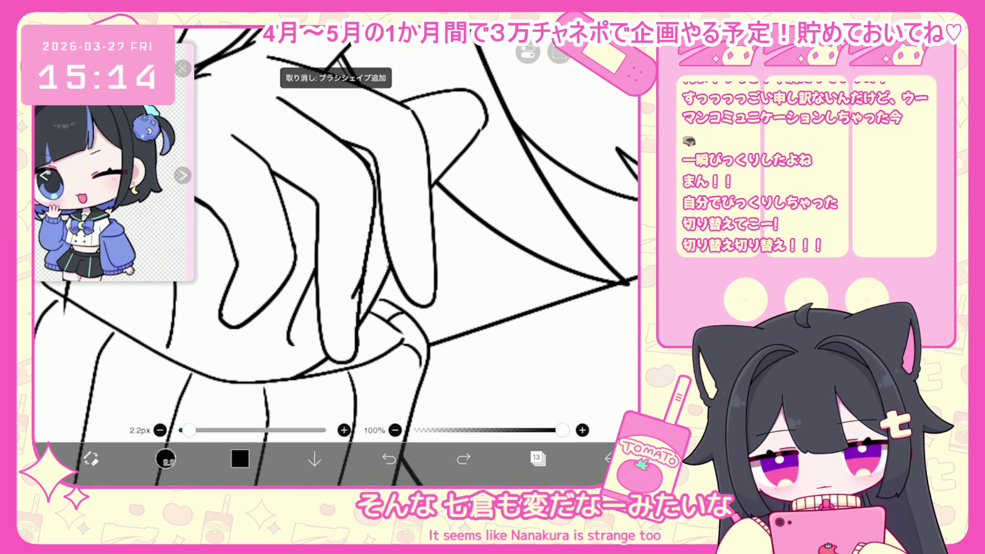
- Delete a chosen finger stroke with vector selection and undo the latest strokes
{"action": "key", "text": "v"}
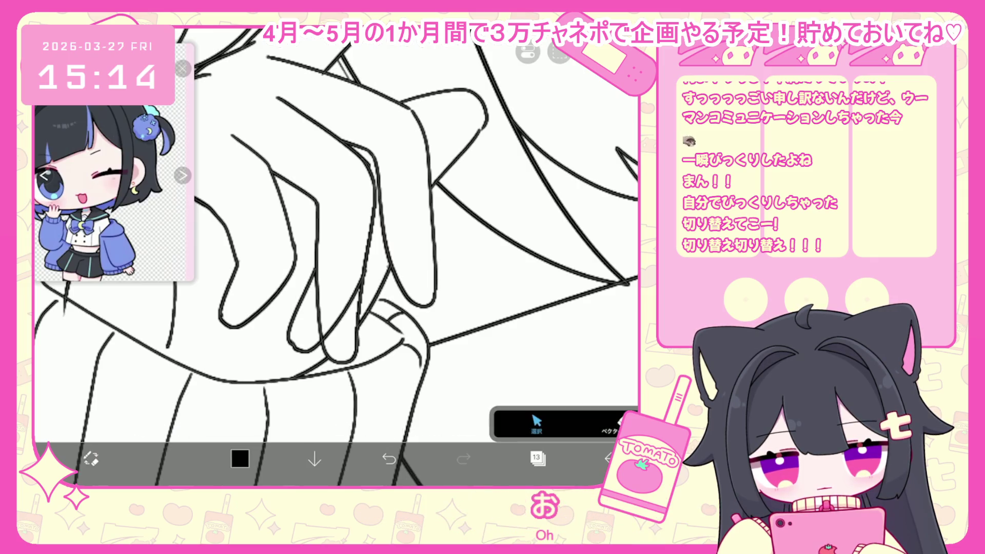
{"action": "key", "text": "Delete"}
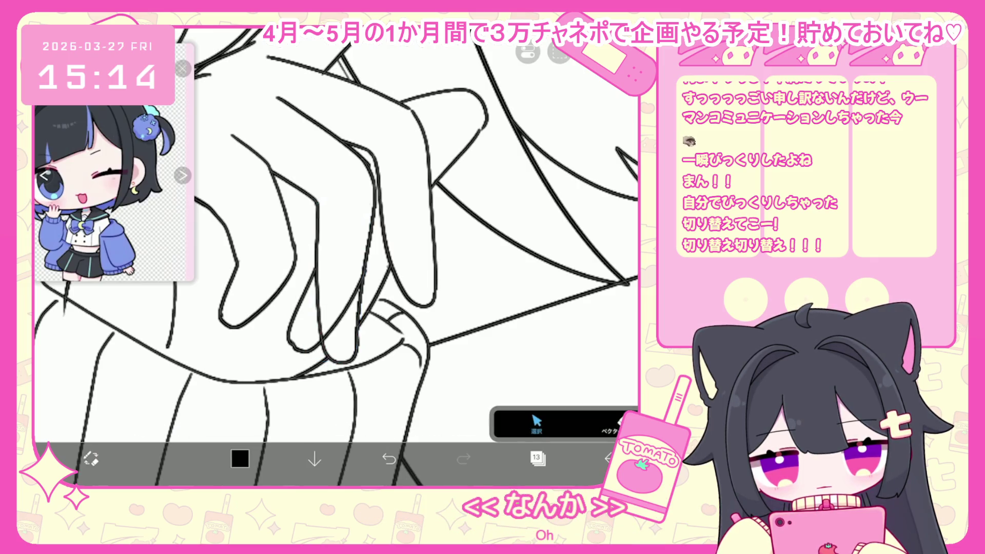
{"action": "left_click", "coordinate": [389, 458]}
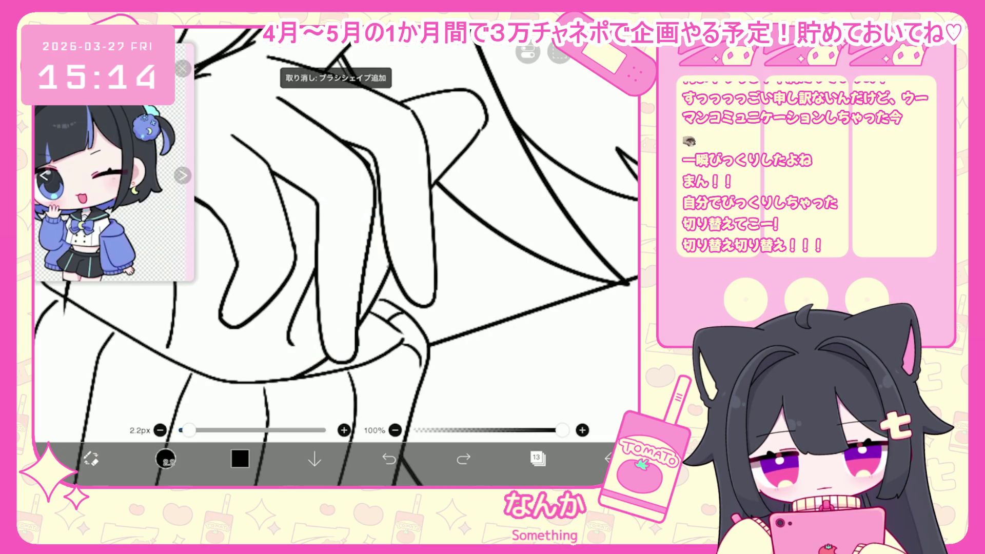
{"action": "scroll", "coordinate": [334, 256], "scroll_direction": "up", "scroll_amount": 2}
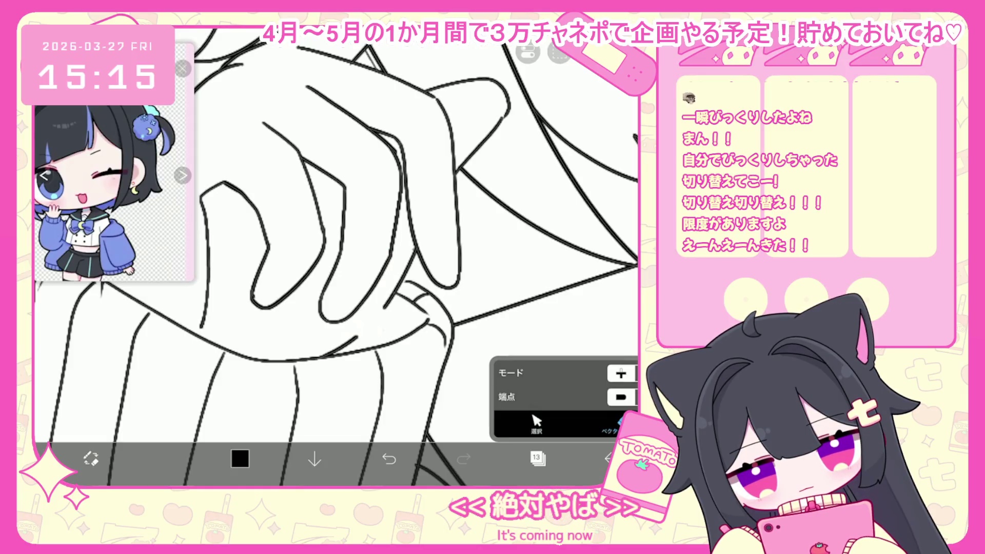
{"action": "key", "text": "b"}
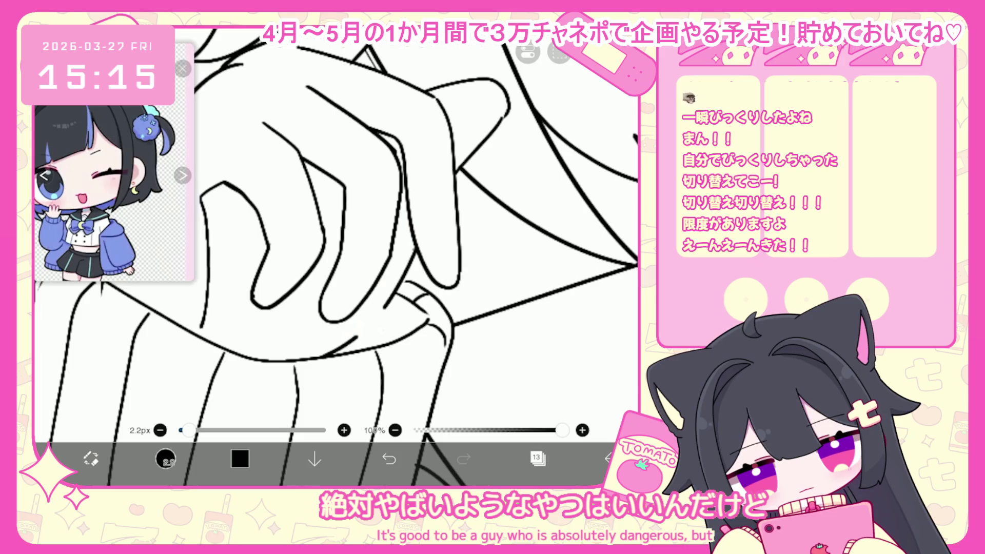
{"action": "key", "text": "ctrl+z"}
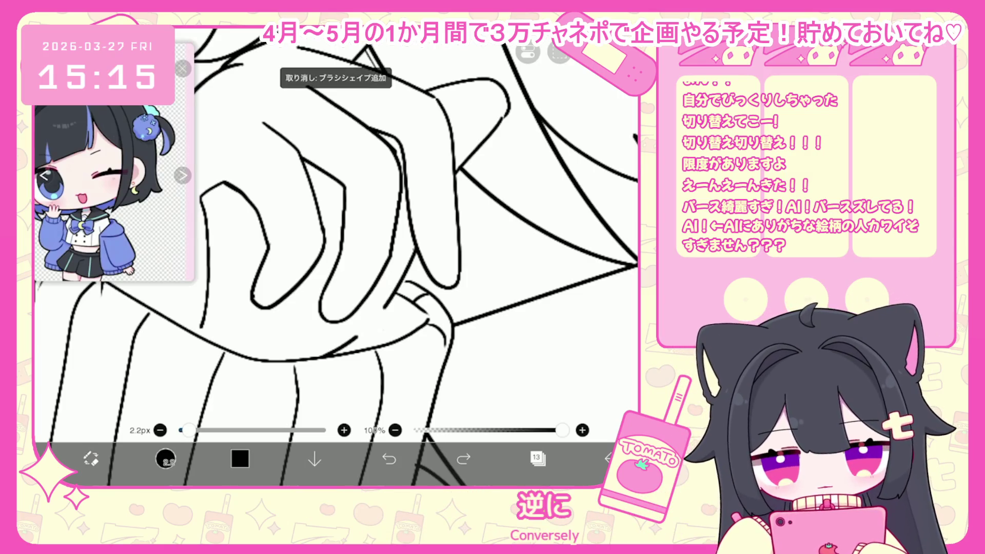
- Redraw the short finger line and undo a stray stroke on the hand
{"action": "left_click", "coordinate": [339, 345]}
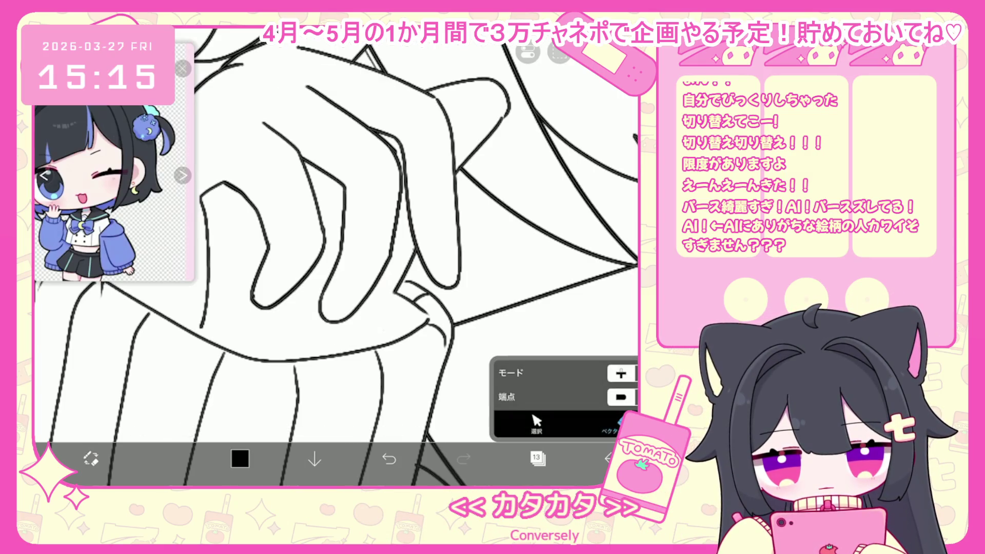
{"action": "key", "text": "b"}
{"action": "scroll", "coordinate": [336, 256], "scroll_direction": "up", "scroll_amount": 1}
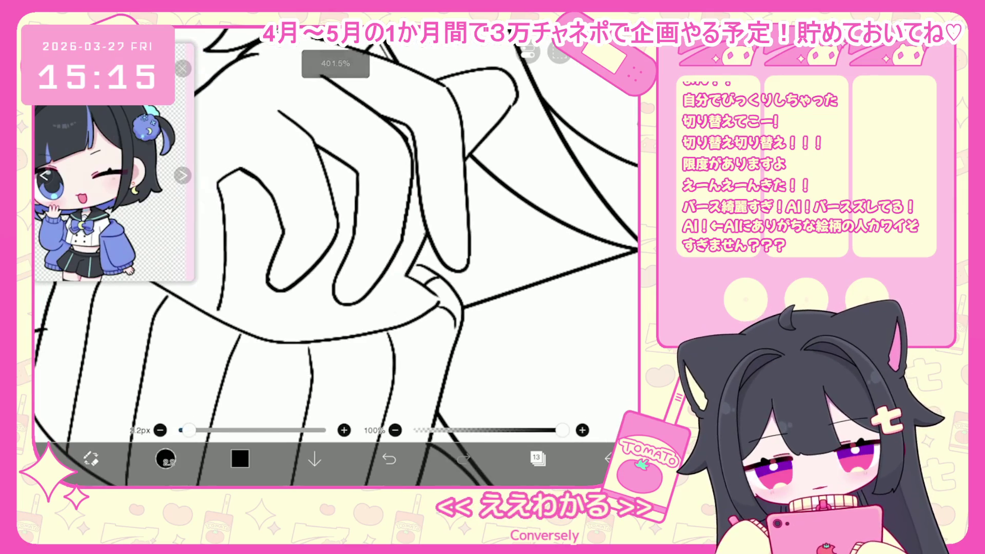
{"action": "key", "text": "ctrl+z"}
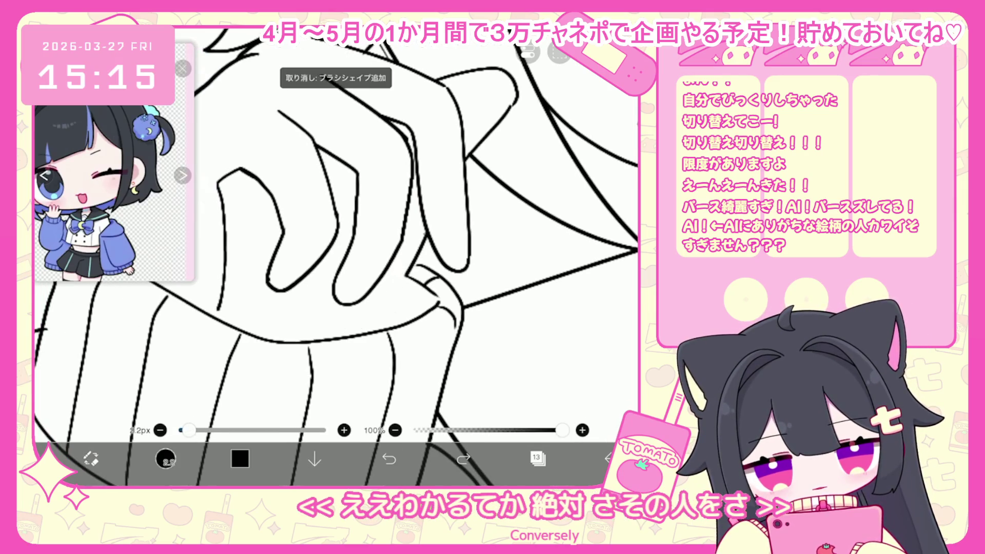
- Zoom around the drawing, undo the last vector erase, and return to the brush
{"action": "scroll", "coordinate": [336, 257], "scroll_direction": "down", "scroll_amount": 2}
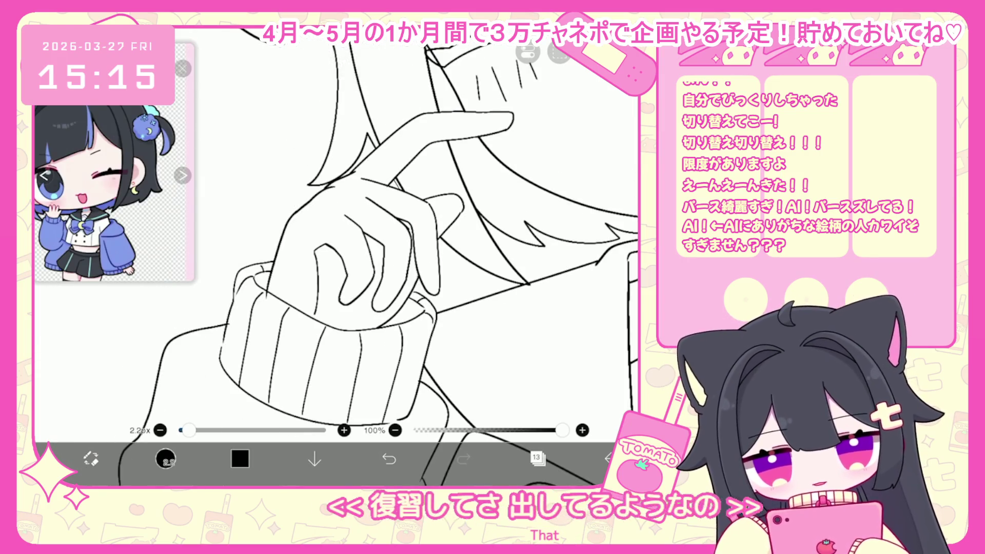
{"action": "scroll", "coordinate": [336, 257], "scroll_direction": "up", "scroll_amount": 1}
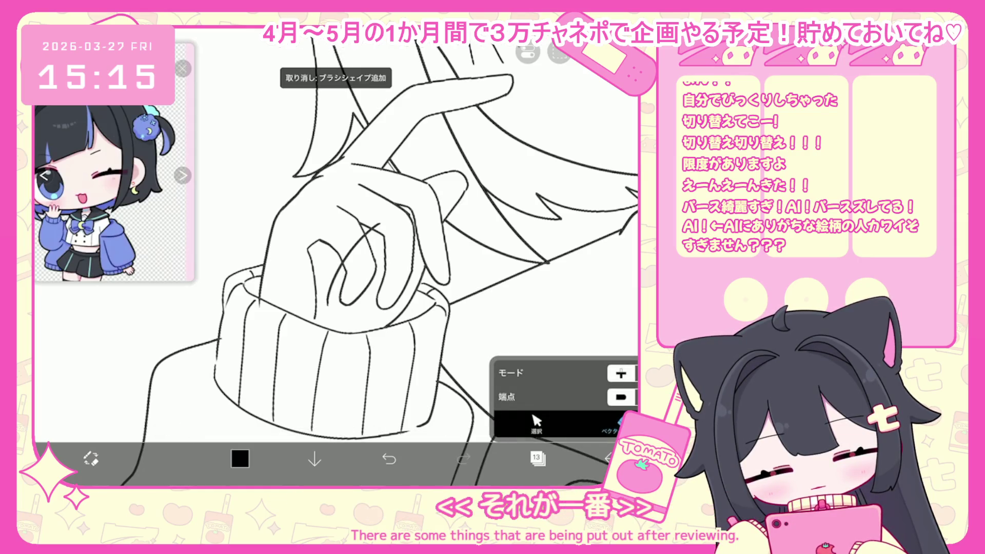
{"action": "scroll", "coordinate": [337, 257], "scroll_direction": "down", "scroll_amount": 3}
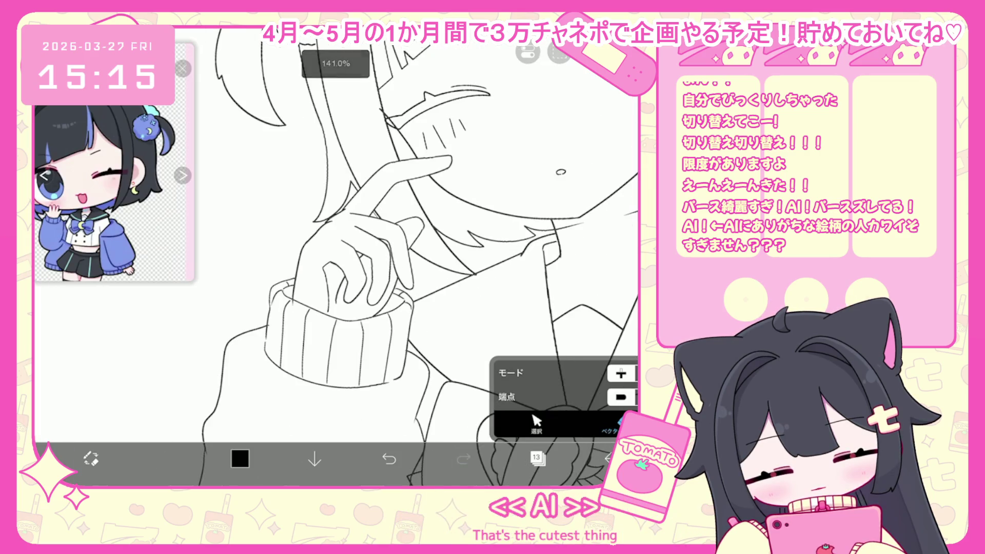
{"action": "scroll", "coordinate": [337, 257], "scroll_direction": "down", "scroll_amount": 5}
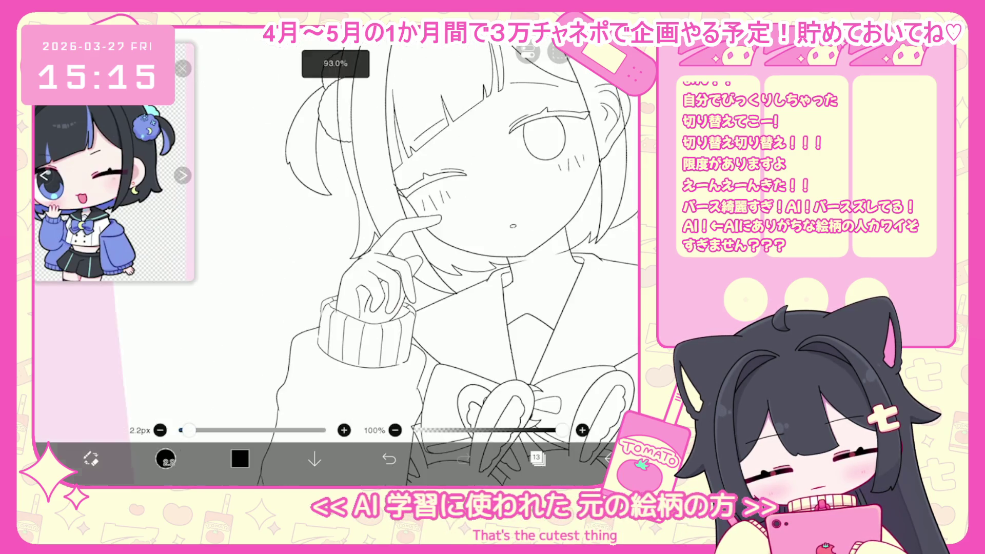
{"action": "scroll", "coordinate": [483, 215], "scroll_direction": "up", "scroll_amount": 1}
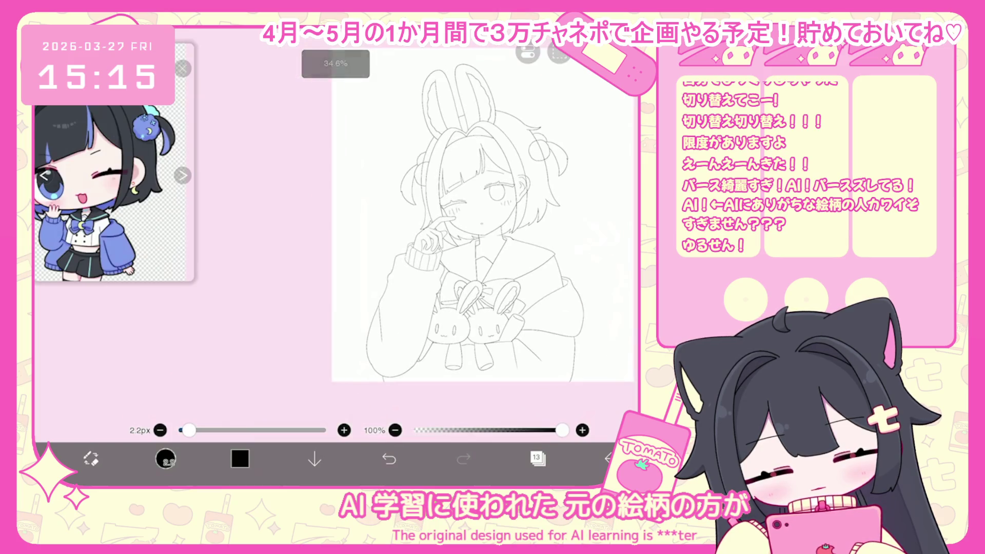
{"action": "scroll", "coordinate": [442, 234], "scroll_direction": "up", "scroll_amount": 3}
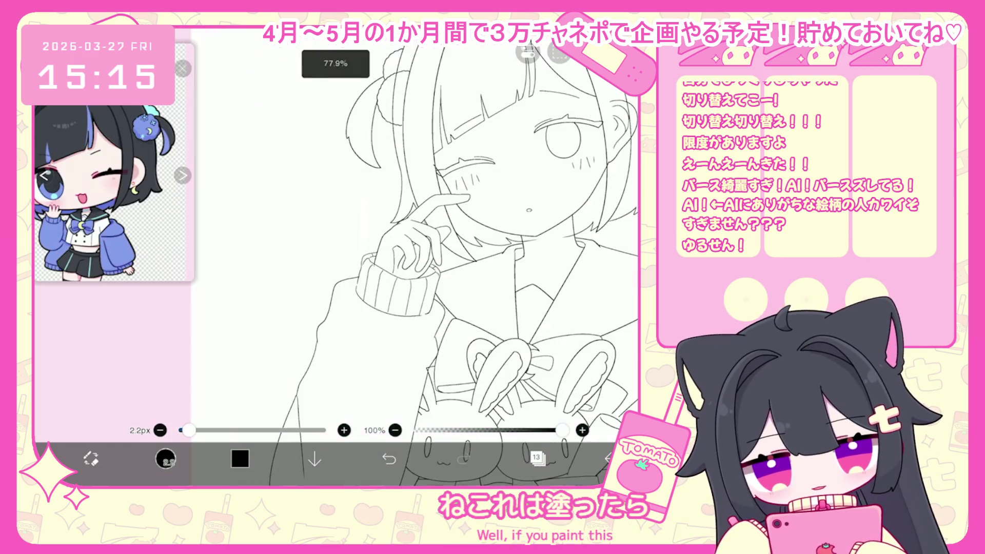
{"action": "scroll", "coordinate": [442, 231], "scroll_direction": "up", "scroll_amount": 2}
{"action": "scroll", "coordinate": [442, 231], "scroll_direction": "down", "scroll_amount": 2}
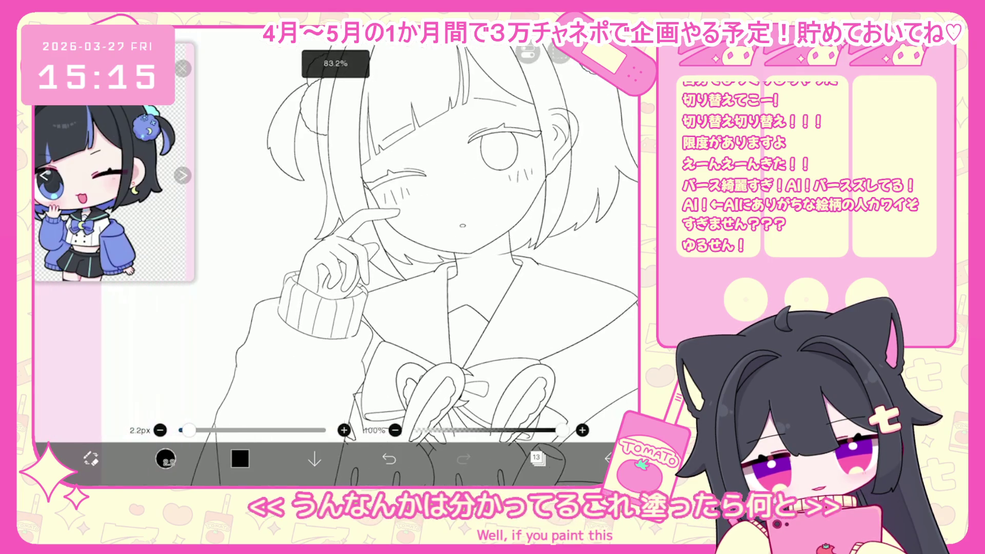
{"action": "scroll", "coordinate": [334, 246], "scroll_direction": "down", "scroll_amount": 2}
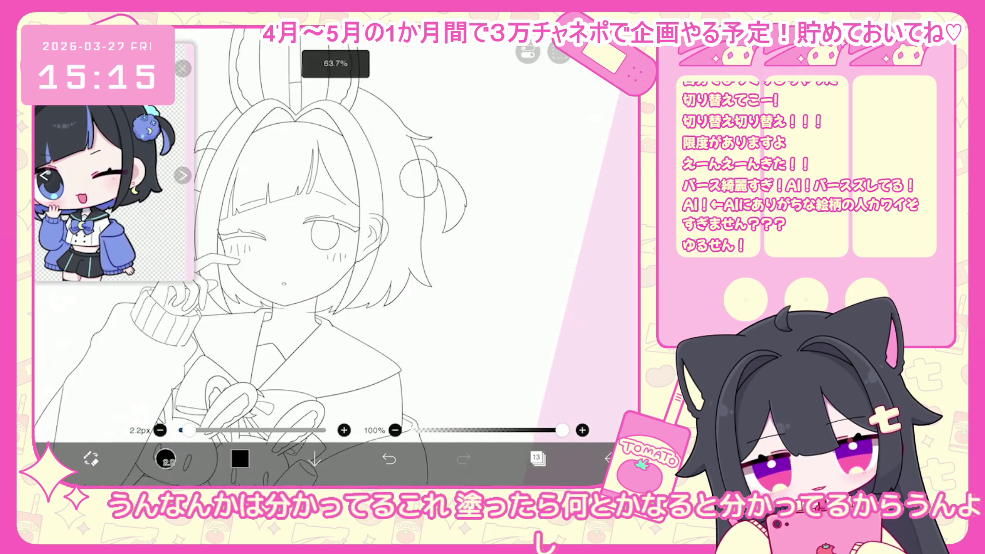
{"action": "scroll", "coordinate": [334, 247], "scroll_direction": "up", "scroll_amount": 1}
{"action": "key", "text": "v"}
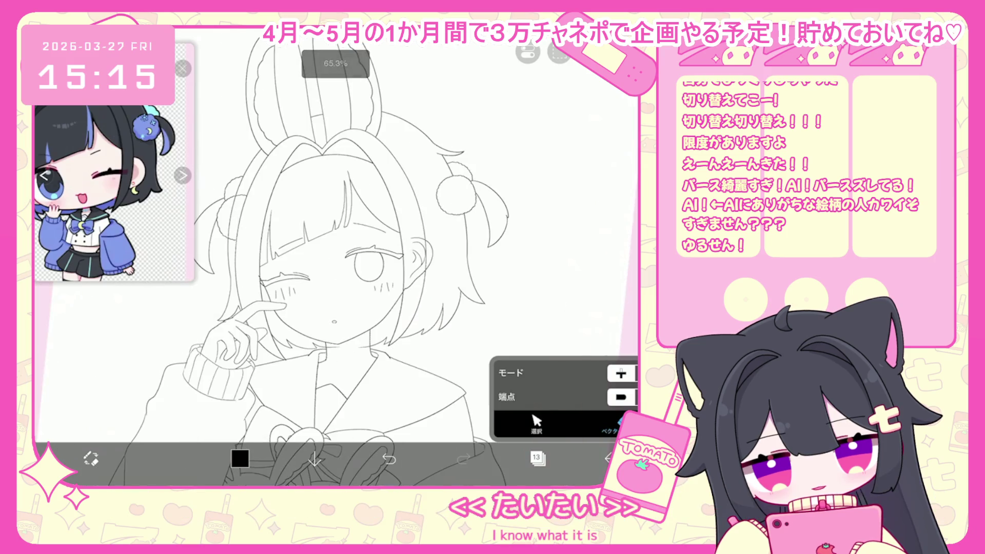
{"action": "key", "text": "ctrl+z"}
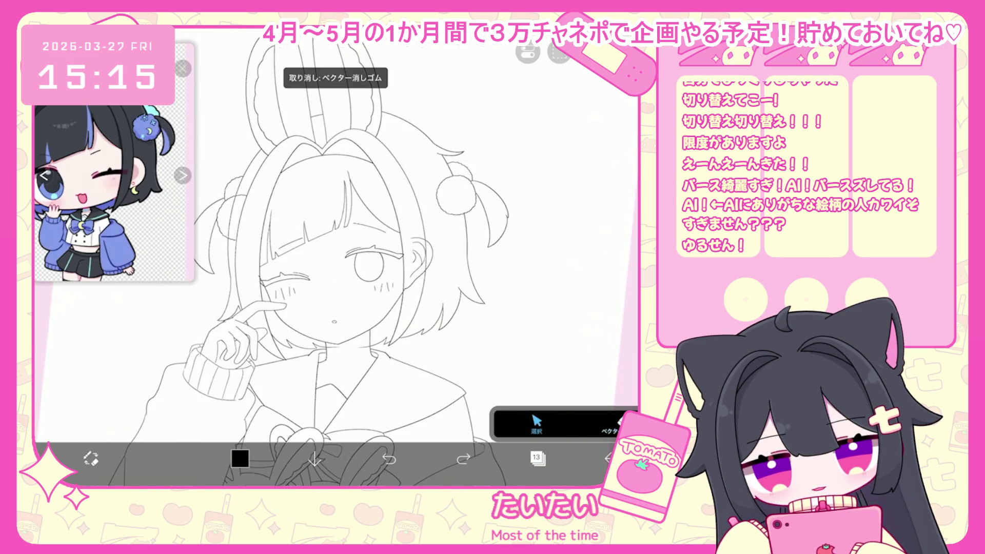
{"action": "scroll", "coordinate": [334, 231], "scroll_direction": "up", "scroll_amount": 10}
{"action": "key", "text": "b"}
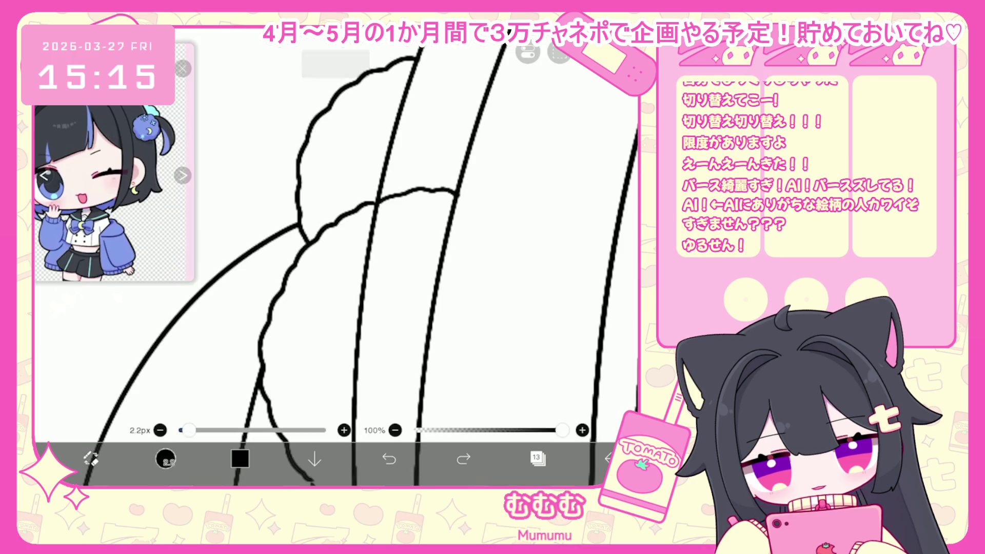
{"action": "key", "text": "v"}
{"action": "left_click", "coordinate": [369, 308]}
{"action": "left_click_drag", "start_coordinate": [369, 308], "coordinate": [338, 307]}
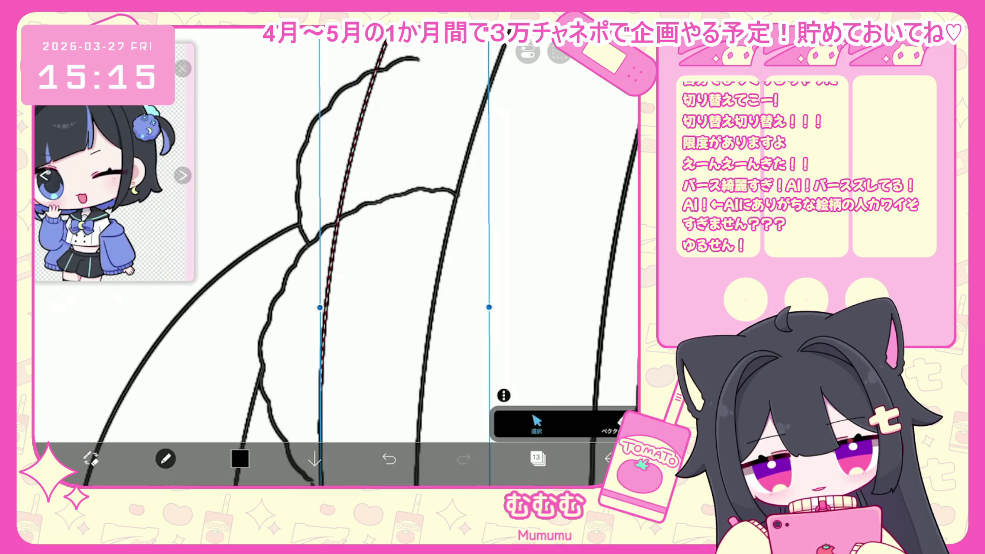
{"action": "key", "text": "ctrl+z"}
{"action": "scroll", "coordinate": [336, 256], "scroll_direction": "down", "scroll_amount": 10}
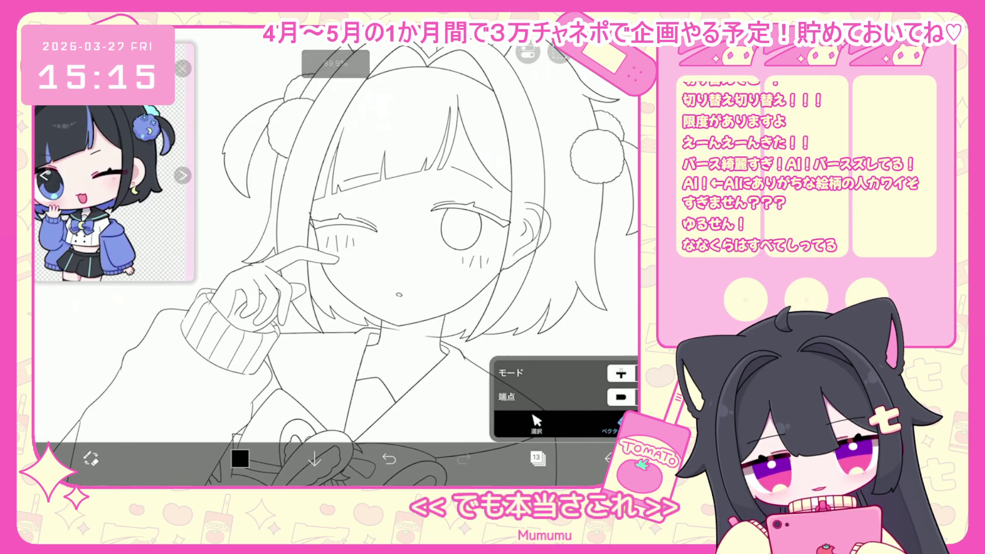
{"action": "scroll", "coordinate": [316, 194], "scroll_direction": "up", "scroll_amount": 5}
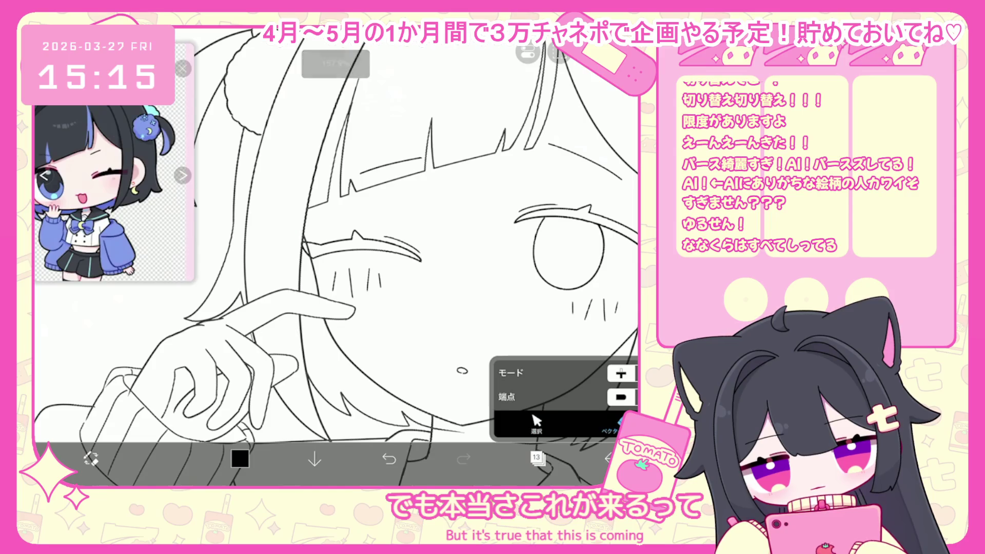
{"action": "scroll", "coordinate": [336, 257], "scroll_direction": "right", "scroll_amount": 5}
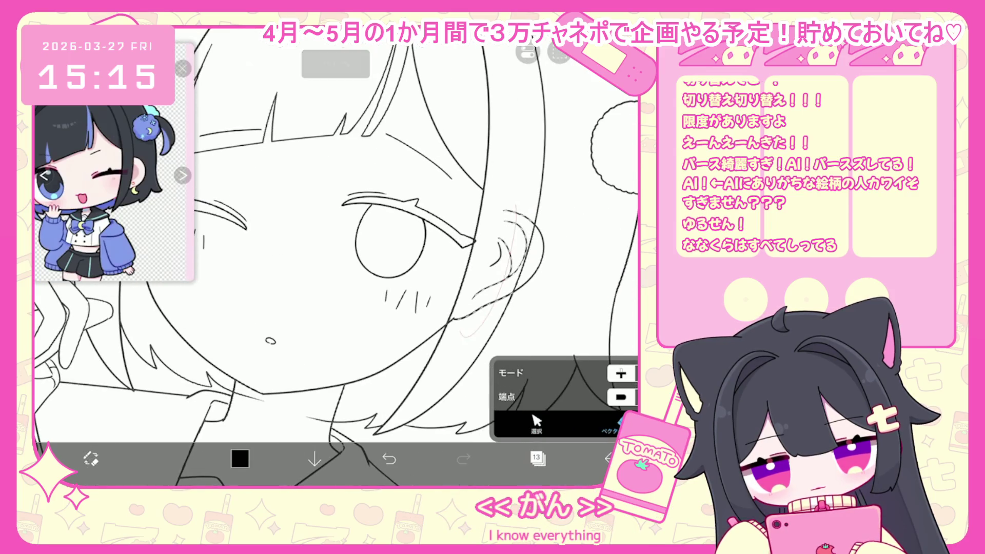
{"action": "left_click_drag", "start_coordinate": [485, 272], "coordinate": [452, 329]}
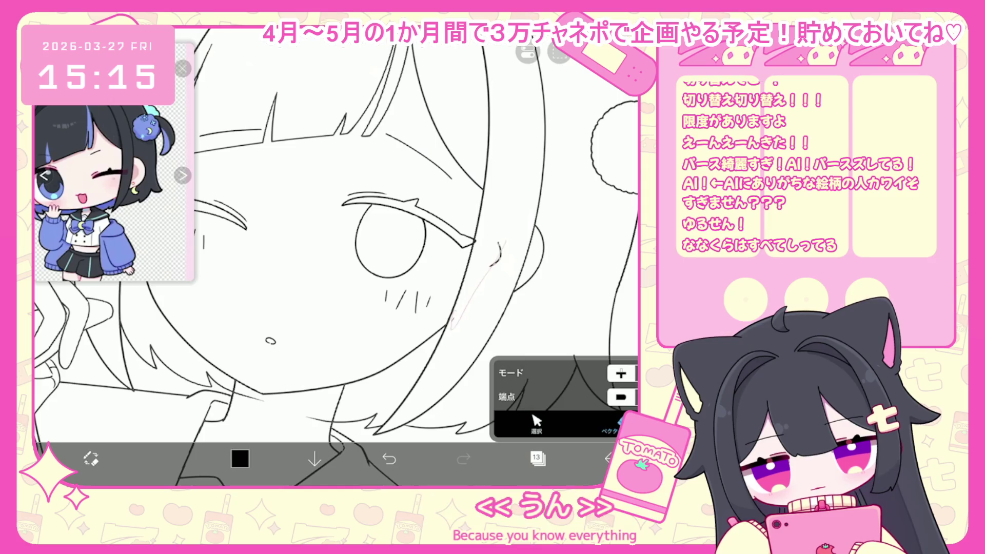
{"action": "scroll", "coordinate": [336, 257], "scroll_direction": "down", "scroll_amount": 5}
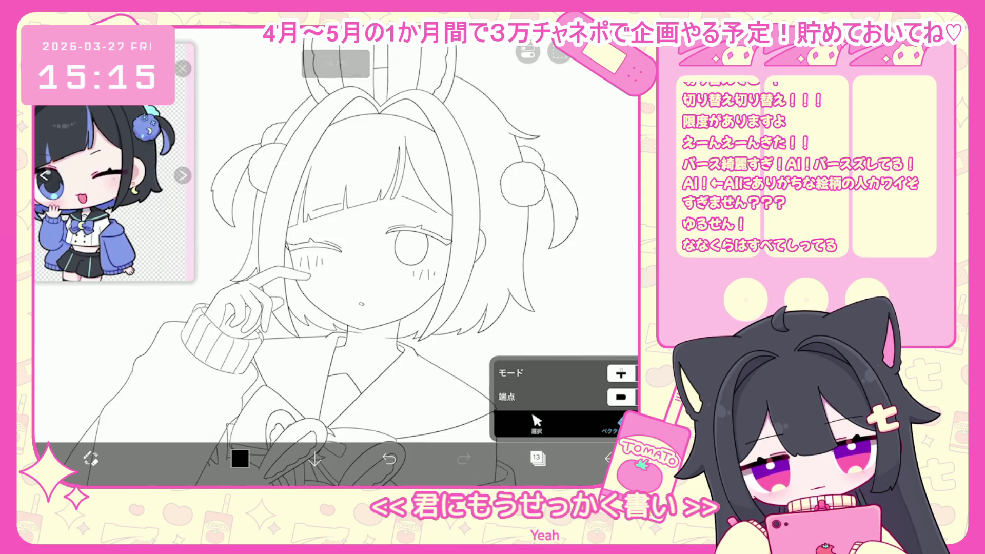
{"action": "scroll", "coordinate": [308, 231], "scroll_direction": "up", "scroll_amount": 5}
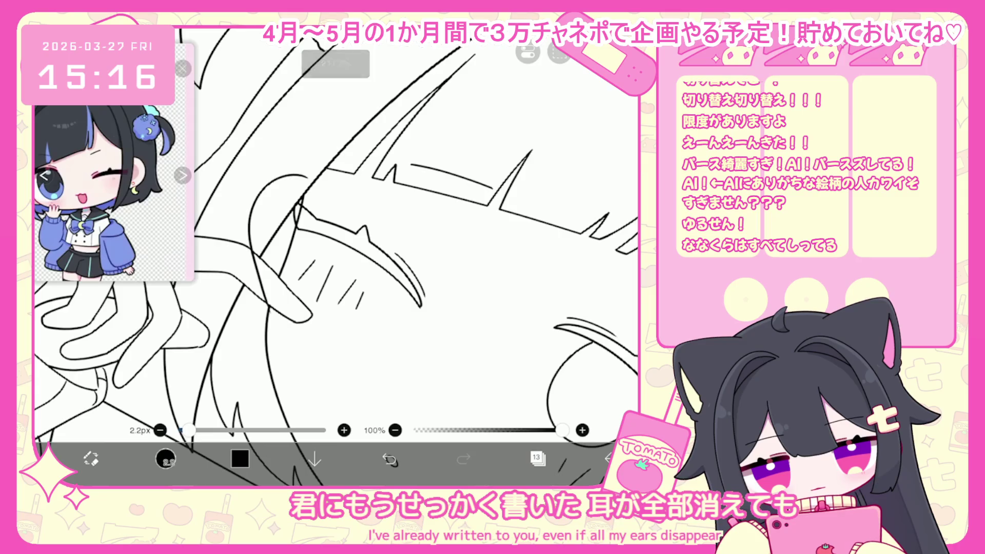
{"action": "scroll", "coordinate": [336, 256], "scroll_direction": "down", "scroll_amount": 1}
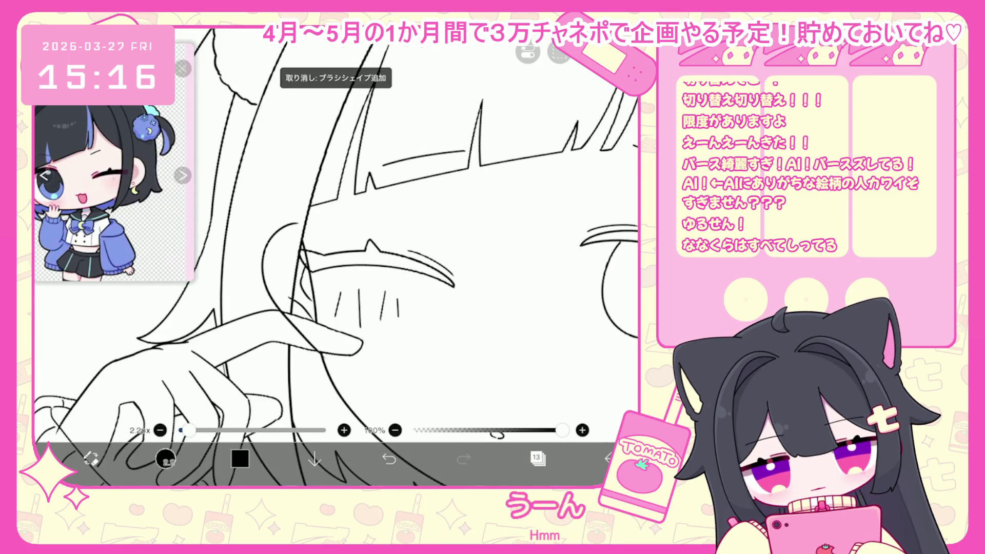
{"action": "left_click", "coordinate": [272, 246]}
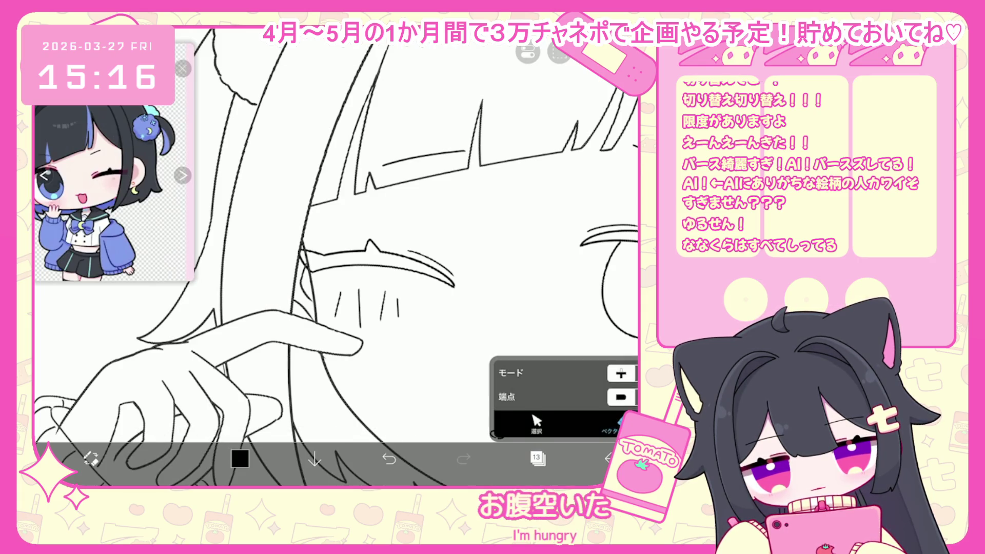
{"action": "scroll", "coordinate": [336, 257], "scroll_direction": "down", "scroll_amount": 5}
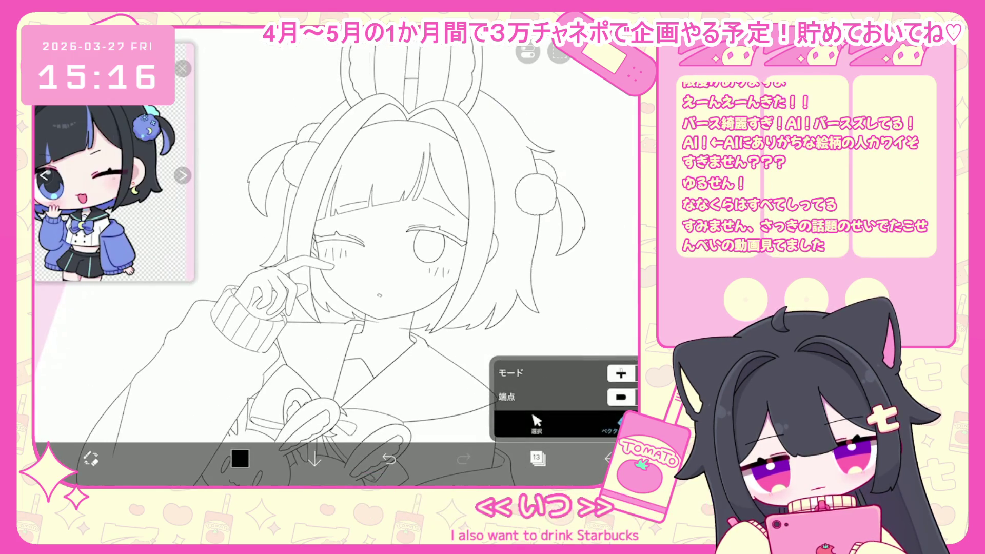
{"action": "scroll", "coordinate": [395, 395], "scroll_direction": "up", "scroll_amount": 5}
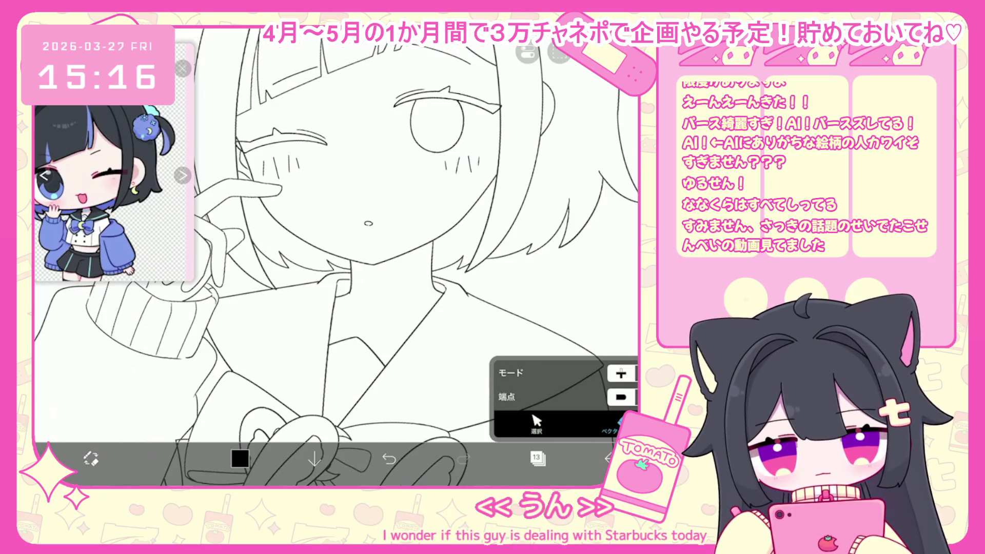
{"action": "scroll", "coordinate": [333, 246], "scroll_direction": "down", "scroll_amount": 5}
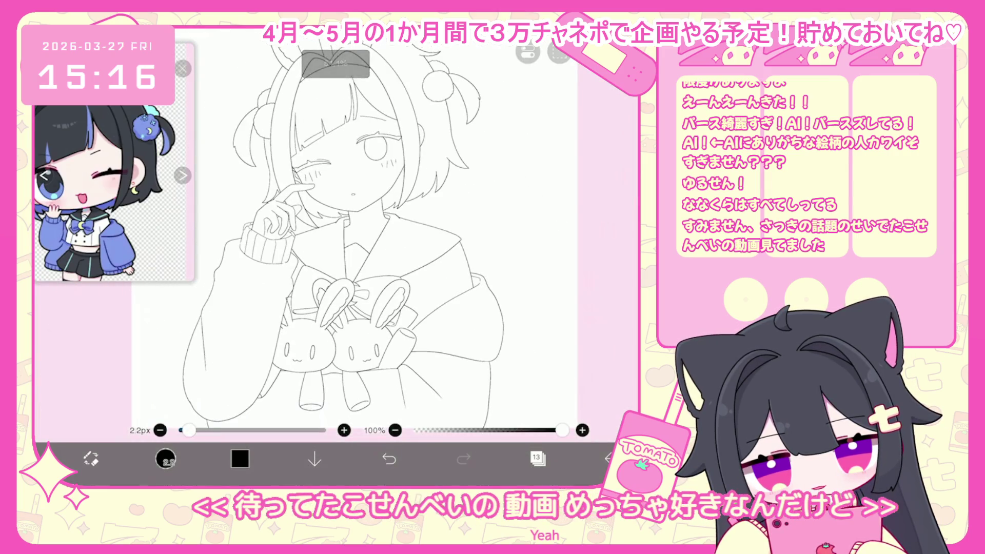
{"action": "scroll", "coordinate": [354, 231], "scroll_direction": "down", "scroll_amount": 3}
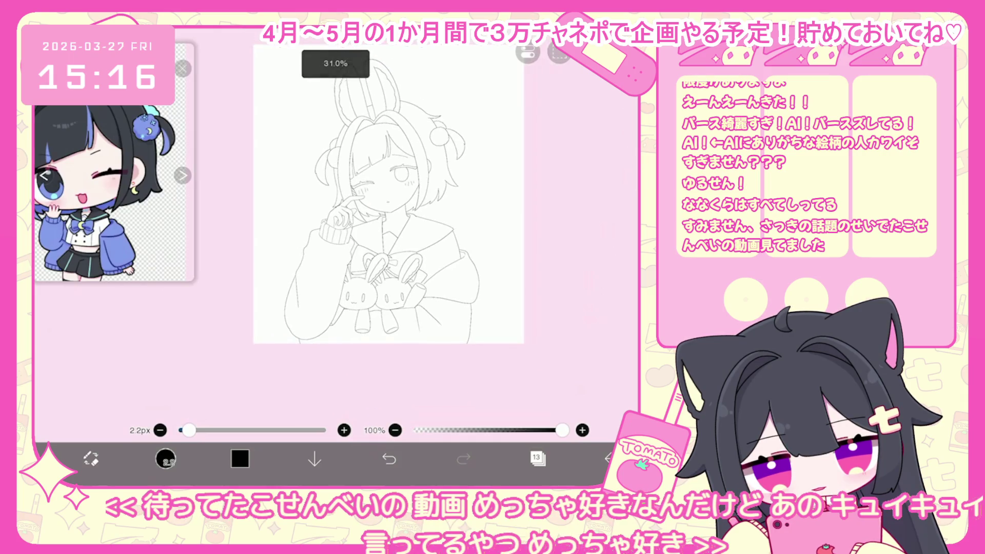
- Select layer 14 and add a new folder and a blank layer below the line art
{"action": "left_click", "coordinate": [538, 458]}
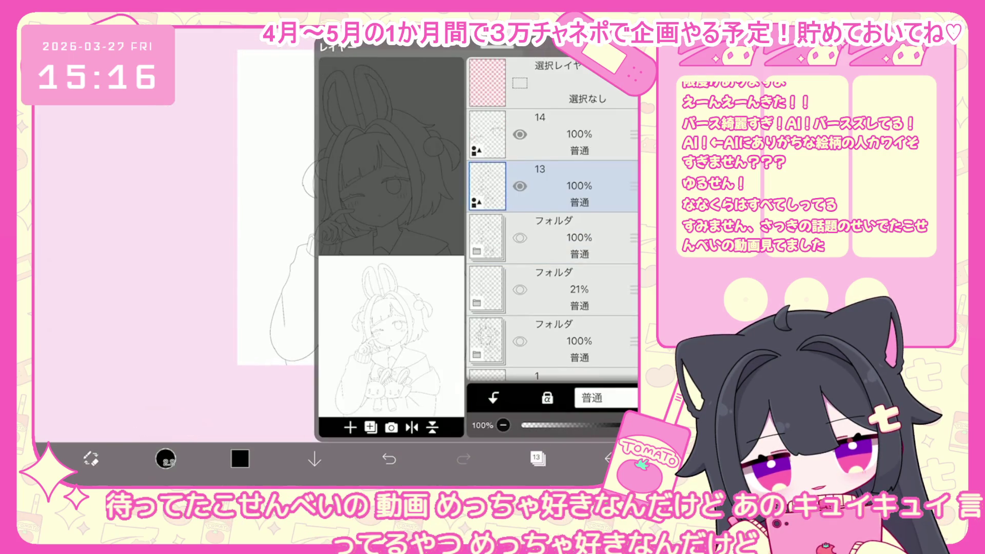
{"action": "left_click", "coordinate": [564, 134]}
{"action": "left_click", "coordinate": [371, 427]}
{"action": "left_click", "coordinate": [369, 401]}
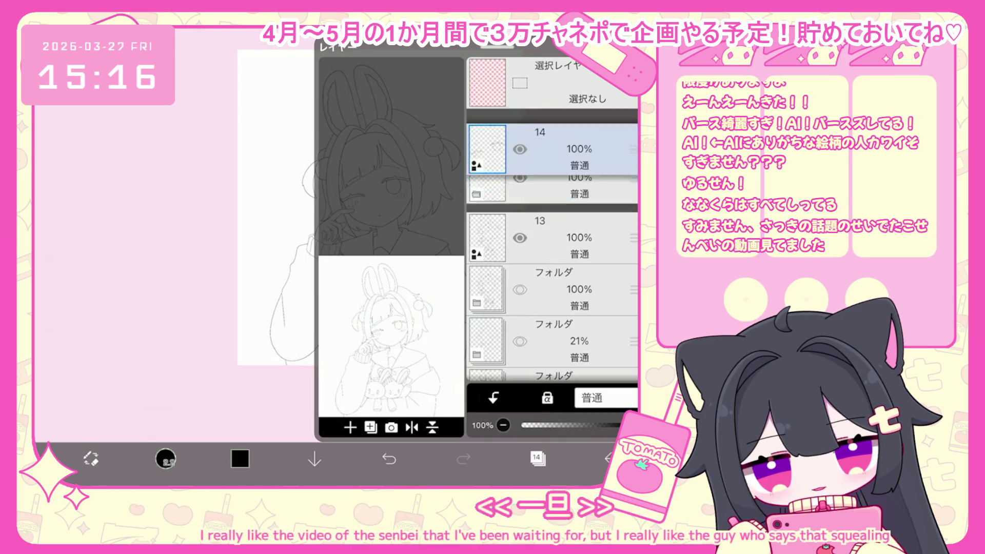
{"action": "left_click", "coordinate": [350, 428]}
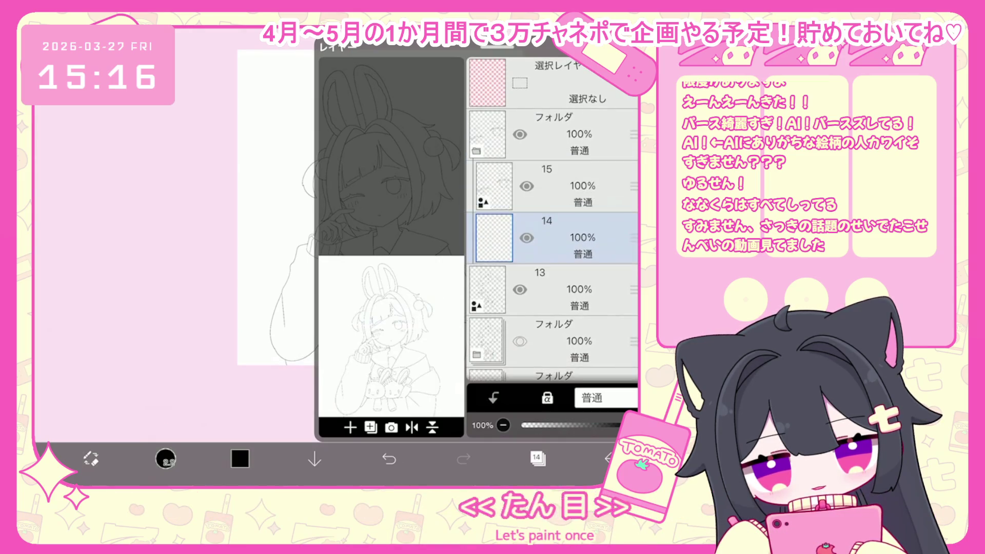
{"action": "left_click", "coordinate": [538, 459]}
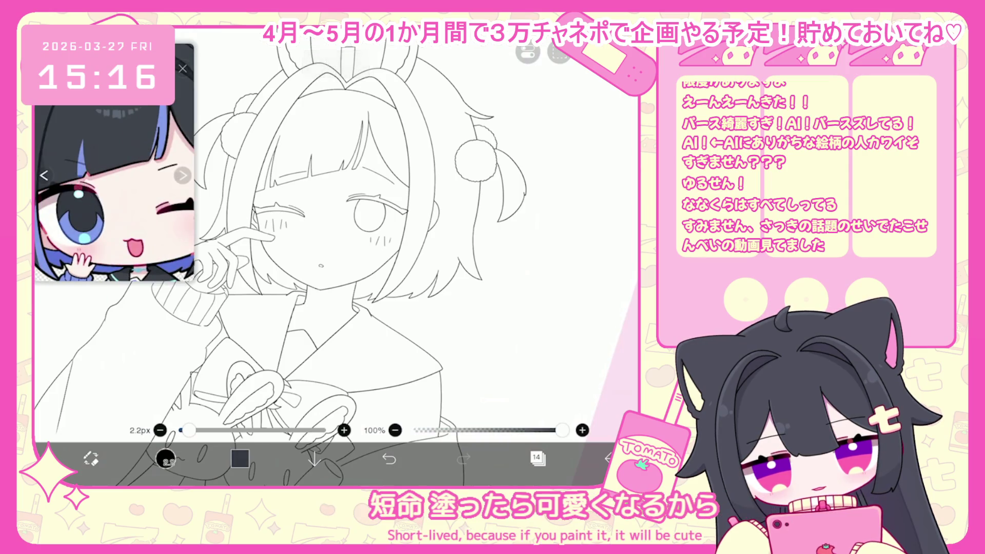
- Check the colour picker and layers, then switch to the Fill tool
{"action": "left_click", "coordinate": [165, 458]}
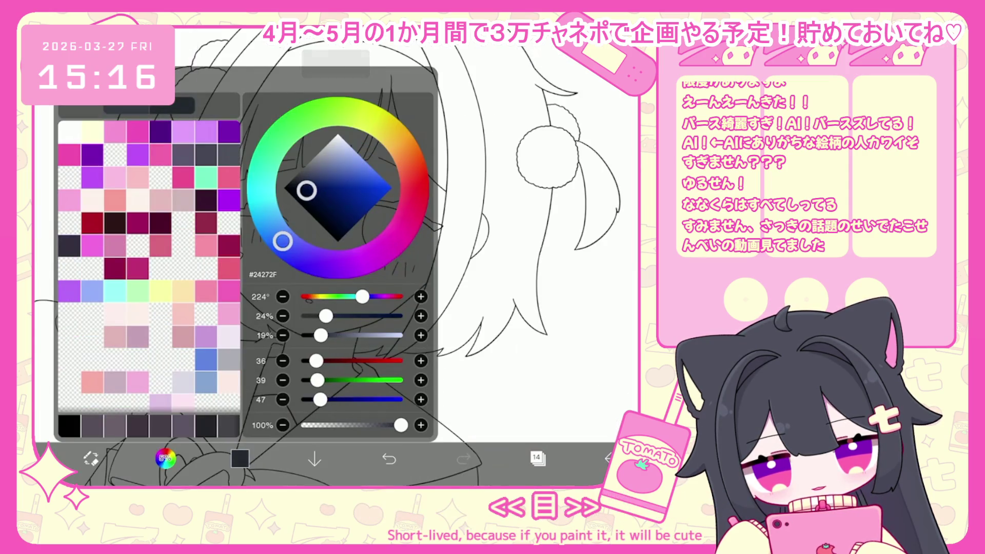
{"action": "left_click", "coordinate": [165, 458]}
{"action": "left_click", "coordinate": [538, 458]}
{"action": "scroll", "coordinate": [568, 214], "scroll_direction": "up", "scroll_amount": 1}
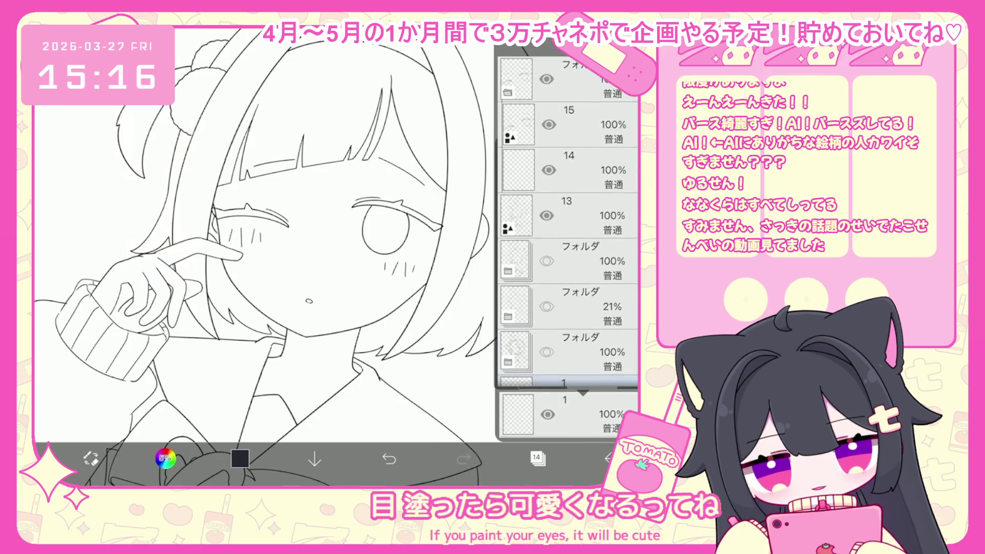
{"action": "scroll", "coordinate": [568, 215], "scroll_direction": "down", "scroll_amount": 1}
{"action": "left_click", "coordinate": [537, 458]}
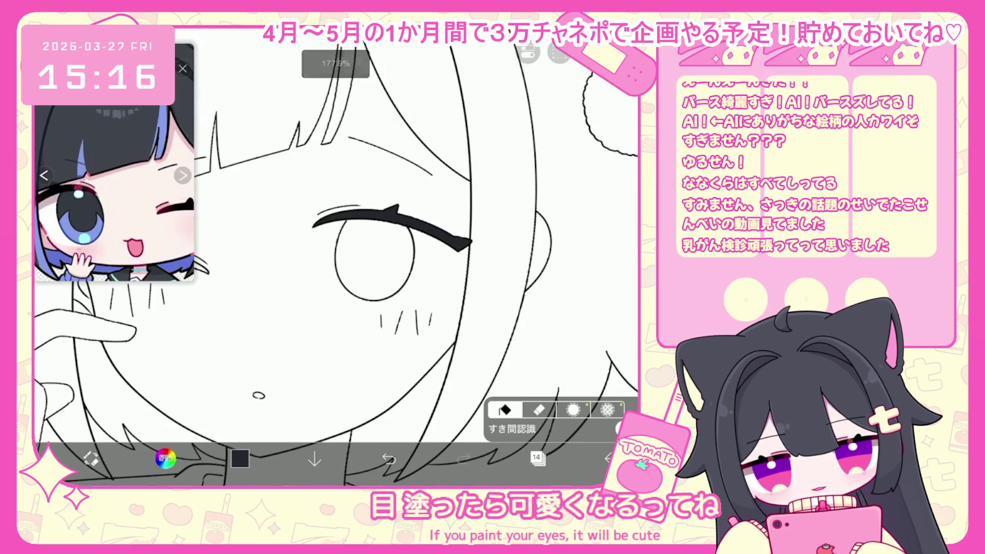
{"action": "scroll", "coordinate": [336, 257], "scroll_direction": "down", "scroll_amount": 2}
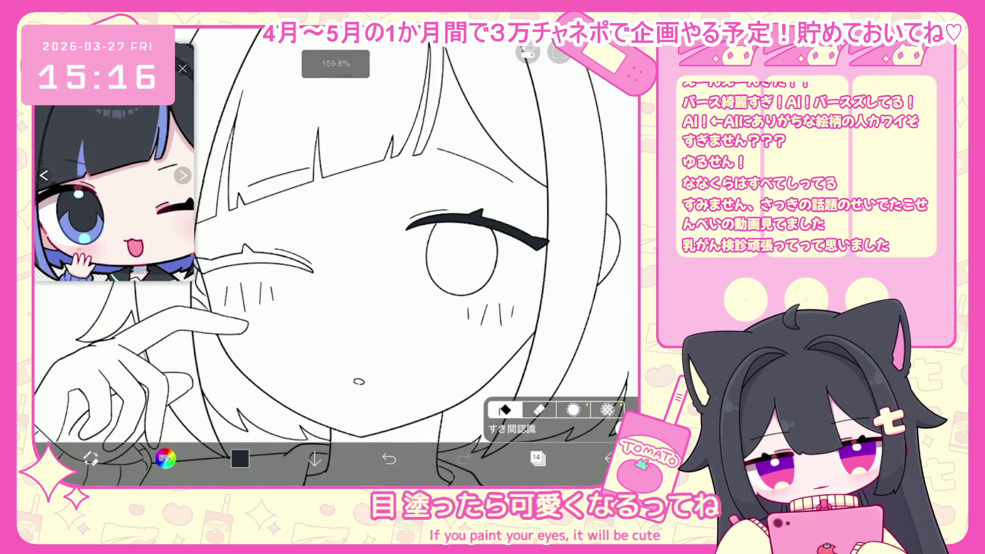
{"action": "scroll", "coordinate": [336, 256], "scroll_direction": "down", "scroll_amount": 2}
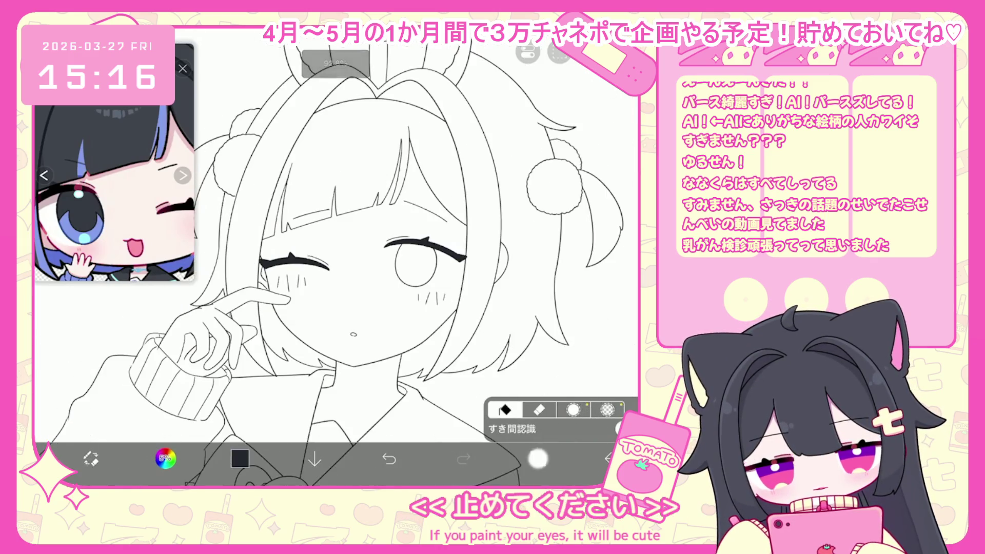
- Add layer 15 and fill the open eye's iris with blue
{"action": "left_click", "coordinate": [538, 458]}
{"action": "left_click", "coordinate": [350, 427]}
{"action": "left_click", "coordinate": [537, 458]}
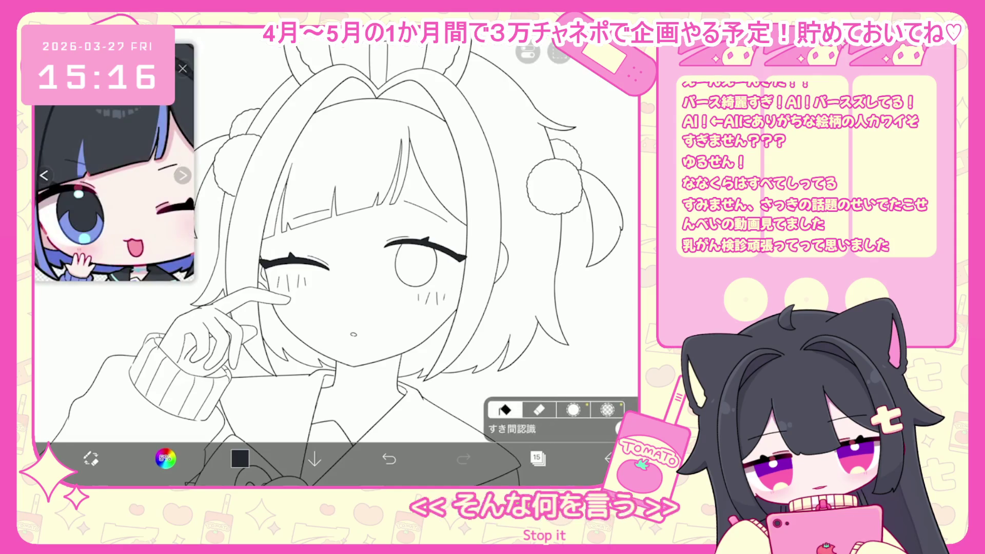
{"action": "left_click", "coordinate": [415, 264]}
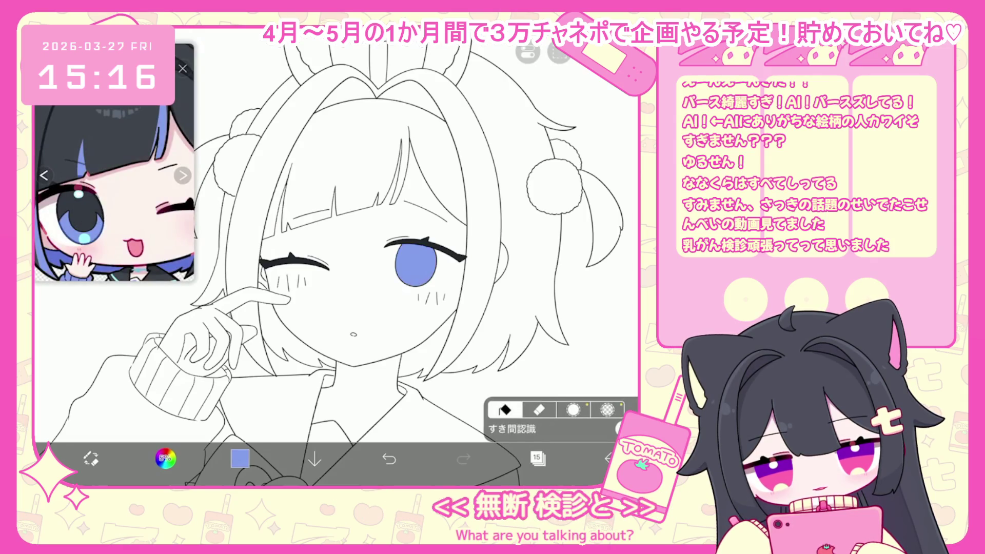
- Add another layer, transform the blue iris shape, and remove the extra empty layer
{"action": "left_click", "coordinate": [538, 459]}
{"action": "left_click", "coordinate": [350, 427]}
{"action": "left_click", "coordinate": [538, 458]}
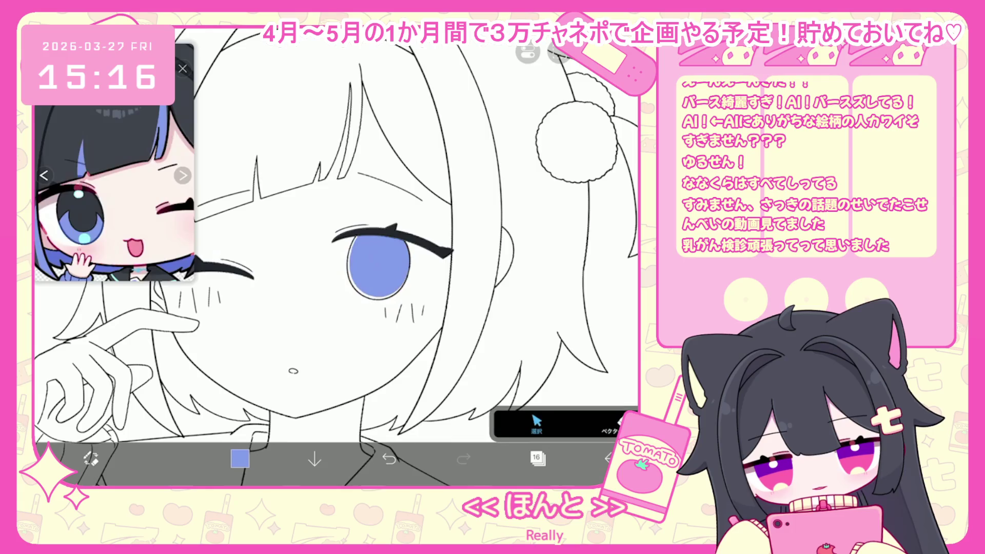
{"action": "left_click", "coordinate": [537, 458]}
{"action": "left_click", "coordinate": [538, 458]}
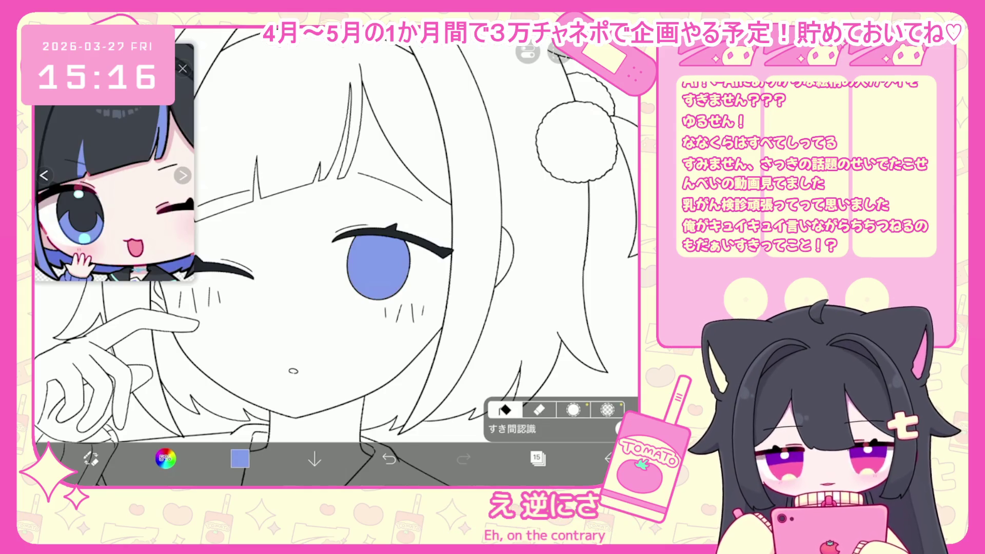
{"action": "scroll", "coordinate": [334, 231], "scroll_direction": "down", "scroll_amount": 3}
- Add a new layer for iris shading and try a dark fill on the upper iris
{"action": "left_click", "coordinate": [538, 459]}
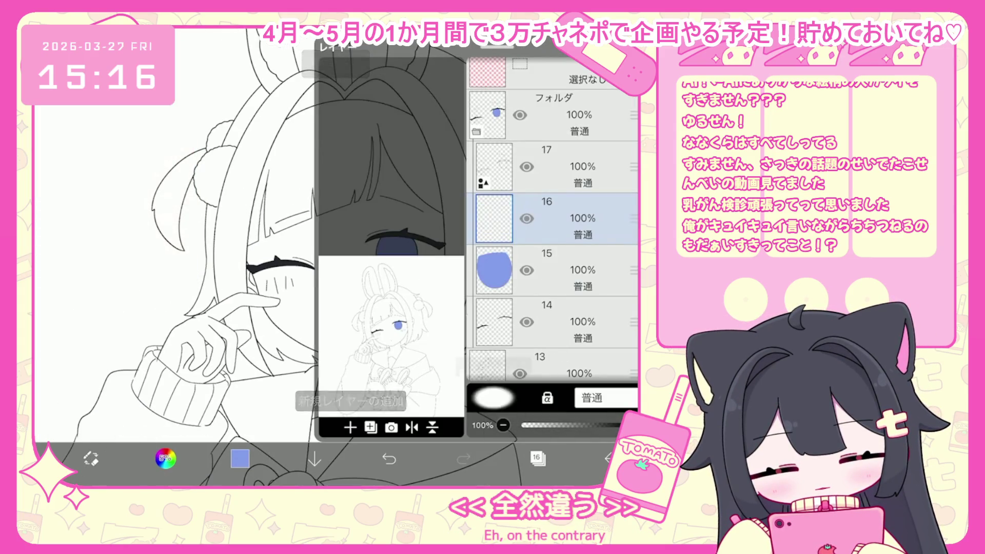
{"action": "left_click", "coordinate": [538, 458]}
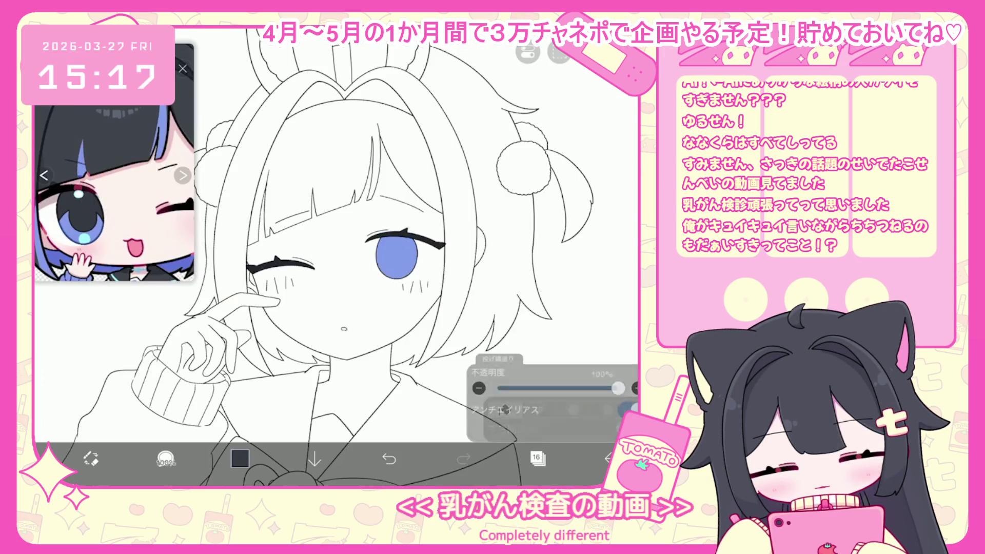
{"action": "scroll", "coordinate": [334, 231], "scroll_direction": "up", "scroll_amount": 3}
{"action": "scroll", "coordinate": [334, 231], "scroll_direction": "up", "scroll_amount": 2}
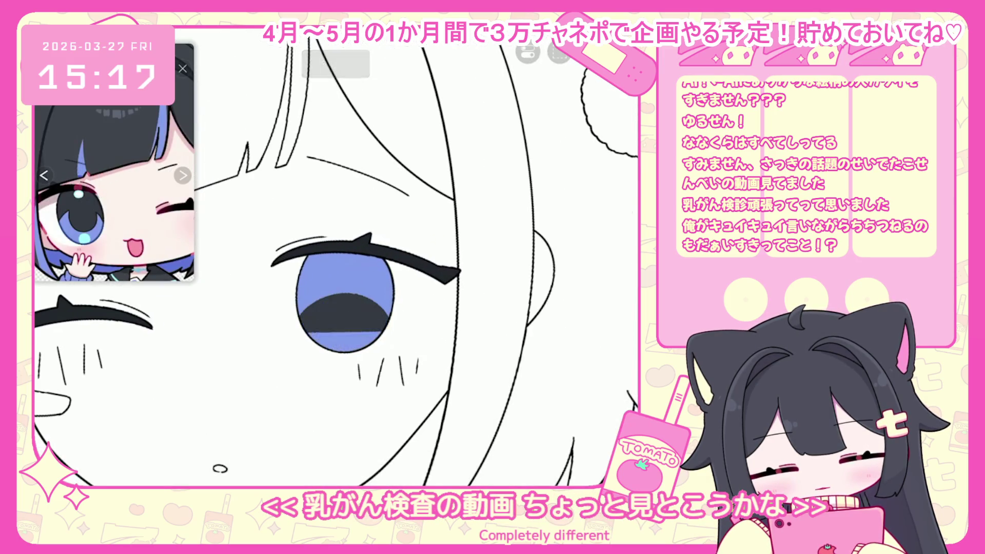
{"action": "left_click", "coordinate": [344, 272]}
{"action": "key", "text": "ctrl+z"}
- Make several lasso-fill attempts at dark grey shading over the upper iris, undoing each
{"action": "key", "text": "ctrl+z"}
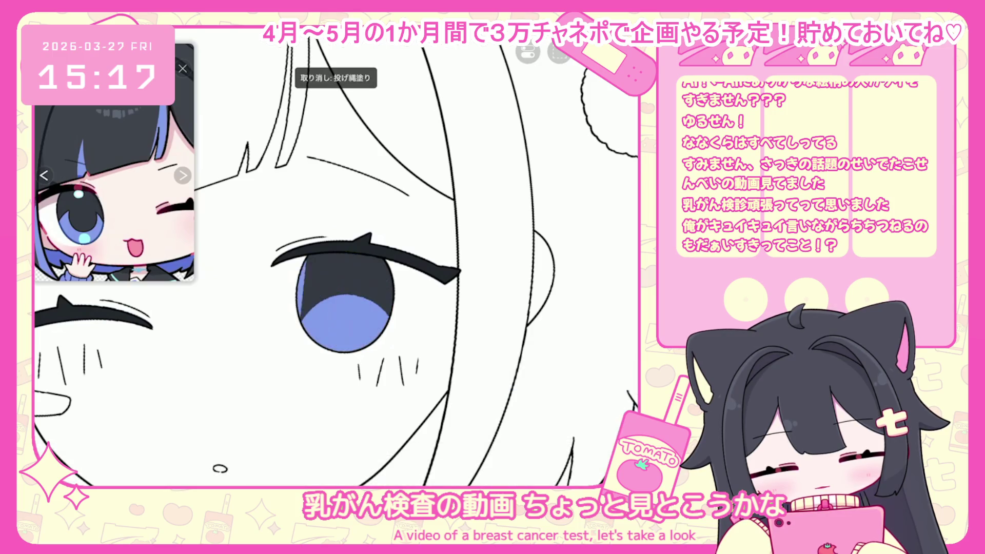
{"action": "left_click_drag", "start_coordinate": [306, 333], "coordinate": [370, 341]}
{"action": "key", "text": "ctrl+z"}
{"action": "left_click_drag", "start_coordinate": [305, 329], "coordinate": [390, 298]}
{"action": "scroll", "coordinate": [336, 257], "scroll_direction": "down", "scroll_amount": 3}
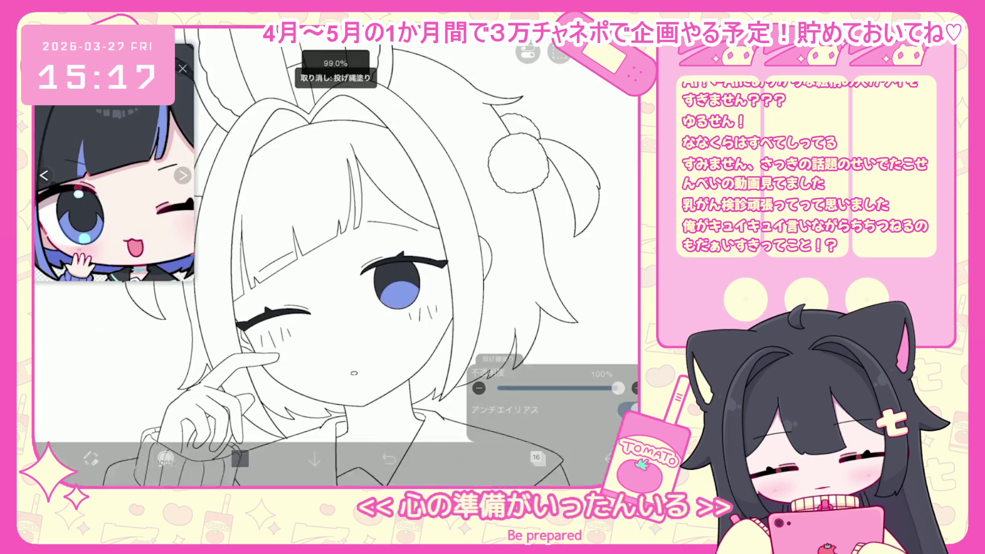
{"action": "key", "text": "ctrl+z"}
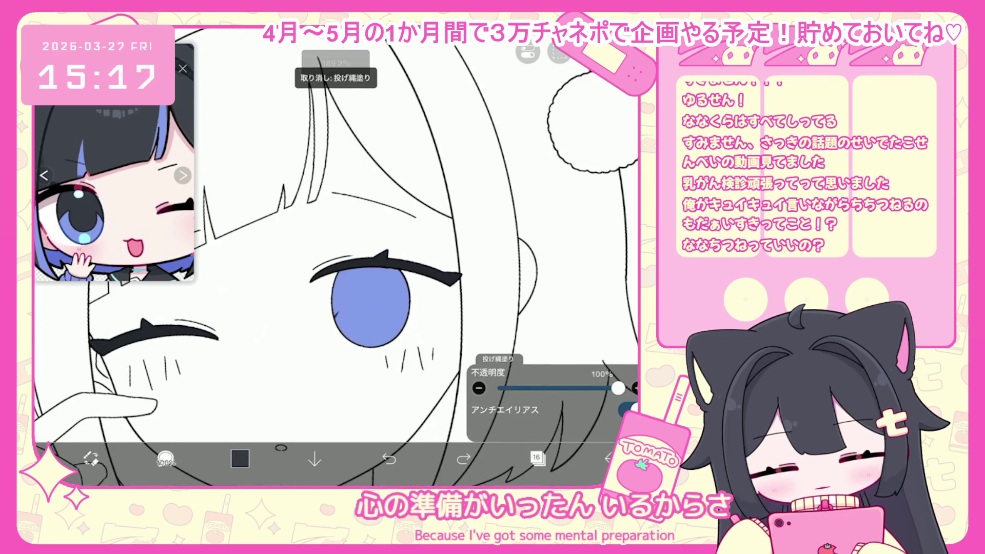
{"action": "scroll", "coordinate": [336, 256], "scroll_direction": "up", "scroll_amount": 3}
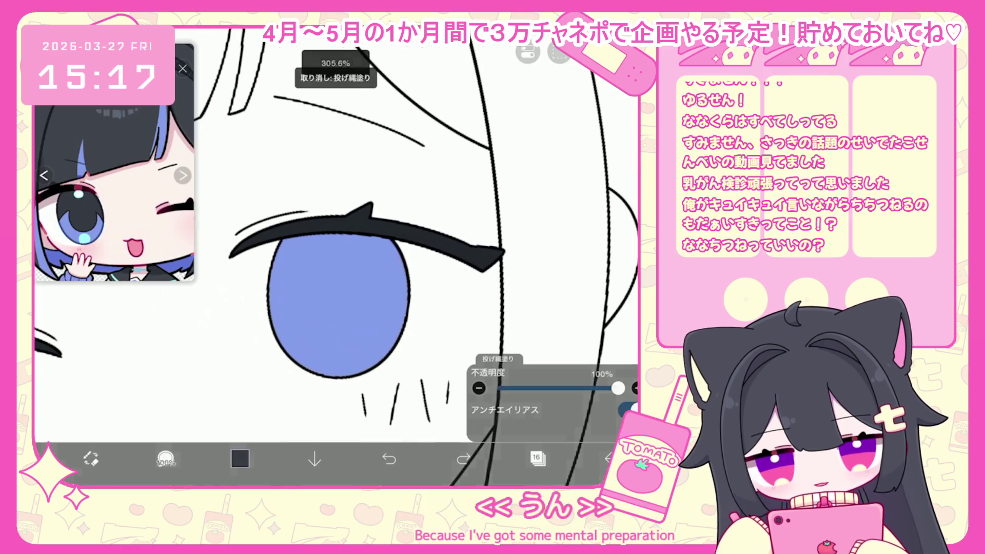
{"action": "mouse_move", "coordinate": [274, 308]}
{"action": "left_mouse_down"}
{"action": "mouse_move", "coordinate": [339, 329]}
{"action": "mouse_move", "coordinate": [406, 303]}
{"action": "left_mouse_up"}
{"action": "key", "text": "ctrl+z"}
{"action": "mouse_move", "coordinate": [272, 308]}
{"action": "left_mouse_down"}
{"action": "mouse_move", "coordinate": [339, 287]}
{"action": "mouse_move", "coordinate": [405, 303]}
{"action": "left_mouse_up"}
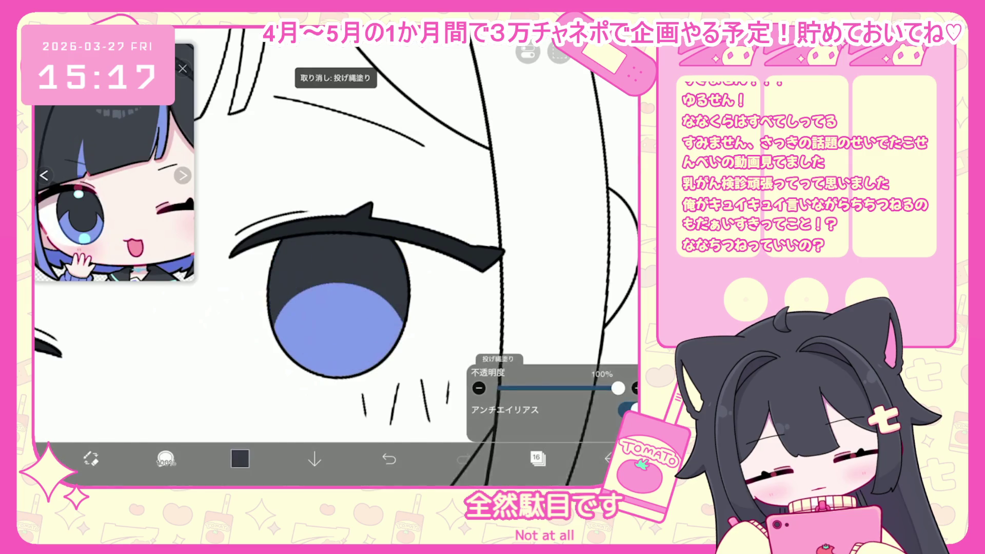
{"action": "scroll", "coordinate": [336, 257], "scroll_direction": "down", "scroll_amount": 2}
{"action": "key", "text": "ctrl+z"}
- Try more dark fills, including the upper iris above a blue arc, undoing them
{"action": "mouse_move", "coordinate": [308, 359]}
{"action": "left_mouse_down"}
{"action": "mouse_move", "coordinate": [379, 323]}
{"action": "mouse_move", "coordinate": [288, 262]}
{"action": "left_mouse_up"}
{"action": "scroll", "coordinate": [336, 257], "scroll_direction": "up", "scroll_amount": 2}
{"action": "key", "text": "ctrl+z"}
{"action": "mouse_move", "coordinate": [282, 359]}
{"action": "left_mouse_down"}
{"action": "mouse_move", "coordinate": [329, 380]}
{"action": "mouse_move", "coordinate": [406, 297]}
{"action": "left_mouse_up"}
{"action": "key", "text": "ctrl+z"}
{"action": "left_click_drag", "start_coordinate": [267, 328], "coordinate": [416, 231]}
{"action": "key", "text": "ctrl+z"}
{"action": "mouse_move", "coordinate": [274, 349]}
{"action": "left_mouse_down"}
{"action": "mouse_move", "coordinate": [298, 298]}
{"action": "mouse_move", "coordinate": [406, 328]}
{"action": "mouse_move", "coordinate": [339, 225]}
{"action": "left_mouse_up"}
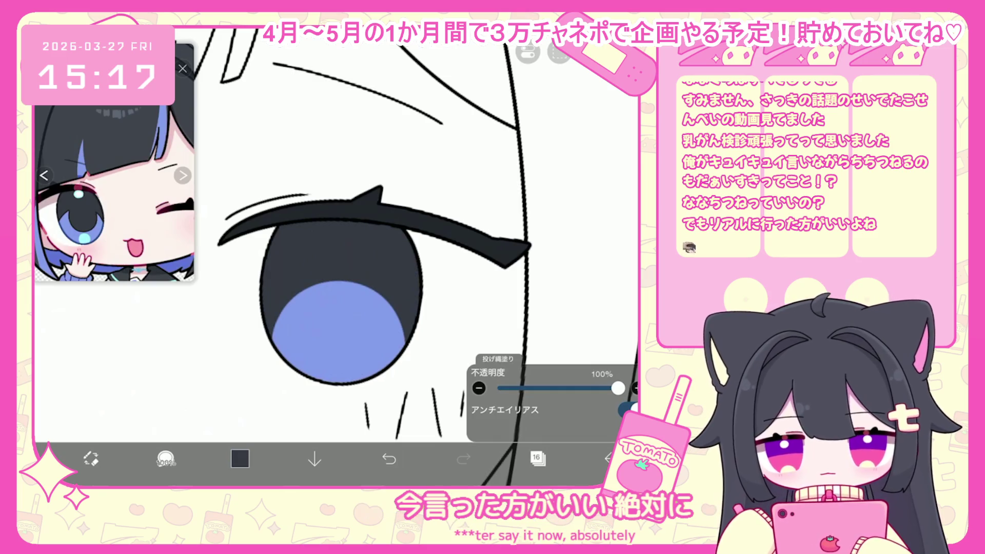
{"action": "scroll", "coordinate": [333, 231], "scroll_direction": "down", "scroll_amount": 5}
{"action": "scroll", "coordinate": [333, 231], "scroll_direction": "up", "scroll_amount": 5}
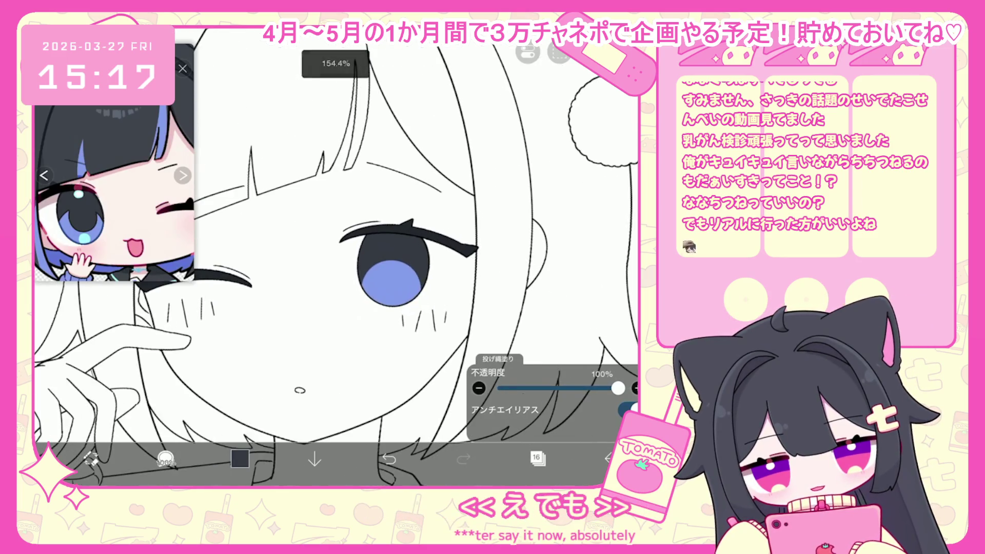
{"action": "key", "text": "ctrl+z"}
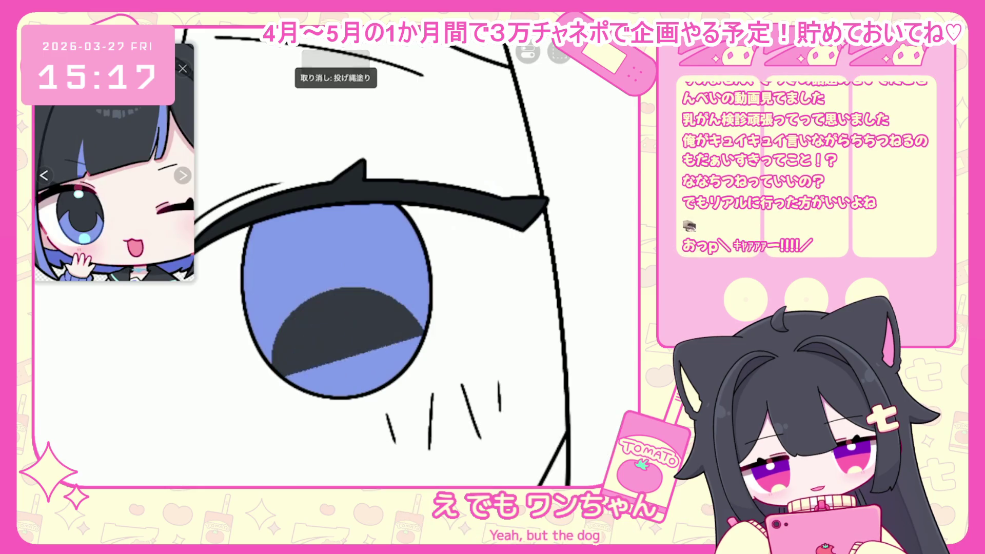
- Refill the pupil area dark, add a lighter diagonal shape, and sample a darker colour
{"action": "scroll", "coordinate": [333, 231], "scroll_direction": "down", "scroll_amount": 3}
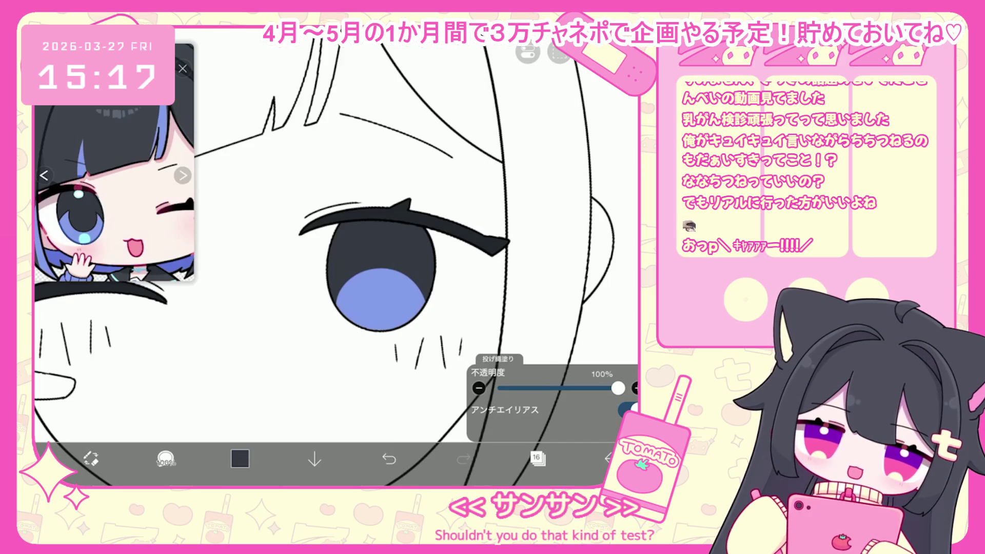
{"action": "scroll", "coordinate": [334, 231], "scroll_direction": "down", "scroll_amount": 5}
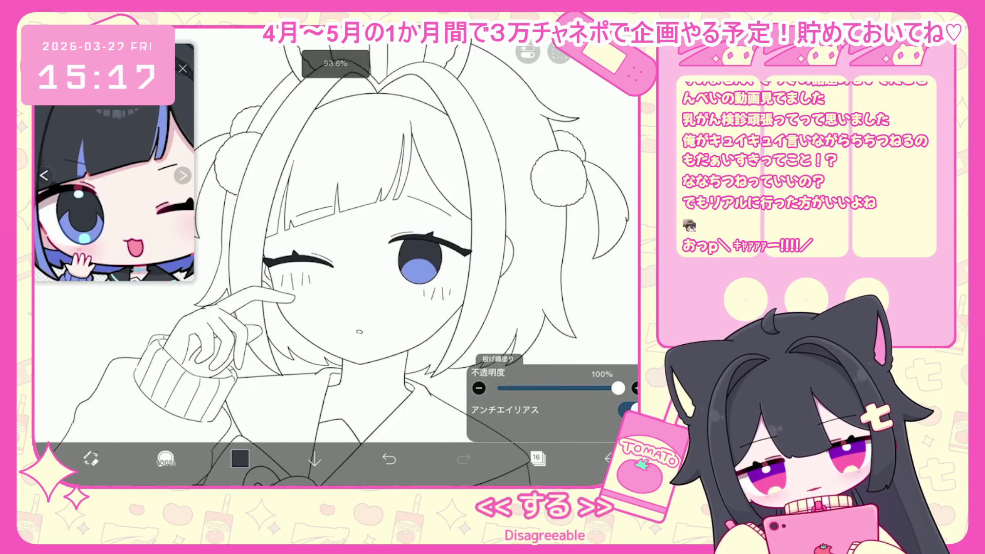
{"action": "scroll", "coordinate": [334, 231], "scroll_direction": "up", "scroll_amount": 5}
{"action": "key", "text": "ctrl+z"}
{"action": "left_click_drag", "start_coordinate": [310, 365], "coordinate": [417, 360]}
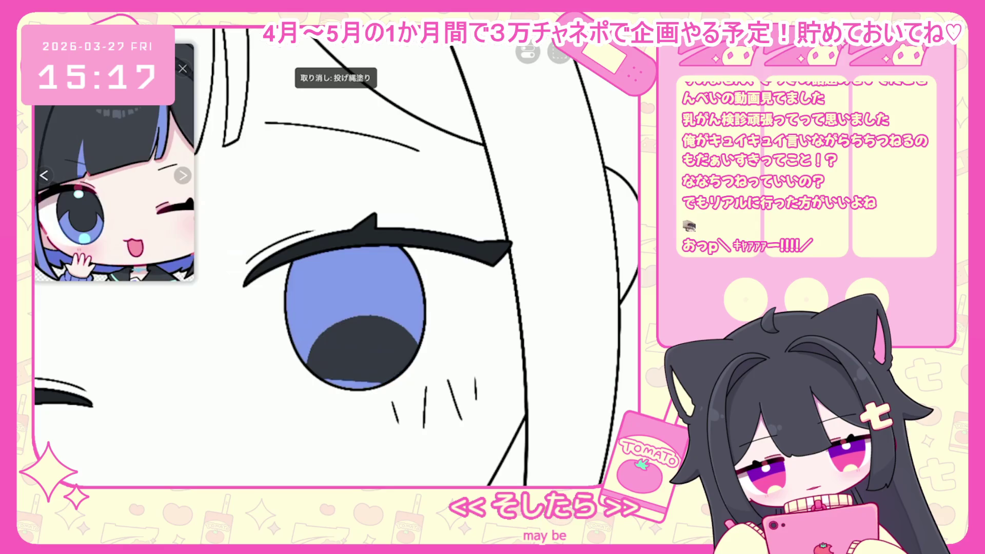
{"action": "left_click", "coordinate": [240, 458]}
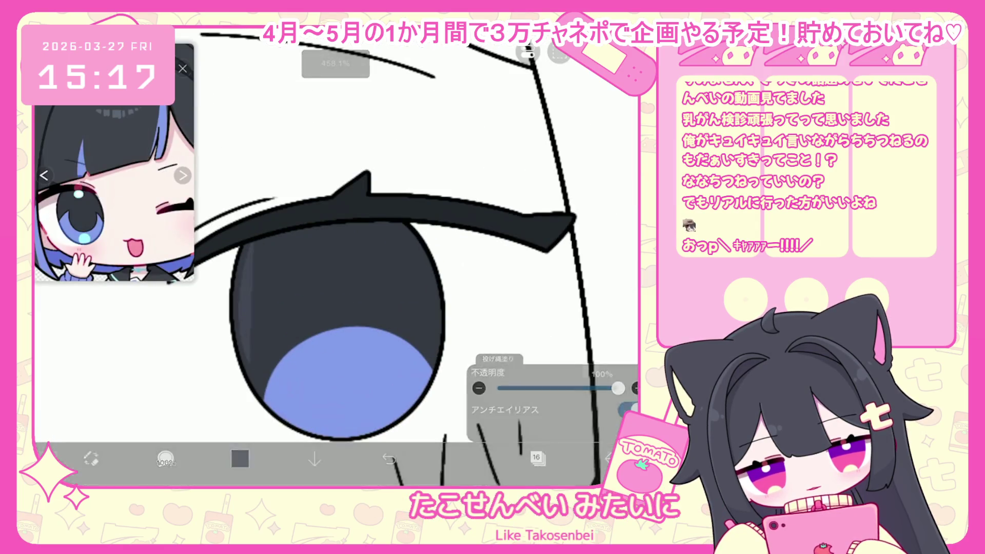
{"action": "key", "text": "ctrl+z"}
{"action": "left_click_drag", "start_coordinate": [254, 246], "coordinate": [316, 328]}
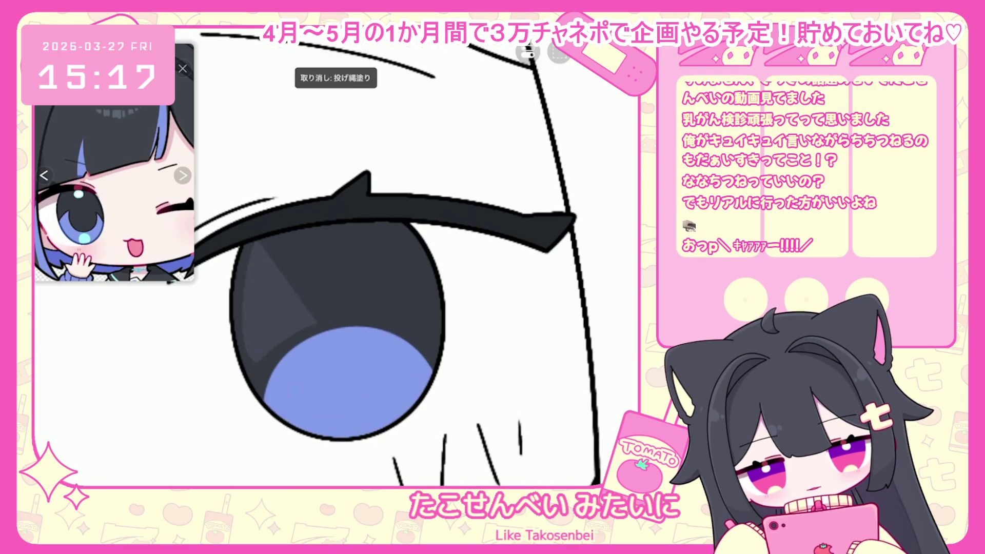
{"action": "scroll", "coordinate": [359, 256], "scroll_direction": "down", "scroll_amount": 2}
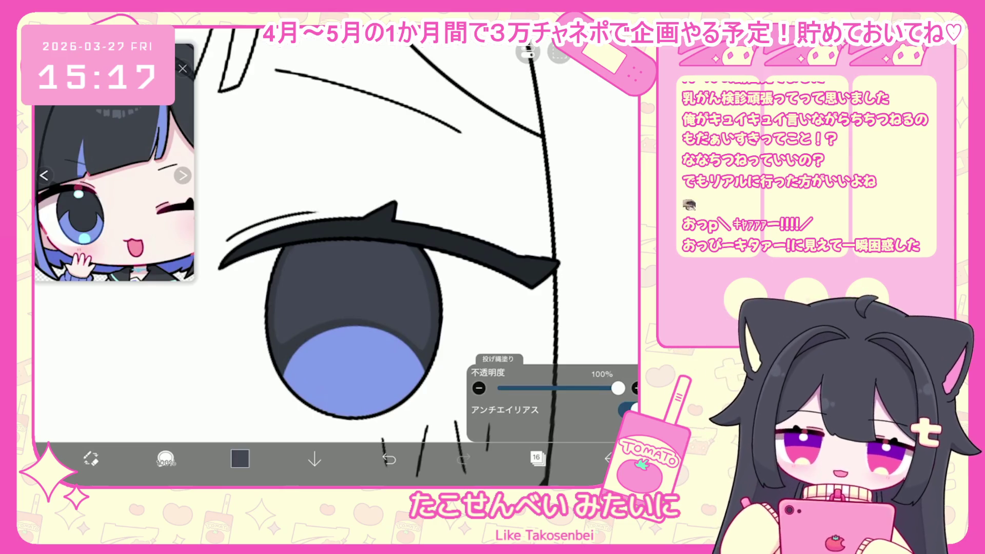
{"action": "left_click", "coordinate": [361, 231]}
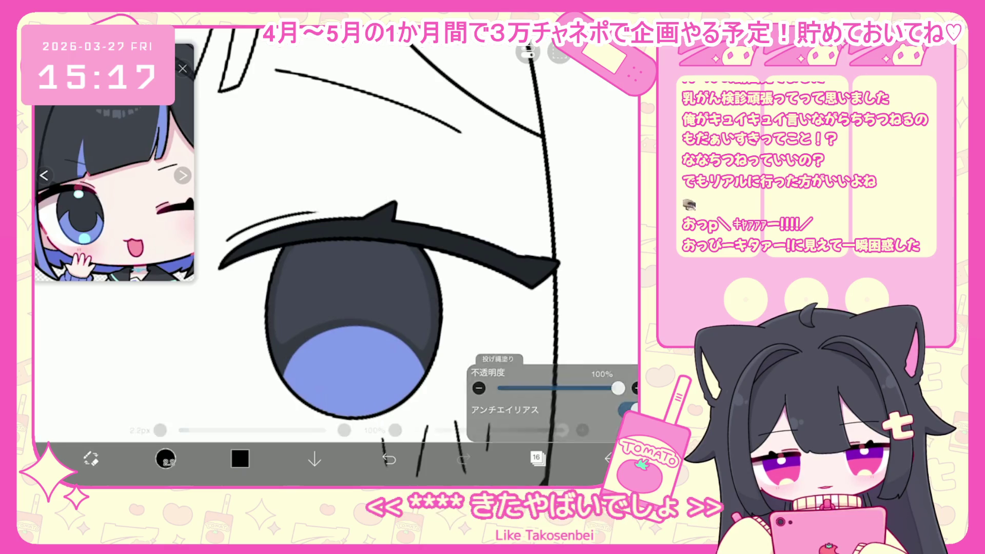
- Draw an oval pupil outline in the centre of the iris, redrawing it after several undos
{"action": "left_click", "coordinate": [166, 459]}
{"action": "left_click", "coordinate": [513, 333]}
{"action": "scroll", "coordinate": [338, 282], "scroll_direction": "up", "scroll_amount": 1}
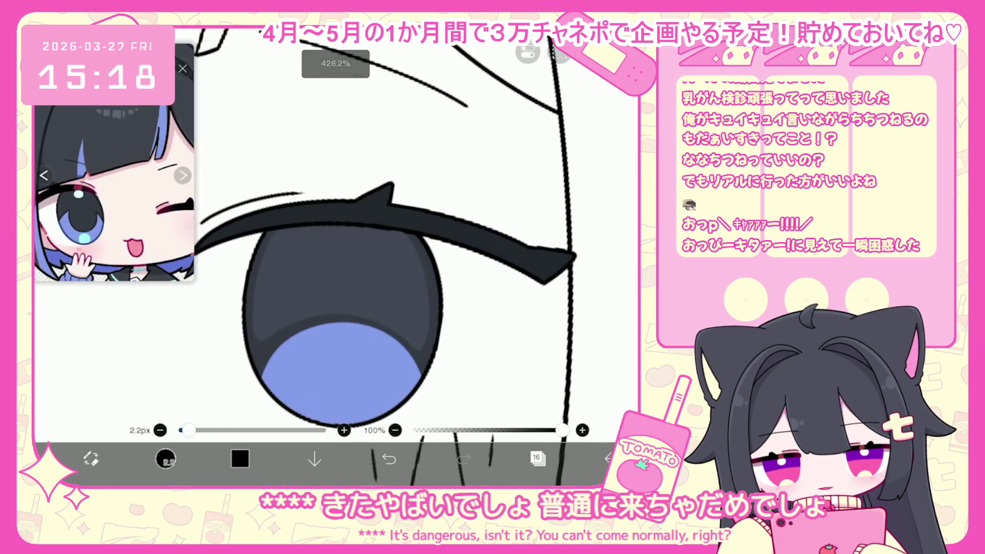
{"action": "left_click_drag", "start_coordinate": [337, 289], "coordinate": [339, 358]}
{"action": "left_click", "coordinate": [389, 459]}
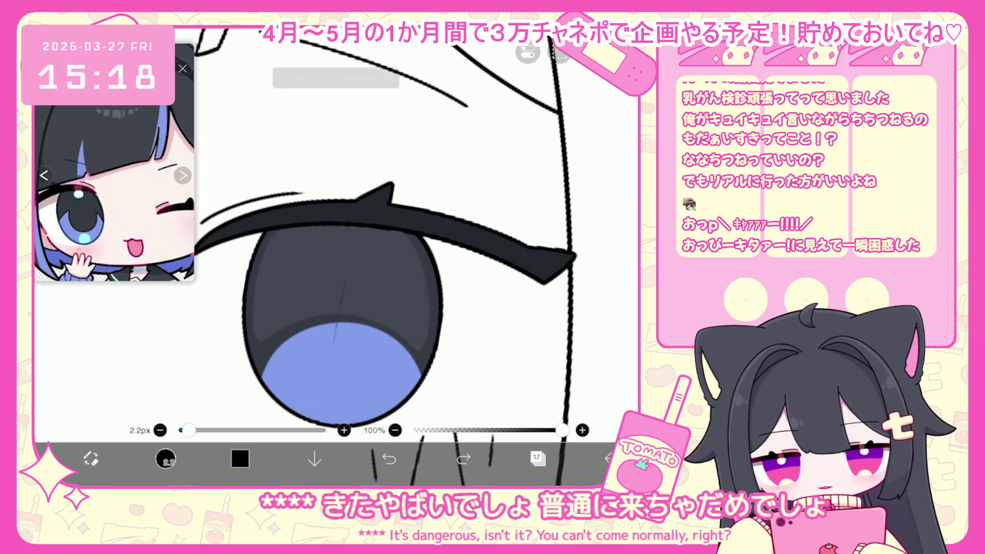
{"action": "mouse_move", "coordinate": [345, 275]}
{"action": "left_mouse_down"}
{"action": "mouse_move", "coordinate": [333, 331]}
{"action": "mouse_move", "coordinate": [345, 277]}
{"action": "left_mouse_up"}
{"action": "left_click", "coordinate": [389, 458]}
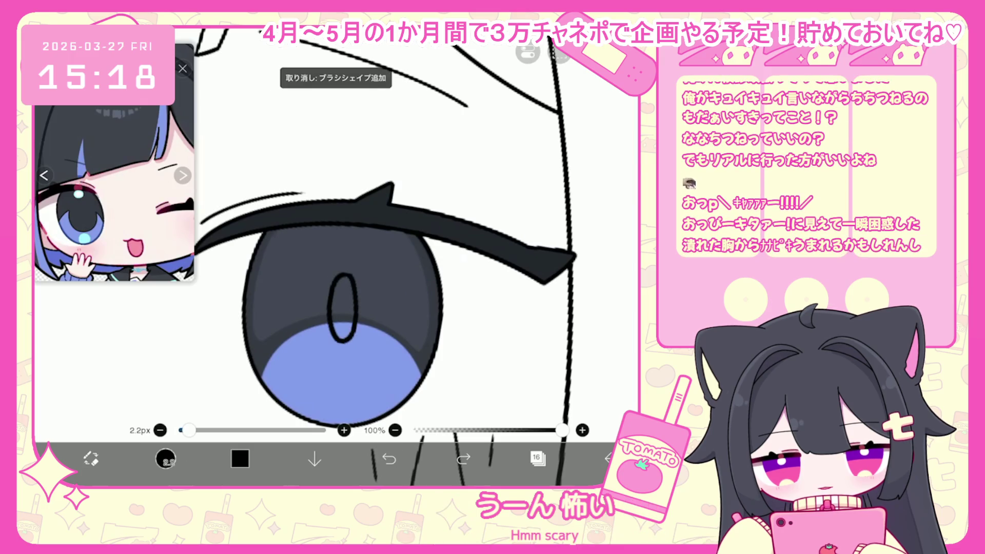
{"action": "left_click", "coordinate": [389, 459]}
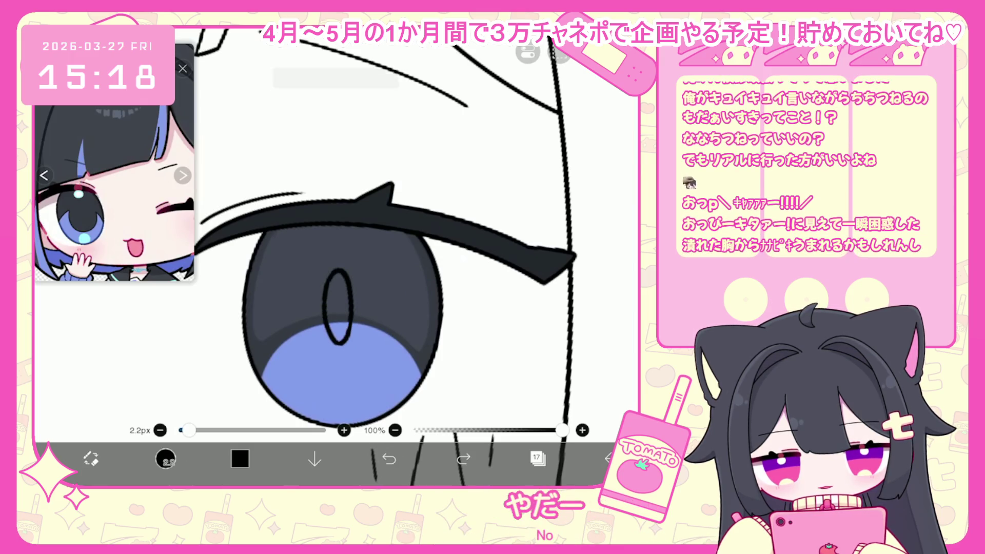
{"action": "left_click", "coordinate": [389, 458]}
{"action": "left_click_drag", "start_coordinate": [332, 331], "coordinate": [352, 258]}
- Add a new layer above layer 16 and lasso-fill the pupil oval dark grey
{"action": "left_click", "coordinate": [538, 458]}
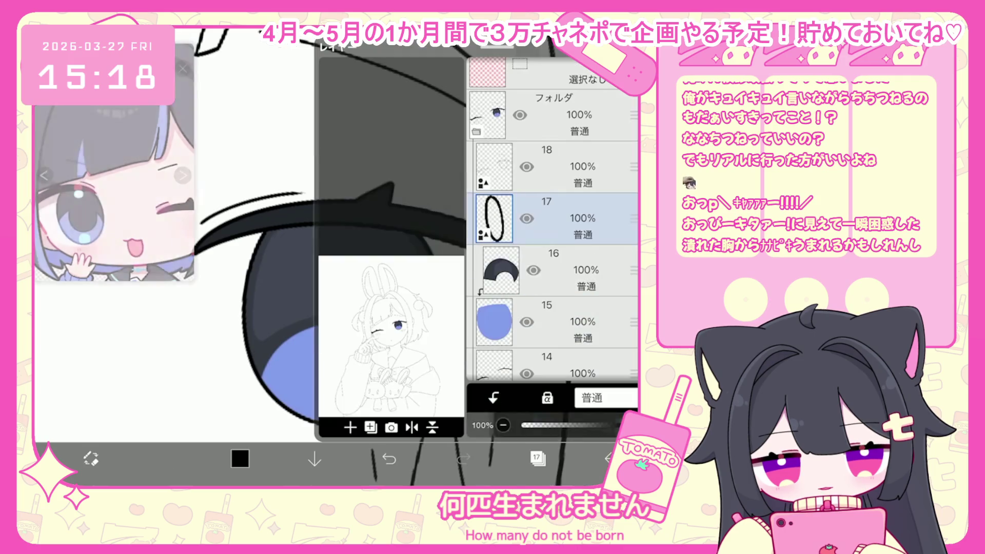
{"action": "left_click", "coordinate": [554, 271]}
{"action": "left_click", "coordinate": [350, 428]}
{"action": "left_click", "coordinate": [538, 458]}
{"action": "left_click", "coordinate": [293, 279]}
{"action": "left_click", "coordinate": [166, 458]}
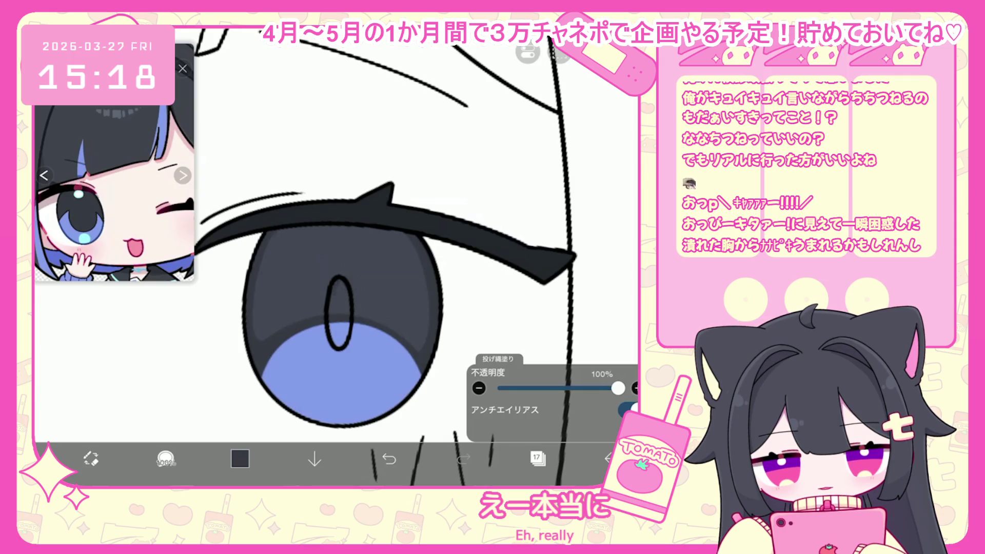
{"action": "left_click_drag", "start_coordinate": [328, 323], "coordinate": [351, 328]}
{"action": "scroll", "coordinate": [337, 256], "scroll_direction": "down", "scroll_amount": 10}
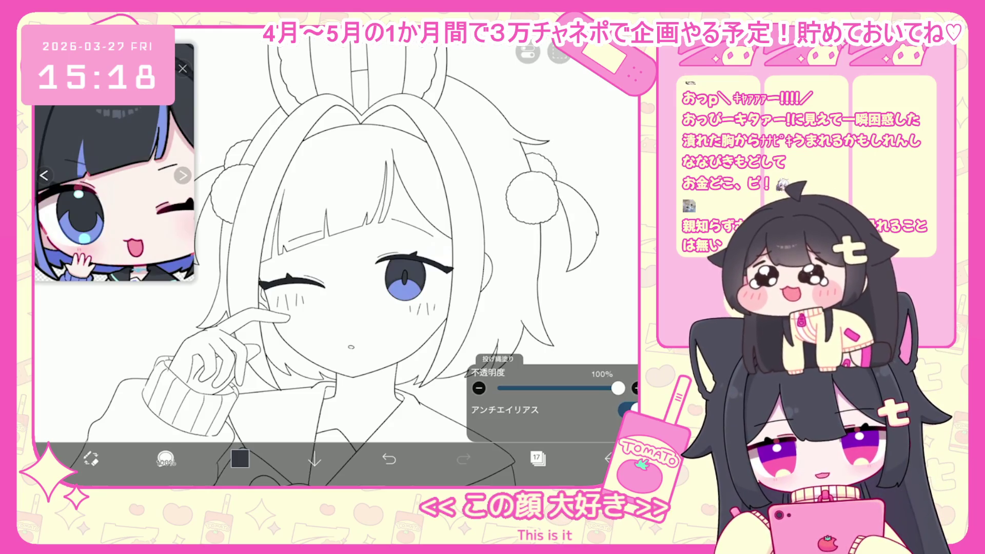
{"action": "left_click", "coordinate": [537, 458]}
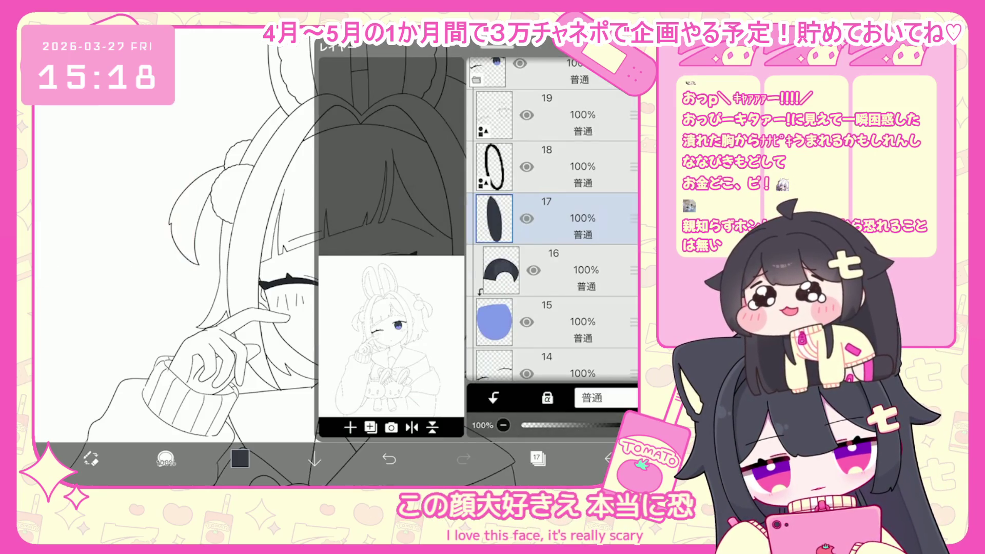
- Refill the lower iris crescent on layer 15 with cyan instead of blue
{"action": "left_click", "coordinate": [554, 167]}
{"action": "left_click", "coordinate": [537, 459]}
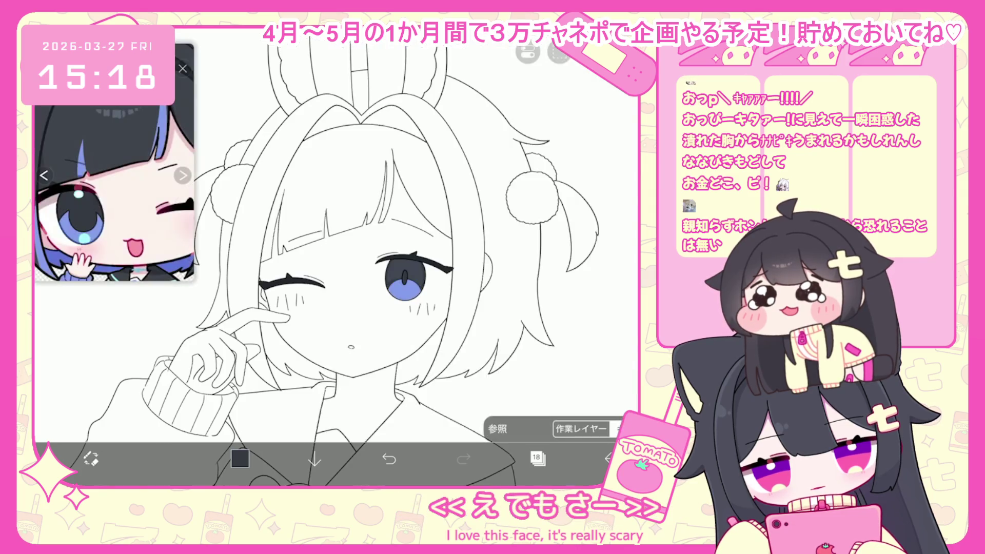
{"action": "left_click", "coordinate": [183, 175]}
{"action": "left_click", "coordinate": [537, 458]}
{"action": "left_click", "coordinate": [554, 330]}
{"action": "left_click", "coordinate": [538, 459]}
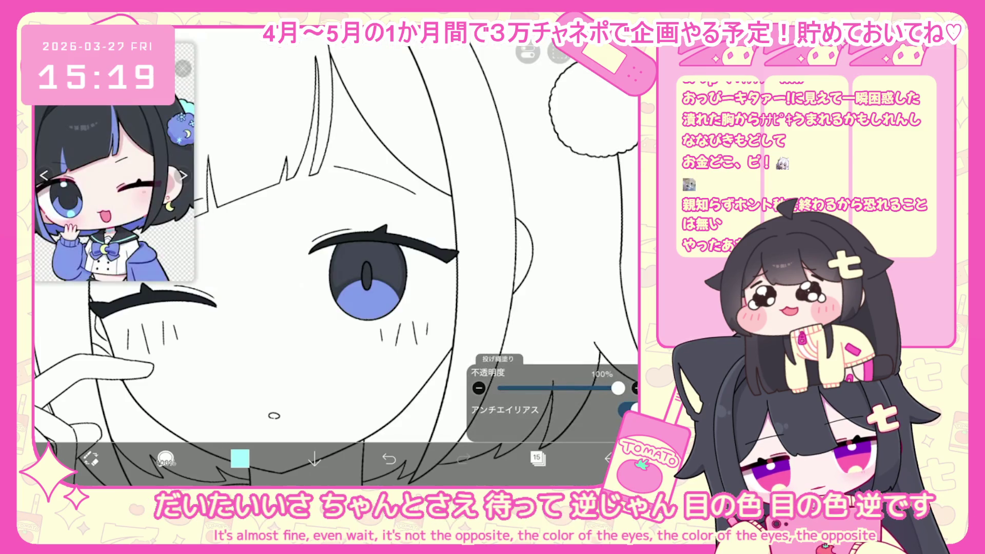
{"action": "left_click_drag", "start_coordinate": [337, 301], "coordinate": [339, 295]}
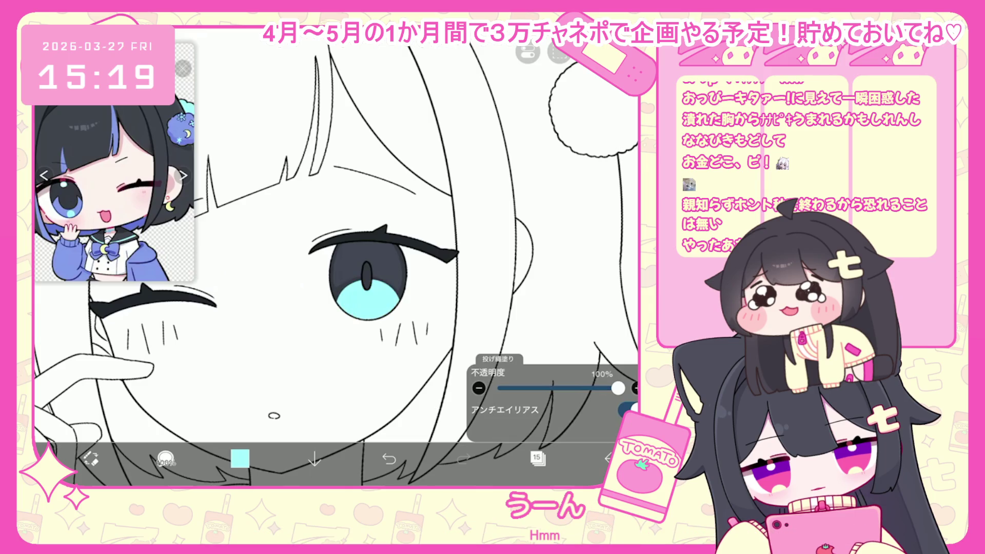
- Add a new layer clipped above crescent layer 16 and sample the blue from the canvas
{"action": "left_click", "coordinate": [537, 459]}
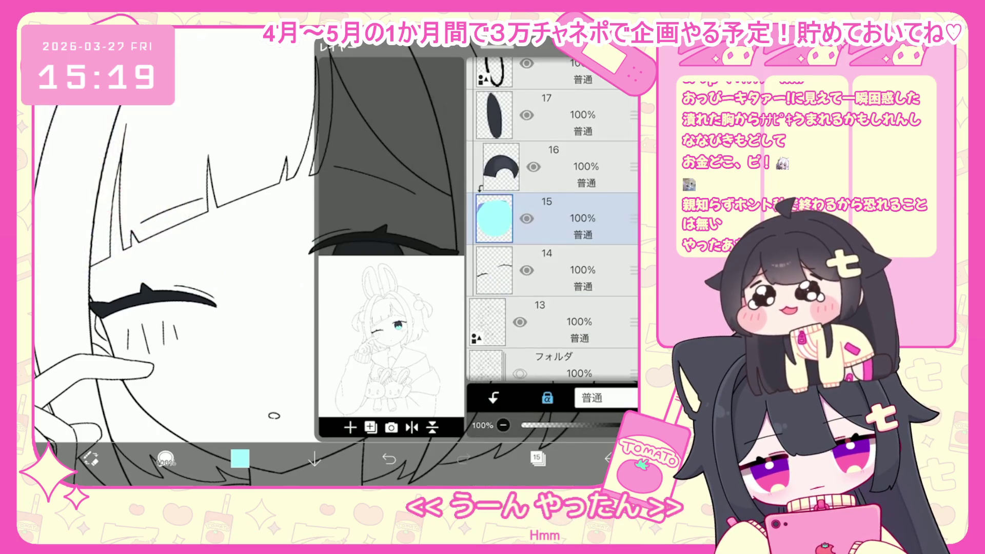
{"action": "left_click", "coordinate": [538, 459]}
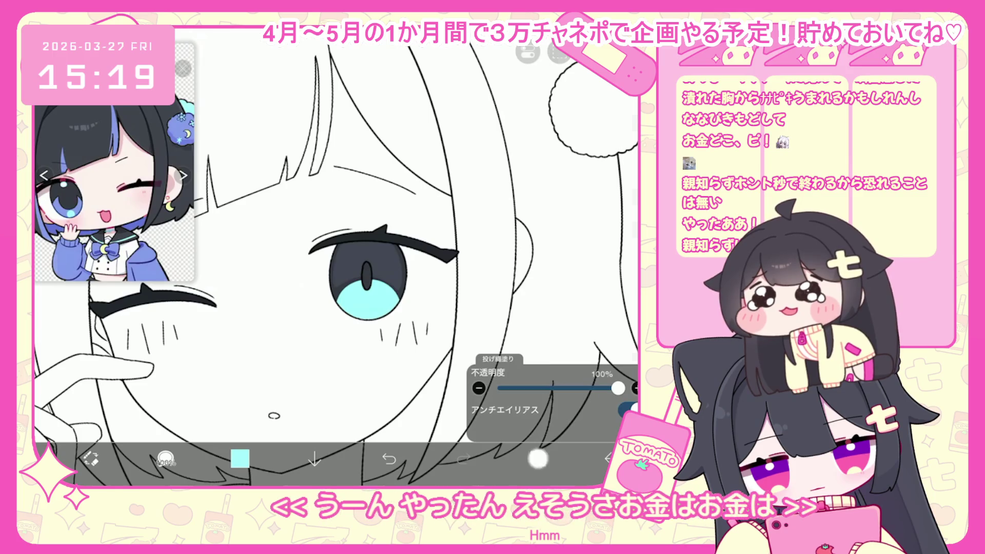
{"action": "left_click", "coordinate": [538, 459]}
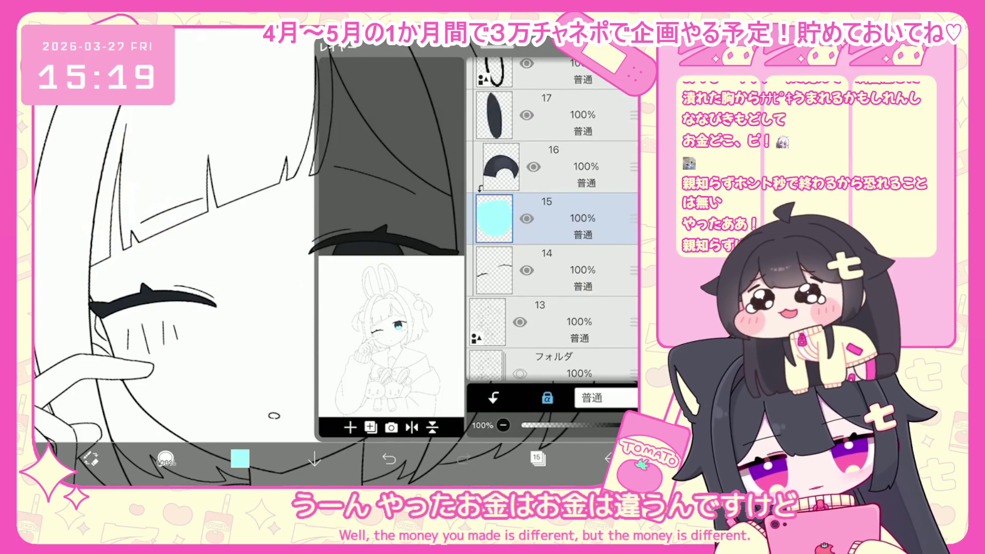
{"action": "left_click", "coordinate": [565, 167]}
{"action": "left_click", "coordinate": [350, 427]}
{"action": "left_click", "coordinate": [494, 398]}
{"action": "left_click", "coordinate": [537, 458]}
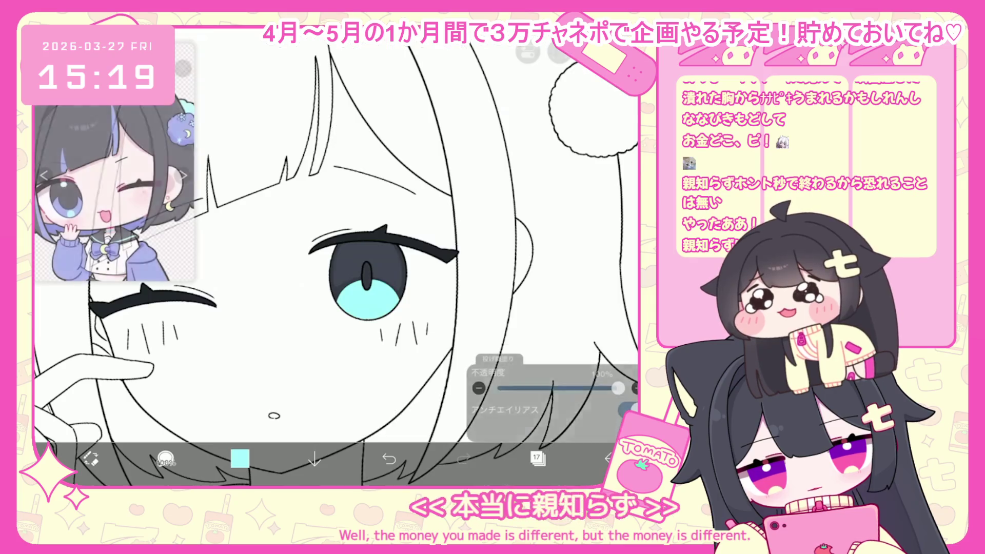
{"action": "left_click", "coordinate": [77, 205]}
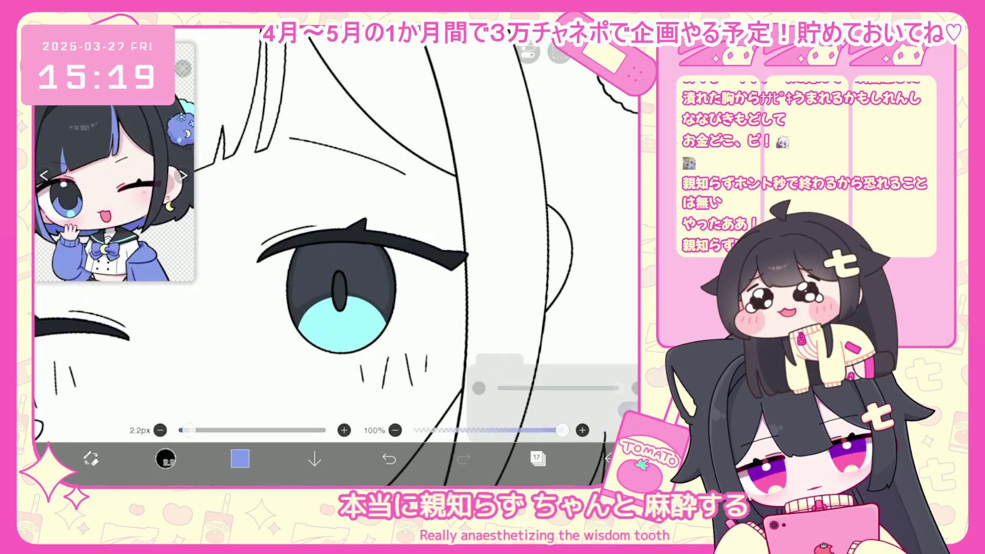
- On layer 17, fill the top iris highlight white after undoing a stray circle
{"action": "scroll", "coordinate": [359, 257], "scroll_direction": "up", "scroll_amount": 5}
{"action": "left_click_drag", "start_coordinate": [352, 214], "coordinate": [340, 198]}
{"action": "scroll", "coordinate": [359, 257], "scroll_direction": "down", "scroll_amount": 3}
{"action": "left_click", "coordinate": [326, 286]}
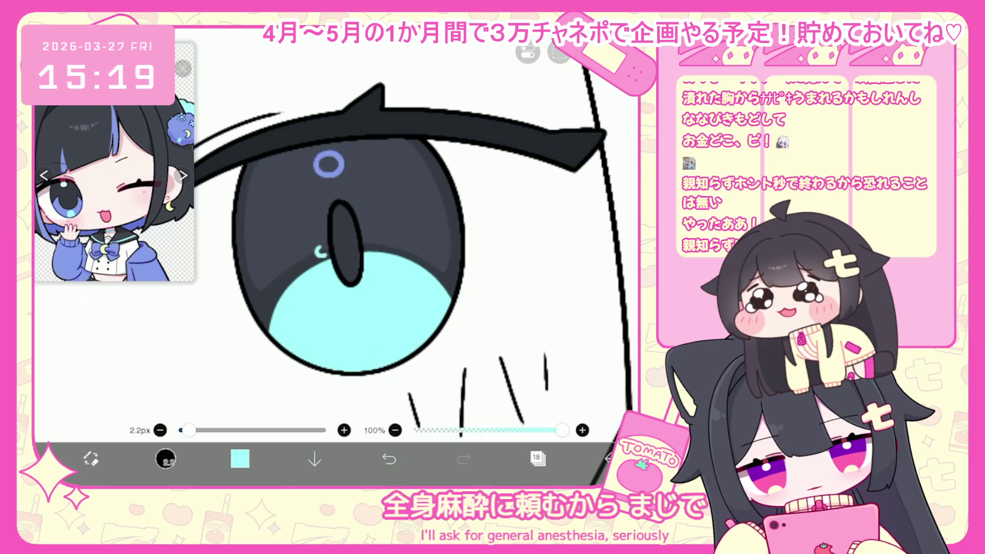
{"action": "key", "text": "ctrl+z"}
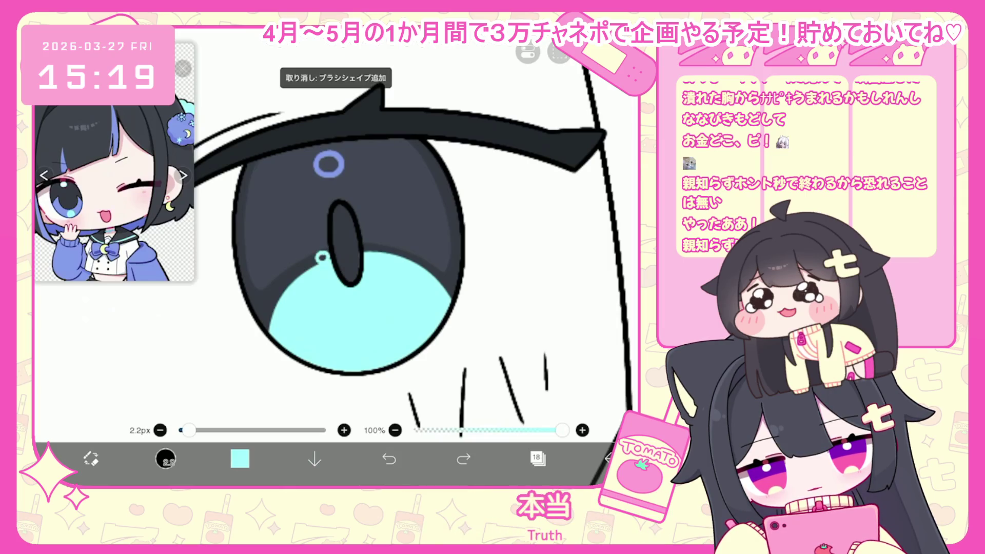
{"action": "left_click", "coordinate": [537, 458]}
{"action": "left_click", "coordinate": [502, 270]}
{"action": "left_click", "coordinate": [240, 459]}
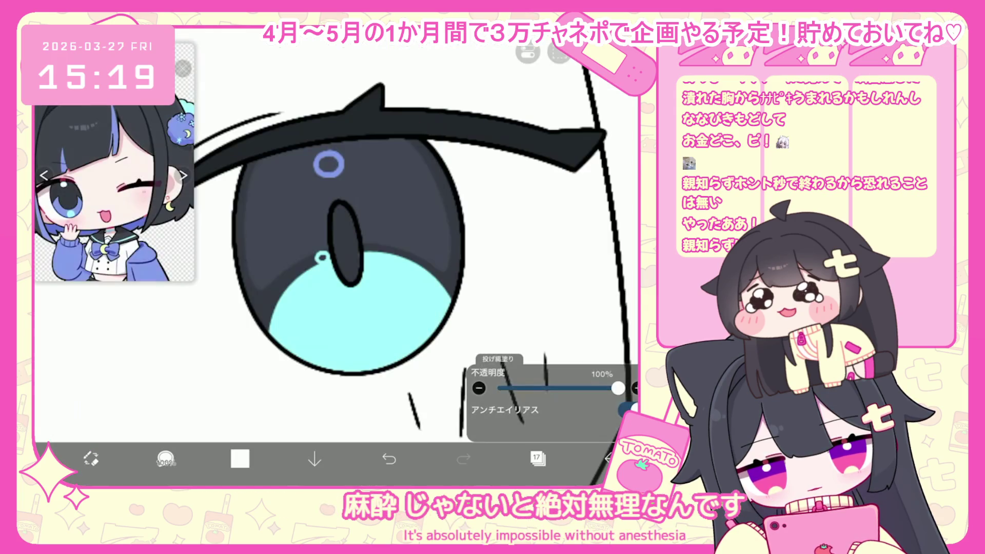
{"action": "left_click", "coordinate": [328, 164]}
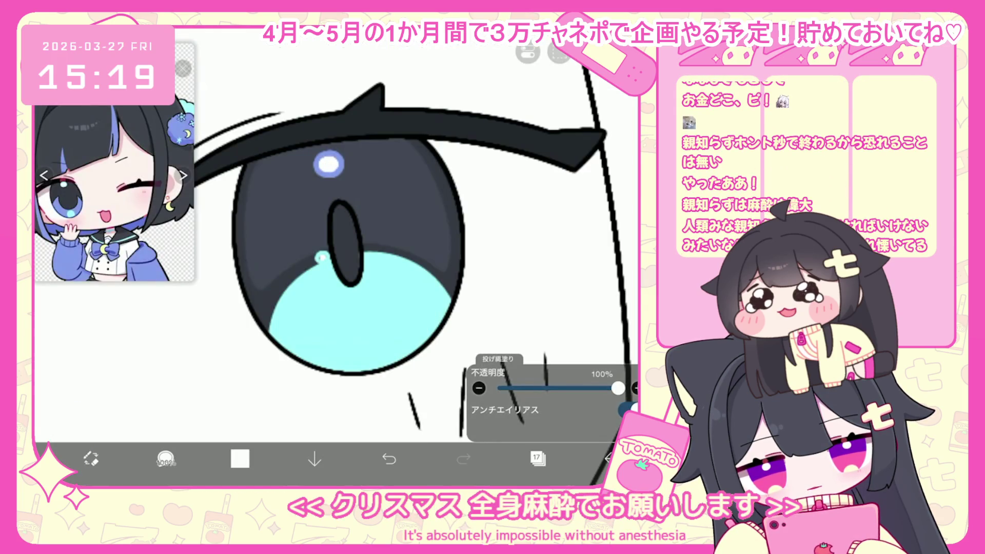
- Add a small pale yellow highlight near the lower iris edge instead of a white spot
{"action": "scroll", "coordinate": [413, 222], "scroll_direction": "down", "scroll_amount": 3}
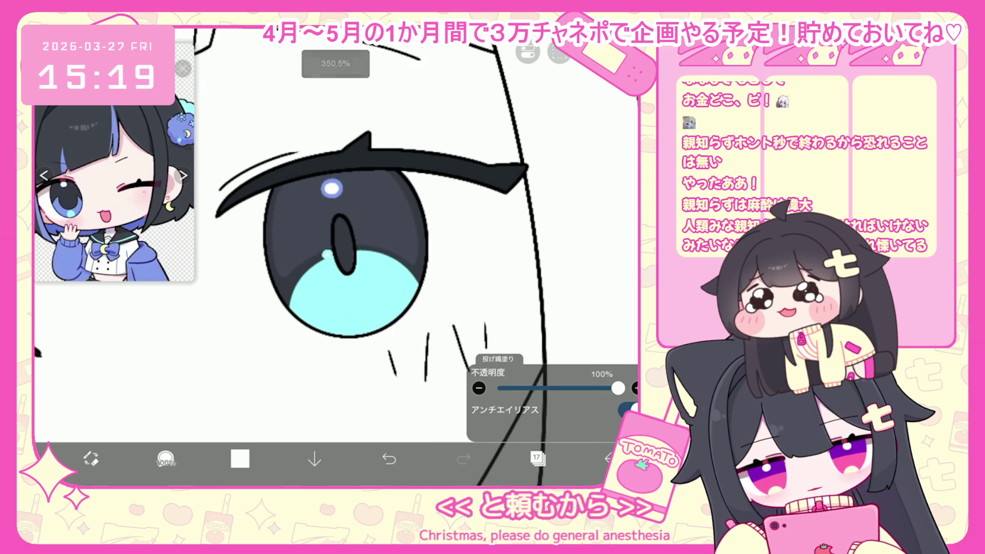
{"action": "left_click_drag", "start_coordinate": [360, 312], "coordinate": [357, 314]}
{"action": "left_click", "coordinate": [389, 458]}
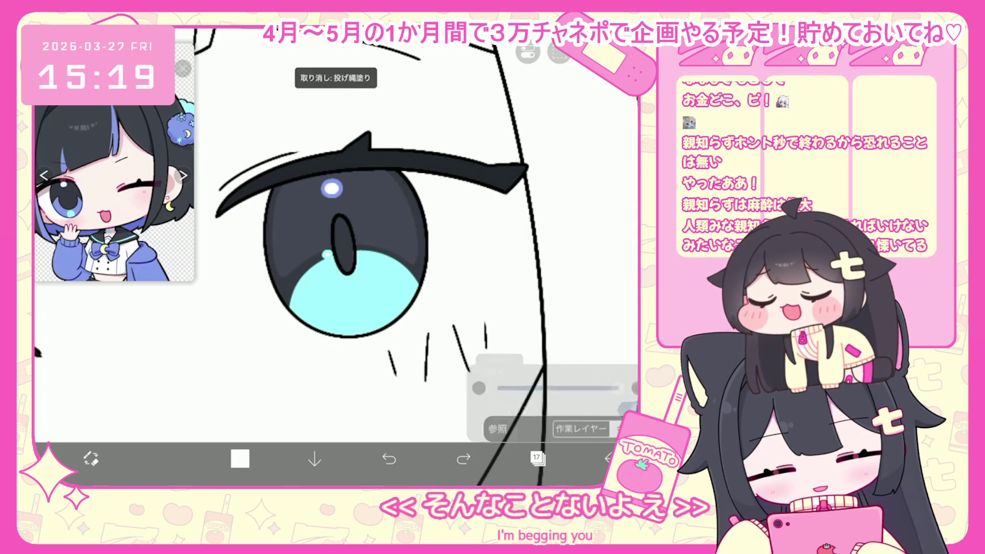
{"action": "left_click", "coordinate": [240, 459]}
{"action": "left_click", "coordinate": [363, 115]}
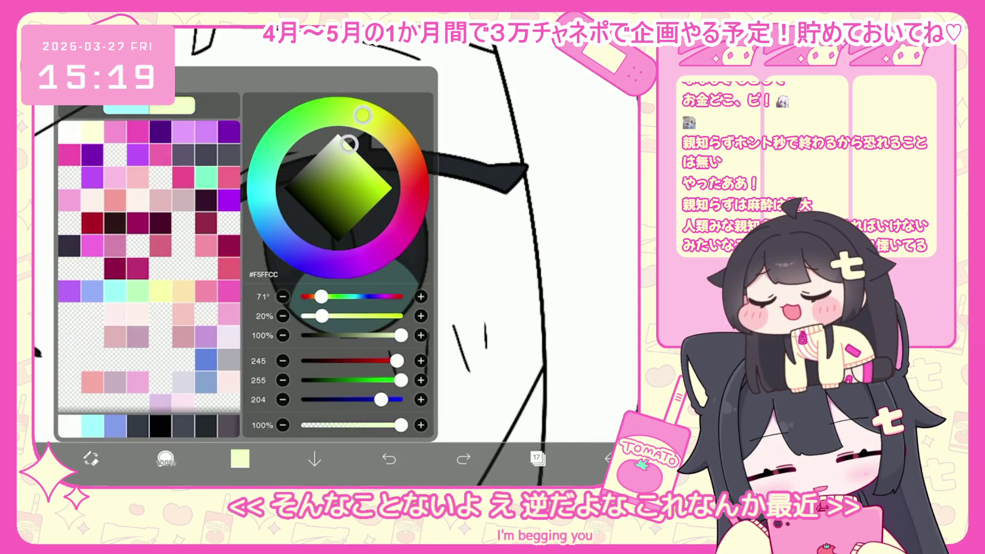
{"action": "left_click", "coordinate": [239, 458]}
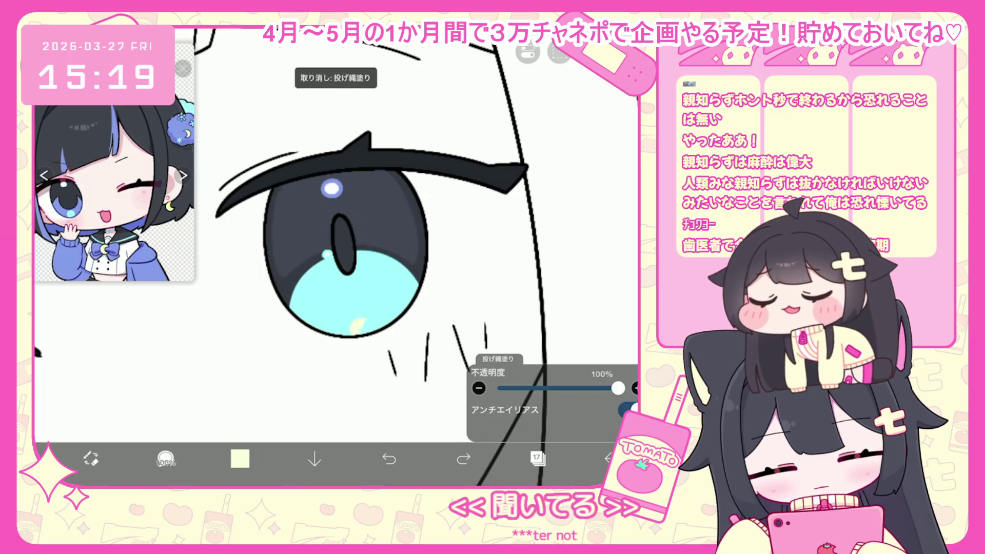
{"action": "left_click", "coordinate": [361, 325]}
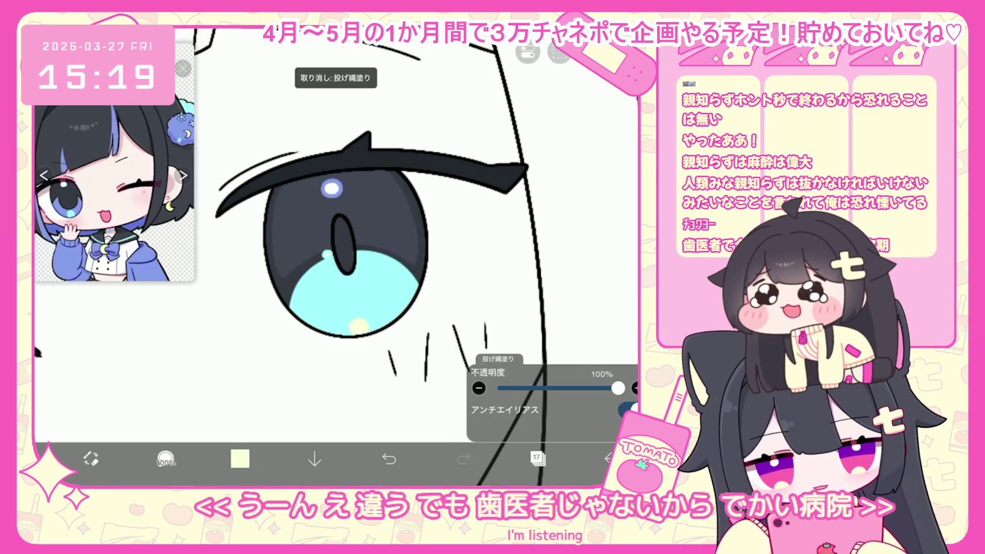
{"action": "left_click", "coordinate": [537, 458]}
{"action": "left_click", "coordinate": [564, 144]}
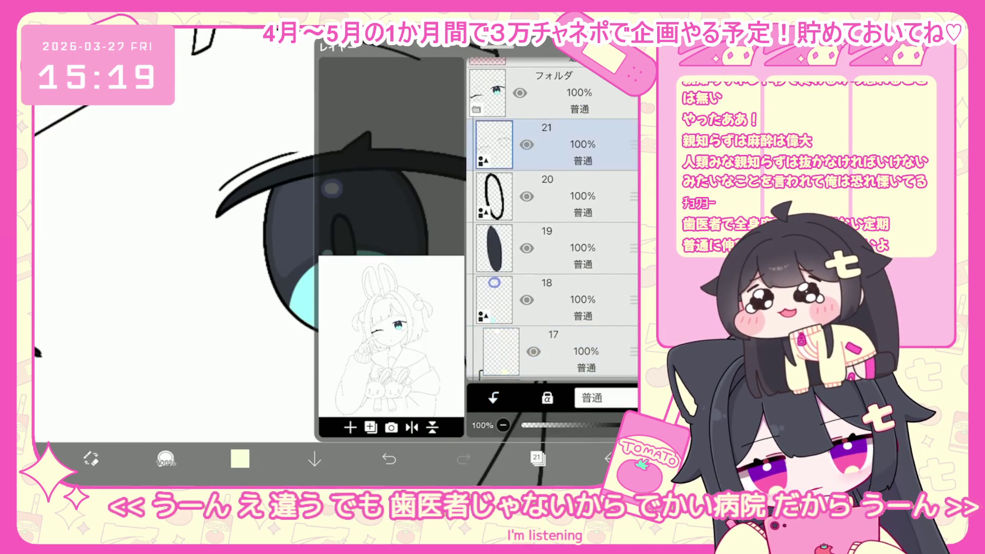
- Set the eye's outline ellipse to a 4.3 px line width
{"action": "left_click", "coordinate": [537, 458]}
{"action": "left_click_drag", "start_coordinate": [291, 274], "coordinate": [403, 366]}
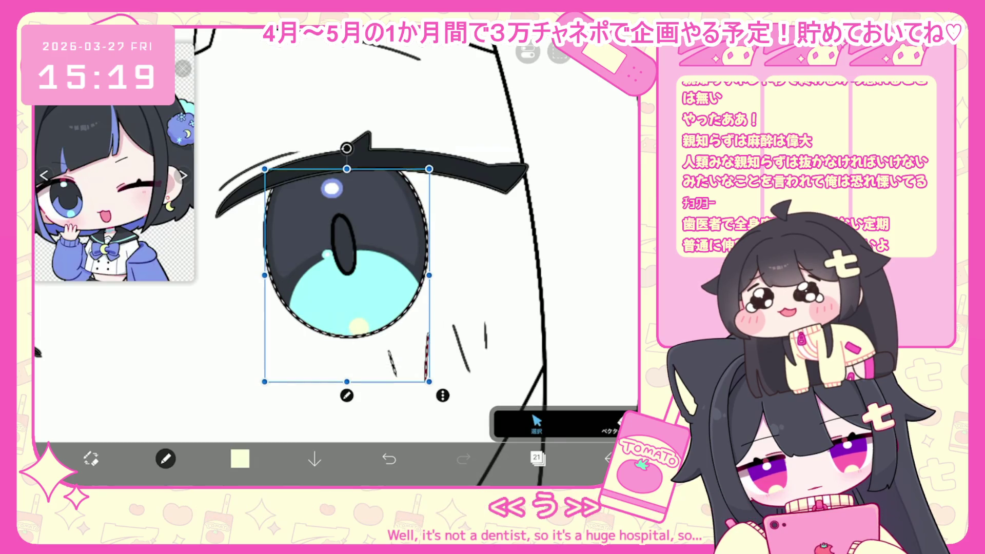
{"action": "left_click_drag", "start_coordinate": [523, 402], "coordinate": [526, 401]}
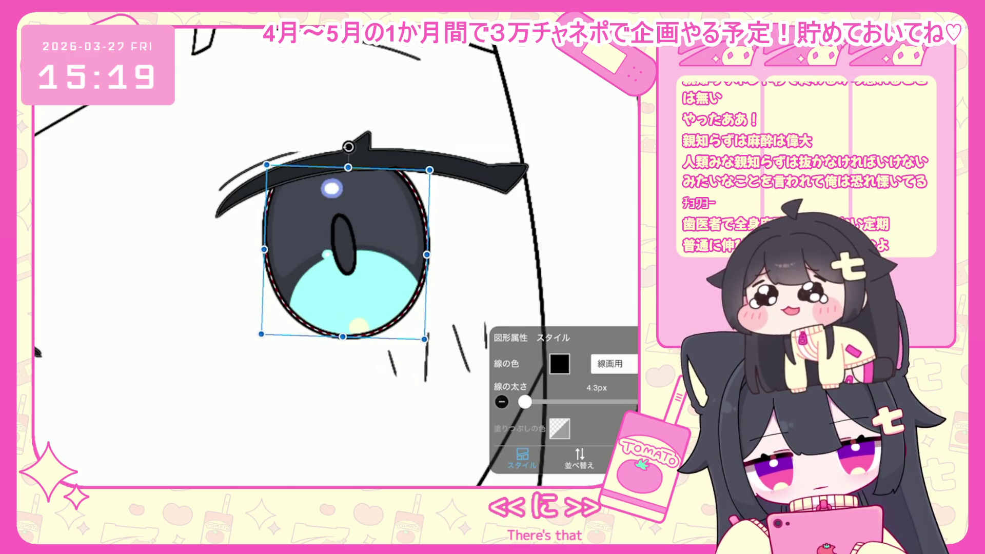
{"action": "left_click", "coordinate": [349, 147]}
{"action": "scroll", "coordinate": [348, 147], "scroll_direction": "down", "scroll_amount": 5}
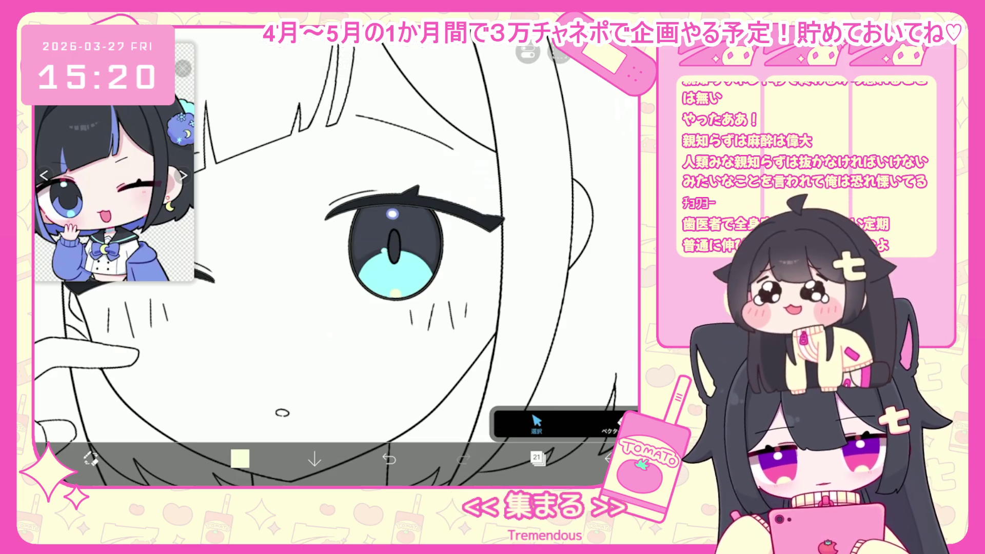
- Add new layer 22 above layer 21 with Clipping enabled
{"action": "left_click", "coordinate": [538, 457]}
{"action": "left_click", "coordinate": [350, 427]}
{"action": "left_click", "coordinate": [494, 397]}
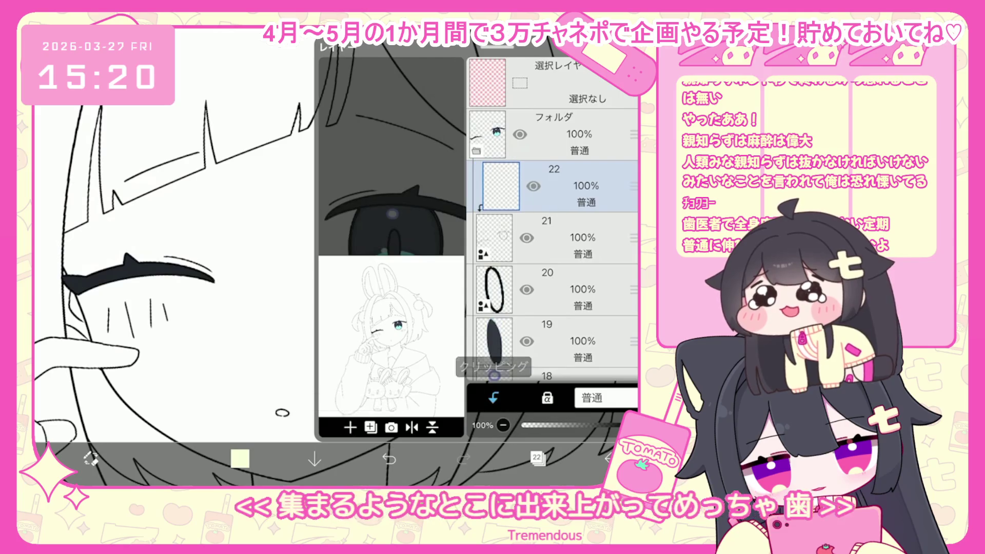
{"action": "left_click", "coordinate": [537, 457]}
{"action": "scroll", "coordinate": [154, 272], "scroll_direction": "up", "scroll_amount": 5}
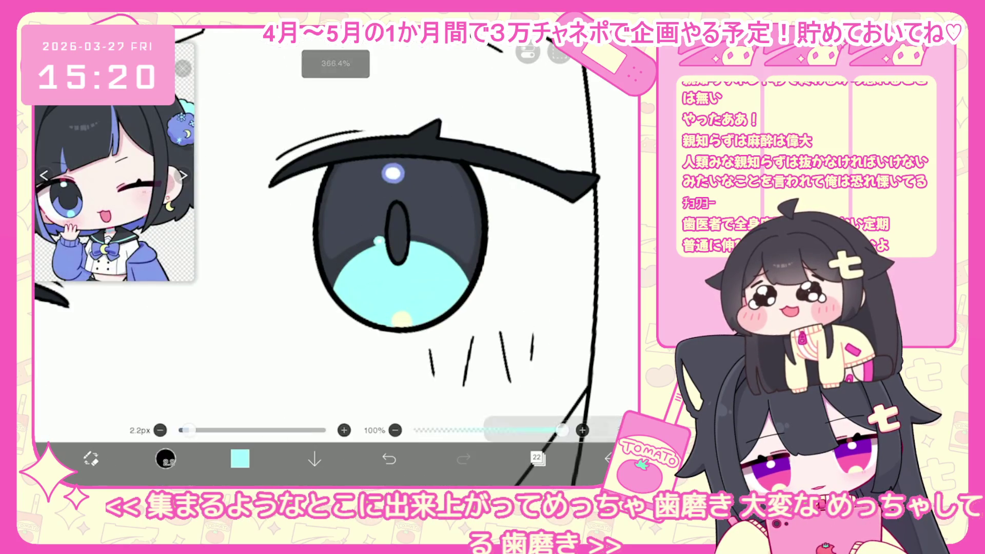
- Lasso-fill a medium blue #6DB5E9 shading band across the lower iris
{"action": "left_click", "coordinate": [240, 459]}
{"action": "left_click", "coordinate": [206, 380]}
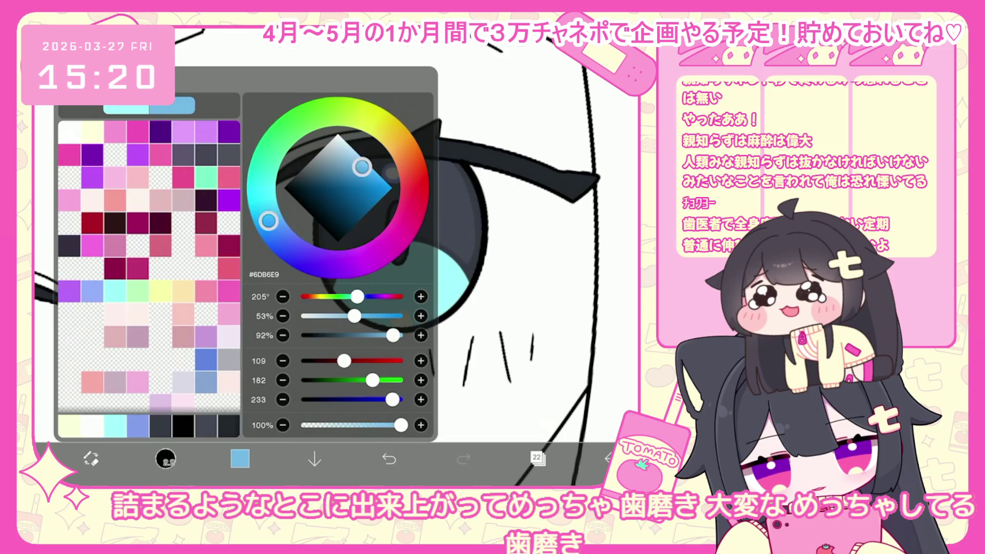
{"action": "left_click", "coordinate": [239, 459]}
{"action": "left_click_drag", "start_coordinate": [369, 321], "coordinate": [426, 336]}
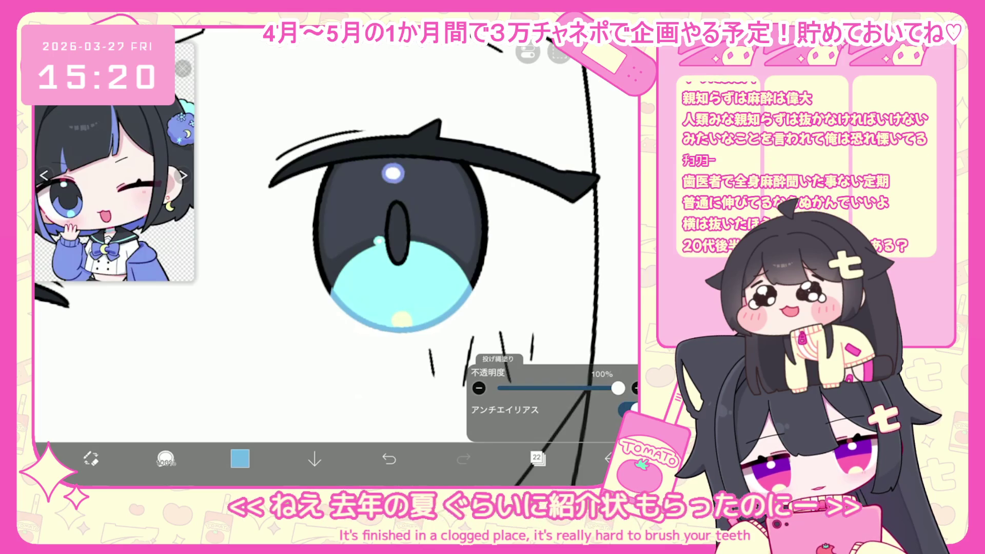
{"action": "key", "text": "ctrl+z"}
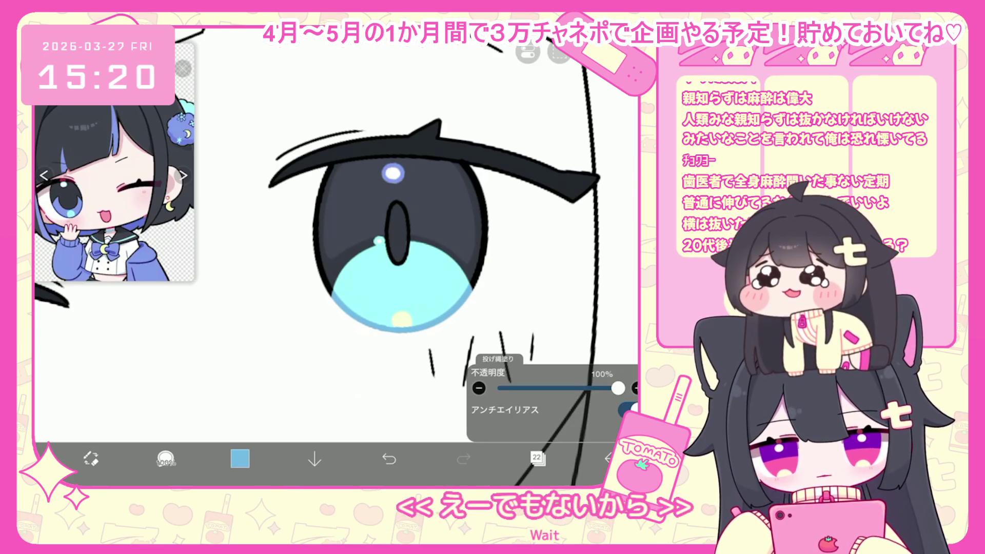
{"action": "scroll", "coordinate": [333, 231], "scroll_direction": "down", "scroll_amount": 5}
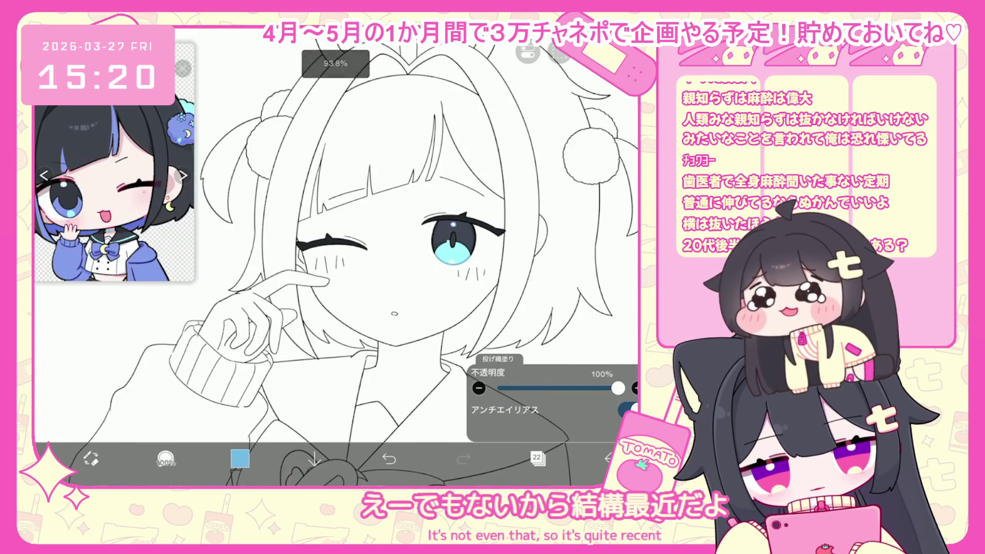
- Check the vector shapes: the pupil ellipse on layer 20 and the upper eyelash on layer 21
{"action": "left_click", "coordinate": [537, 458]}
{"action": "left_click", "coordinate": [552, 289]}
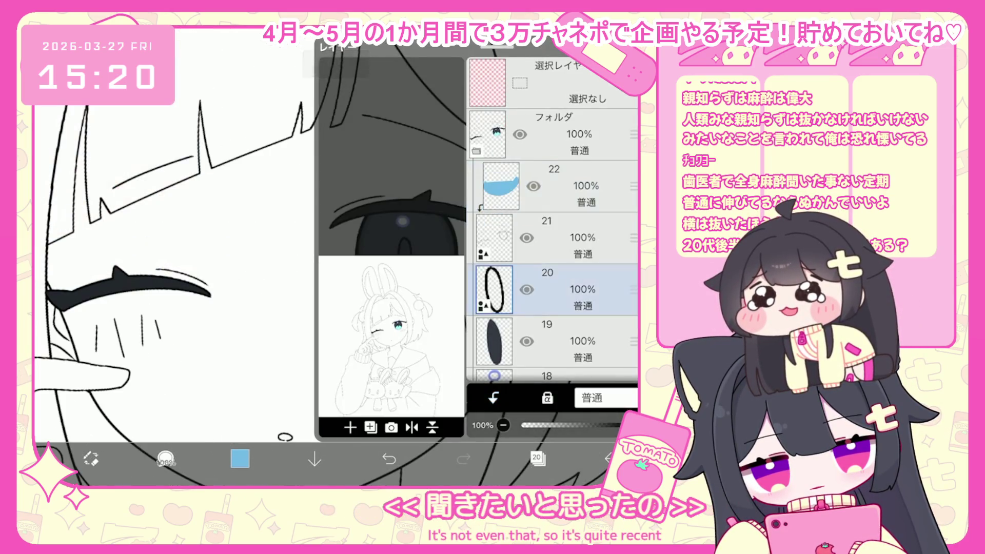
{"action": "left_click", "coordinate": [538, 459]}
{"action": "left_click", "coordinate": [405, 254]}
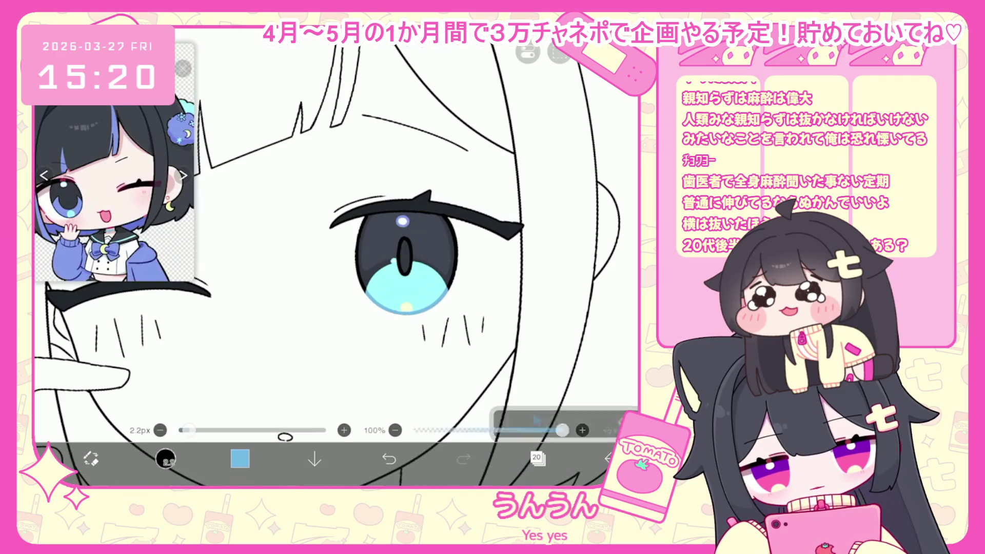
{"action": "scroll", "coordinate": [334, 257], "scroll_direction": "down", "scroll_amount": 5}
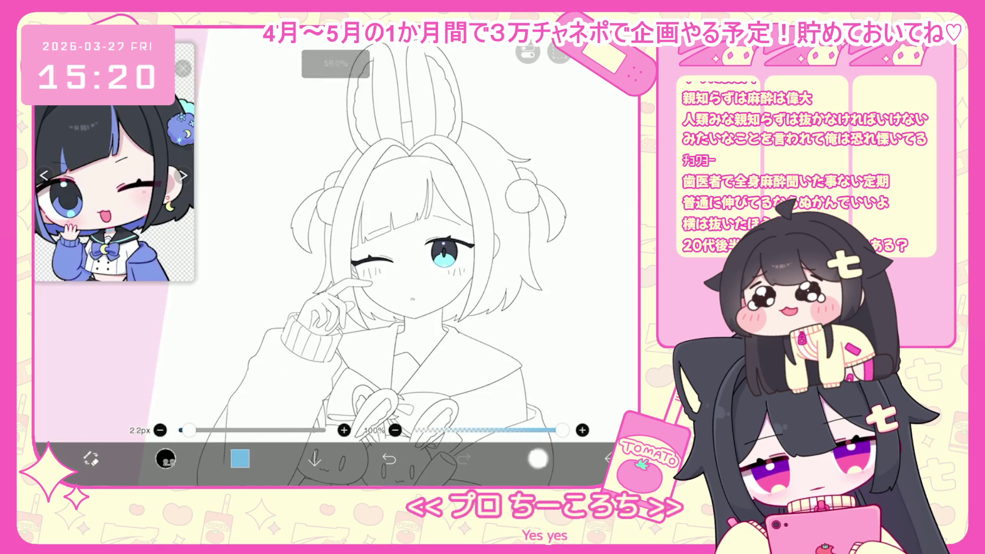
{"action": "left_click", "coordinate": [537, 458]}
{"action": "left_click", "coordinate": [552, 167]}
{"action": "scroll", "coordinate": [375, 256], "scroll_direction": "up", "scroll_amount": 5}
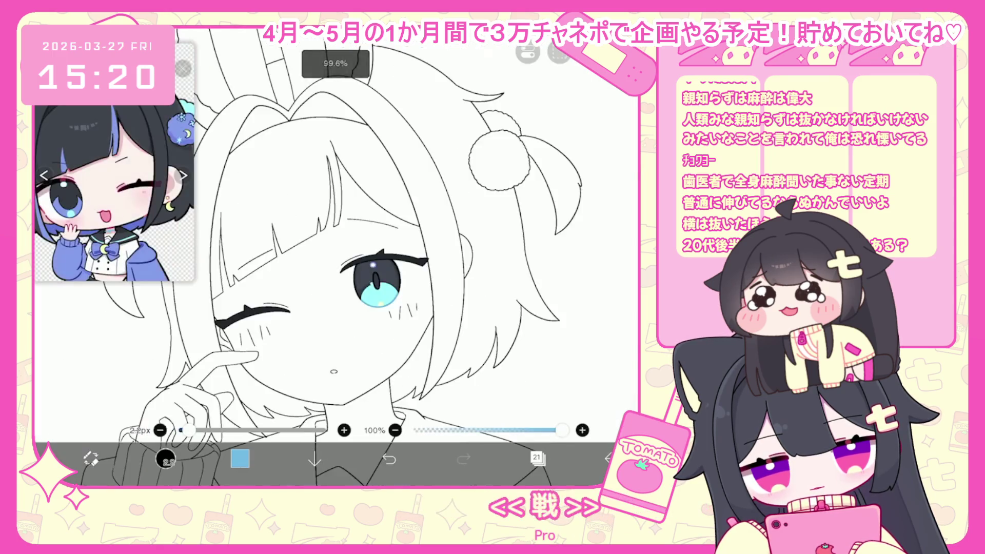
{"action": "left_click", "coordinate": [91, 458]}
{"action": "left_click_drag", "start_coordinate": [305, 206], "coordinate": [380, 237]}
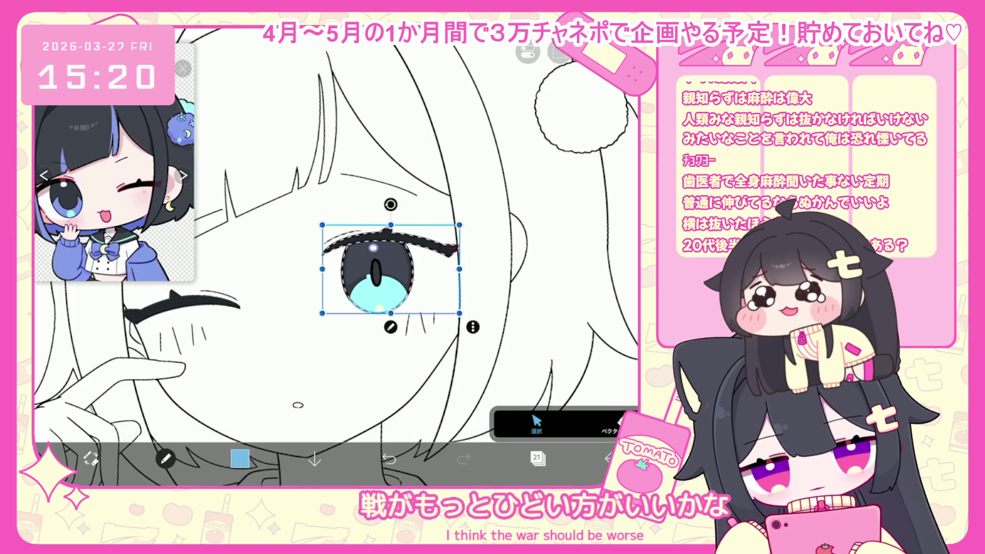
{"action": "left_click", "coordinate": [391, 270]}
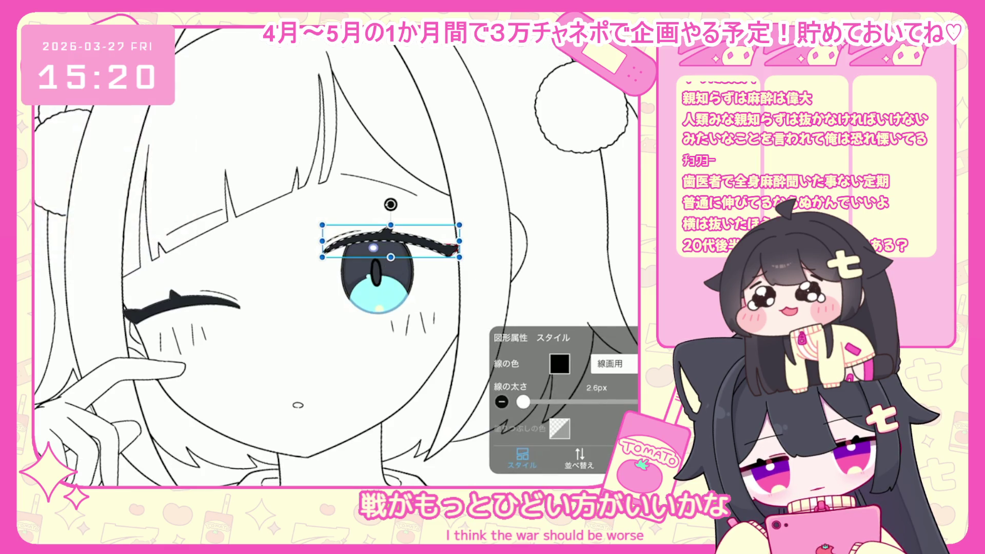
{"action": "key", "text": "Escape"}
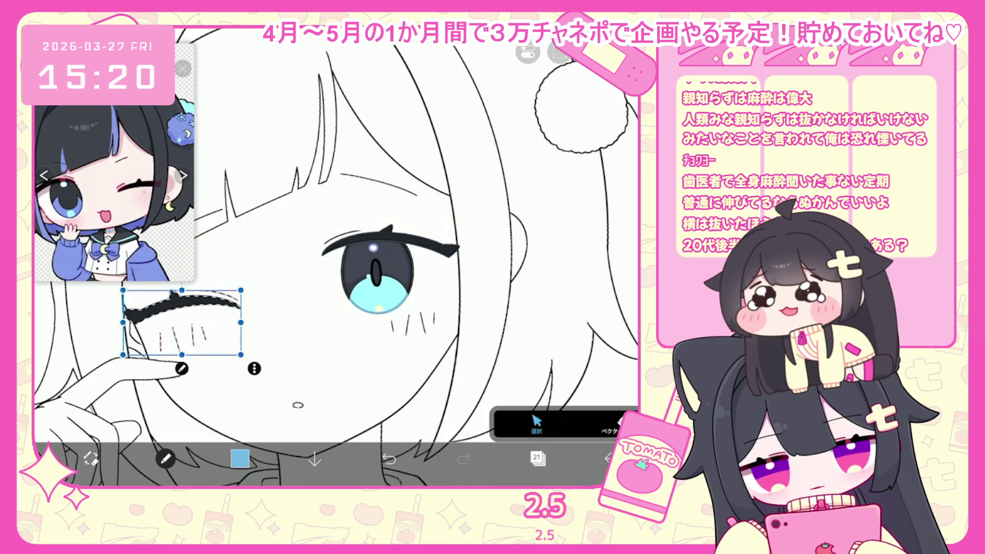
{"action": "left_click", "coordinate": [183, 307]}
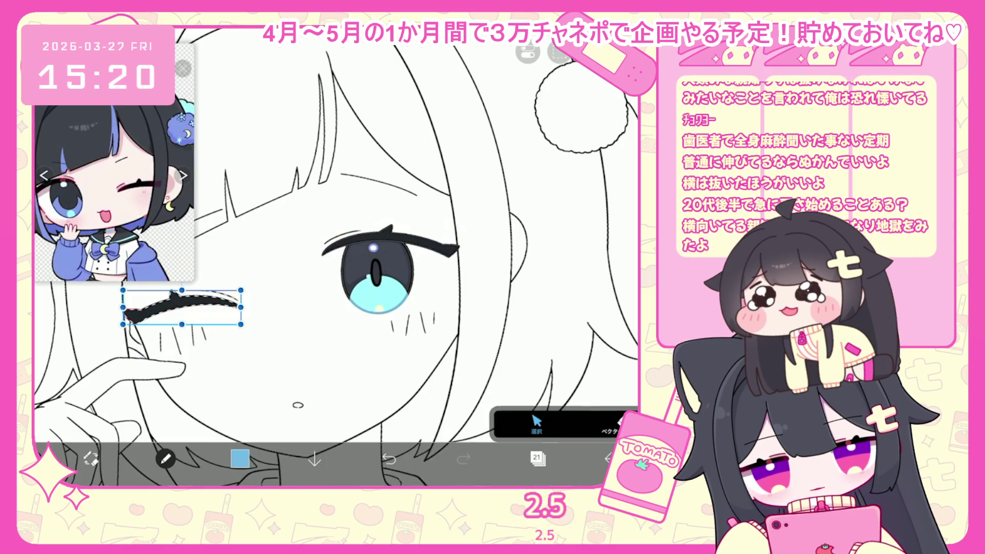
{"action": "left_click", "coordinate": [181, 339]}
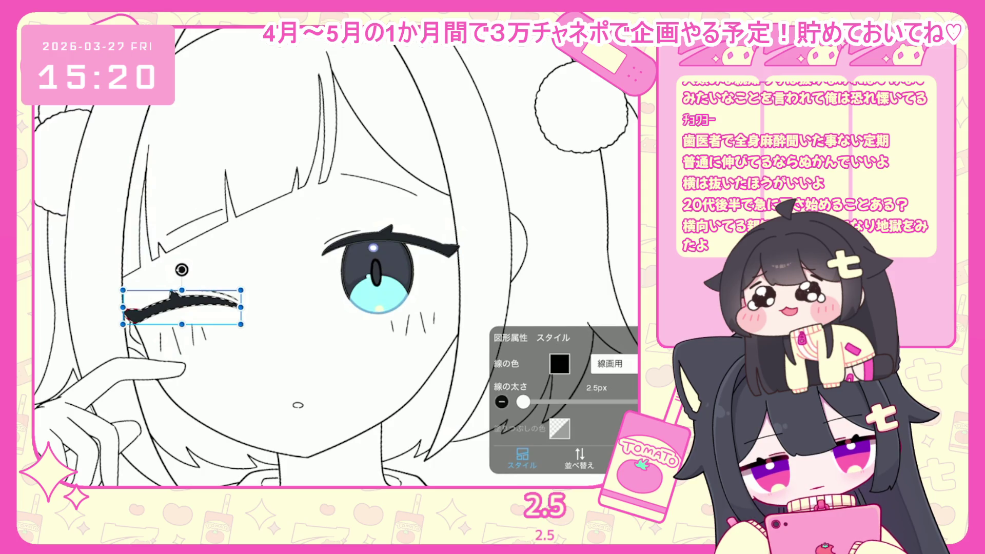
{"action": "key", "text": "Escape"}
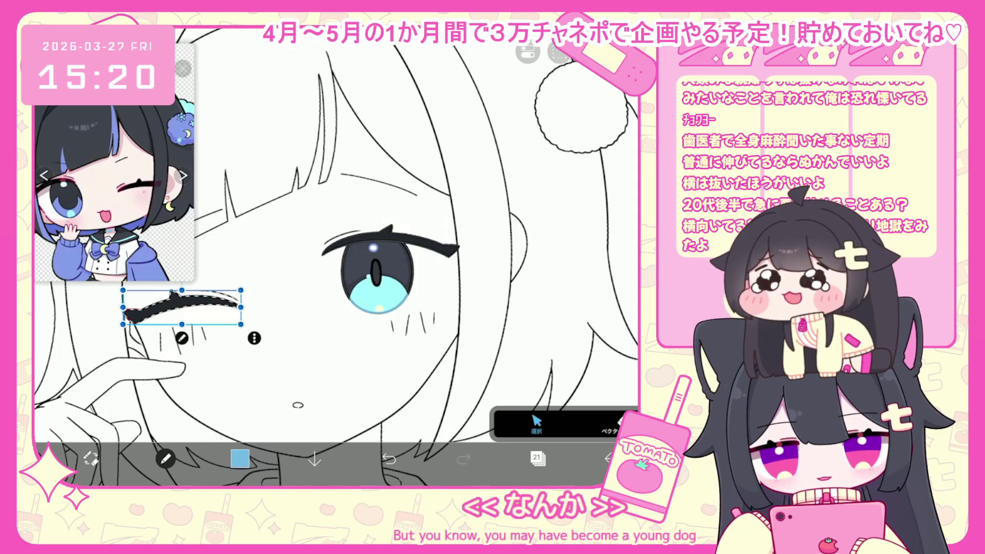
{"action": "left_click", "coordinate": [165, 458]}
- Sketch blue explanatory doodles beside the eye, undoing a couple of stray strokes
{"action": "scroll", "coordinate": [334, 231], "scroll_direction": "up", "scroll_amount": 5}
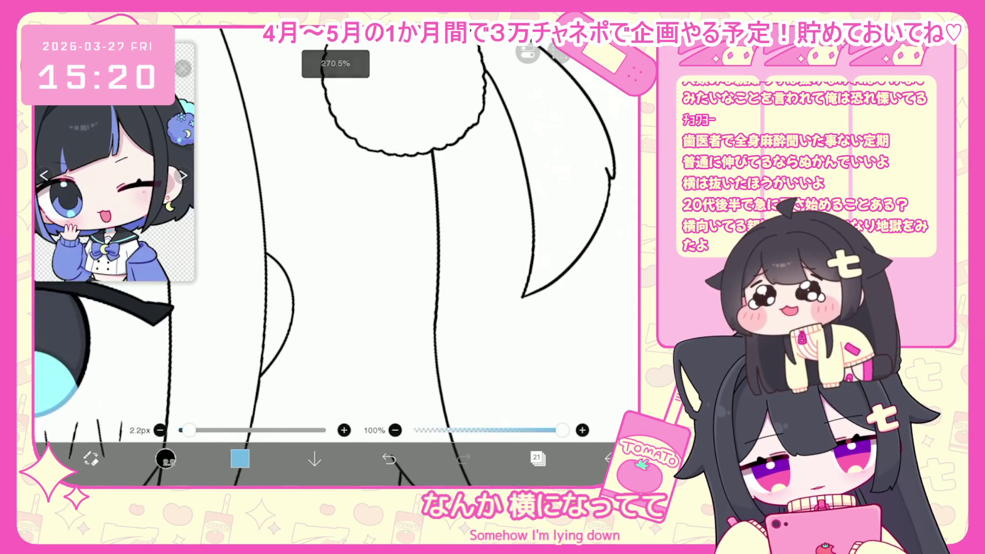
{"action": "left_click_drag", "start_coordinate": [375, 253], "coordinate": [411, 289]}
{"action": "left_click", "coordinate": [337, 280]}
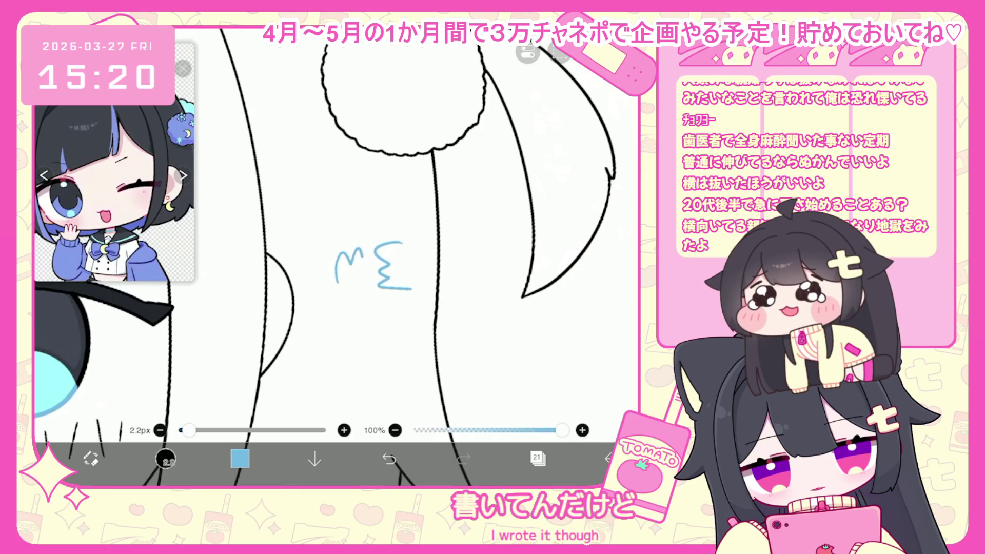
{"action": "left_click_drag", "start_coordinate": [379, 260], "coordinate": [379, 282]}
{"action": "key", "text": "ctrl+z"}
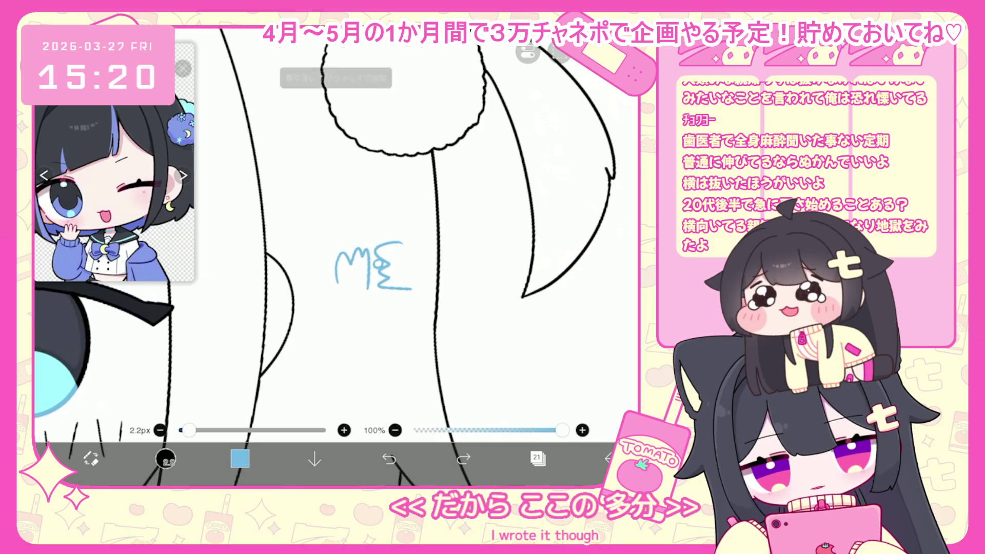
{"action": "mouse_move", "coordinate": [366, 228]}
{"action": "left_mouse_down"}
{"action": "mouse_move", "coordinate": [427, 345]}
{"action": "mouse_move", "coordinate": [379, 265]}
{"action": "left_mouse_up"}
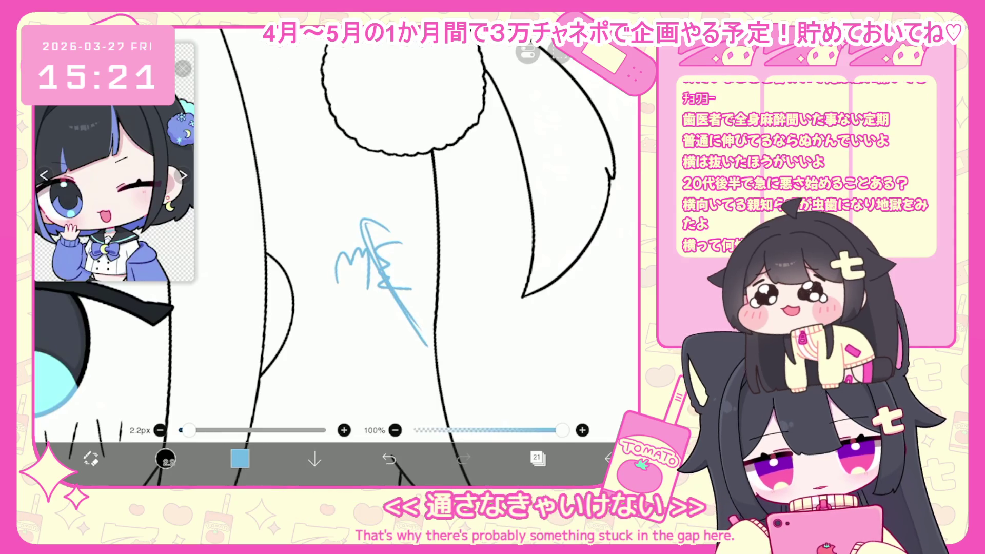
{"action": "key", "text": "ctrl+z"}
{"action": "key", "text": "ctrl+z"}
{"action": "left_click_drag", "start_coordinate": [257, 296], "coordinate": [439, 289]}
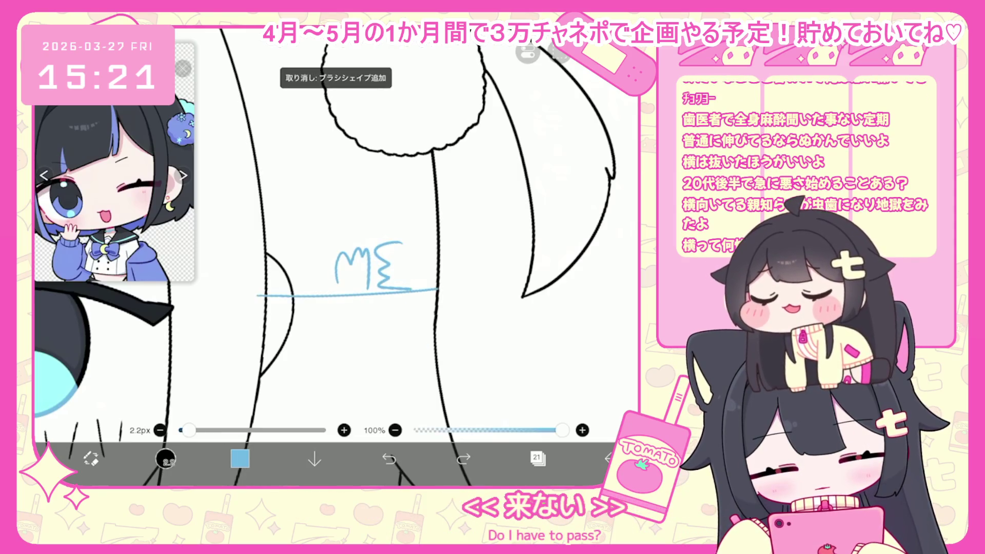
{"action": "left_click_drag", "start_coordinate": [333, 277], "coordinate": [292, 280]}
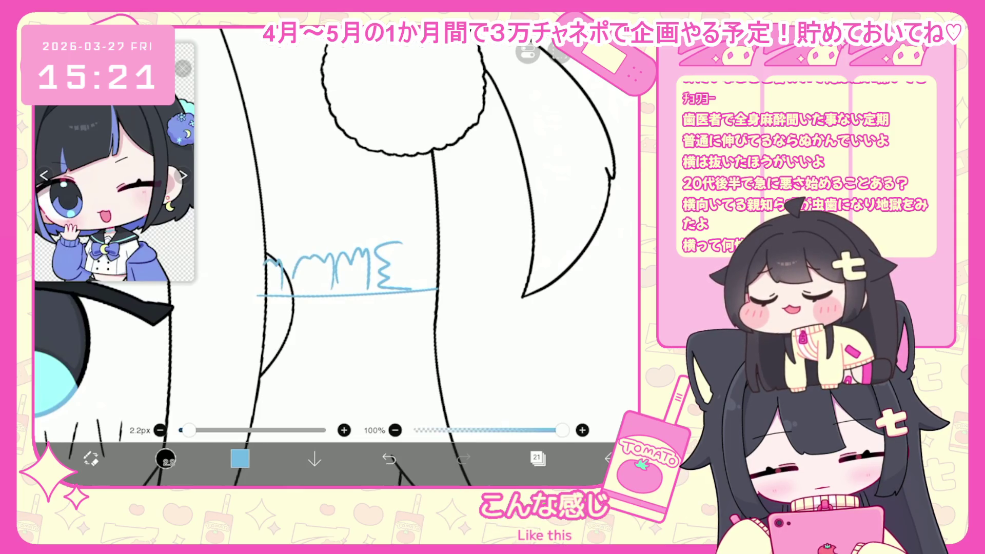
{"action": "mouse_move", "coordinate": [421, 260]}
{"action": "left_mouse_down"}
{"action": "mouse_move", "coordinate": [470, 253]}
{"action": "mouse_move", "coordinate": [419, 273]}
{"action": "left_mouse_up"}
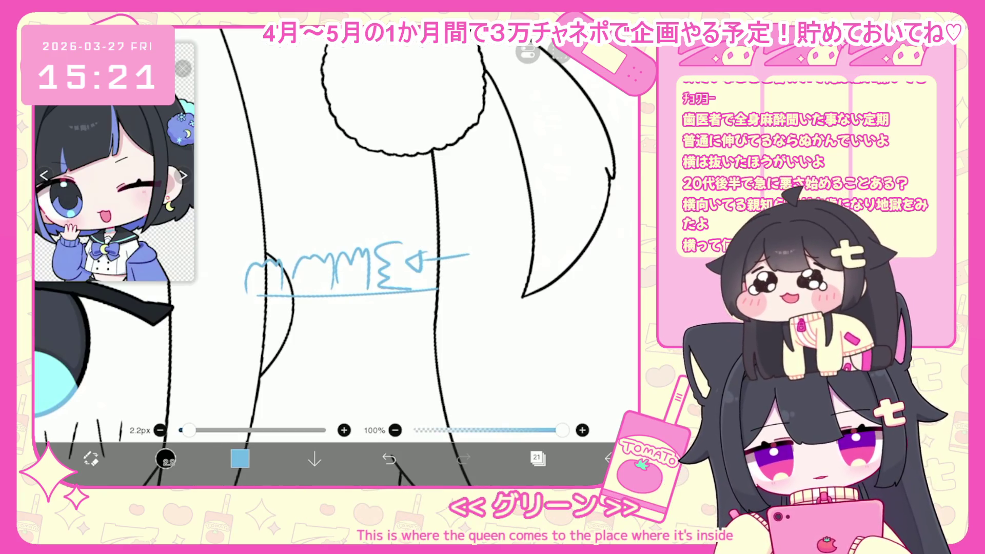
- Add more blue scribbles, a w-shape and a small circle, near the eye
{"action": "scroll", "coordinate": [336, 257], "scroll_direction": "down", "scroll_amount": 2}
{"action": "mouse_move", "coordinate": [299, 195]}
{"action": "left_mouse_down"}
{"action": "mouse_move", "coordinate": [323, 222]}
{"action": "mouse_move", "coordinate": [375, 209]}
{"action": "left_mouse_up"}
{"action": "mouse_move", "coordinate": [267, 195]}
{"action": "left_mouse_down"}
{"action": "mouse_move", "coordinate": [277, 189]}
{"action": "mouse_move", "coordinate": [269, 303]}
{"action": "left_mouse_up"}
{"action": "left_click_drag", "start_coordinate": [286, 212], "coordinate": [280, 225]}
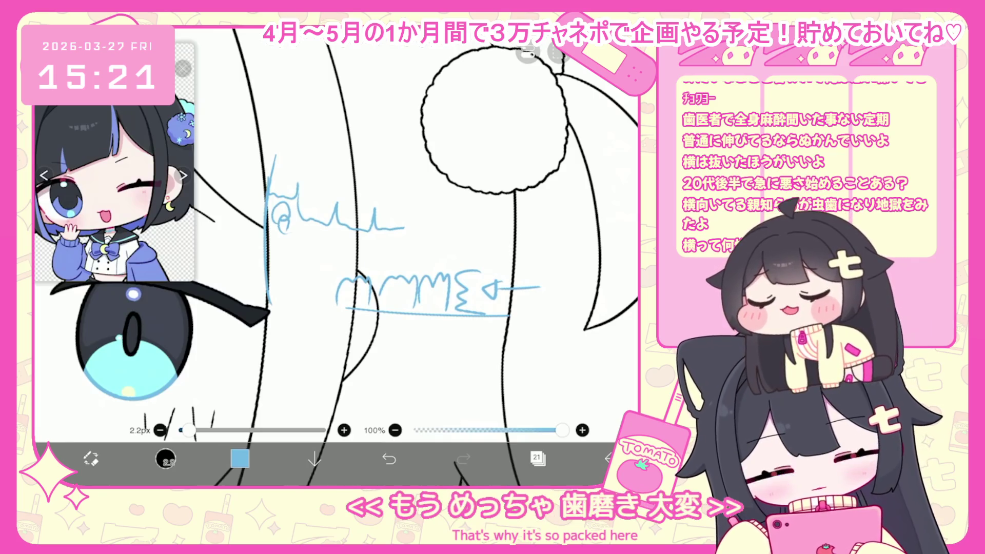
{"action": "left_click_drag", "start_coordinate": [455, 289], "coordinate": [455, 334]}
{"action": "left_click_drag", "start_coordinate": [321, 254], "coordinate": [382, 247]}
{"action": "mouse_move", "coordinate": [286, 211]}
{"action": "left_mouse_down"}
{"action": "mouse_move", "coordinate": [280, 226]}
{"action": "mouse_move", "coordinate": [319, 255]}
{"action": "left_mouse_up"}
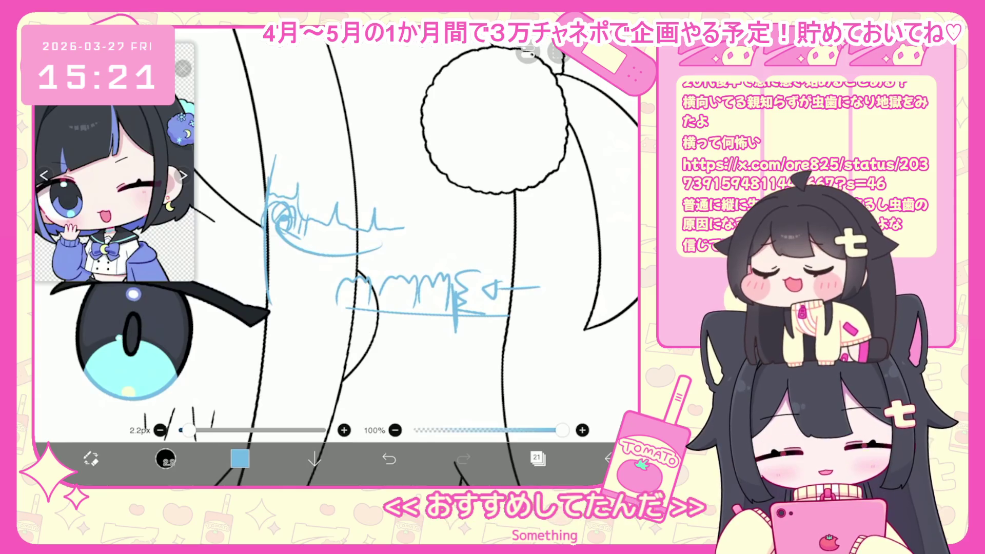
- Undo the blue doodle strokes to leave the line art clean
{"action": "left_click", "coordinate": [538, 458]}
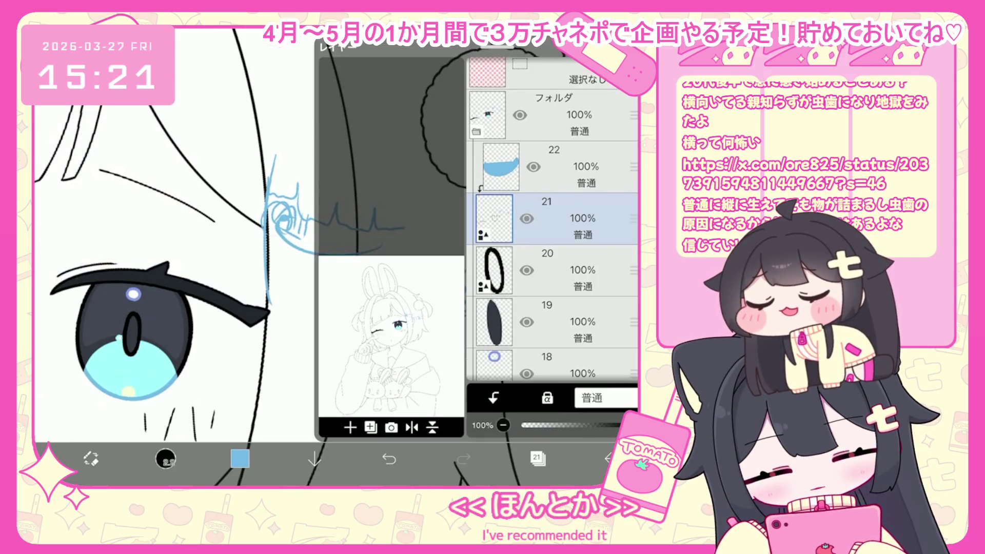
{"action": "left_click", "coordinate": [537, 458]}
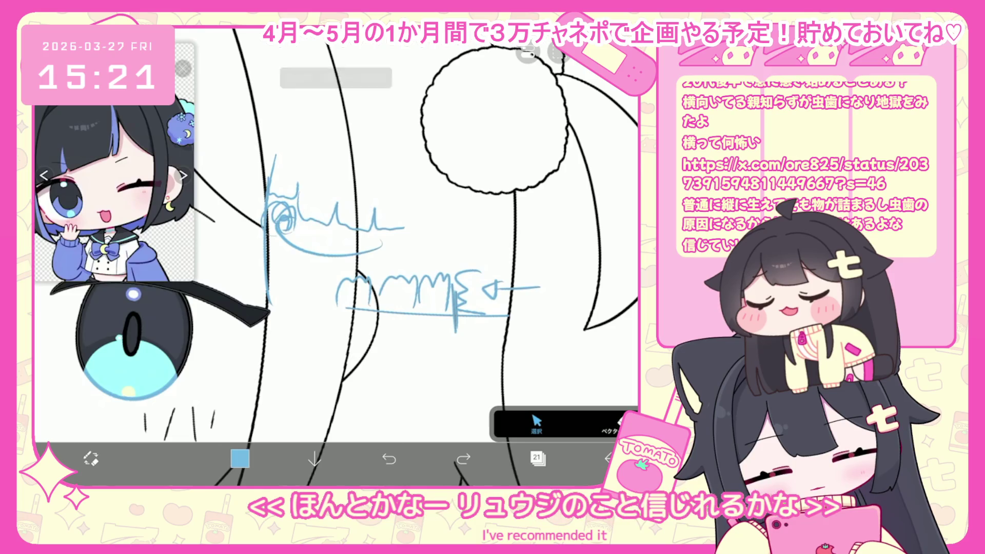
{"action": "left_click", "coordinate": [389, 458]}
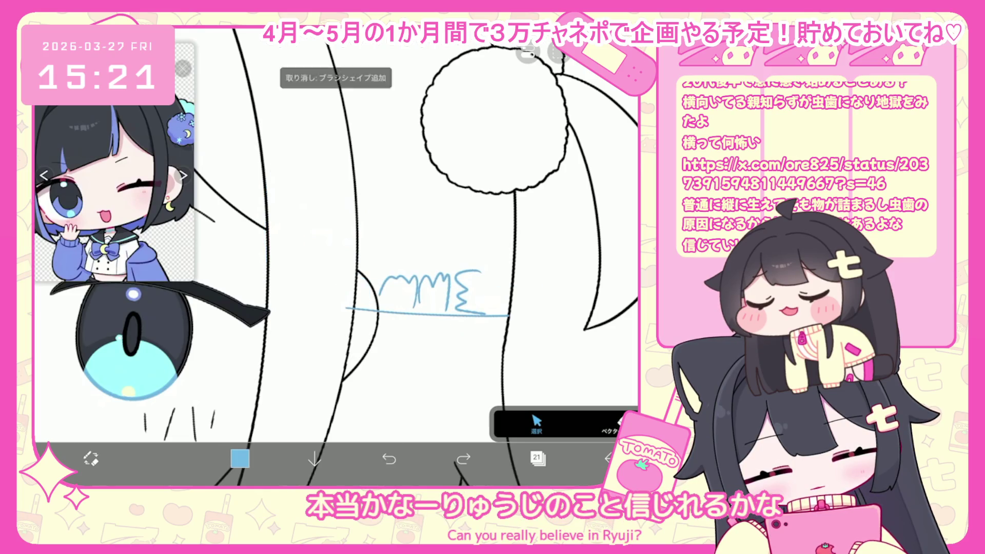
{"action": "left_click", "coordinate": [389, 459]}
{"action": "left_click", "coordinate": [389, 458]}
{"action": "scroll", "coordinate": [333, 257], "scroll_direction": "down", "scroll_amount": 5}
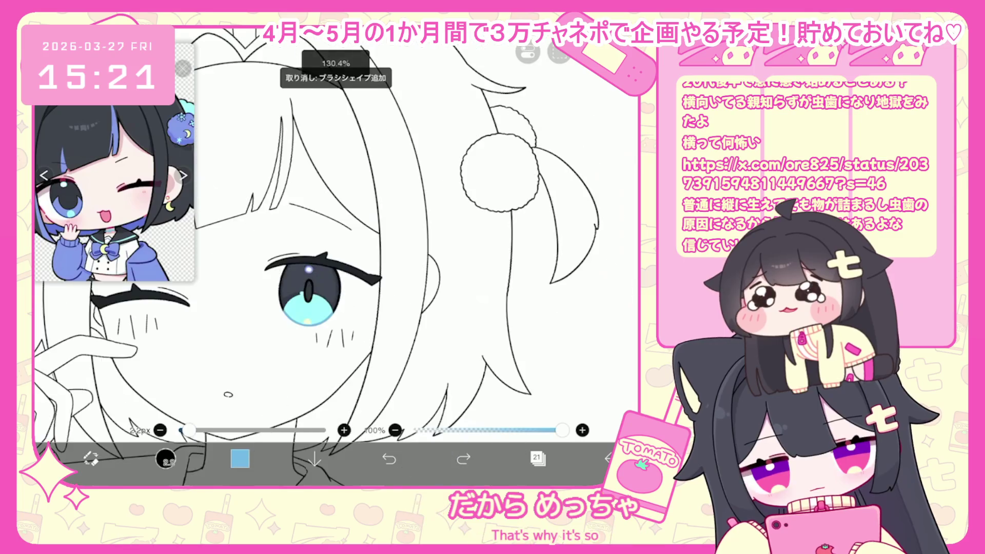
- On the folder layer, lasso the winking eye and cheek and shift it -8 px X, 6 px Y
{"action": "left_click", "coordinate": [538, 458]}
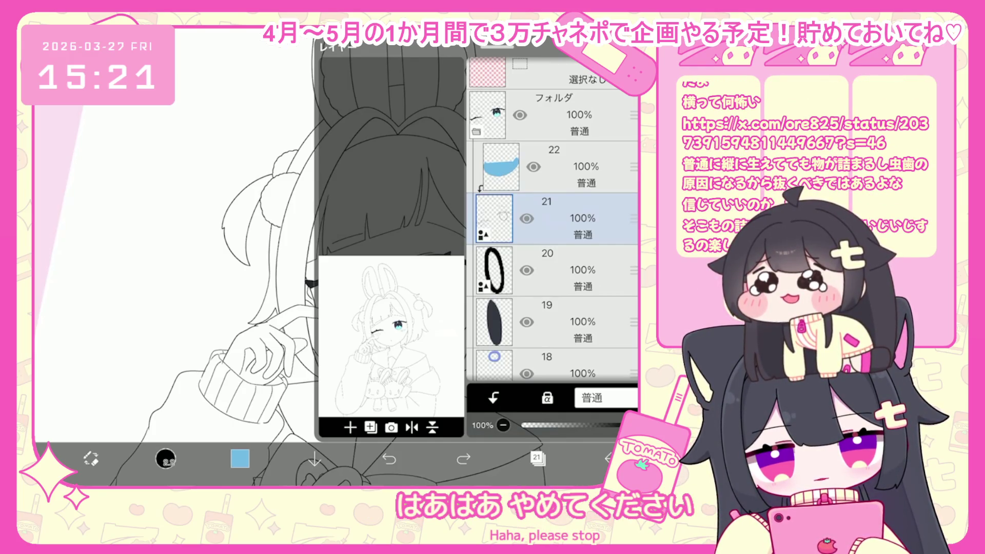
{"action": "left_click", "coordinate": [555, 167]}
{"action": "left_click", "coordinate": [239, 458]}
{"action": "left_click", "coordinate": [239, 458]}
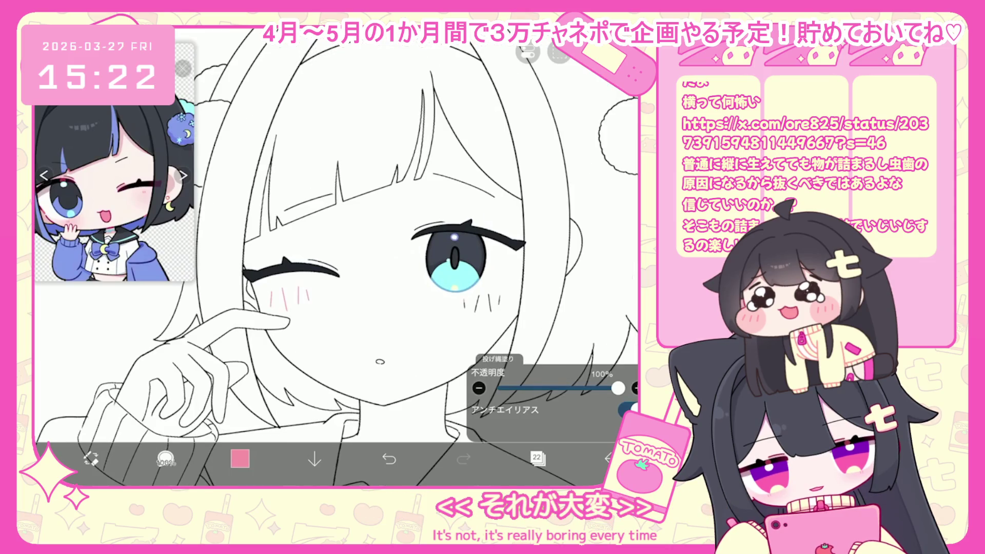
{"action": "scroll", "coordinate": [336, 257], "scroll_direction": "down", "scroll_amount": 5}
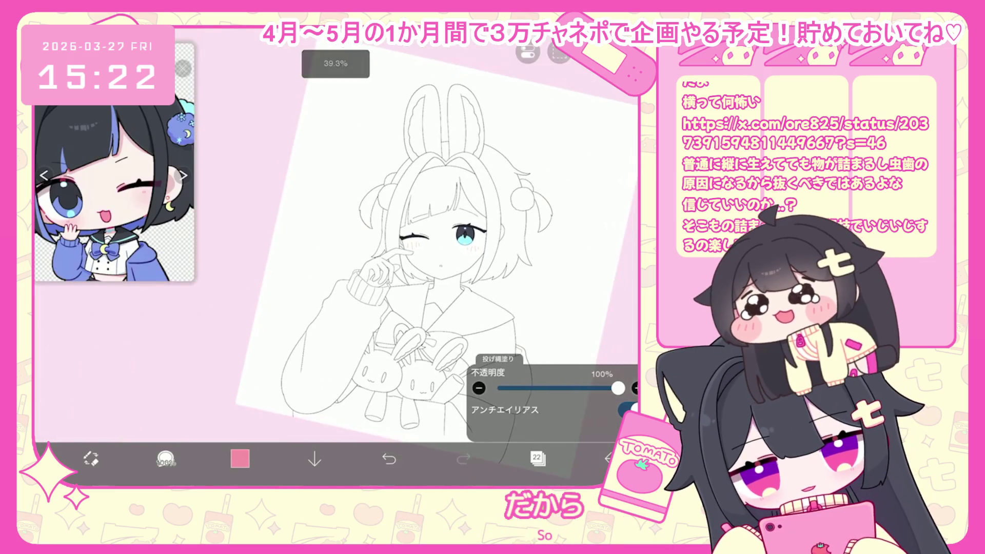
{"action": "left_click", "coordinate": [537, 458]}
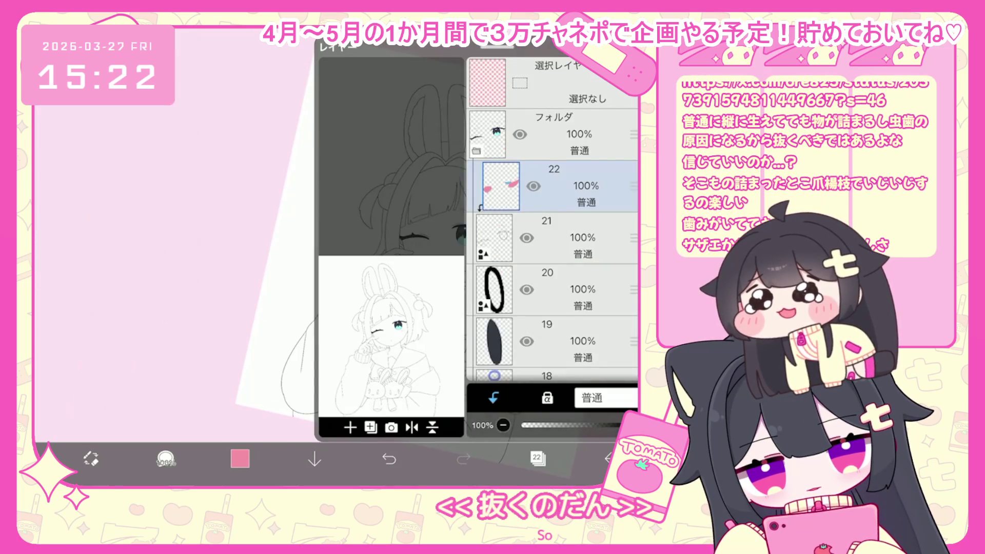
{"action": "left_click", "coordinate": [533, 123]}
{"action": "left_click", "coordinate": [538, 458]}
{"action": "scroll", "coordinate": [436, 230], "scroll_direction": "up", "scroll_amount": 5}
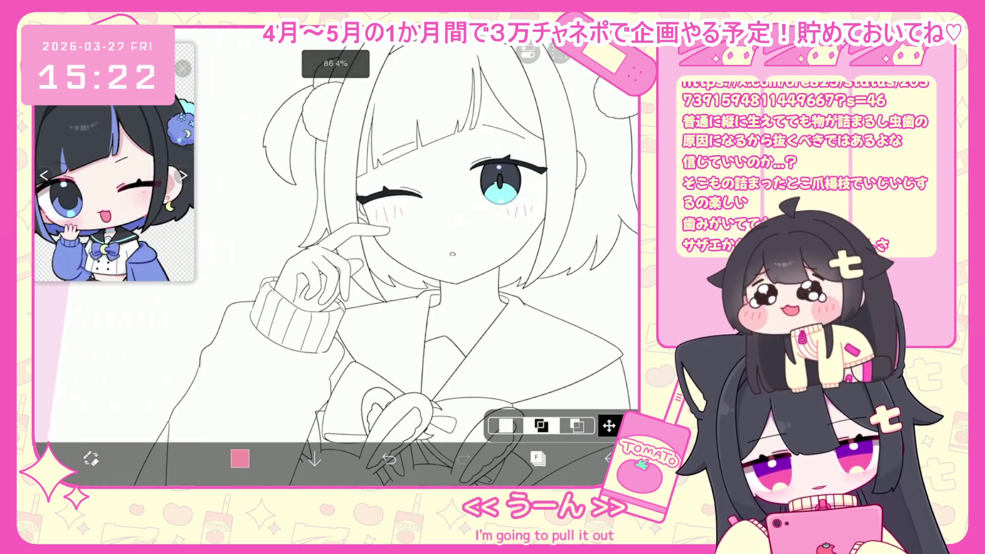
{"action": "left_click_drag", "start_coordinate": [359, 177], "coordinate": [396, 279]}
{"action": "left_click", "coordinate": [609, 426]}
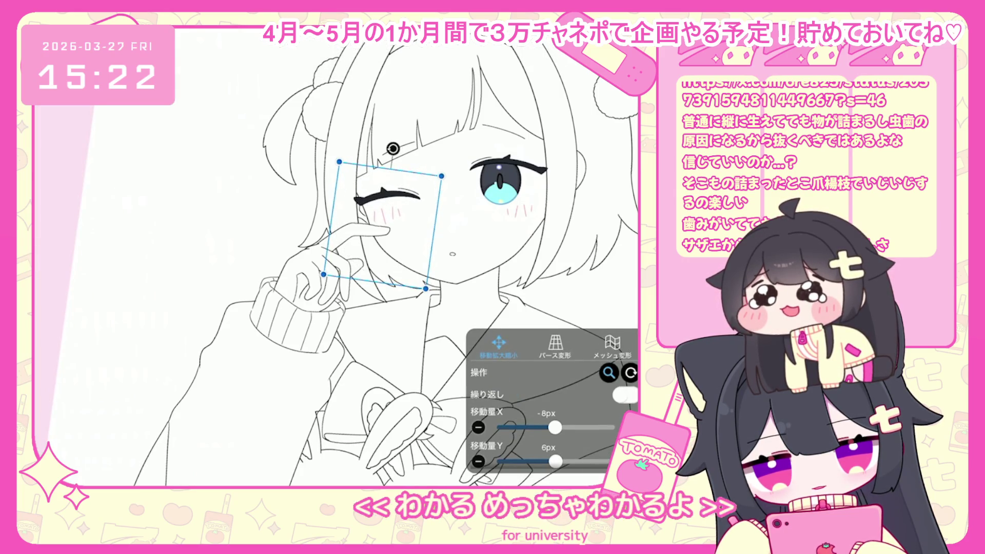
{"action": "scroll", "coordinate": [359, 231], "scroll_direction": "down", "scroll_amount": 3}
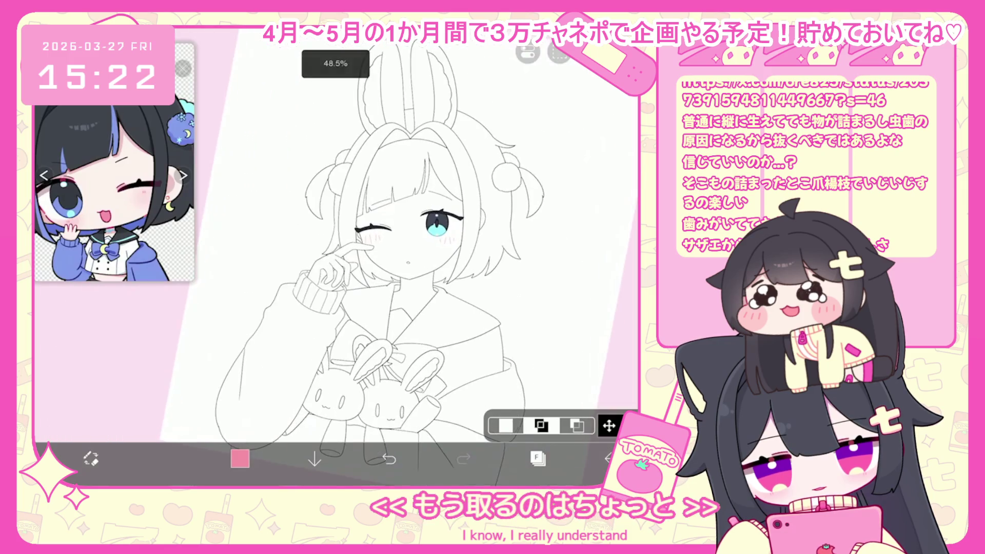
{"action": "scroll", "coordinate": [334, 247], "scroll_direction": "down", "scroll_amount": 3}
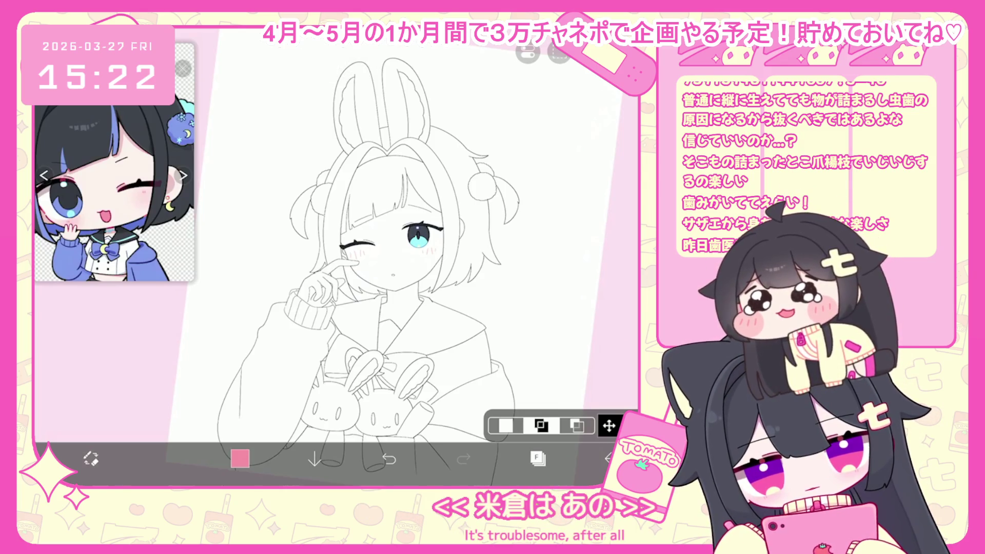
- Select layer 22 in the expanded folder with pale pink #FCB2B8 loaded
{"action": "left_click", "coordinate": [537, 458]}
{"action": "left_click", "coordinate": [476, 150]}
{"action": "left_click", "coordinate": [554, 186]}
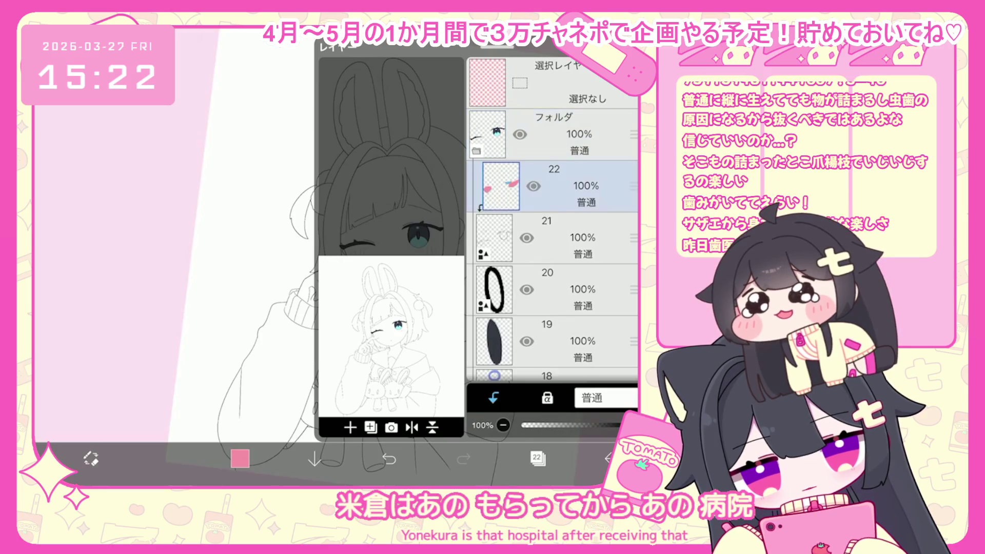
{"action": "left_click", "coordinate": [240, 458]}
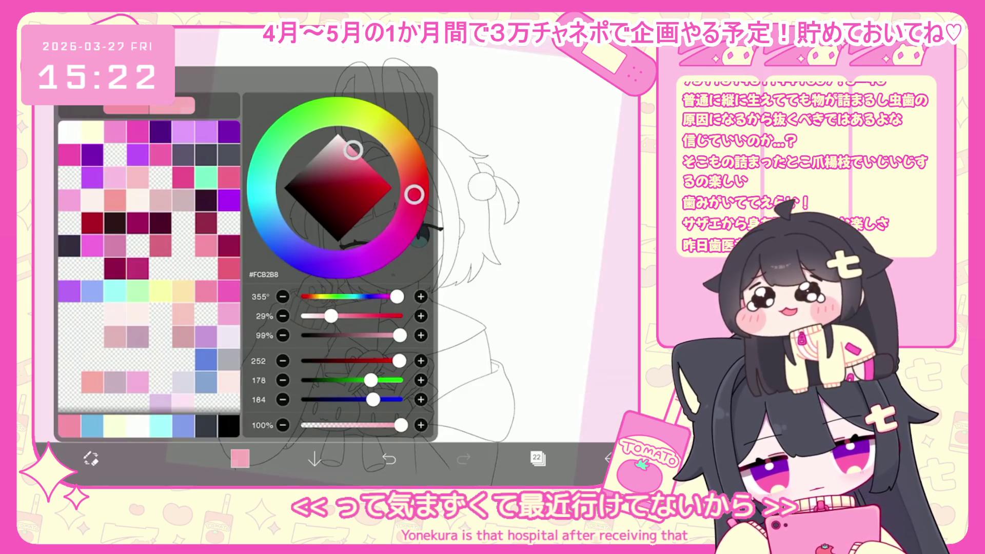
- Mute the pink drawing colour to a greyer #DEB5B8
{"action": "left_click", "coordinate": [340, 151]}
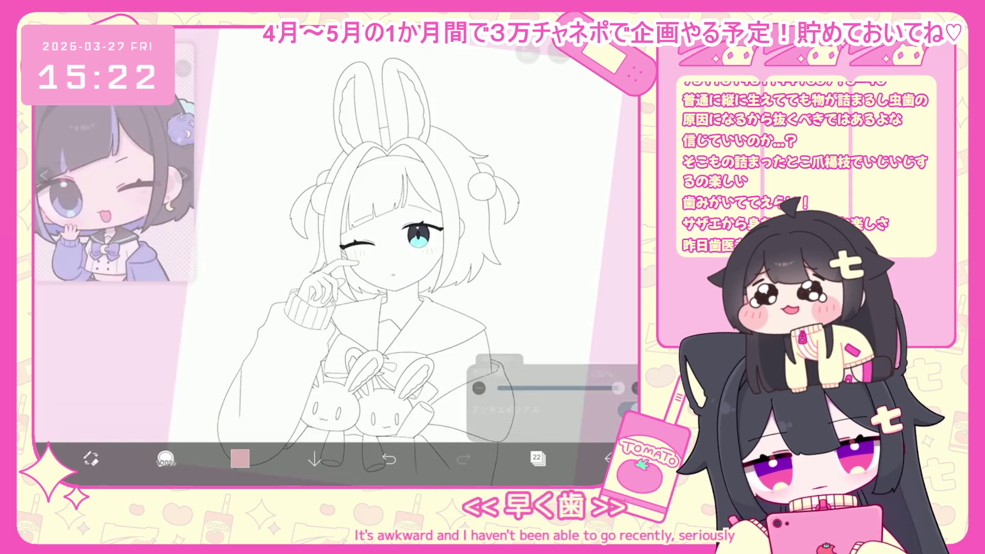
{"action": "scroll", "coordinate": [333, 230], "scroll_direction": "up", "scroll_amount": 5}
{"action": "scroll", "coordinate": [334, 231], "scroll_direction": "up", "scroll_amount": 3}
{"action": "scroll", "coordinate": [334, 231], "scroll_direction": "down", "scroll_amount": 5}
{"action": "scroll", "coordinate": [401, 293], "scroll_direction": "up", "scroll_amount": 5}
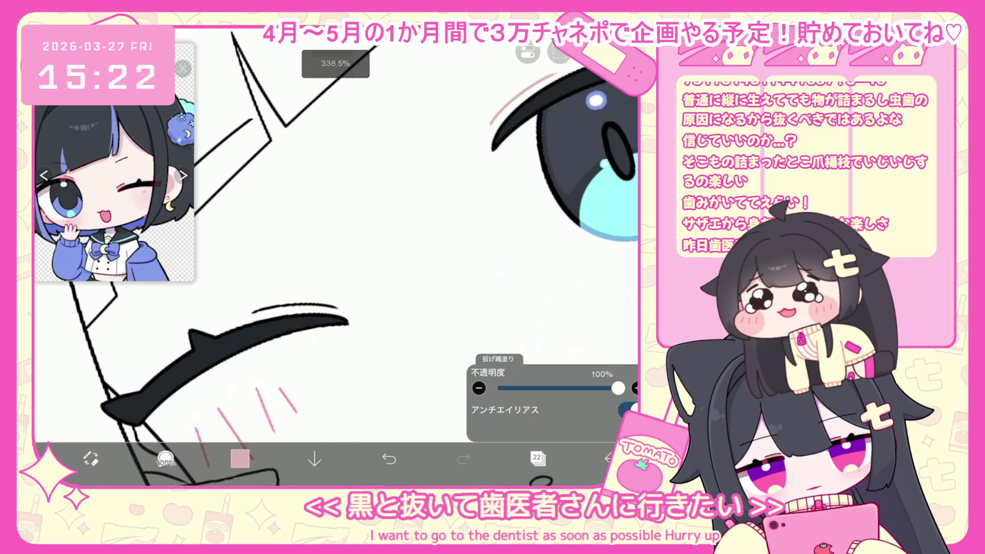
{"action": "scroll", "coordinate": [334, 257], "scroll_direction": "down", "scroll_amount": 5}
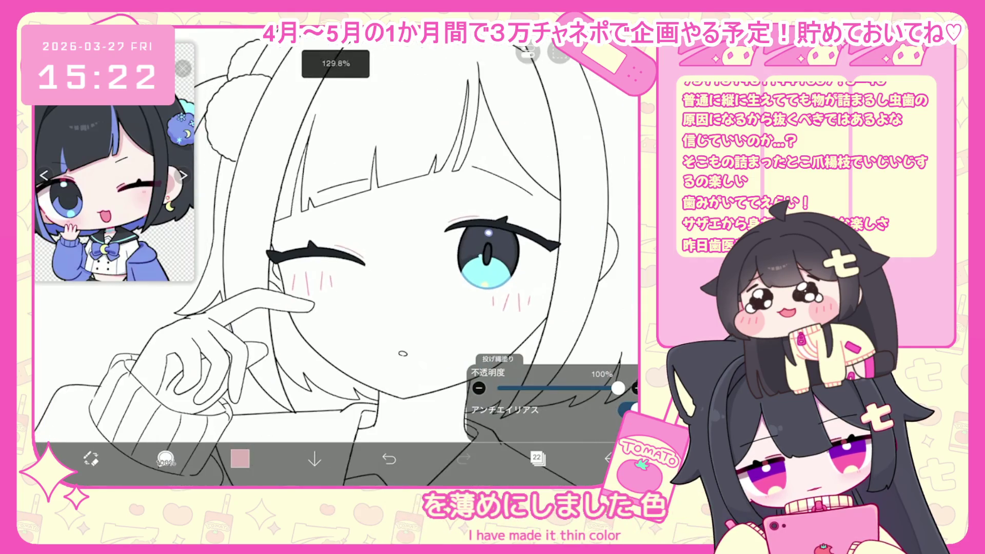
- Add a new empty layer clipped to layer 21
{"action": "left_click", "coordinate": [537, 458]}
{"action": "left_click", "coordinate": [564, 237]}
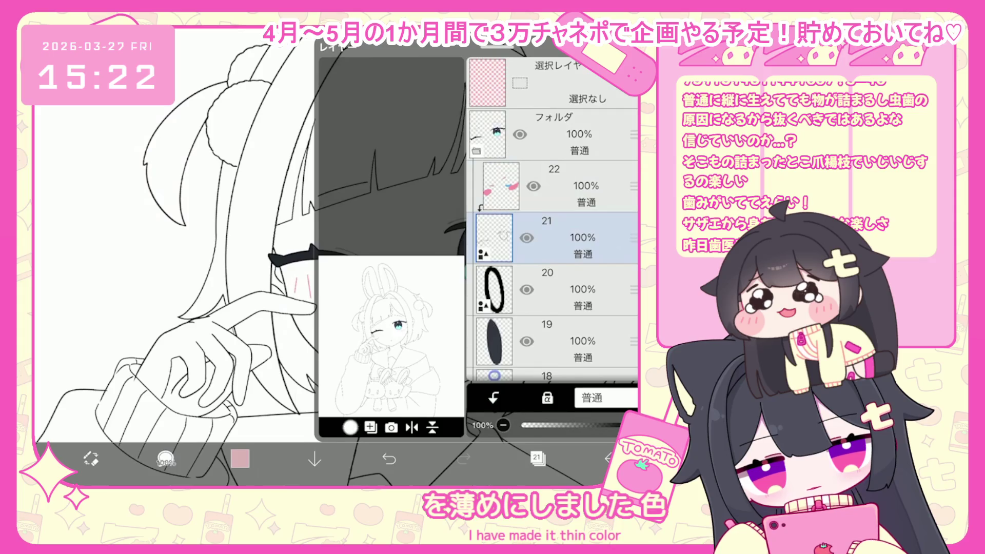
{"action": "left_click", "coordinate": [350, 427]}
{"action": "left_click", "coordinate": [494, 398]}
{"action": "left_click", "coordinate": [537, 458]}
{"action": "scroll", "coordinate": [390, 231], "scroll_direction": "up", "scroll_amount": 5}
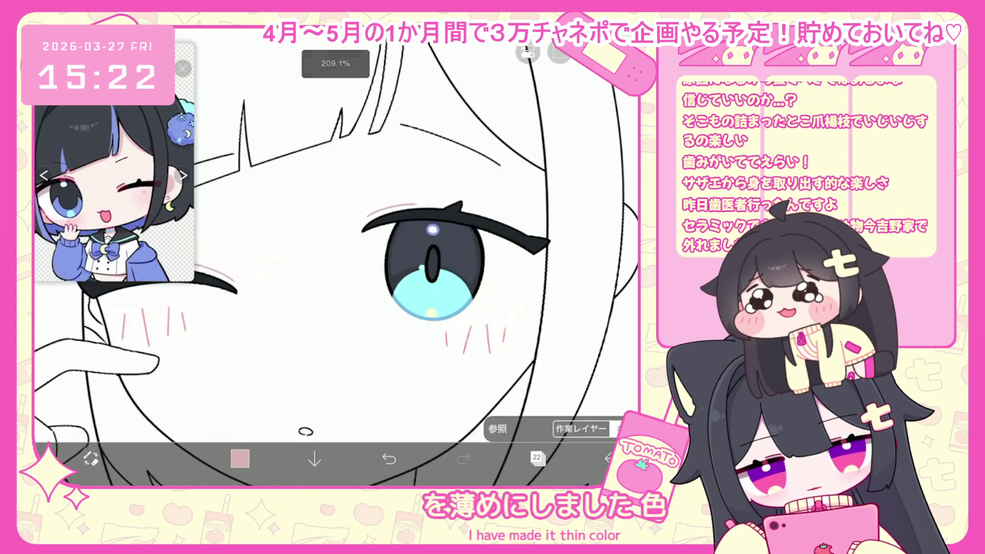
- Change the colour to deep plum #61384A by shifting the hue toward magenta and darkening
{"action": "left_click", "coordinate": [241, 458]}
{"action": "mouse_move", "coordinate": [281, 240]}
{"action": "left_mouse_down"}
{"action": "mouse_move", "coordinate": [387, 247]}
{"action": "mouse_move", "coordinate": [404, 227]}
{"action": "left_mouse_up"}
{"action": "left_click", "coordinate": [324, 188]}
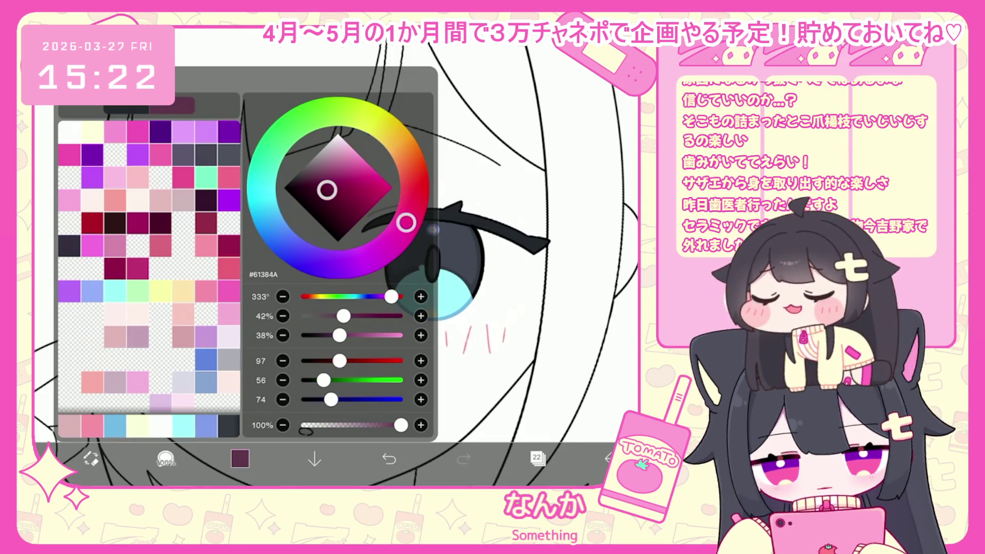
- On layer 14, undo the previous lasso fill and refill the eyelash tips in dark magenta
{"action": "left_click", "coordinate": [536, 457]}
{"action": "scroll", "coordinate": [552, 221], "scroll_direction": "down", "scroll_amount": 5}
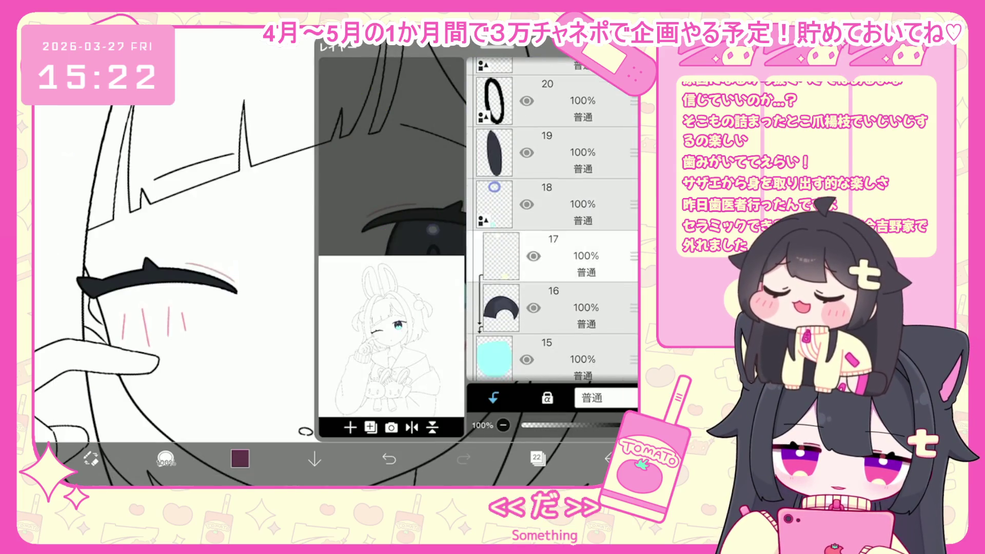
{"action": "left_click", "coordinate": [565, 257]}
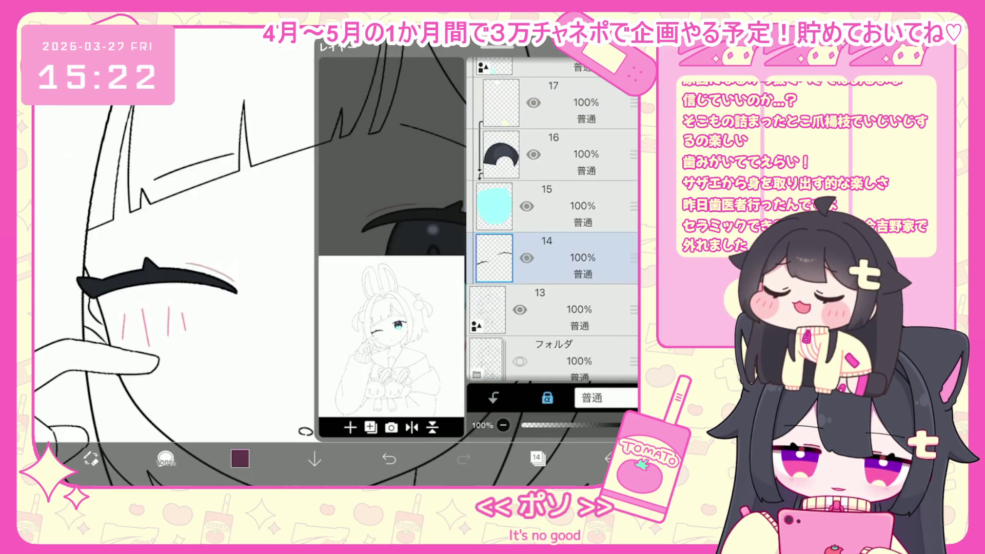
{"action": "left_click", "coordinate": [537, 457]}
{"action": "left_click", "coordinate": [389, 459]}
{"action": "left_click", "coordinate": [240, 459]}
{"action": "left_click", "coordinate": [513, 154]}
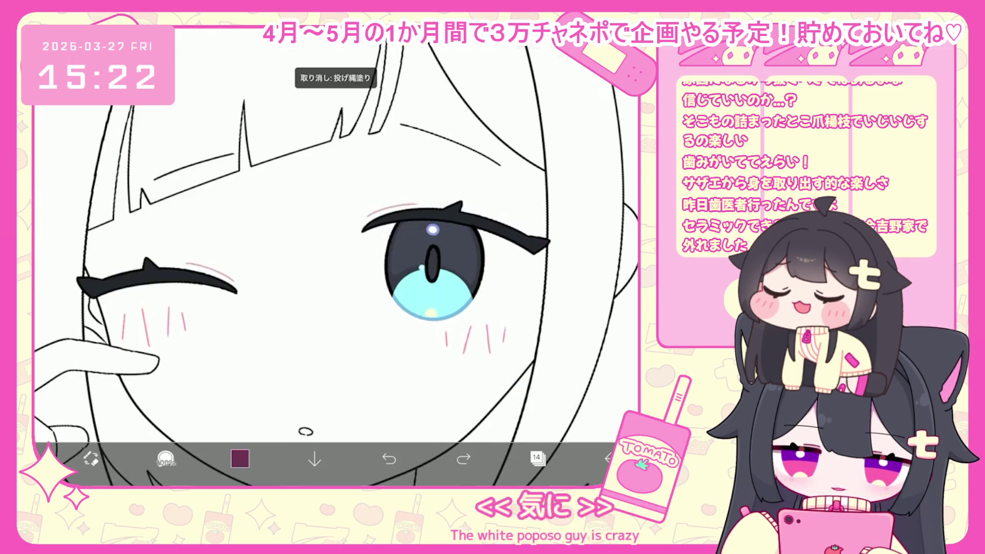
{"action": "left_click_drag", "start_coordinate": [359, 205], "coordinate": [549, 247]}
- Switch to layer 21 and lasso-select the open eye's upper lash stroke
{"action": "left_click_drag", "start_coordinate": [433, 267], "coordinate": [490, 272]}
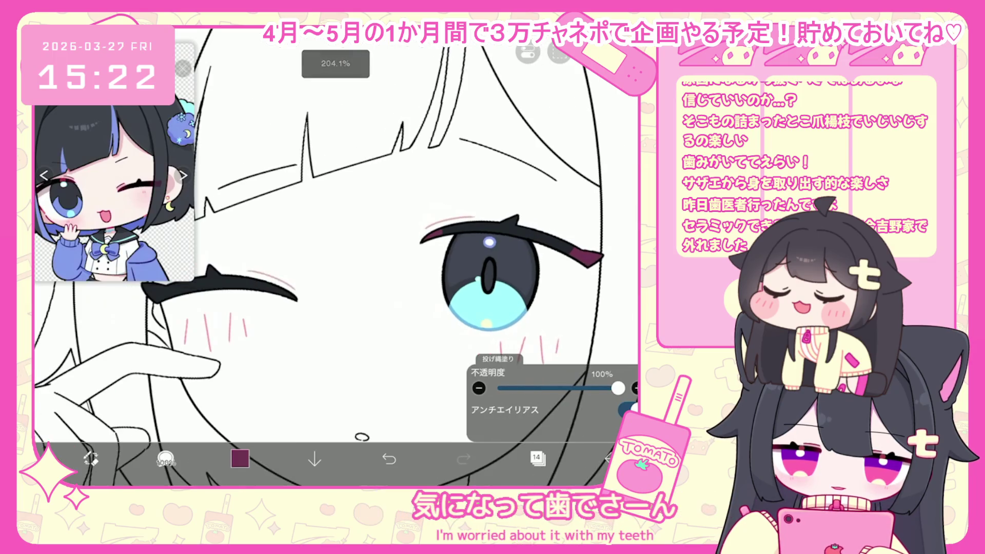
{"action": "scroll", "coordinate": [336, 256], "scroll_direction": "down", "scroll_amount": 2}
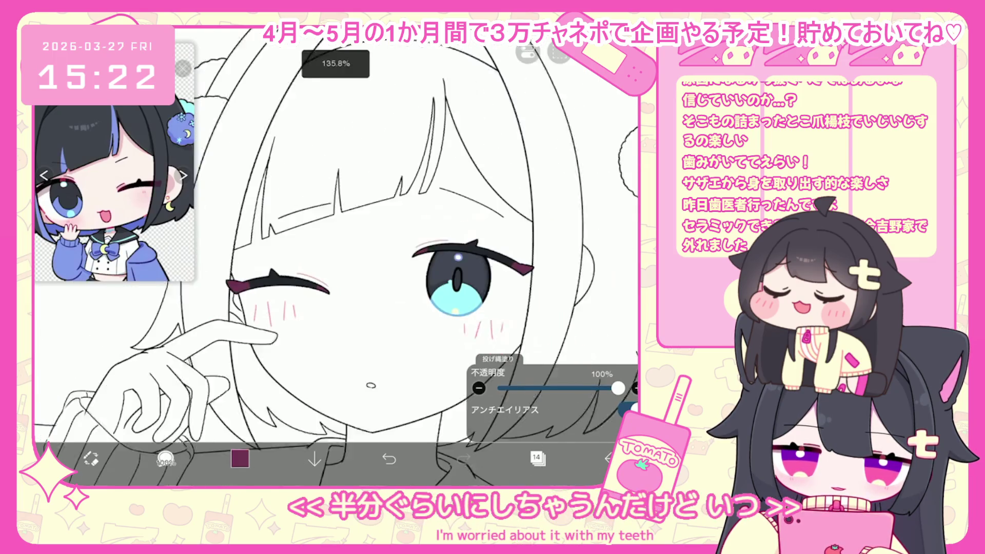
{"action": "scroll", "coordinate": [337, 257], "scroll_direction": "down", "scroll_amount": 3}
{"action": "left_click", "coordinate": [536, 458]}
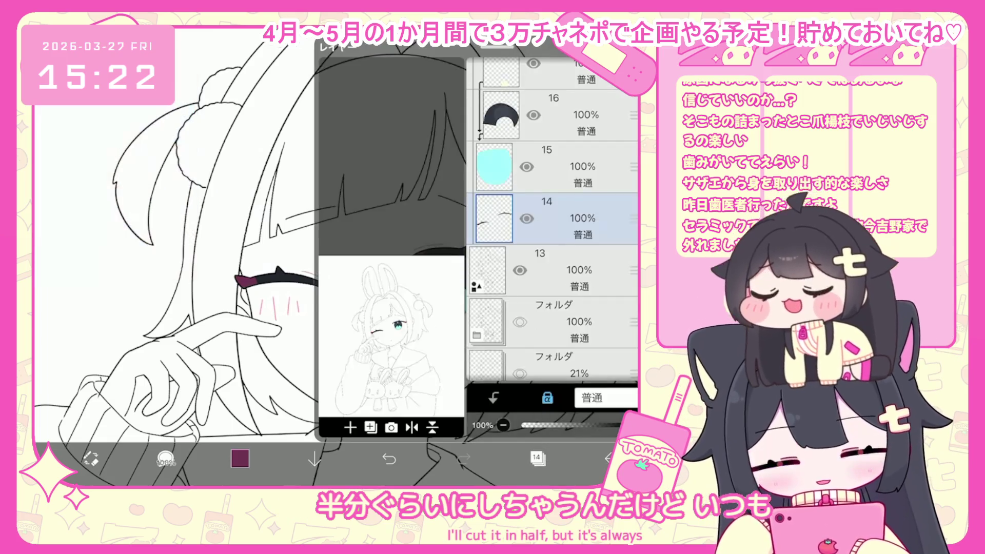
{"action": "scroll", "coordinate": [552, 221], "scroll_direction": "up", "scroll_amount": 7}
{"action": "left_click", "coordinate": [565, 225]}
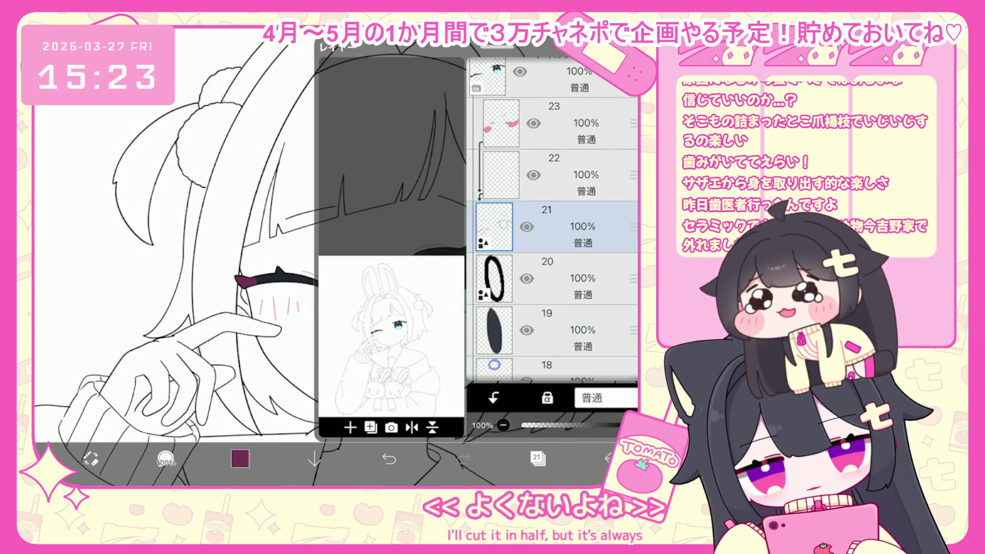
{"action": "left_click", "coordinate": [537, 458]}
{"action": "scroll", "coordinate": [360, 267], "scroll_direction": "up", "scroll_amount": 3}
{"action": "mouse_move", "coordinate": [523, 215]}
{"action": "left_mouse_down"}
{"action": "mouse_move", "coordinate": [374, 236]}
{"action": "mouse_move", "coordinate": [396, 228]}
{"action": "mouse_move", "coordinate": [364, 246]}
{"action": "mouse_move", "coordinate": [397, 243]}
{"action": "left_mouse_up"}
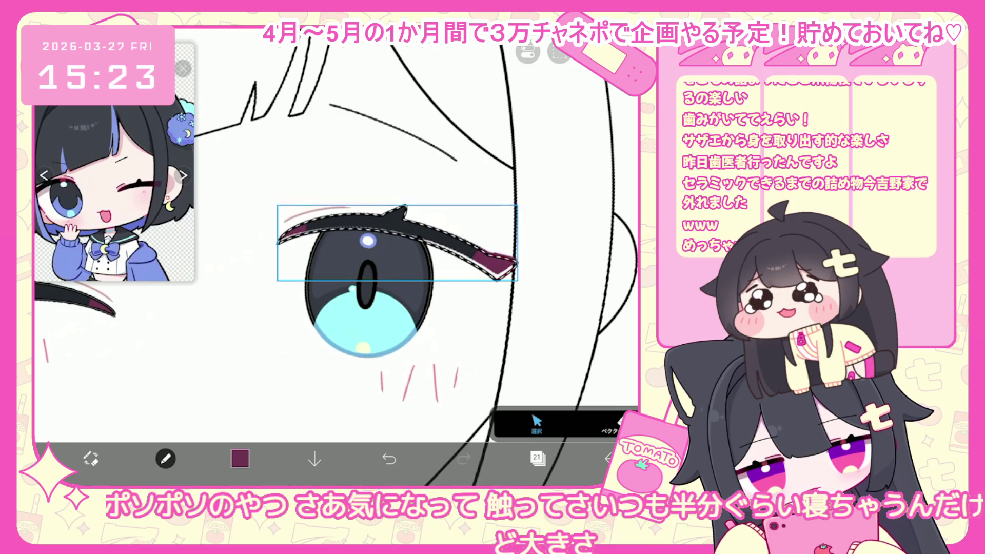
- Stretch the upper lash slightly taller and tilt the thin pink stroke above it about 4° counter-clockwise
{"action": "left_click_drag", "start_coordinate": [398, 206], "coordinate": [397, 203]}
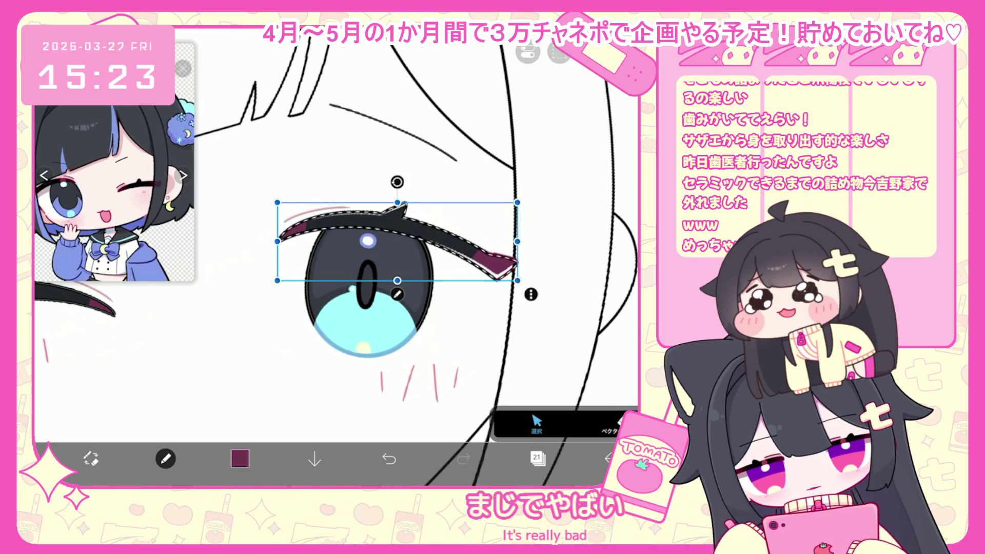
{"action": "scroll", "coordinate": [400, 256], "scroll_direction": "up", "scroll_amount": 3}
{"action": "left_click", "coordinate": [349, 235]}
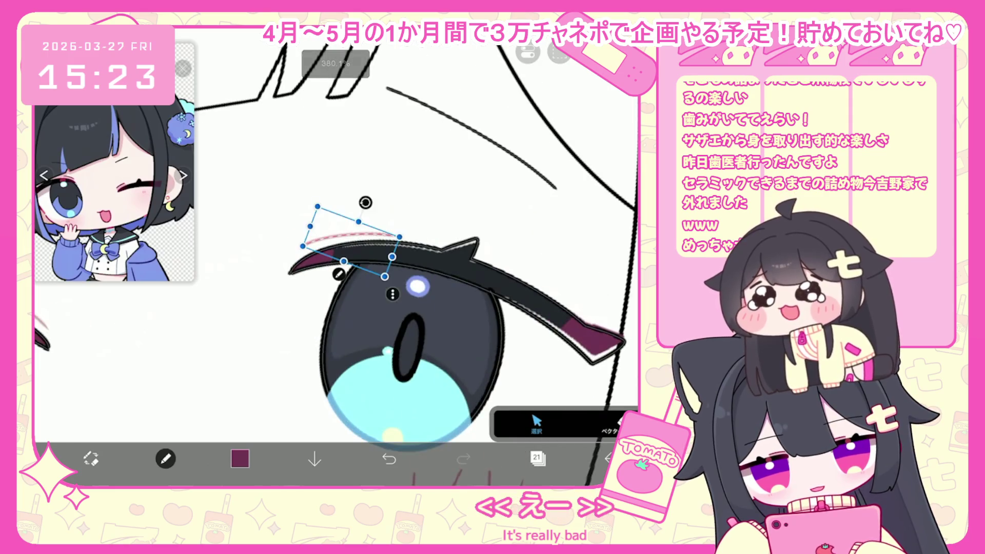
{"action": "left_click_drag", "start_coordinate": [364, 198], "coordinate": [362, 198]}
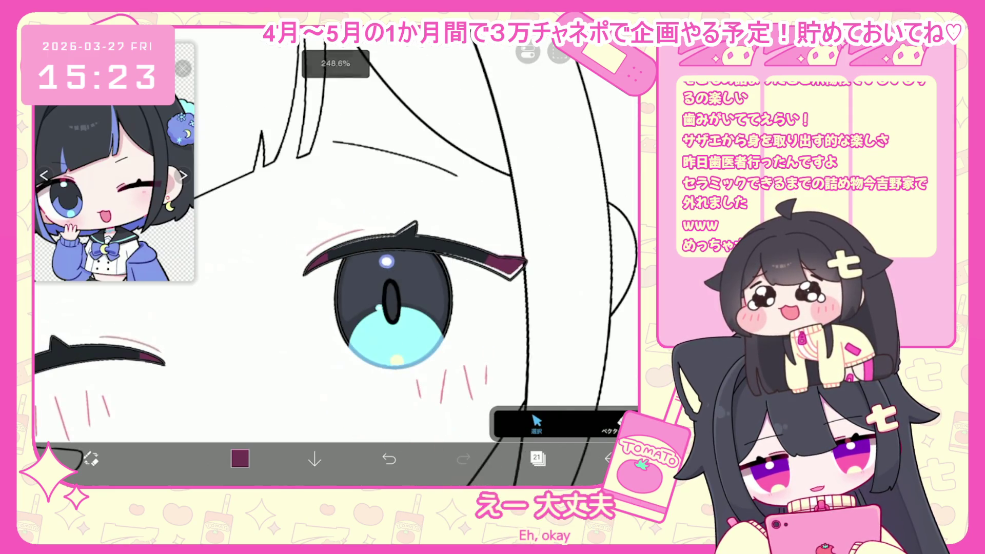
- Make layer 14 the working layer, passing through layer 16
{"action": "left_click", "coordinate": [538, 459]}
{"action": "left_click", "coordinate": [564, 347]}
{"action": "scroll", "coordinate": [552, 221], "scroll_direction": "down", "scroll_amount": 3}
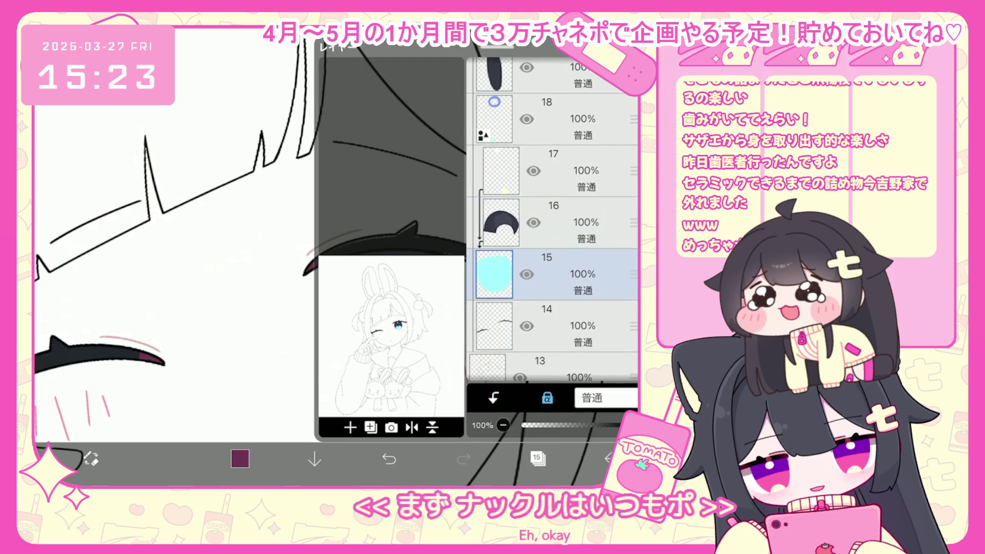
{"action": "left_click", "coordinate": [565, 287]}
{"action": "left_click", "coordinate": [537, 458]}
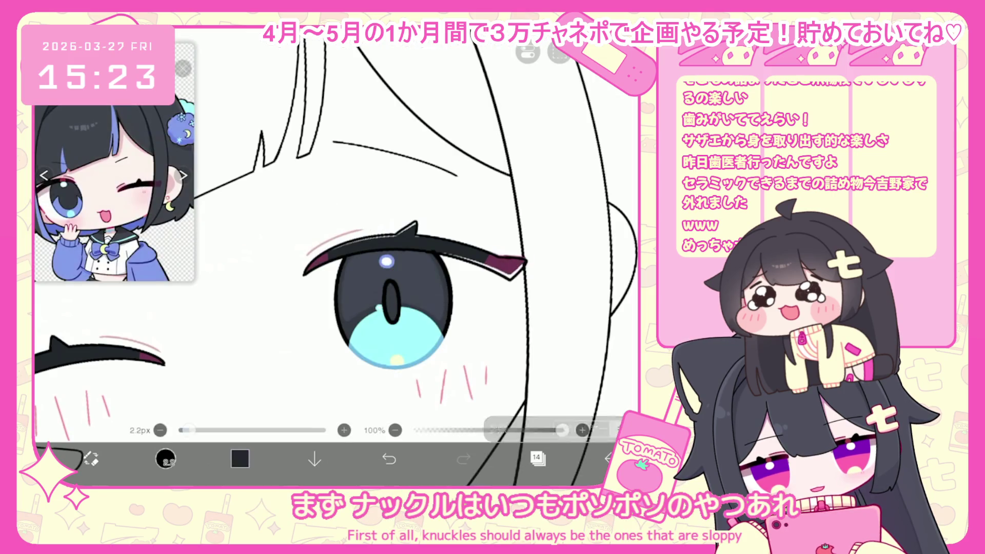
- Use the bucket fill tool and eyedrop the maroon eyeliner colour
{"action": "key", "text": "g"}
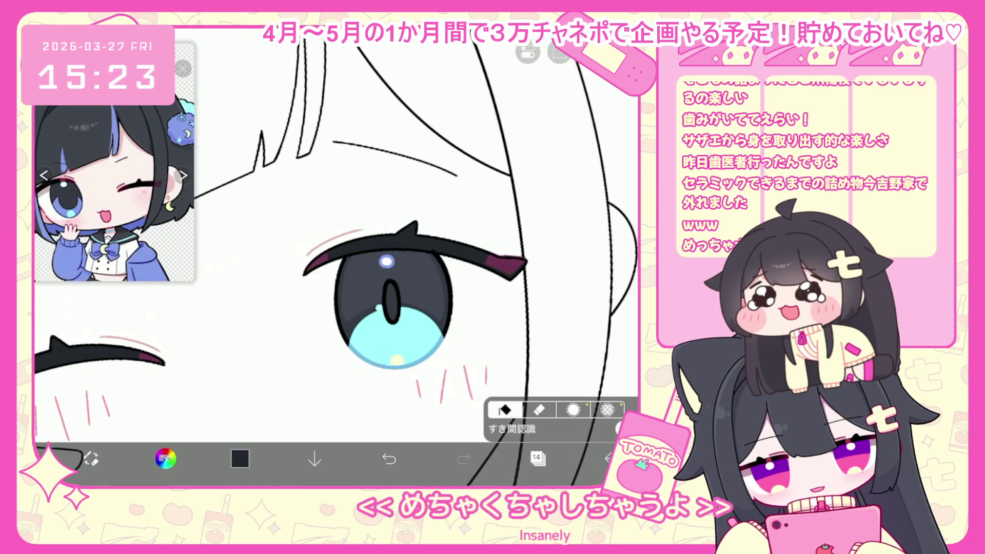
{"action": "left_click", "coordinate": [538, 458]}
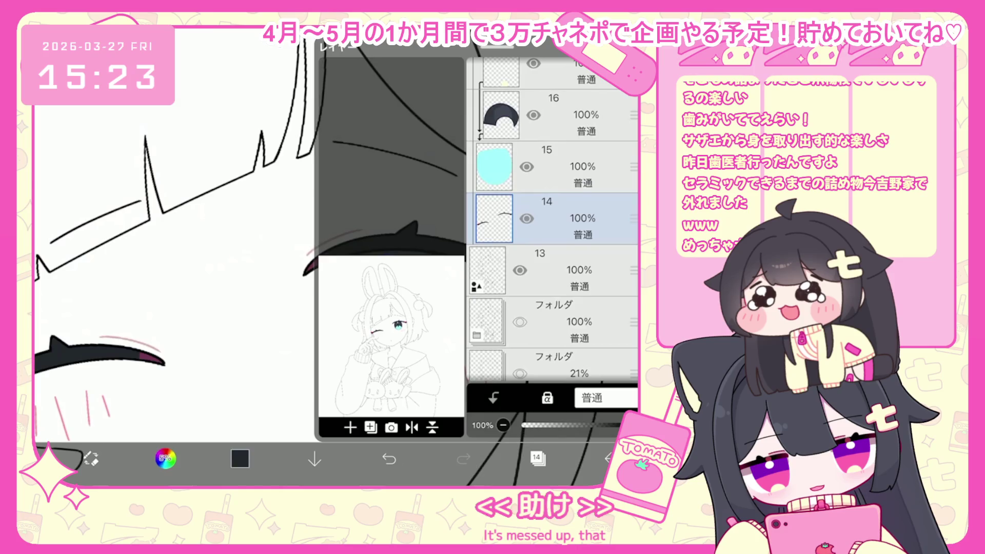
{"action": "left_click", "coordinate": [537, 459]}
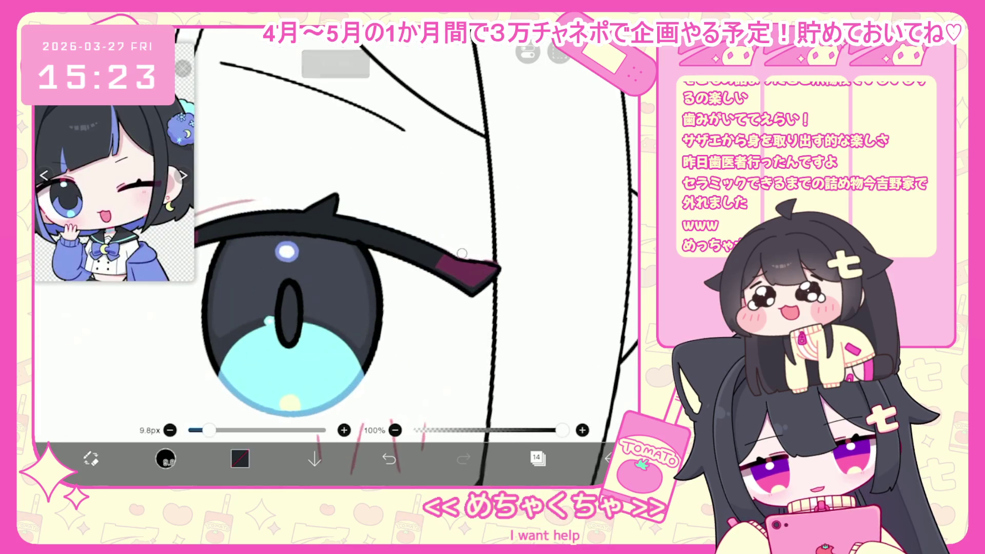
{"action": "left_click", "coordinate": [449, 266]}
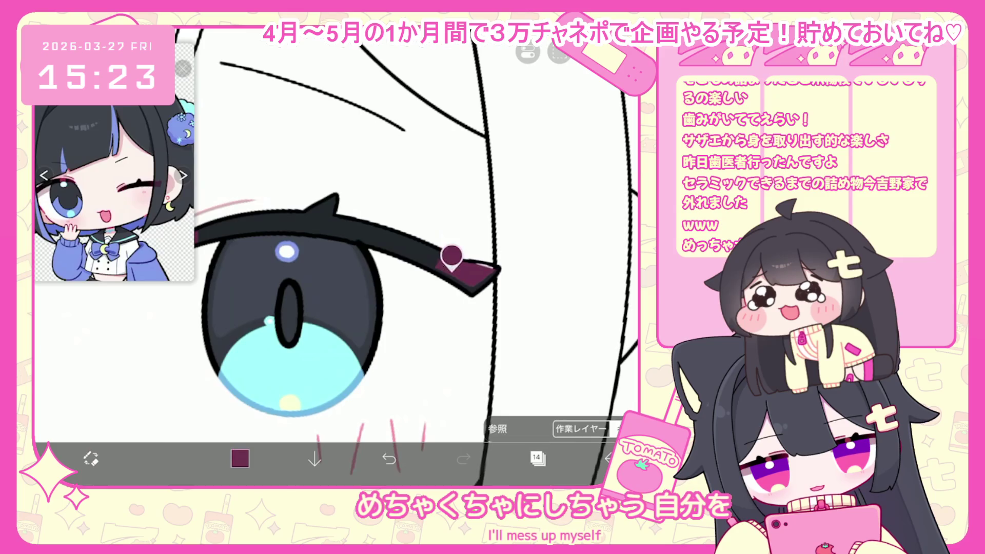
{"action": "left_click", "coordinate": [298, 210]}
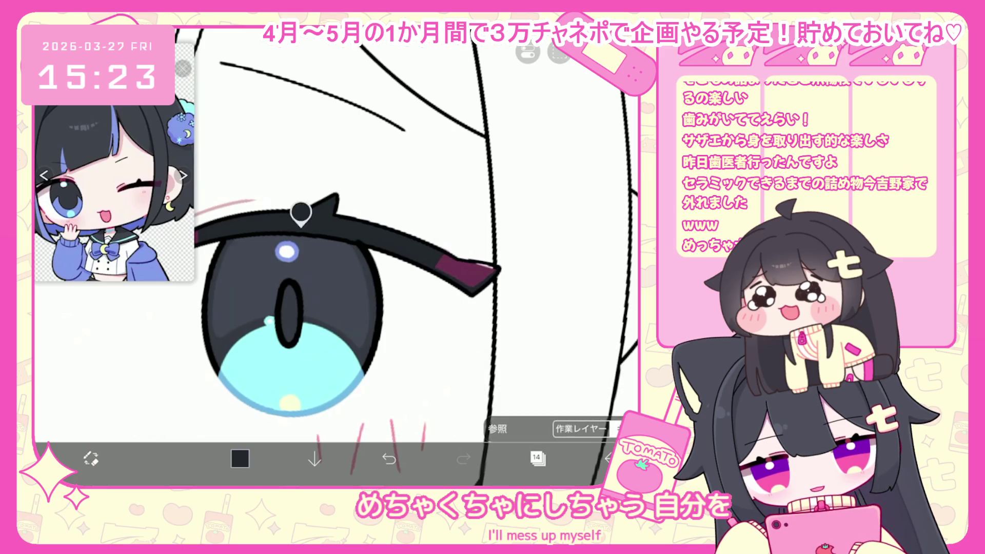
- Restore the dark magenta on the open eye's lash tip and make layer 21 the working layer
{"action": "left_click", "coordinate": [538, 459]}
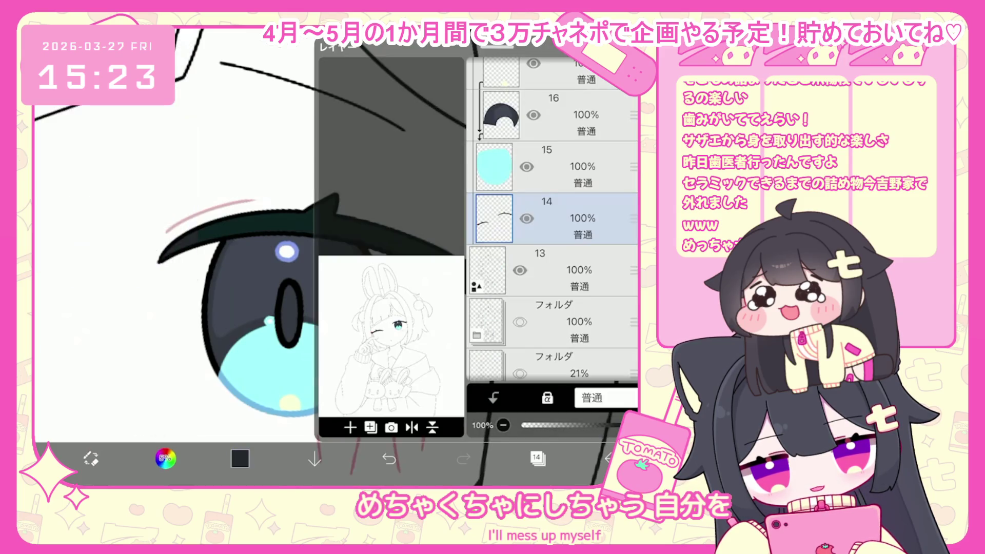
{"action": "left_click", "coordinate": [537, 459]}
{"action": "scroll", "coordinate": [336, 257], "scroll_direction": "down", "scroll_amount": 5}
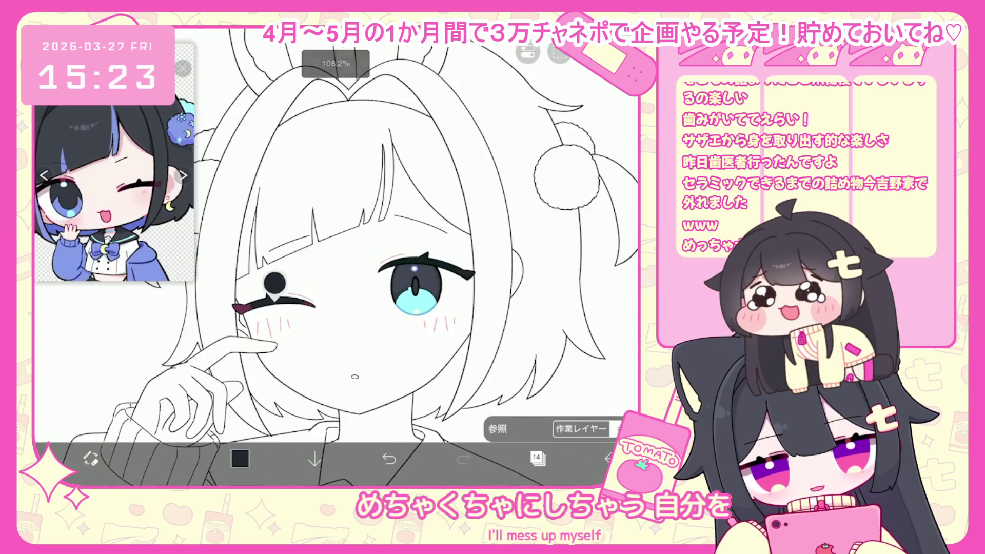
{"action": "scroll", "coordinate": [334, 256], "scroll_direction": "up", "scroll_amount": 5}
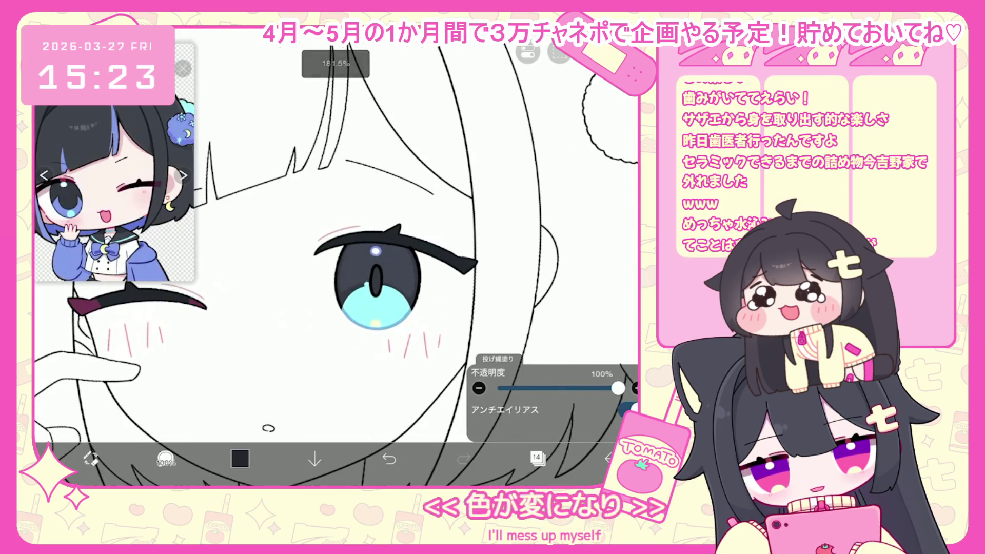
{"action": "scroll", "coordinate": [333, 246], "scroll_direction": "up", "scroll_amount": 3}
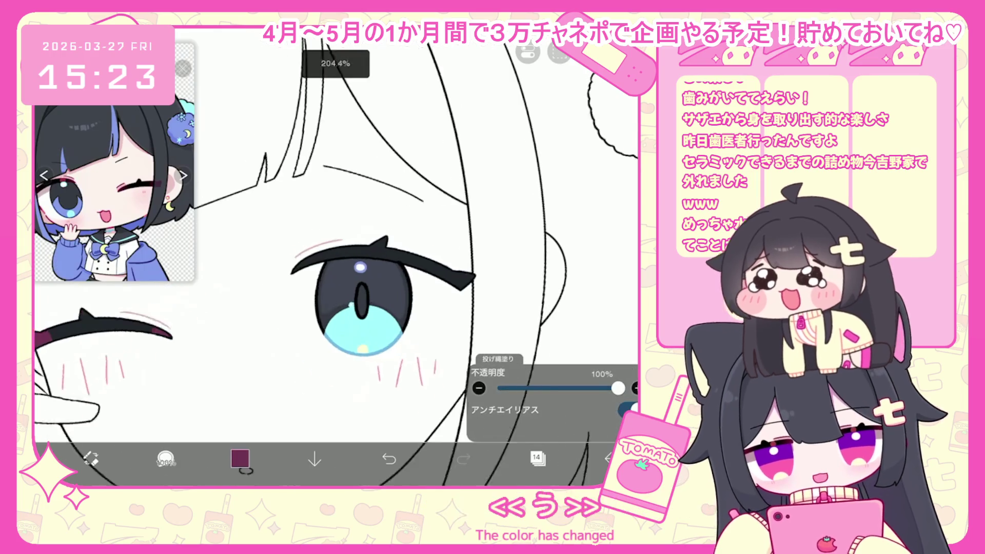
{"action": "left_click", "coordinate": [537, 459]}
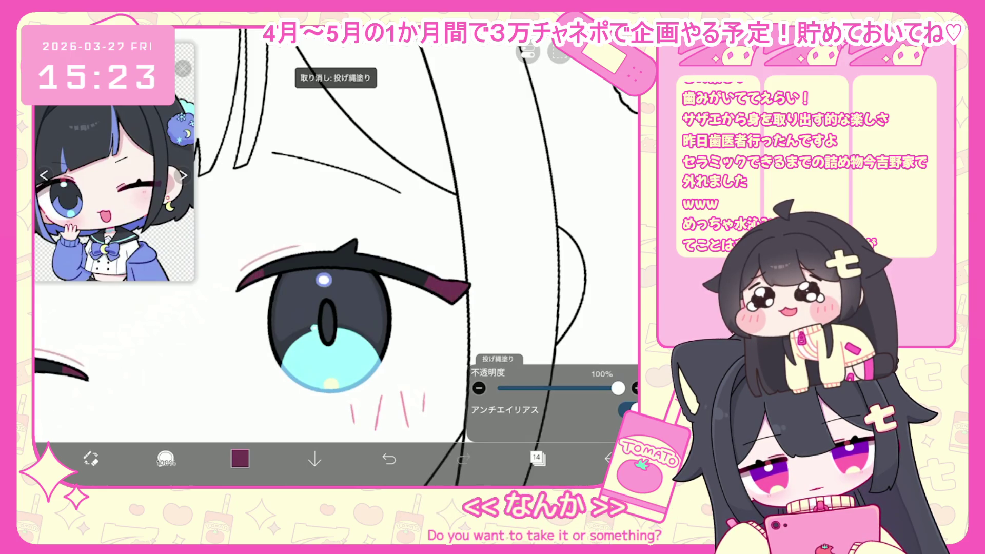
{"action": "scroll", "coordinate": [333, 257], "scroll_direction": "down", "scroll_amount": 5}
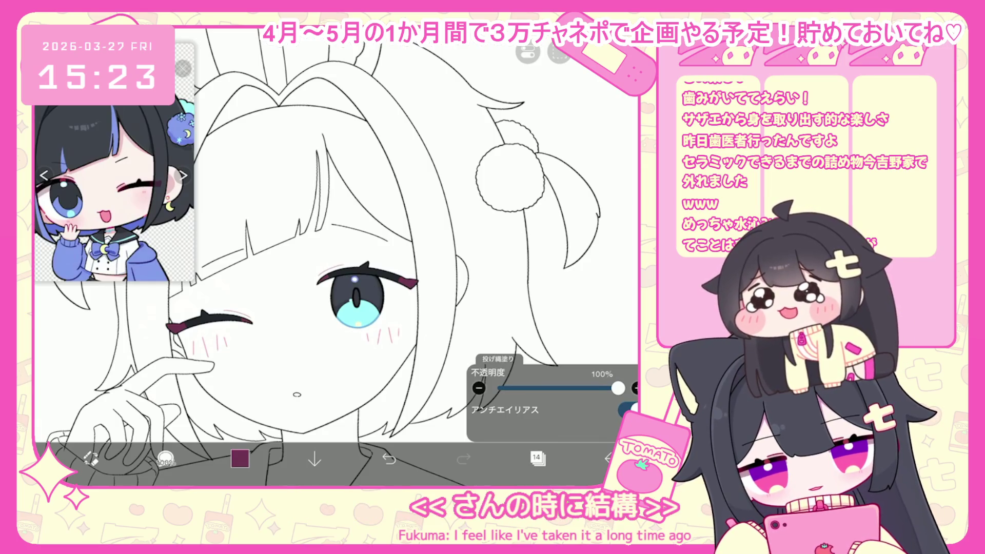
{"action": "left_click", "coordinate": [537, 459]}
{"action": "scroll", "coordinate": [552, 221], "scroll_direction": "up", "scroll_amount": 5}
{"action": "left_click", "coordinate": [565, 220]}
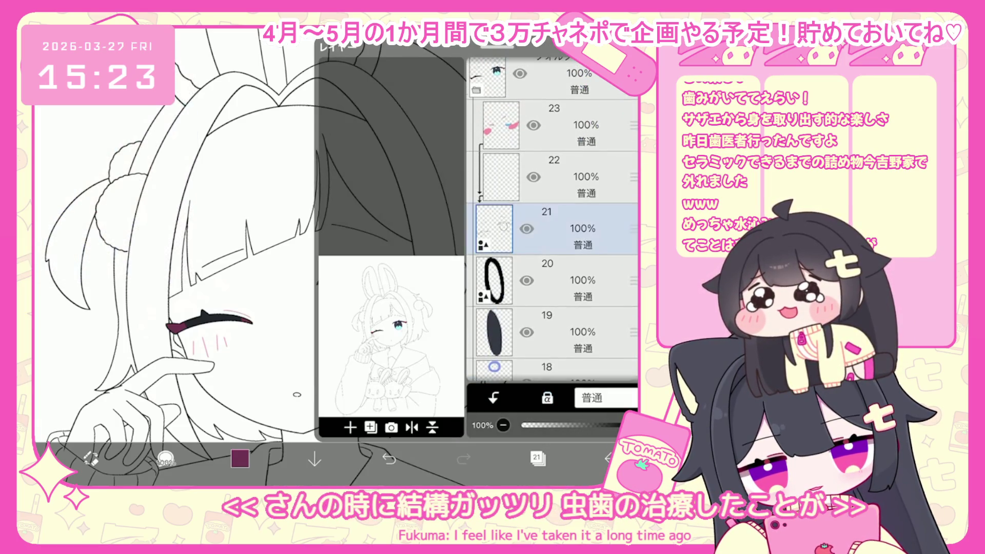
- Select and then deselect the eyebrow's top stroke, and check the selection mode options
{"action": "left_click", "coordinate": [537, 458]}
{"action": "scroll", "coordinate": [267, 308], "scroll_direction": "up", "scroll_amount": 2}
{"action": "left_click", "coordinate": [334, 295]}
{"action": "left_click", "coordinate": [487, 231]}
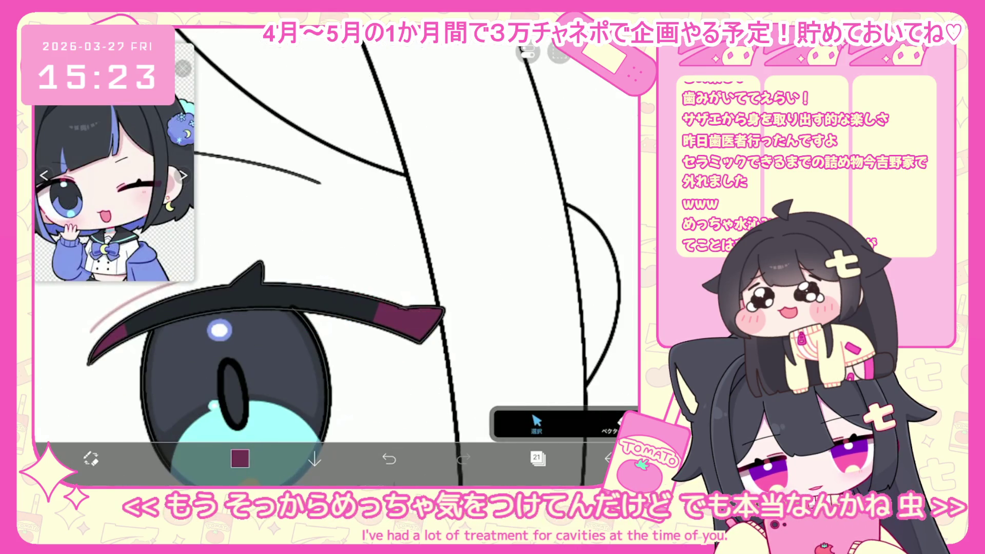
{"action": "left_click", "coordinate": [536, 423]}
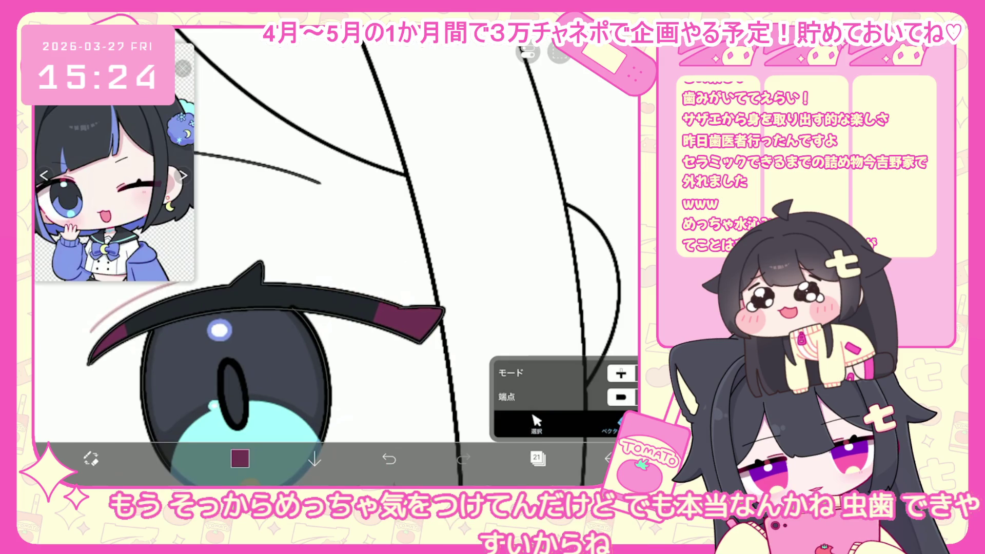
{"action": "scroll", "coordinate": [333, 257], "scroll_direction": "down", "scroll_amount": 5}
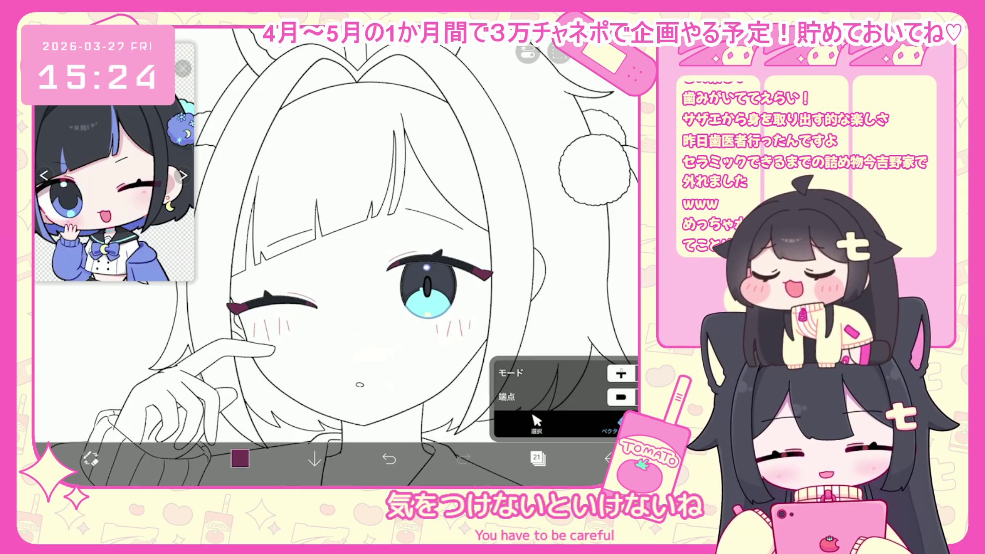
{"action": "scroll", "coordinate": [333, 257], "scroll_direction": "up", "scroll_amount": 3}
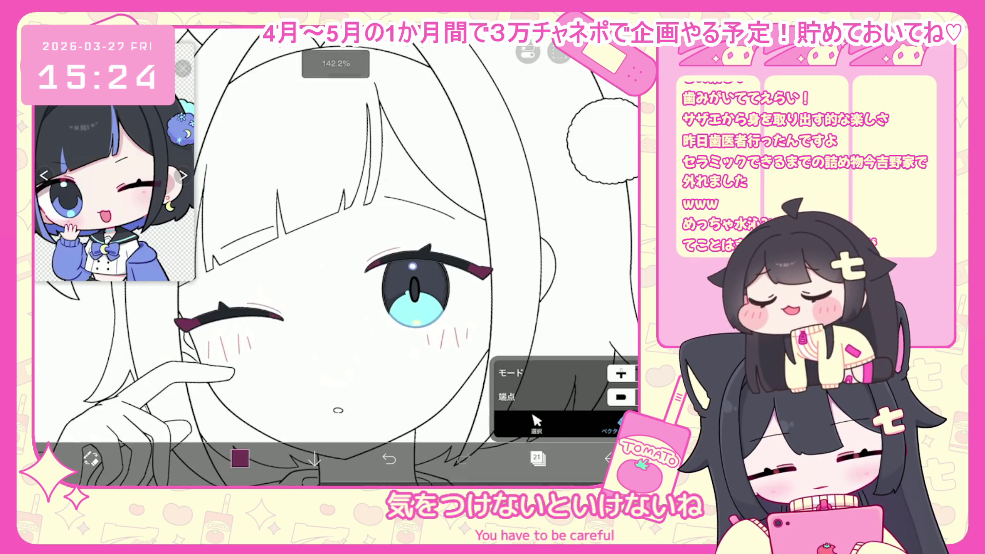
- Collapse the layer 22–23 folder, add a new layer above layer 13, and bring up colour #FFF3EE
{"action": "left_click", "coordinate": [538, 458]}
{"action": "scroll", "coordinate": [553, 219], "scroll_direction": "up", "scroll_amount": 3}
{"action": "left_click", "coordinate": [565, 185]}
{"action": "left_click", "coordinate": [476, 150]}
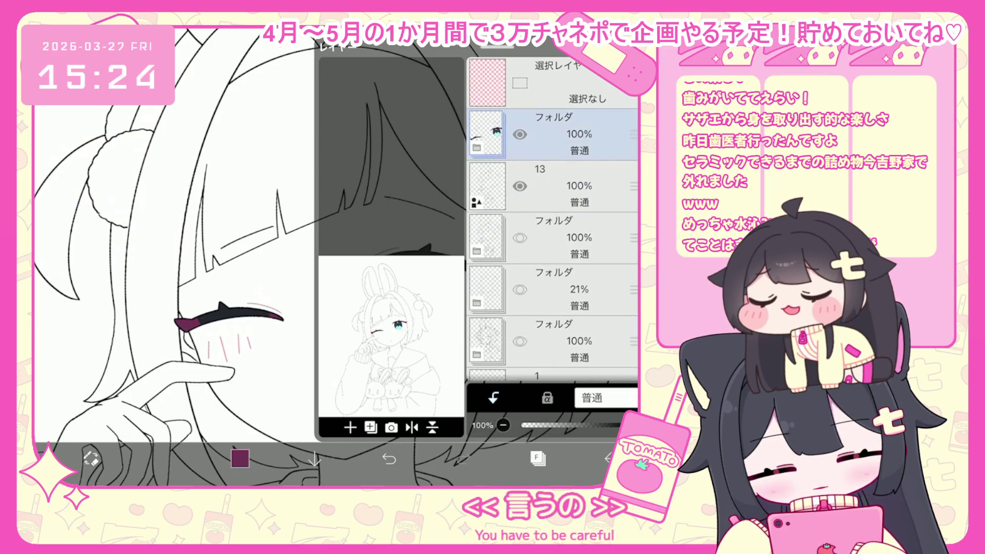
{"action": "left_click", "coordinate": [565, 186]}
{"action": "left_click", "coordinate": [350, 427]}
{"action": "left_click", "coordinate": [354, 312]}
{"action": "left_click_drag", "start_coordinate": [564, 238], "coordinate": [570, 221]}
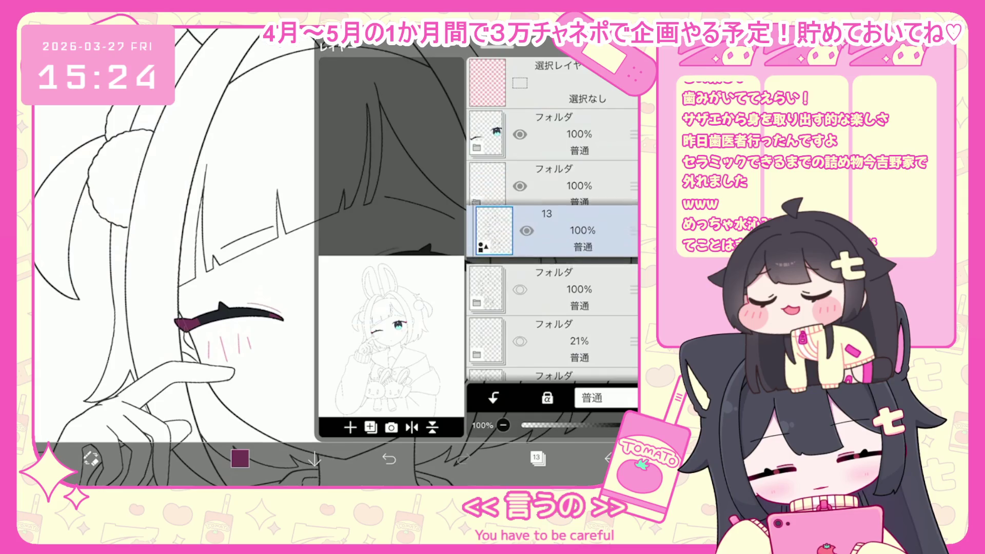
{"action": "left_click", "coordinate": [350, 428]}
{"action": "left_click", "coordinate": [538, 458]}
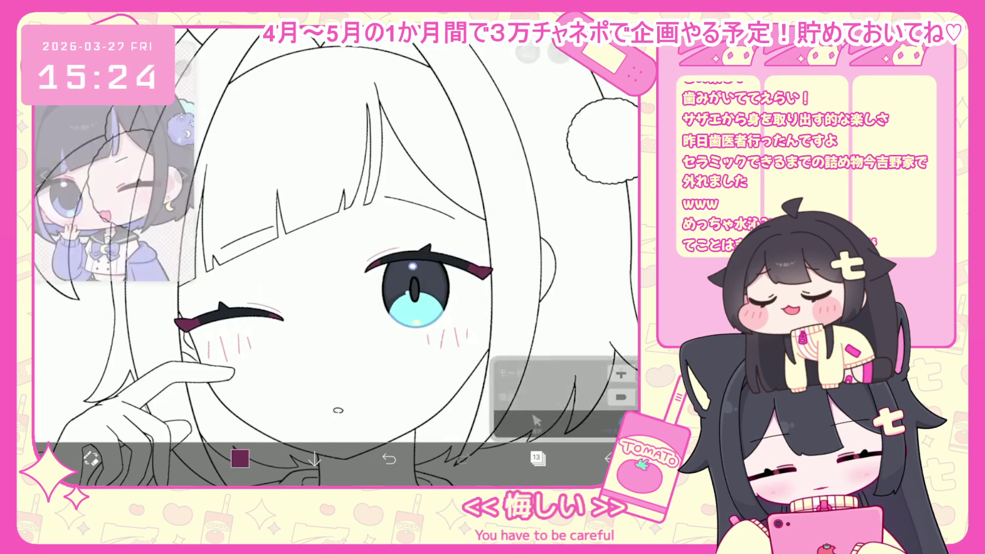
{"action": "scroll", "coordinate": [336, 256], "scroll_direction": "down", "scroll_amount": 3}
{"action": "left_click", "coordinate": [240, 458]}
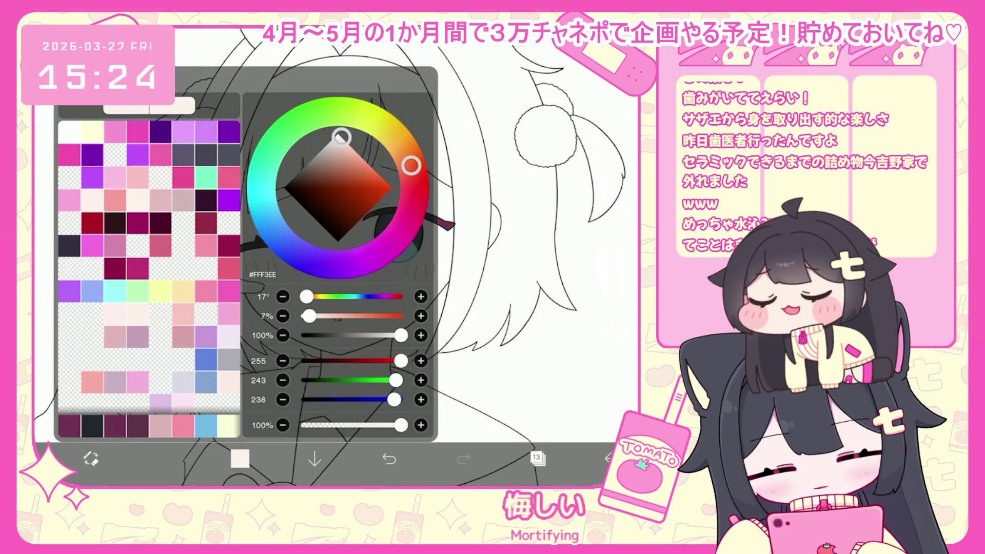
- Check the layer list, the colour picker and the selection options, then undo and redo the last action
{"action": "scroll", "coordinate": [336, 256], "scroll_direction": "down", "scroll_amount": 3}
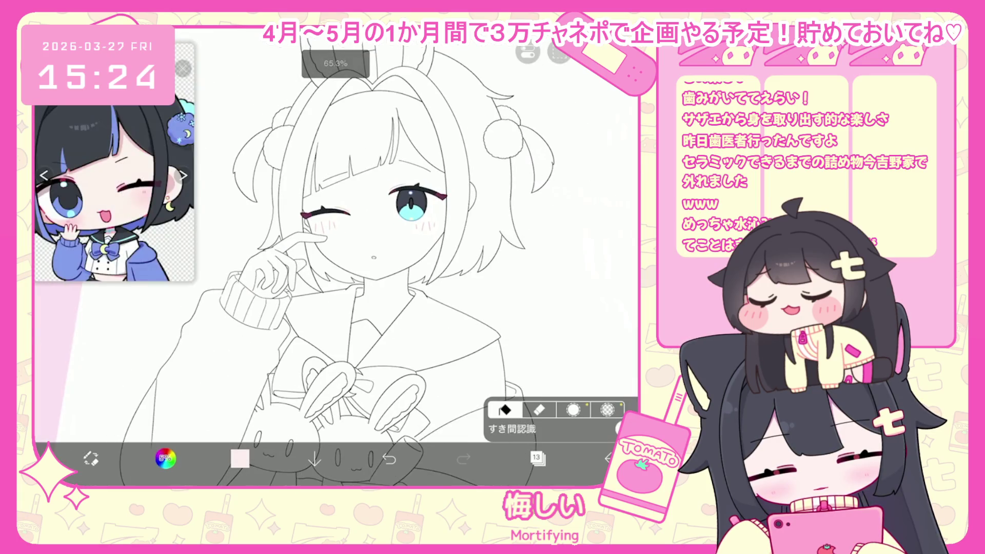
{"action": "left_click", "coordinate": [536, 459]}
{"action": "scroll", "coordinate": [567, 231], "scroll_direction": "down", "scroll_amount": 2}
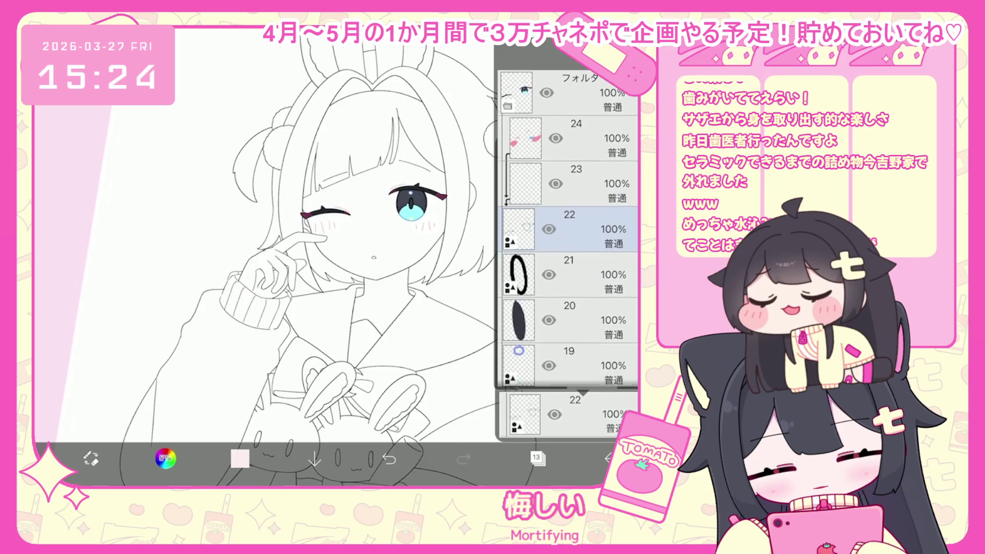
{"action": "scroll", "coordinate": [567, 231], "scroll_direction": "down", "scroll_amount": 3}
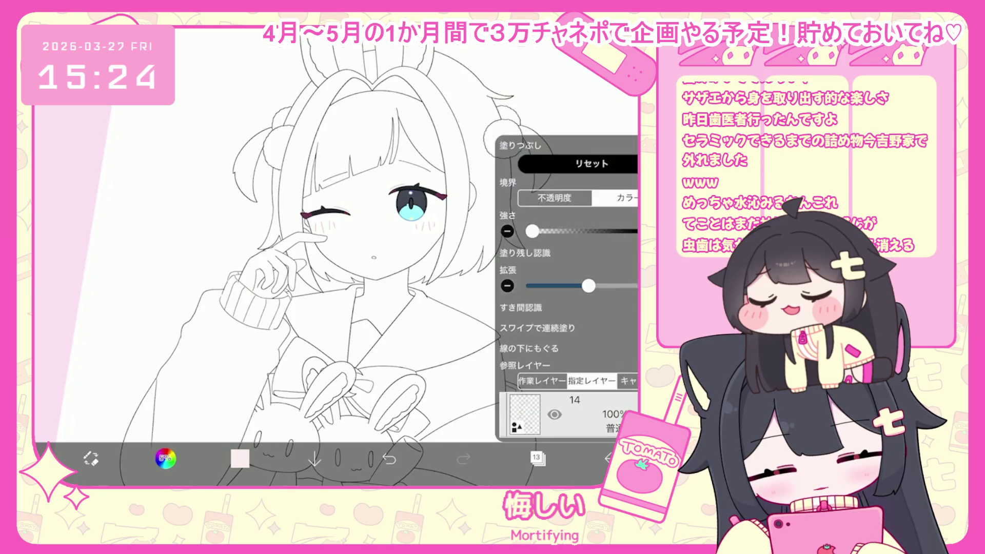
{"action": "left_click", "coordinate": [165, 458]}
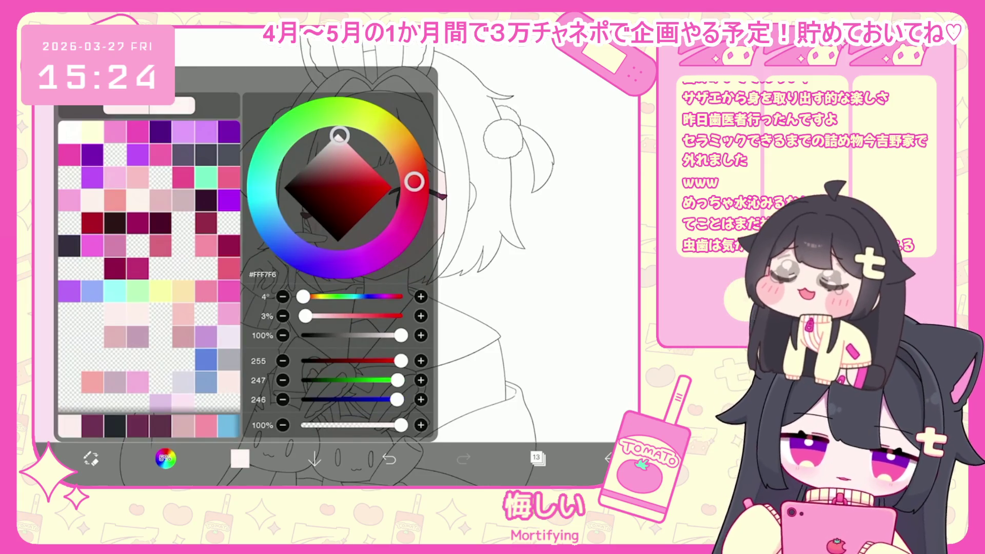
{"action": "left_click", "coordinate": [165, 458]}
{"action": "left_click", "coordinate": [559, 51]}
{"action": "left_click", "coordinate": [559, 51]}
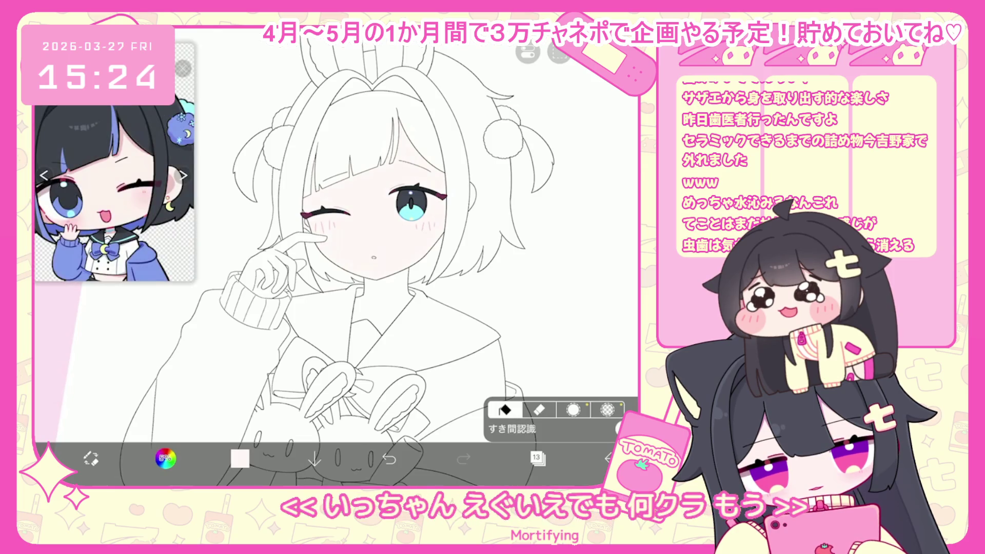
{"action": "key", "text": "ctrl+z"}
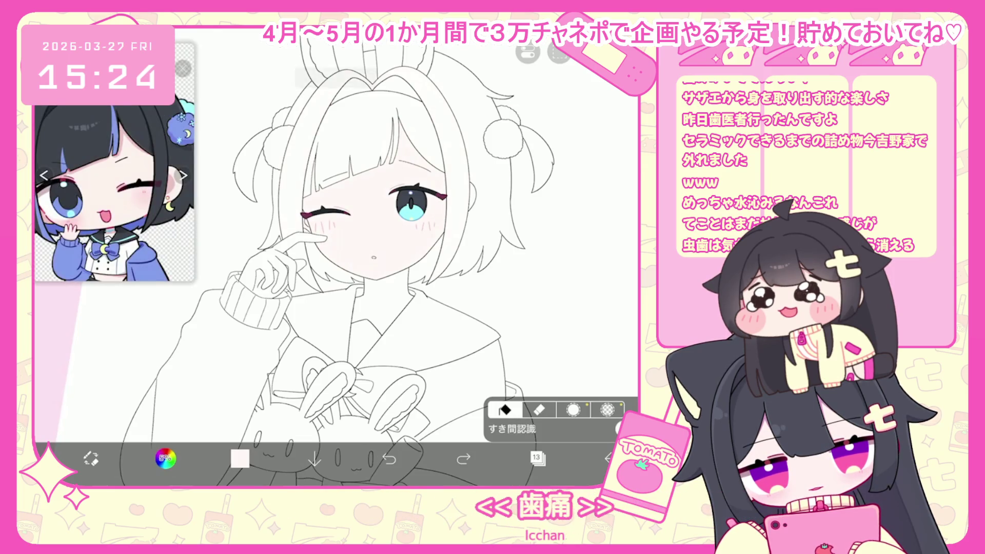
{"action": "key", "text": "ctrl+y"}
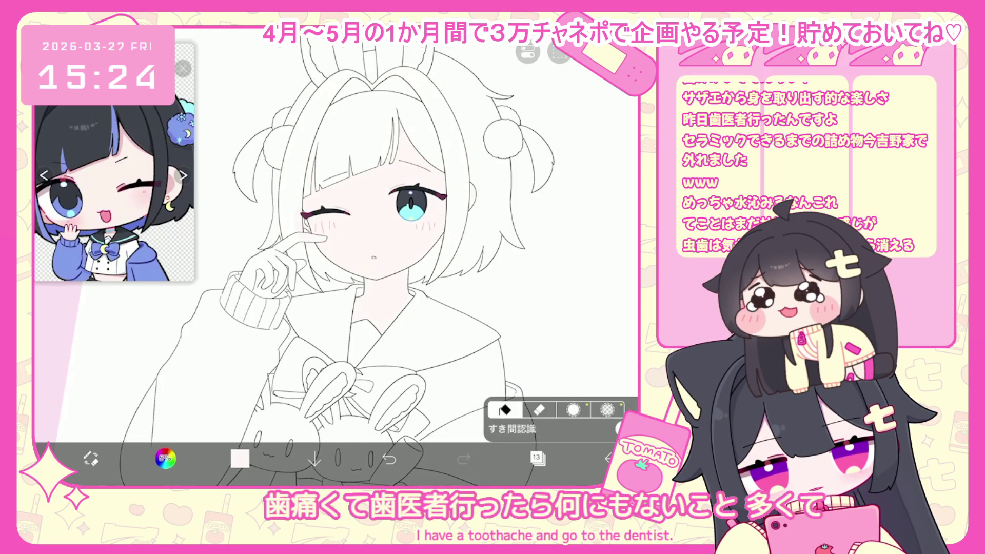
- Make layer 14, then layer 12, the working layer, and set the colour to pale pink #FFF1F0
{"action": "scroll", "coordinate": [252, 252], "scroll_direction": "up", "scroll_amount": 5}
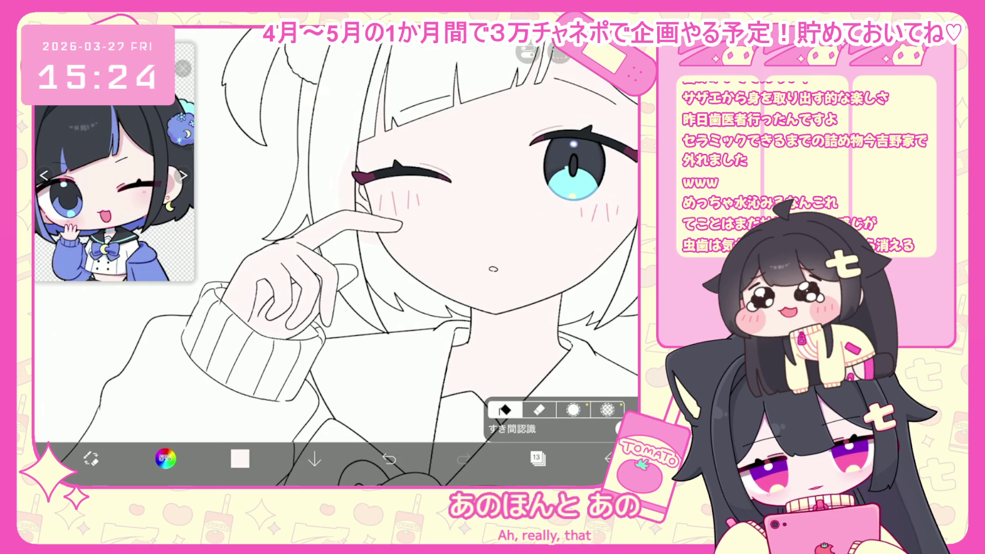
{"action": "scroll", "coordinate": [333, 257], "scroll_direction": "down", "scroll_amount": 5}
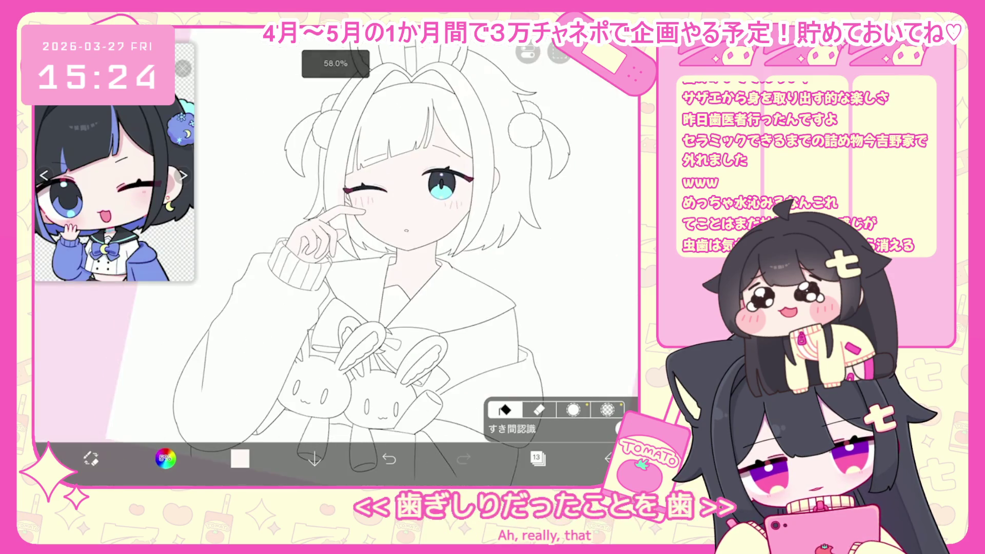
{"action": "scroll", "coordinate": [334, 231], "scroll_direction": "up", "scroll_amount": 3}
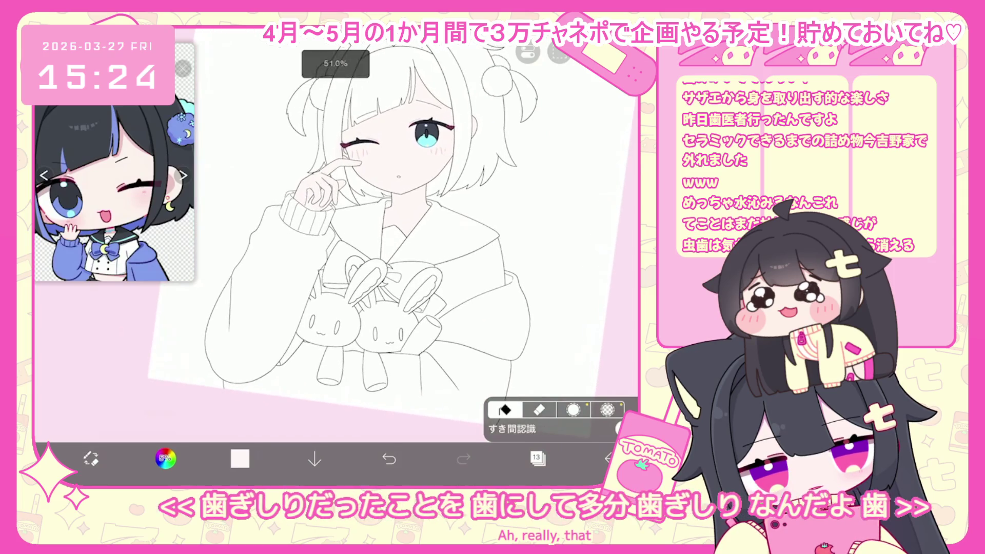
{"action": "left_click", "coordinate": [537, 459]}
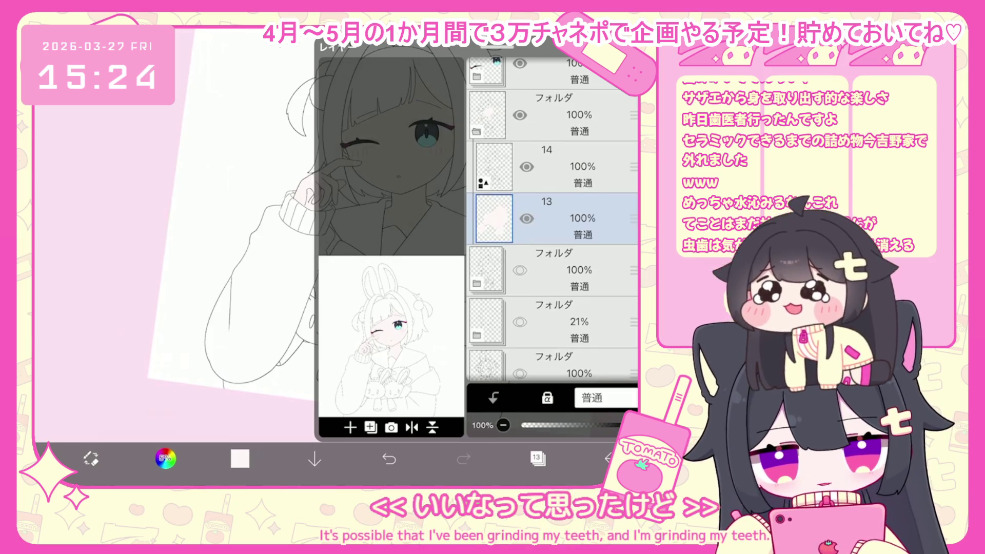
{"action": "left_click", "coordinate": [554, 167]}
{"action": "left_click", "coordinate": [538, 459]}
{"action": "scroll", "coordinate": [334, 246], "scroll_direction": "up", "scroll_amount": 3}
{"action": "scroll", "coordinate": [385, 241], "scroll_direction": "up", "scroll_amount": 3}
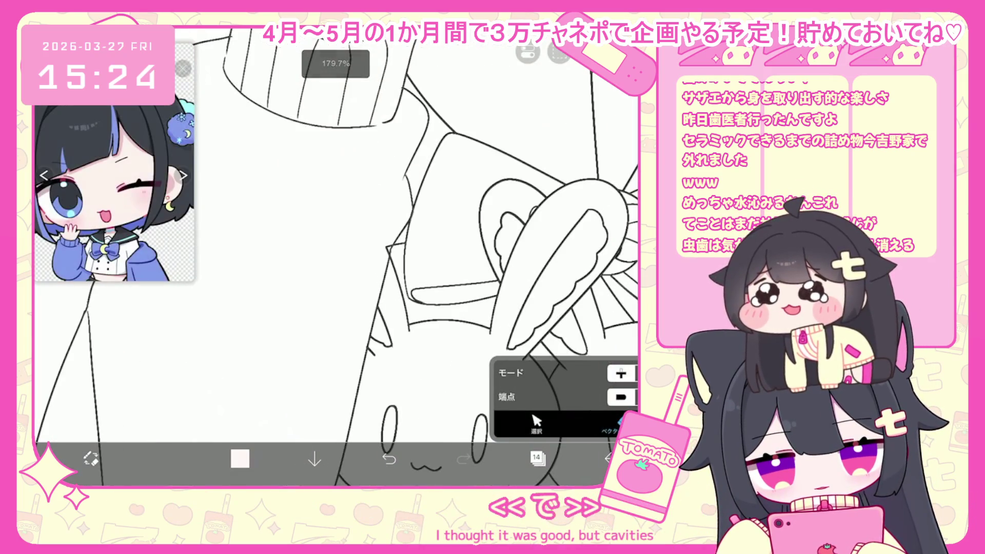
{"action": "scroll", "coordinate": [333, 246], "scroll_direction": "down", "scroll_amount": 5}
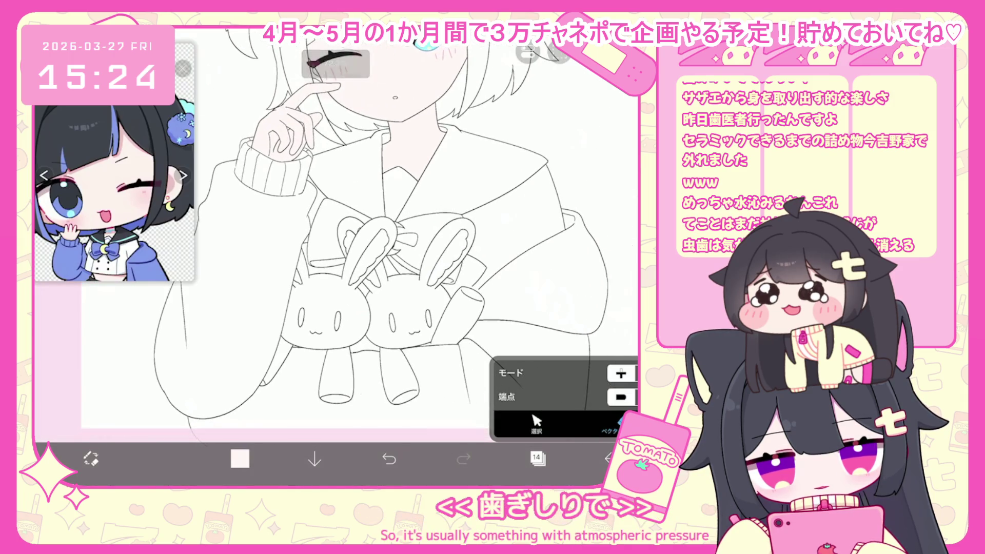
{"action": "left_click", "coordinate": [538, 459]}
{"action": "left_click", "coordinate": [539, 263]}
{"action": "scroll", "coordinate": [334, 231], "scroll_direction": "down", "scroll_amount": 3}
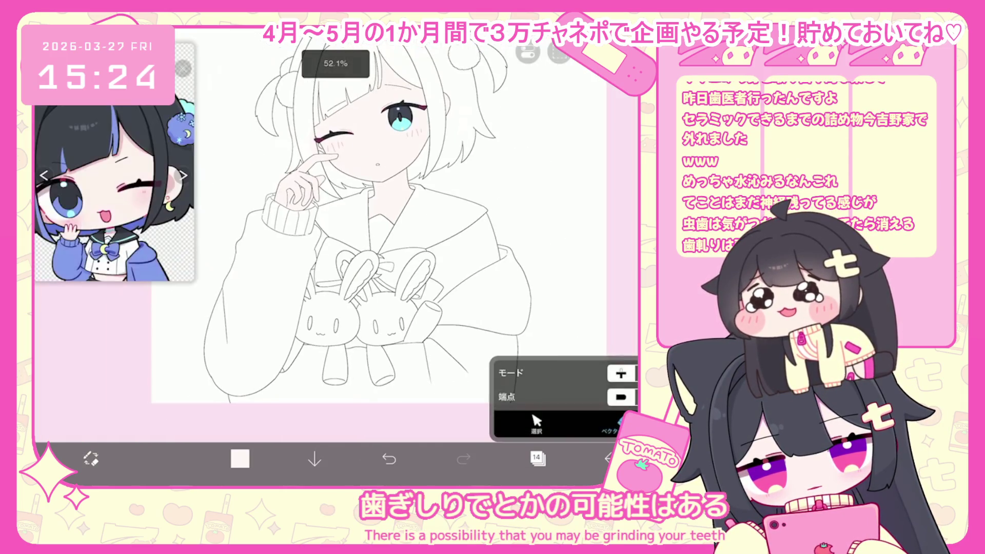
{"action": "scroll", "coordinate": [375, 241], "scroll_direction": "up", "scroll_amount": 2}
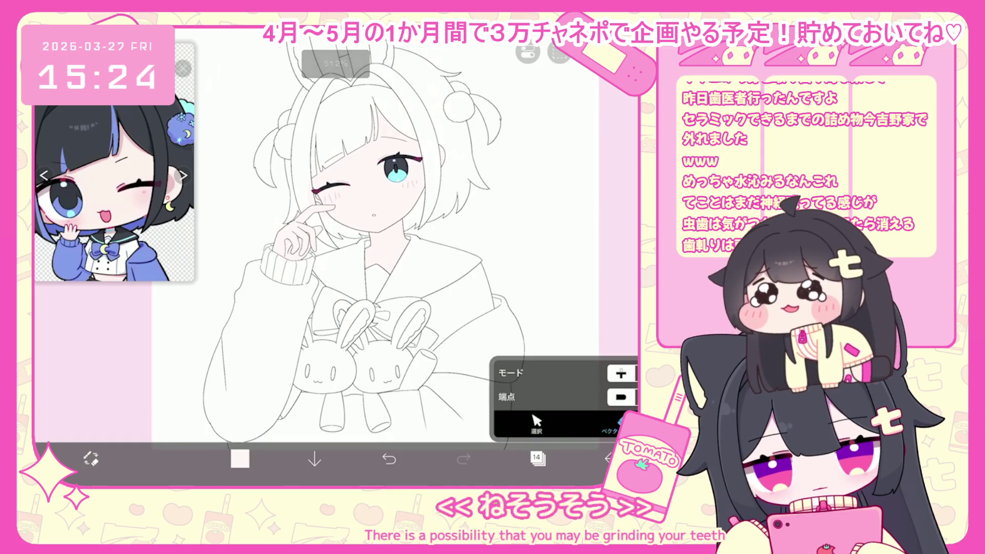
{"action": "left_click", "coordinate": [165, 459]}
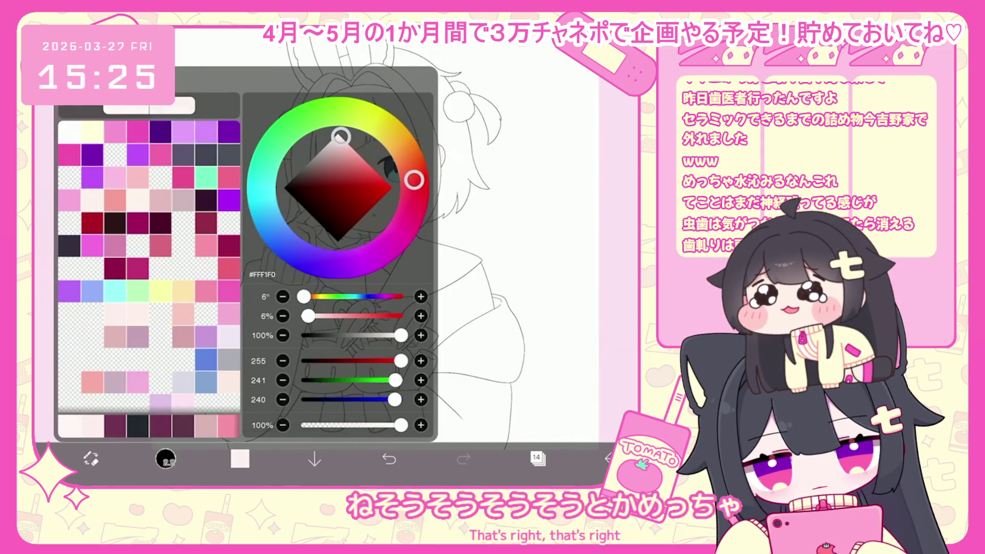
- Clip layer 14 to the skin layer 13
{"action": "left_click", "coordinate": [165, 459]}
{"action": "left_click", "coordinate": [537, 458]}
{"action": "left_click", "coordinate": [546, 271]}
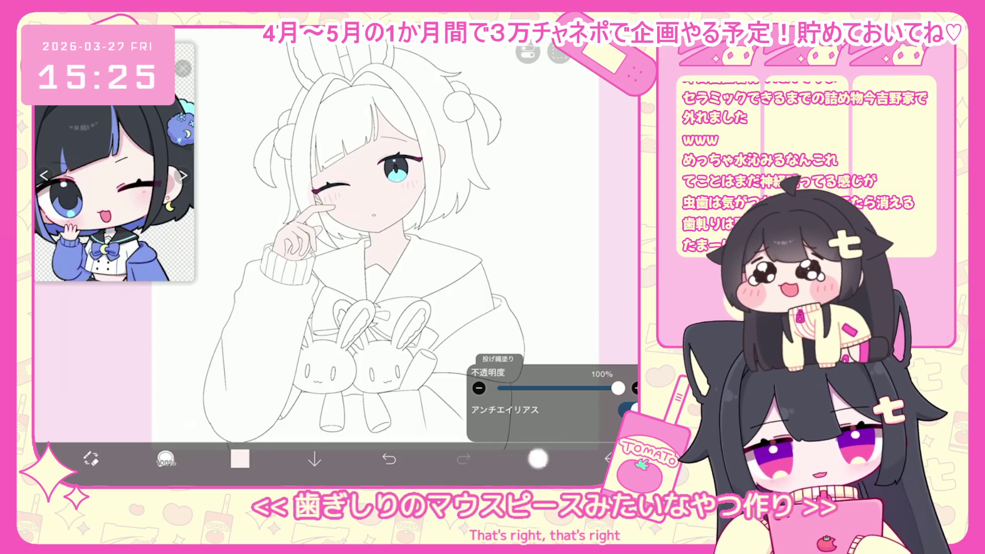
{"action": "left_click", "coordinate": [537, 458]}
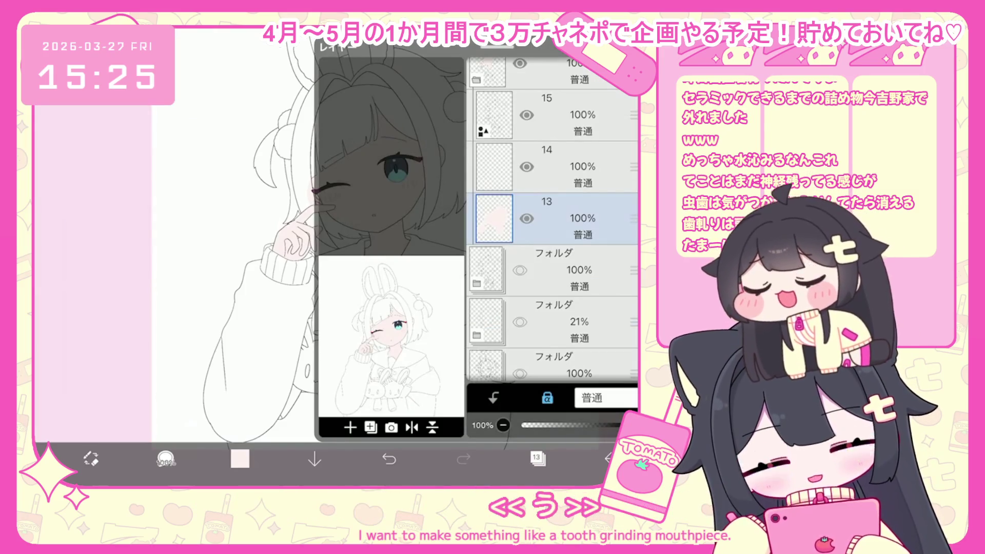
{"action": "left_click", "coordinate": [554, 167]}
{"action": "left_click", "coordinate": [494, 398]}
{"action": "left_click", "coordinate": [538, 458]}
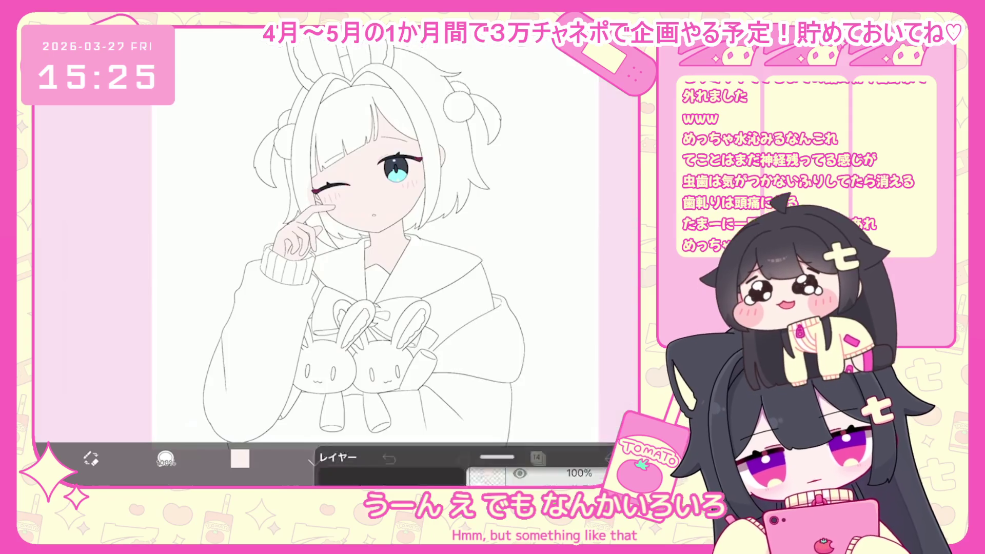
- Pick the dusty pink #ECCBC8 as the shading colour
{"action": "left_click", "coordinate": [240, 458]}
{"action": "left_click", "coordinate": [343, 145]}
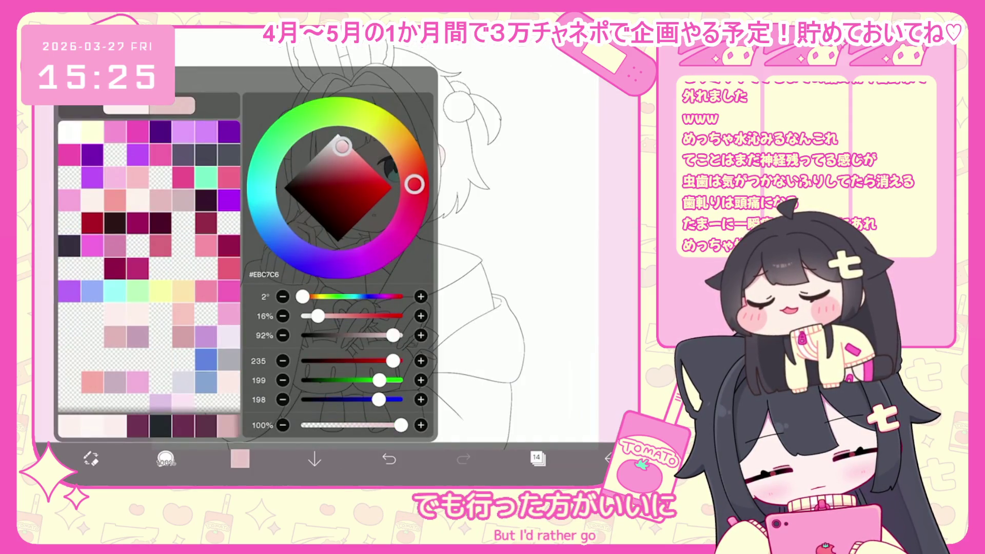
{"action": "left_click", "coordinate": [239, 458]}
{"action": "scroll", "coordinate": [359, 231], "scroll_direction": "up", "scroll_amount": 5}
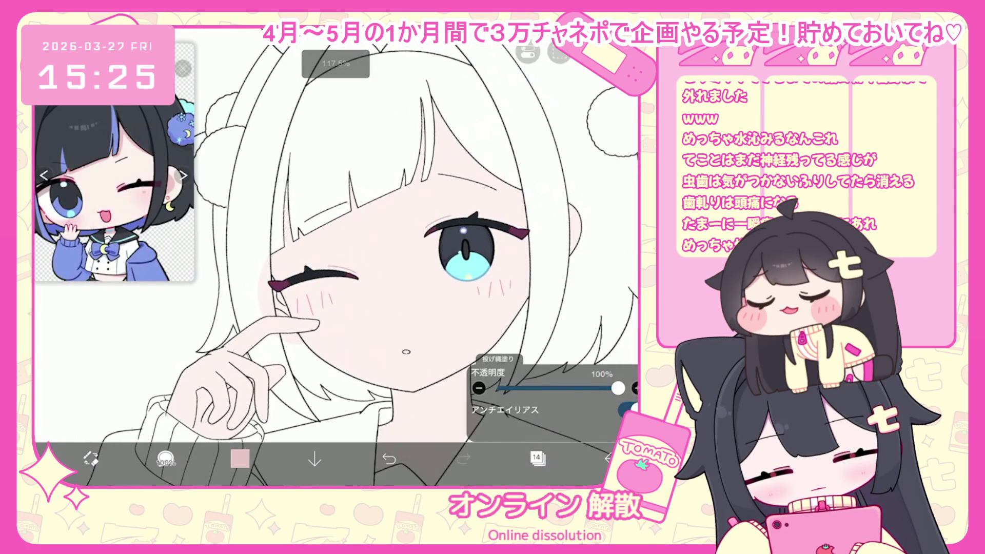
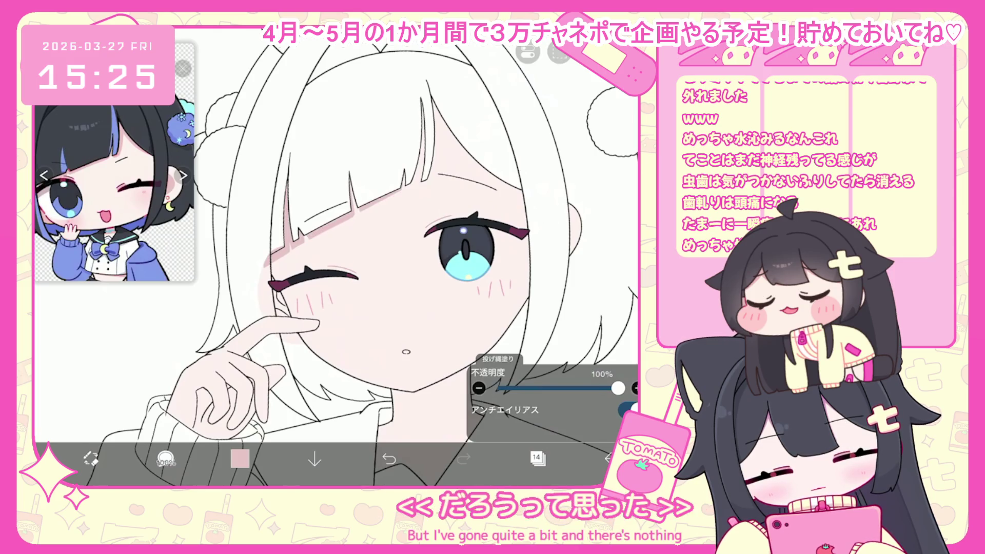
- Undo the most recent pink lasso-fill shadow and zoom to check the result
{"action": "key", "text": "ctrl+z"}
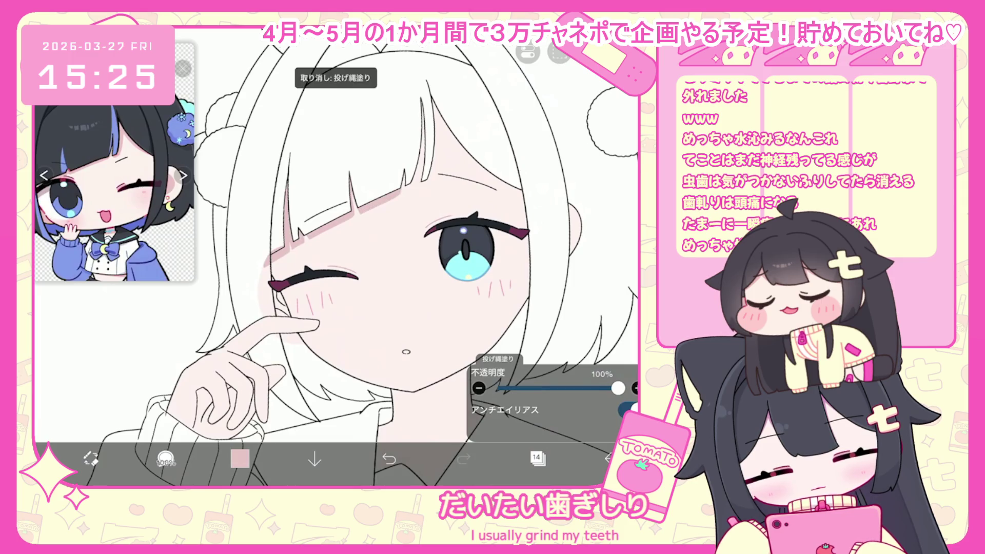
{"action": "scroll", "coordinate": [336, 231], "scroll_direction": "up", "scroll_amount": 2}
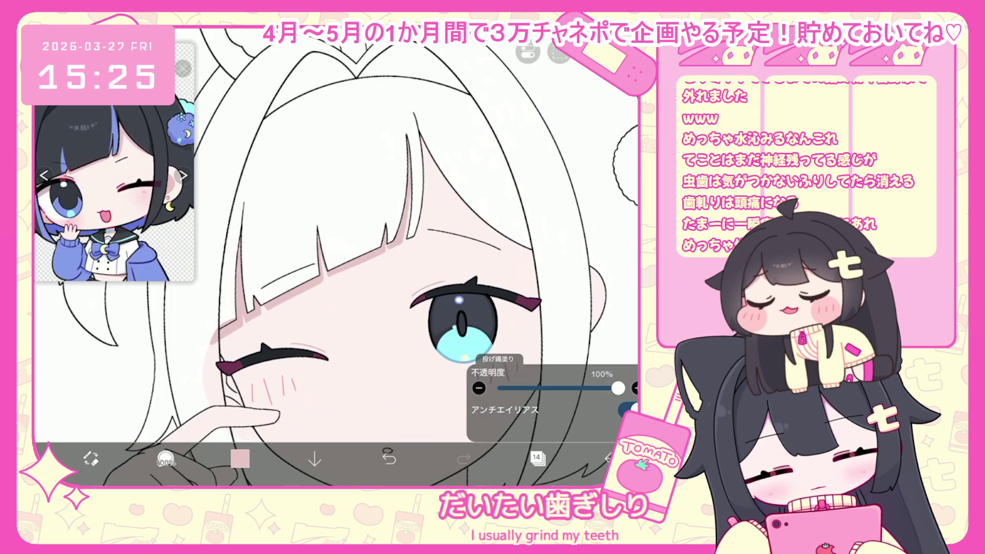
{"action": "scroll", "coordinate": [336, 256], "scroll_direction": "down", "scroll_amount": 2}
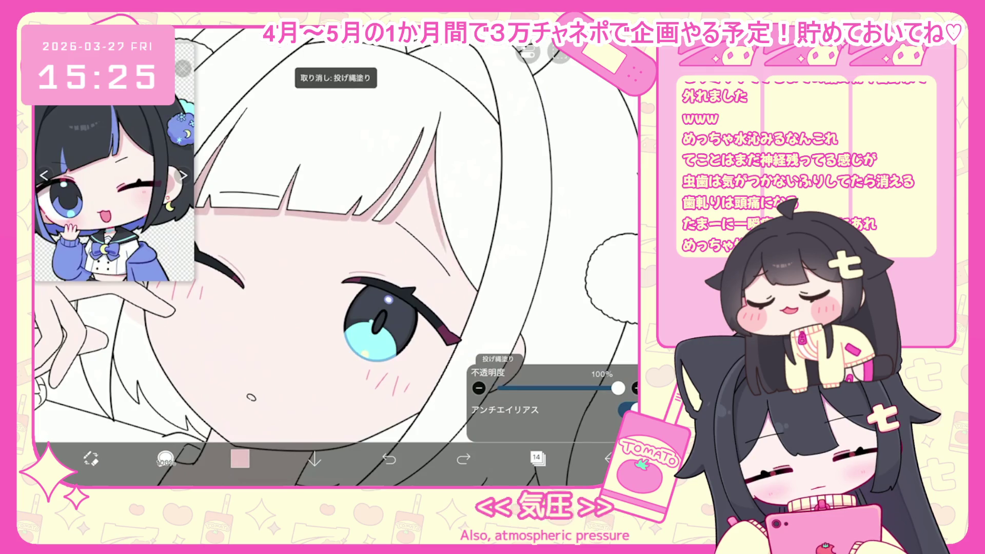
{"action": "scroll", "coordinate": [336, 256], "scroll_direction": "down", "scroll_amount": 2}
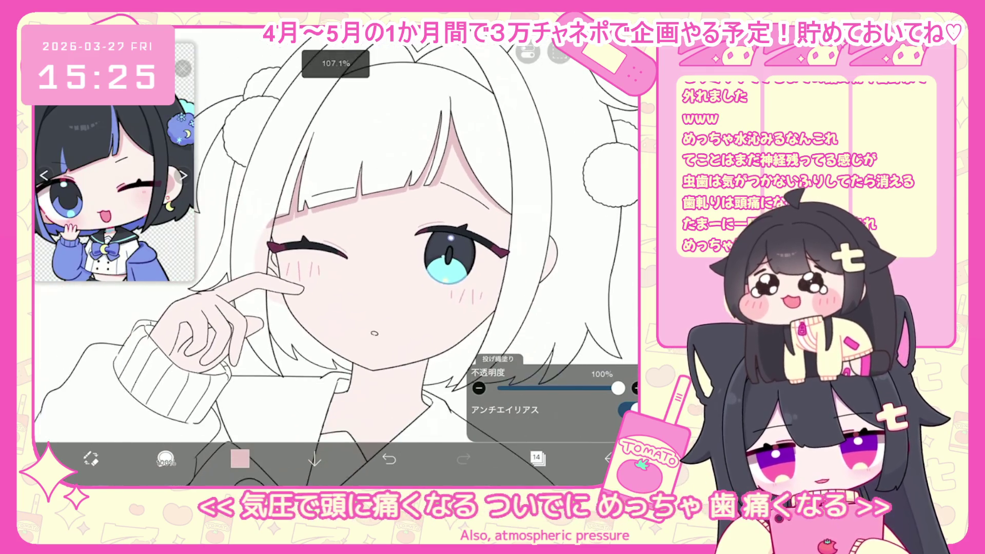
{"action": "scroll", "coordinate": [359, 247], "scroll_direction": "up", "scroll_amount": 3}
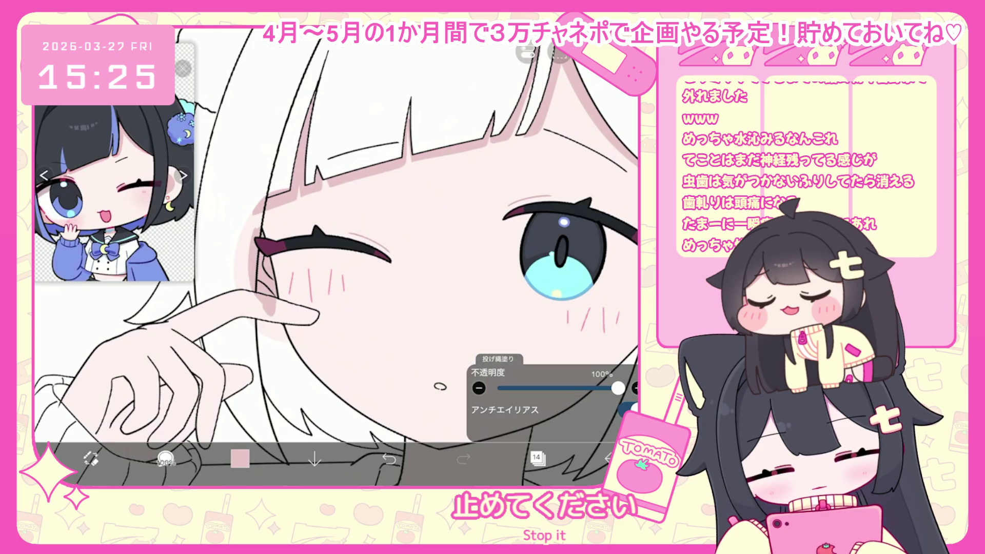
{"action": "scroll", "coordinate": [336, 256], "scroll_direction": "down", "scroll_amount": 2}
- Switch briefly to the brush, return to Lasso Fill, and zoom in on the hand
{"action": "key", "text": "b"}
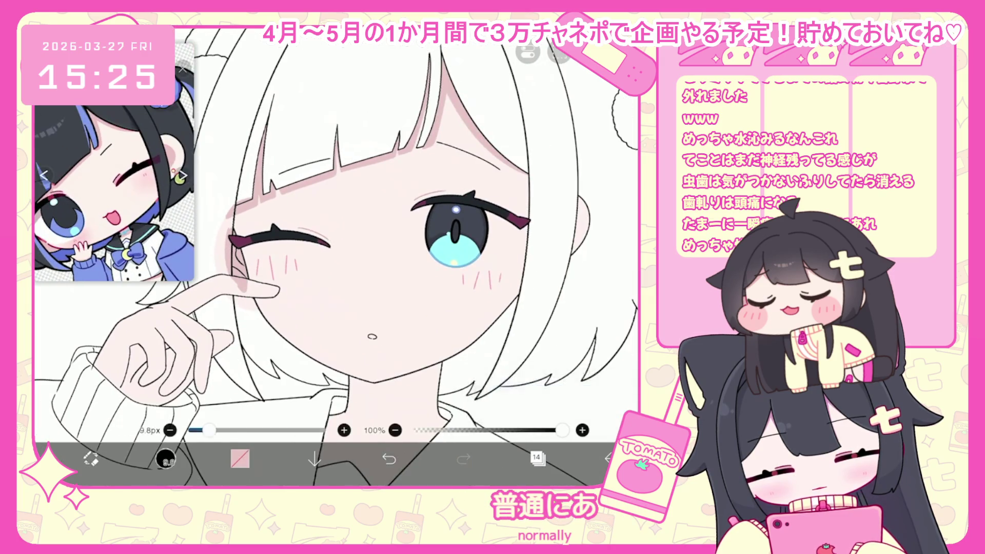
{"action": "scroll", "coordinate": [336, 256], "scroll_direction": "up", "scroll_amount": 2}
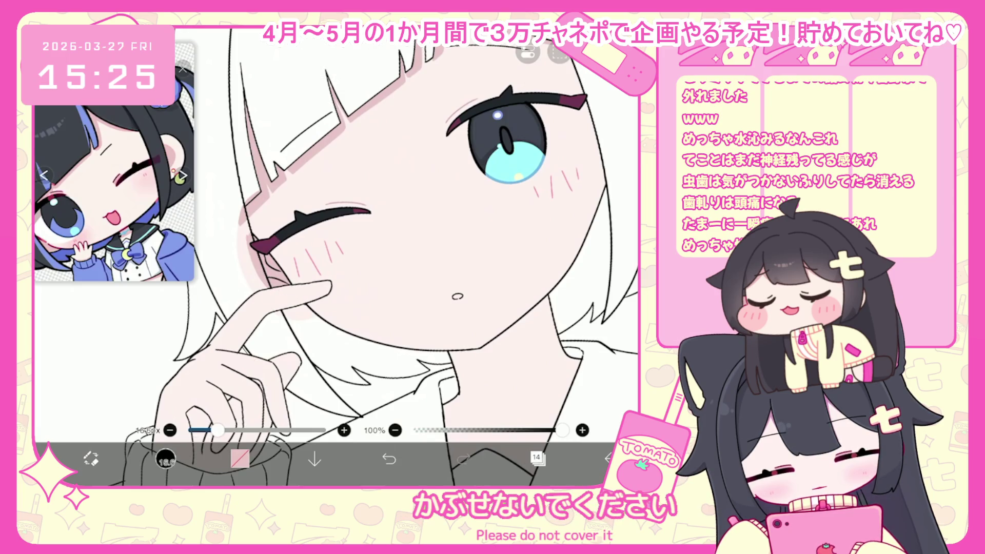
{"action": "key", "text": "g"}
{"action": "left_click", "coordinate": [266, 319]}
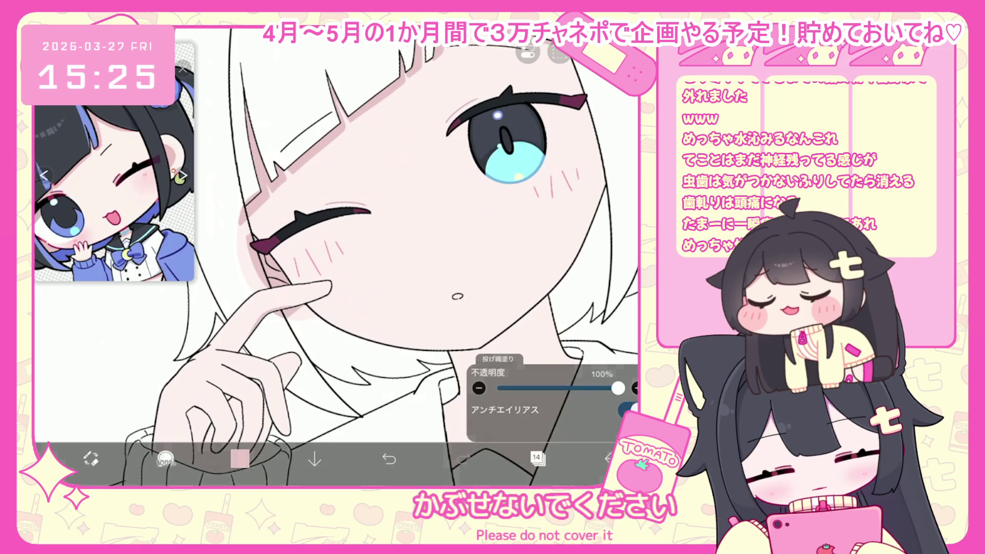
{"action": "scroll", "coordinate": [339, 257], "scroll_direction": "down", "scroll_amount": 2}
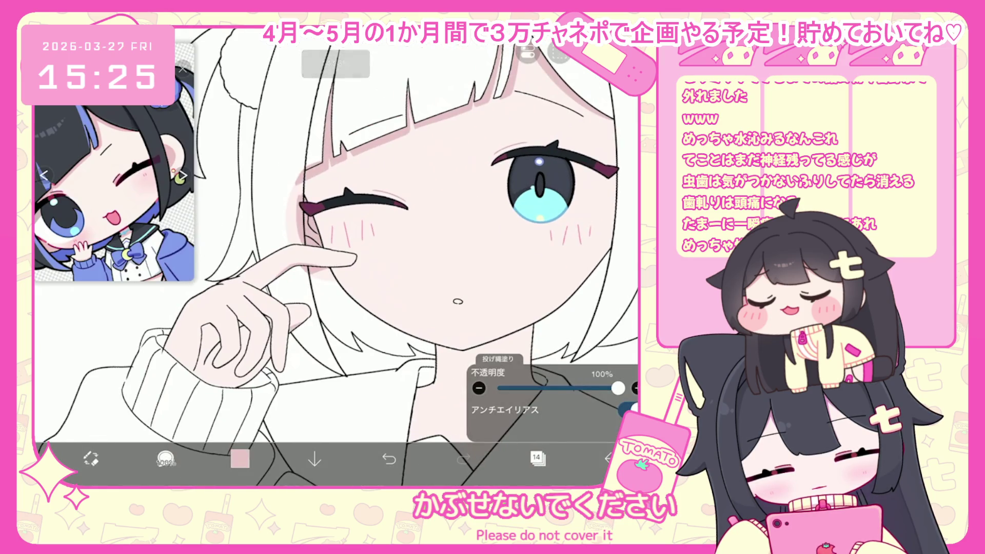
{"action": "scroll", "coordinate": [308, 231], "scroll_direction": "up", "scroll_amount": 5}
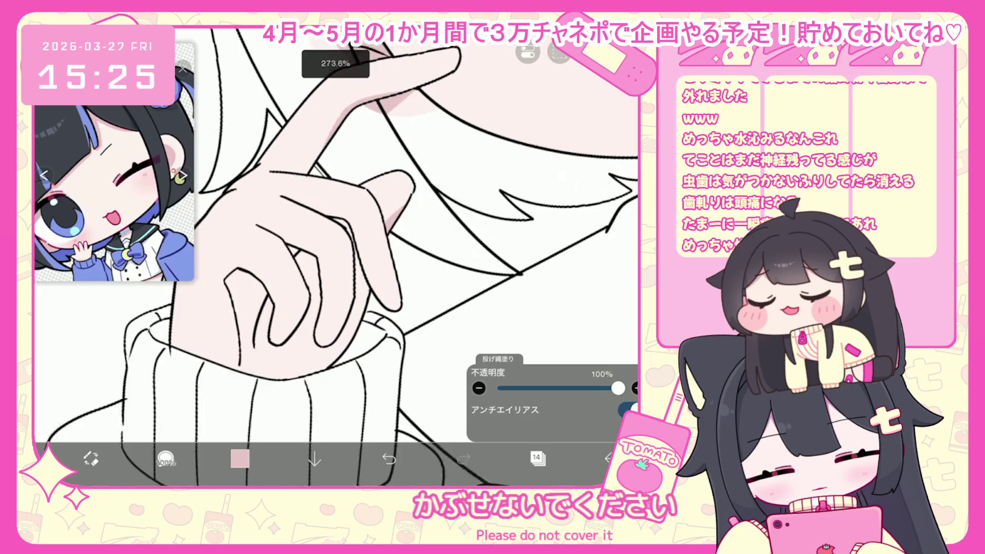
- Try darker pink shadow fills on the finger and sleeve cuff, undoing both
{"action": "mouse_move", "coordinate": [245, 273]}
{"action": "left_mouse_down"}
{"action": "mouse_move", "coordinate": [268, 374]}
{"action": "mouse_move", "coordinate": [328, 353]}
{"action": "left_mouse_up"}
{"action": "key", "text": "ctrl+z"}
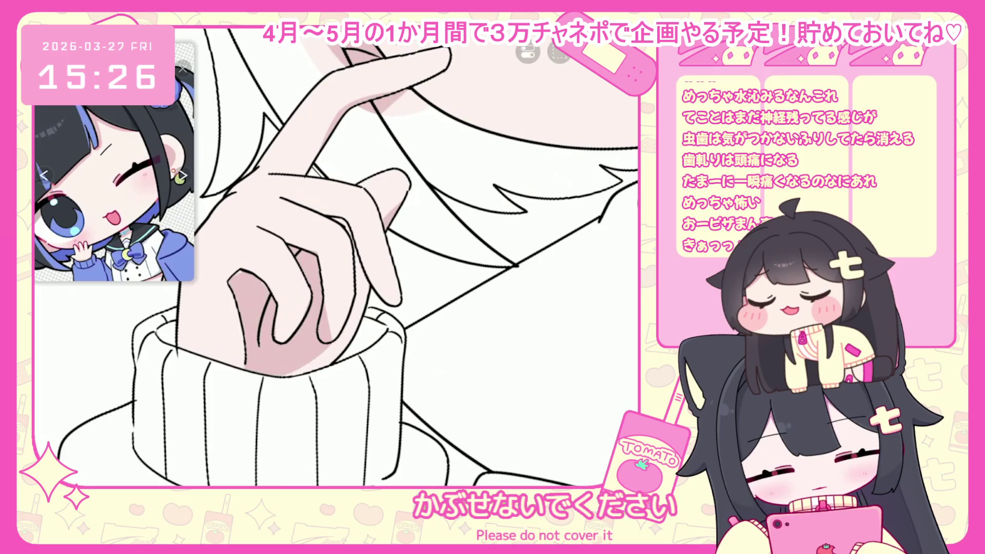
{"action": "left_click_drag", "start_coordinate": [318, 329], "coordinate": [331, 340]}
{"action": "left_click_drag", "start_coordinate": [328, 257], "coordinate": [369, 283]}
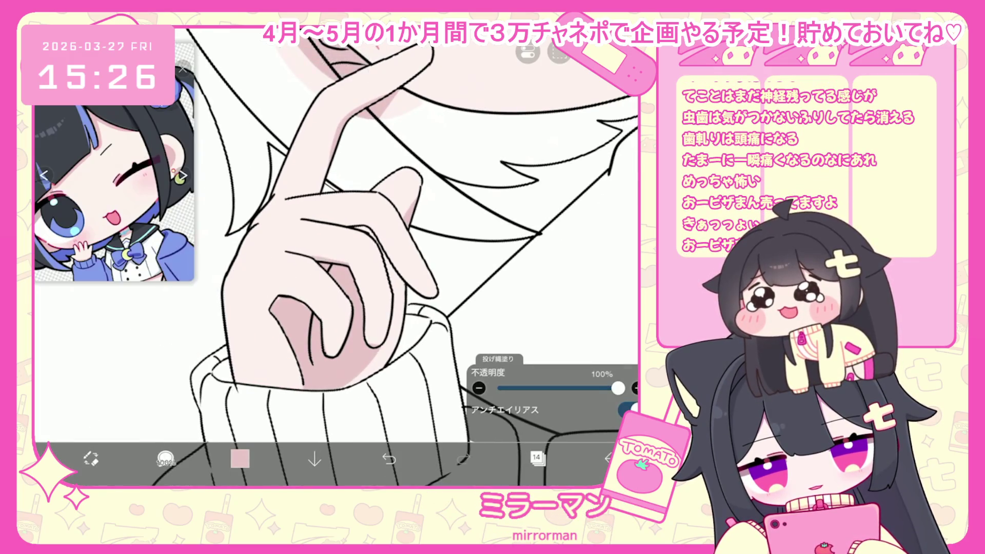
{"action": "key", "text": "ctrl+z"}
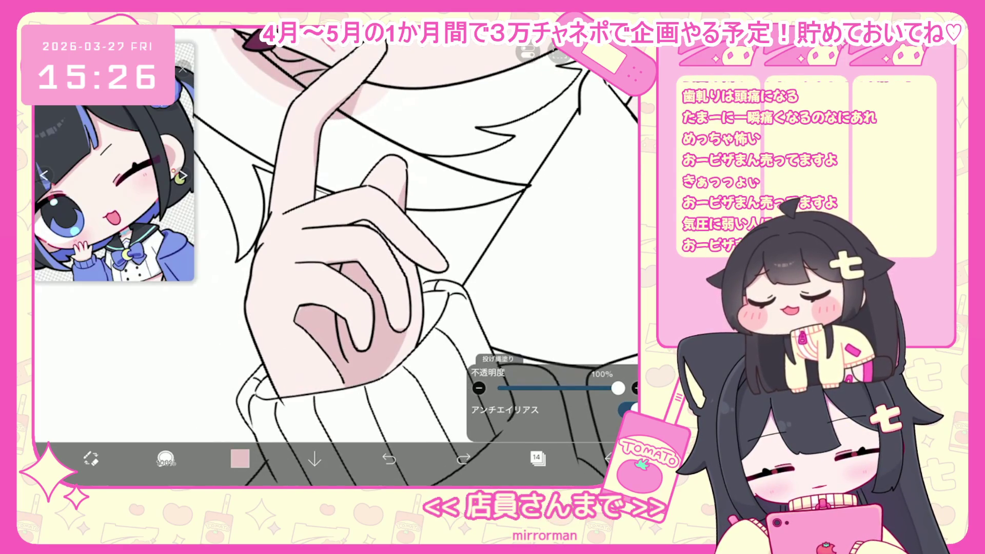
- Undo the remaining trial shadow fills on the hand, zooming between attempts
{"action": "scroll", "coordinate": [334, 231], "scroll_direction": "up", "scroll_amount": 1}
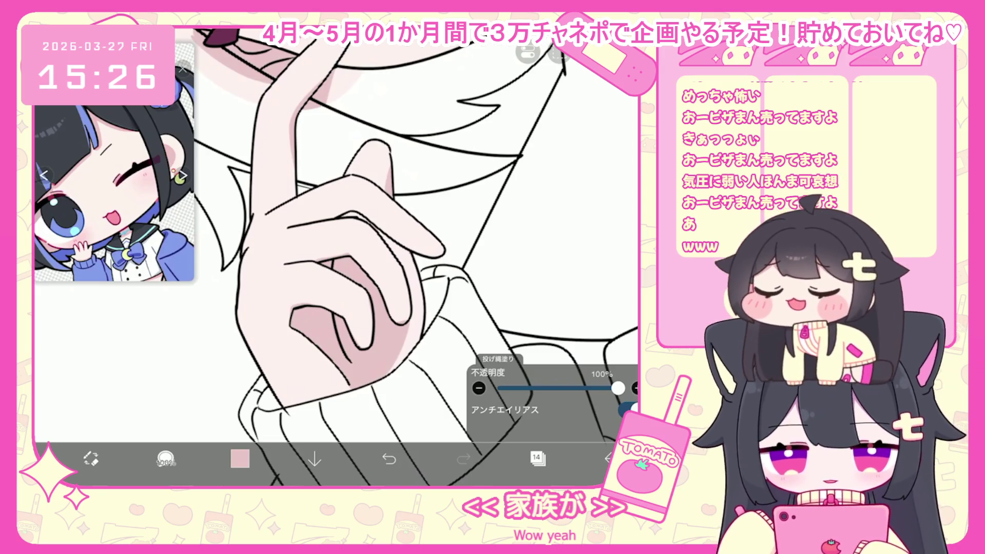
{"action": "scroll", "coordinate": [333, 231], "scroll_direction": "up", "scroll_amount": 1}
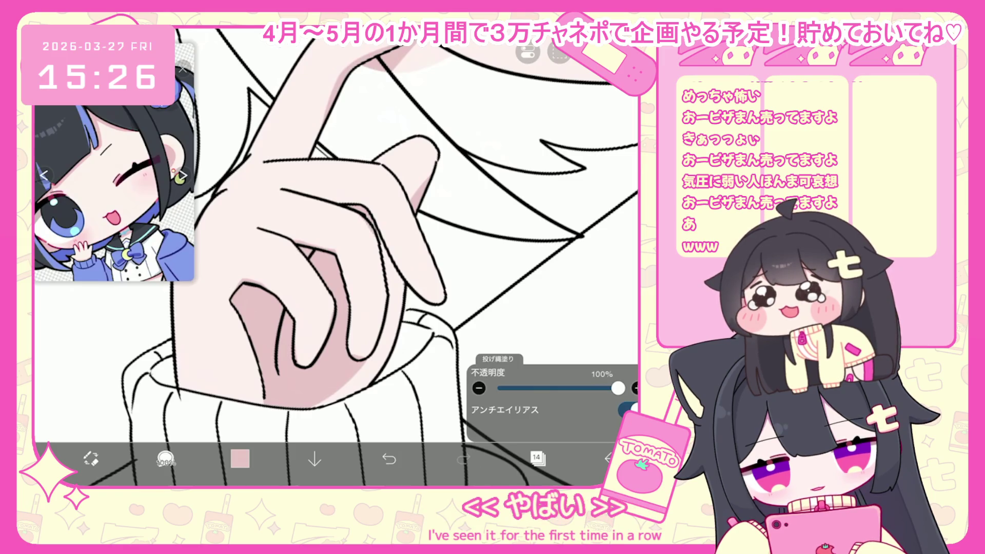
{"action": "key", "text": "ctrl+z"}
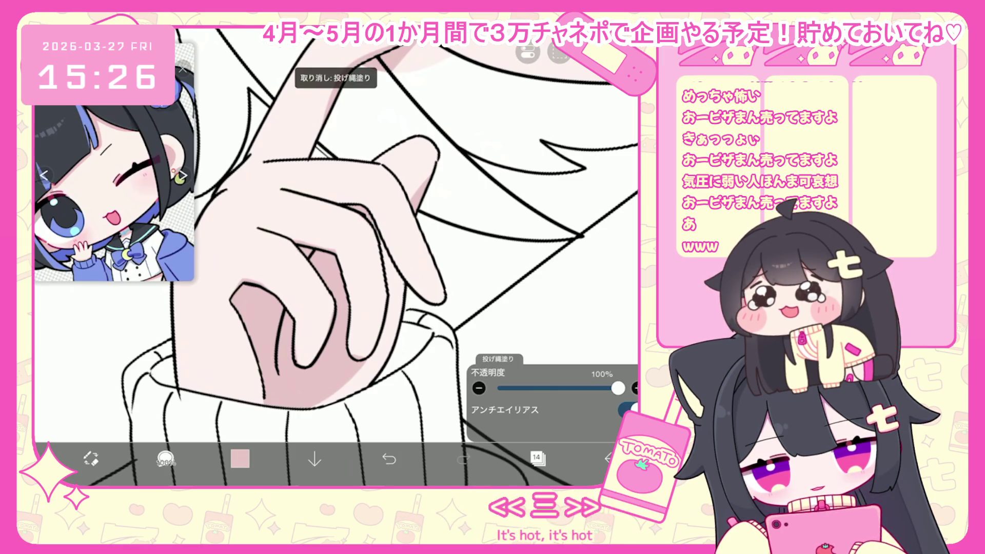
{"action": "scroll", "coordinate": [334, 231], "scroll_direction": "down", "scroll_amount": 2}
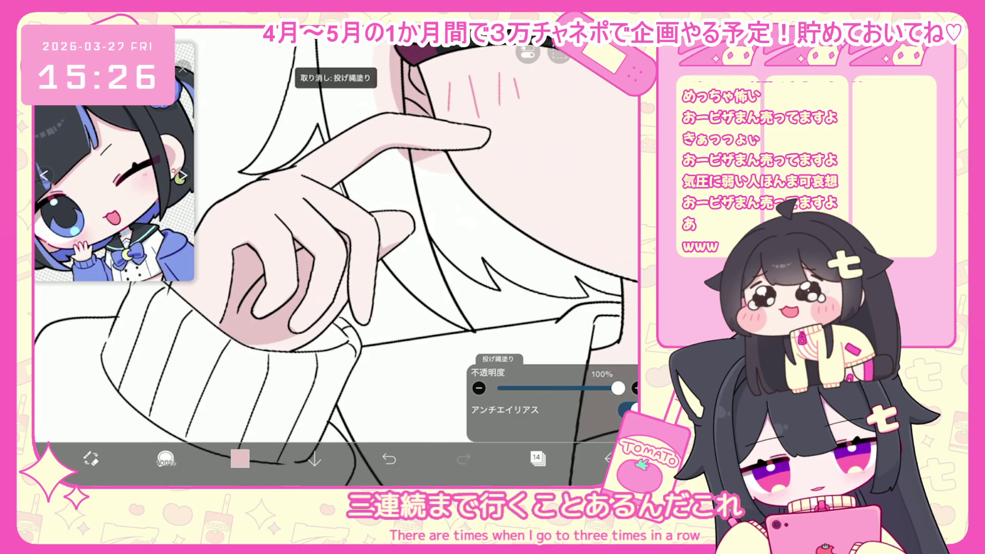
{"action": "scroll", "coordinate": [334, 231], "scroll_direction": "down", "scroll_amount": 2}
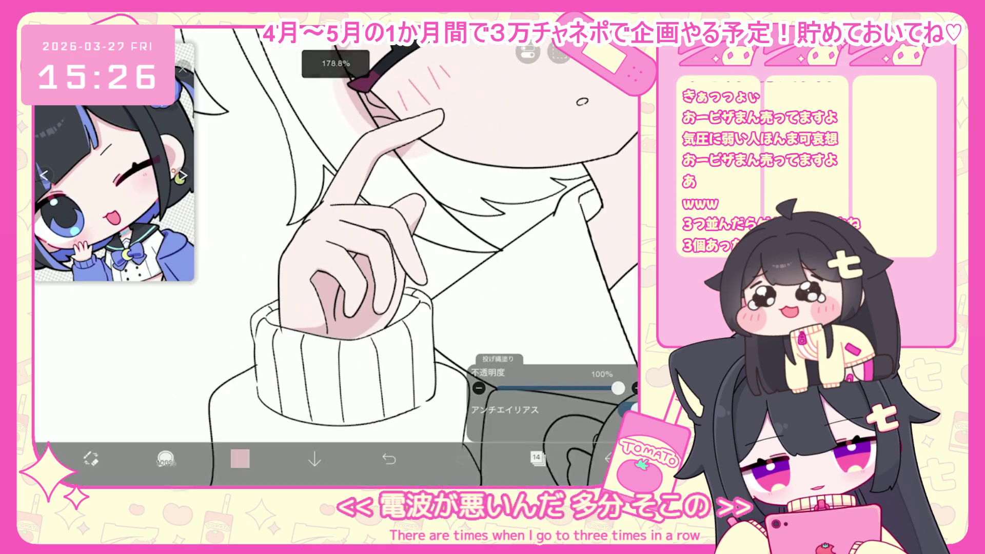
{"action": "scroll", "coordinate": [334, 231], "scroll_direction": "down", "scroll_amount": 2}
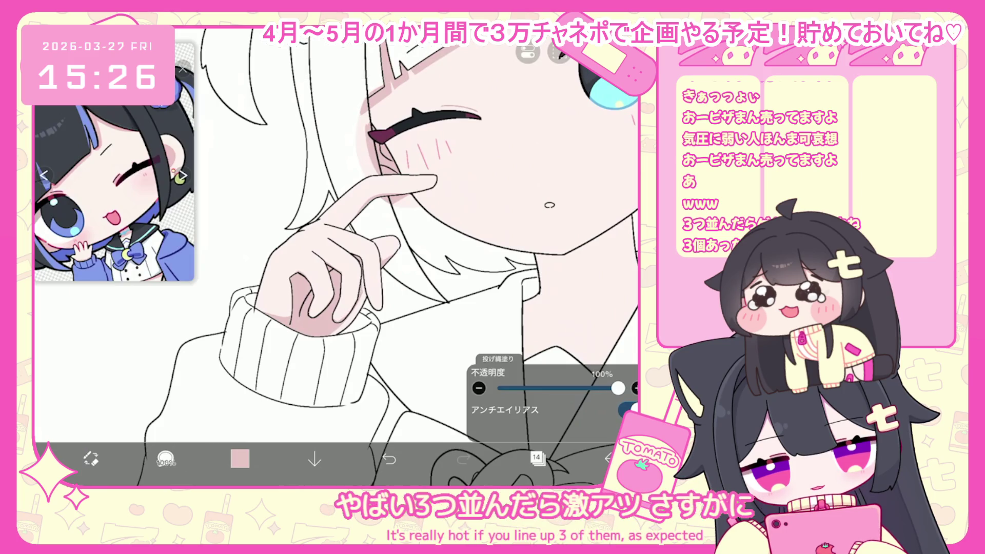
{"action": "scroll", "coordinate": [334, 231], "scroll_direction": "up", "scroll_amount": 2}
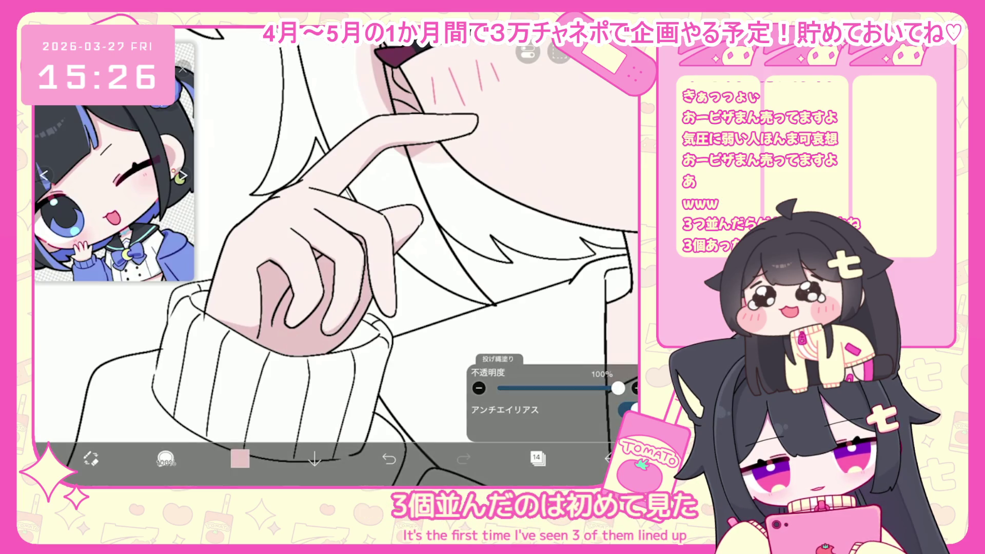
{"action": "scroll", "coordinate": [336, 257], "scroll_direction": "down", "scroll_amount": 3}
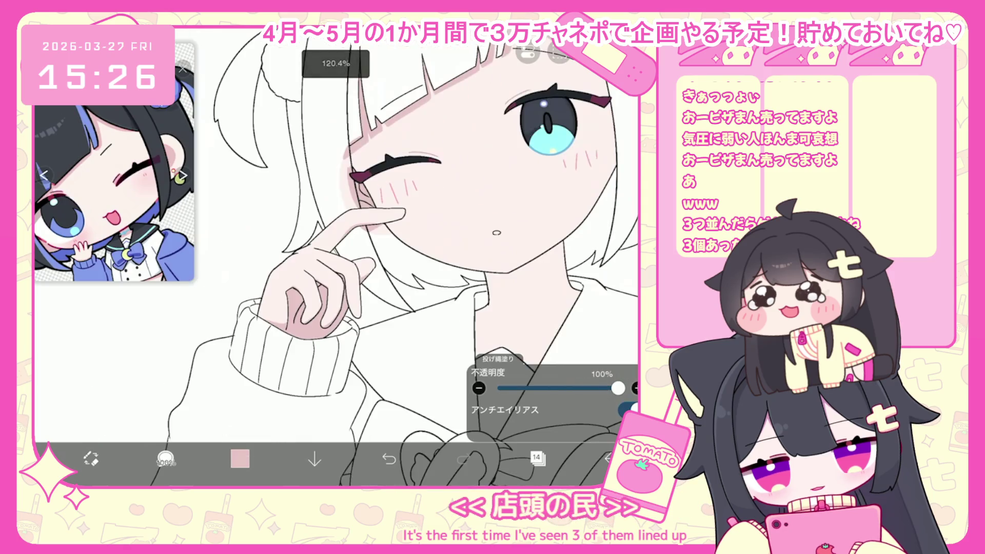
{"action": "scroll", "coordinate": [336, 257], "scroll_direction": "up", "scroll_amount": 3}
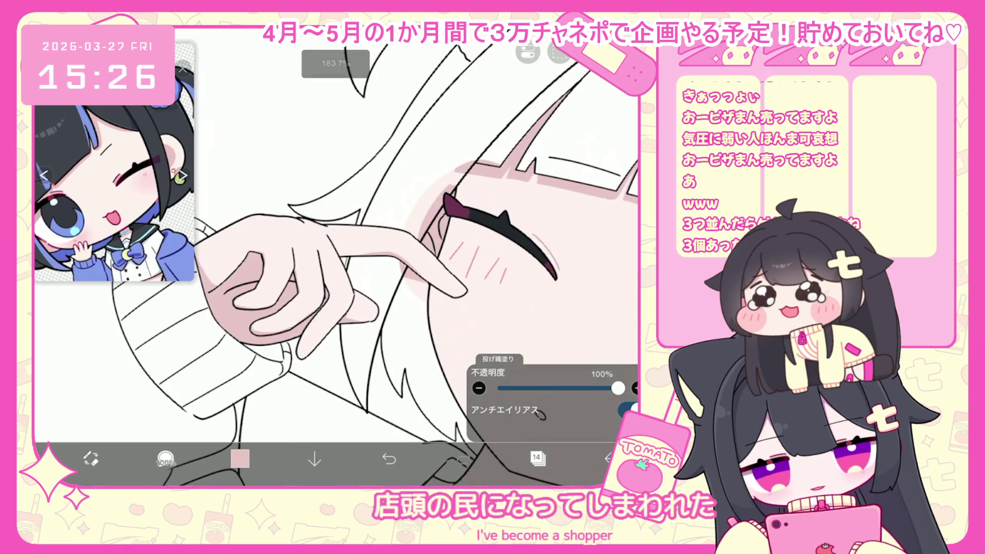
{"action": "key", "text": "ctrl+z"}
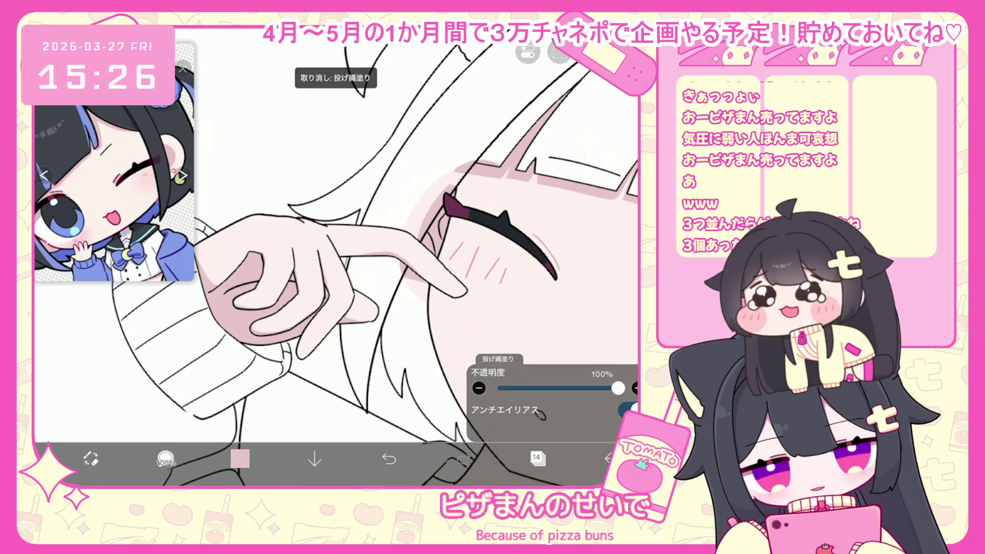
- Zoom around the hand to inspect its soft pink shading and check the layer list
{"action": "scroll", "coordinate": [336, 257], "scroll_direction": "up", "scroll_amount": 2}
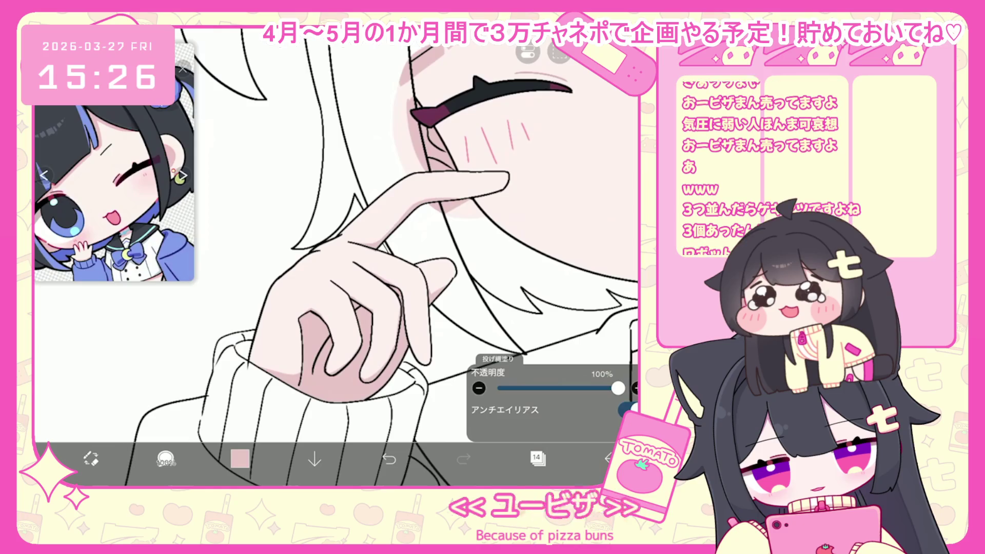
{"action": "scroll", "coordinate": [336, 257], "scroll_direction": "down", "scroll_amount": 2}
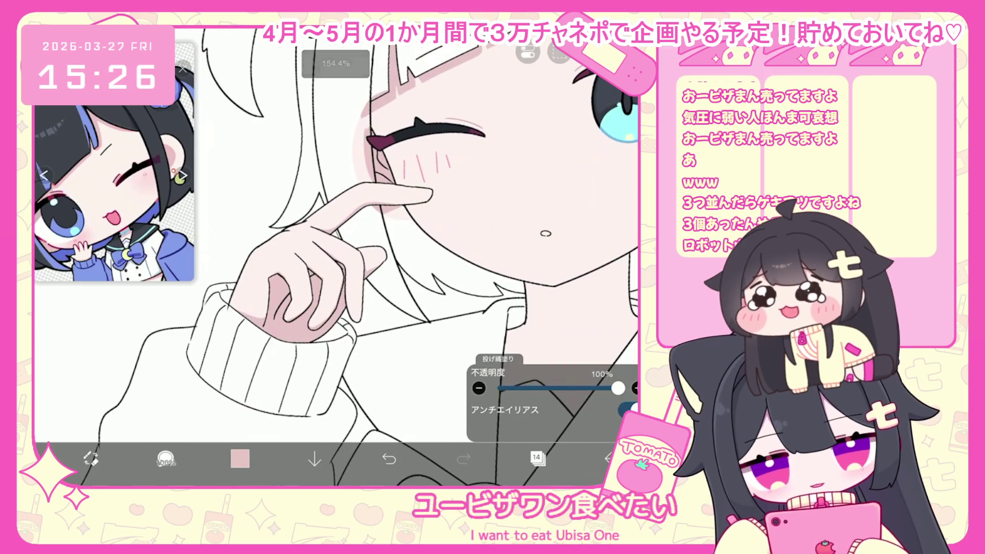
{"action": "scroll", "coordinate": [336, 256], "scroll_direction": "down", "scroll_amount": 1}
{"action": "scroll", "coordinate": [336, 256], "scroll_direction": "up", "scroll_amount": 2}
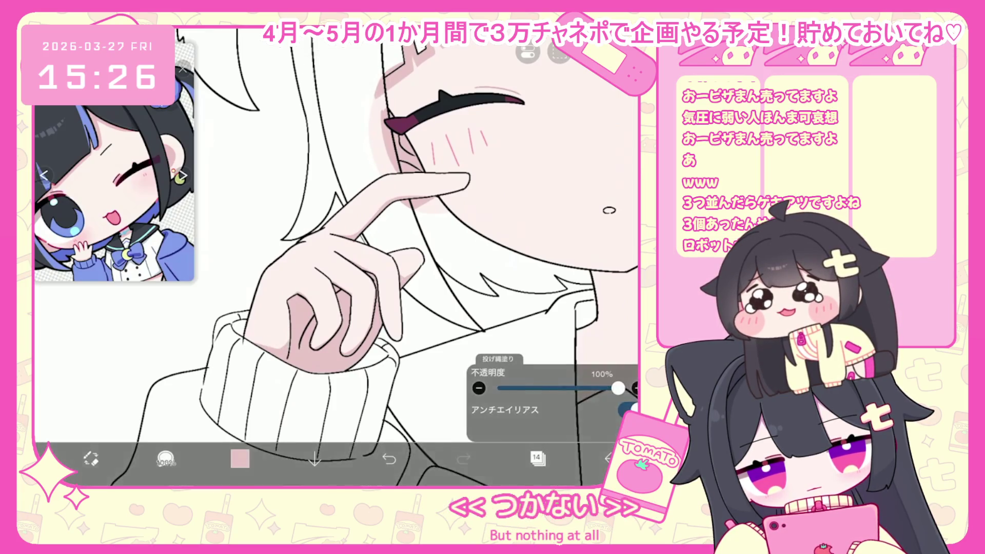
{"action": "scroll", "coordinate": [336, 256], "scroll_direction": "down", "scroll_amount": 3}
{"action": "left_click", "coordinate": [537, 458]}
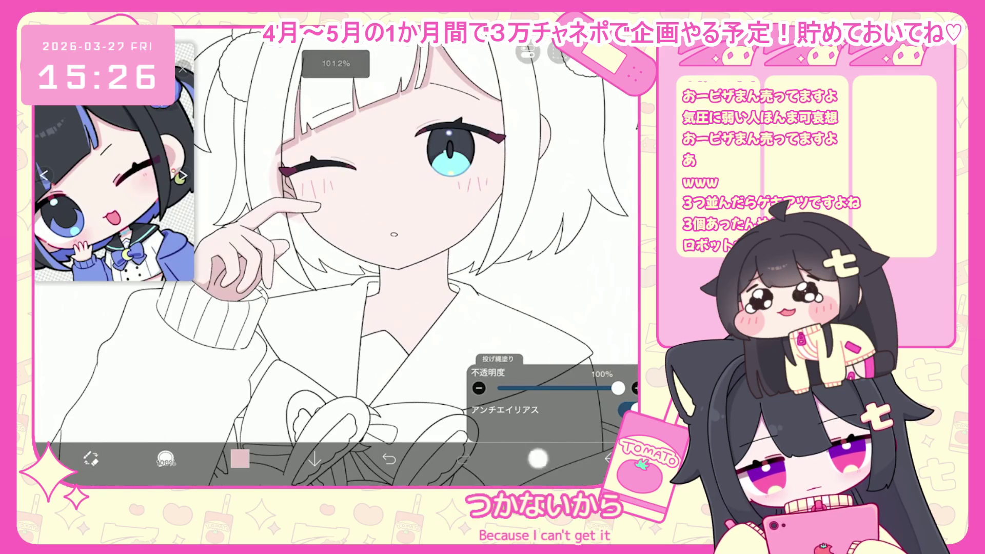
- Remove the neck shadow fill, retry it up to the chin, and undo it again
{"action": "left_click", "coordinate": [538, 459]}
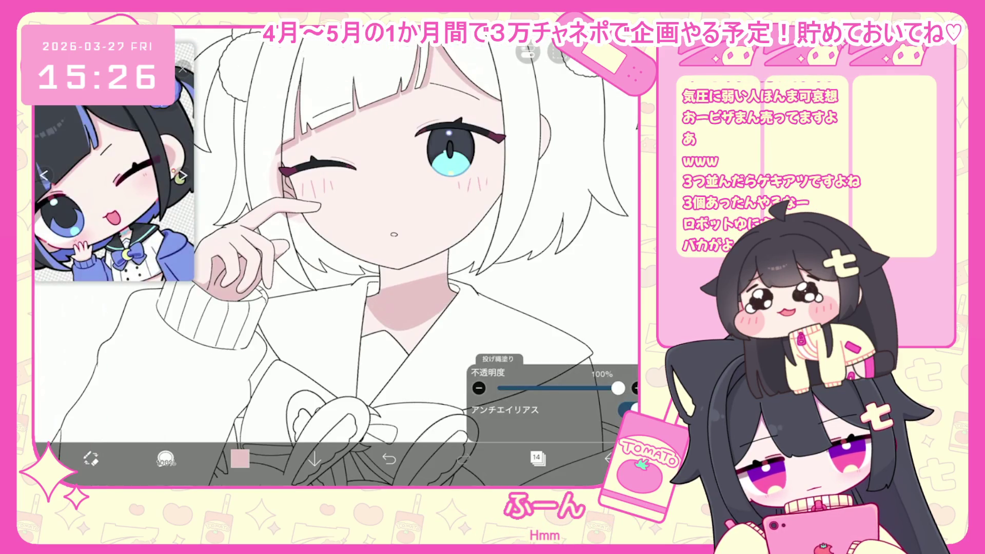
{"action": "key", "text": "ctrl+z"}
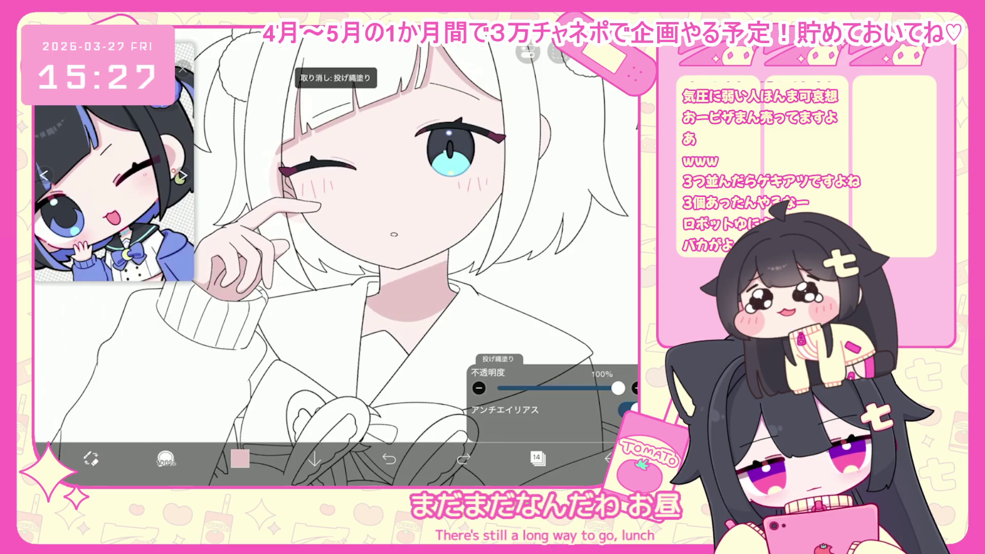
{"action": "scroll", "coordinate": [499, 214], "scroll_direction": "up", "scroll_amount": 5}
{"action": "mouse_move", "coordinate": [311, 316]}
{"action": "left_mouse_down"}
{"action": "mouse_move", "coordinate": [416, 247]}
{"action": "mouse_move", "coordinate": [313, 321]}
{"action": "left_mouse_up"}
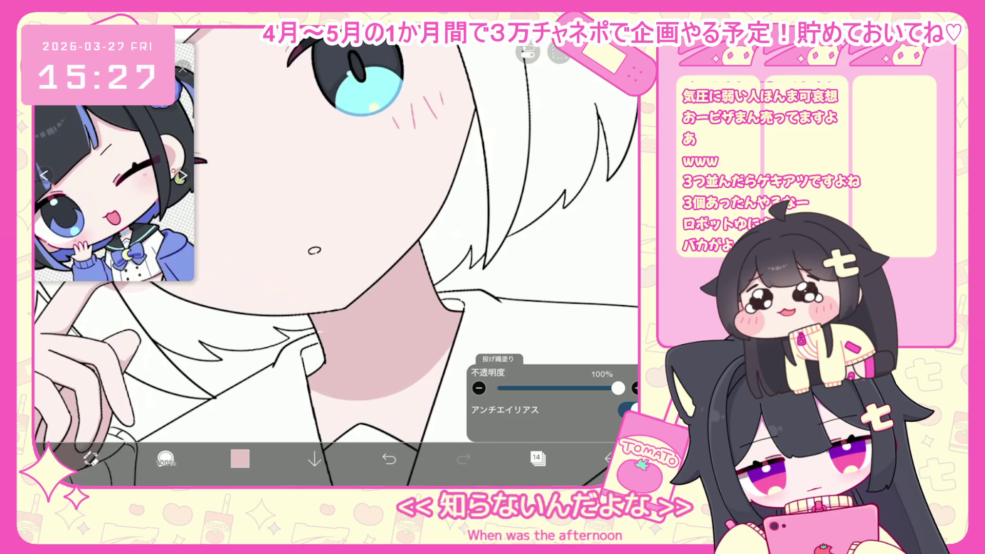
{"action": "scroll", "coordinate": [336, 256], "scroll_direction": "down", "scroll_amount": 5}
{"action": "scroll", "coordinate": [359, 246], "scroll_direction": "up", "scroll_amount": 1}
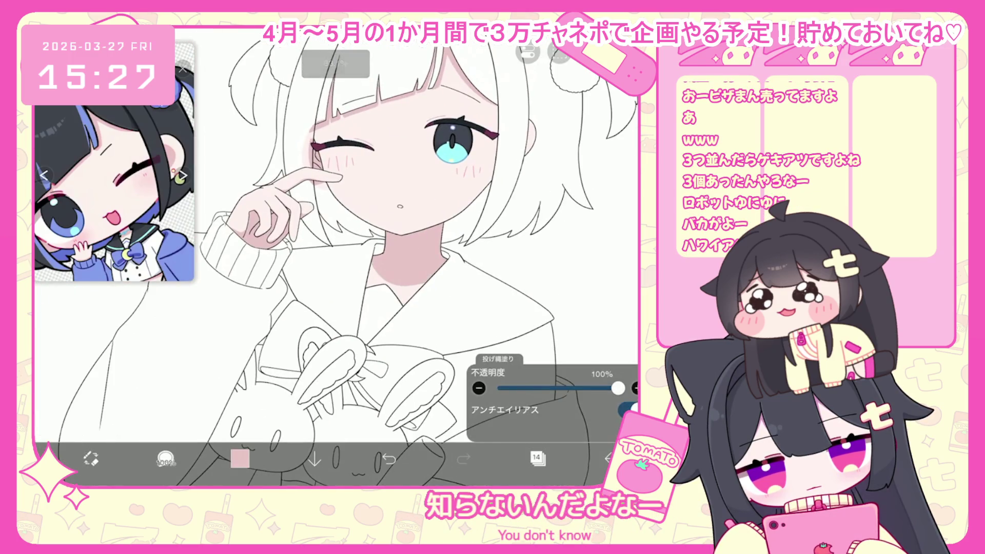
{"action": "scroll", "coordinate": [359, 256], "scroll_direction": "down", "scroll_amount": 1}
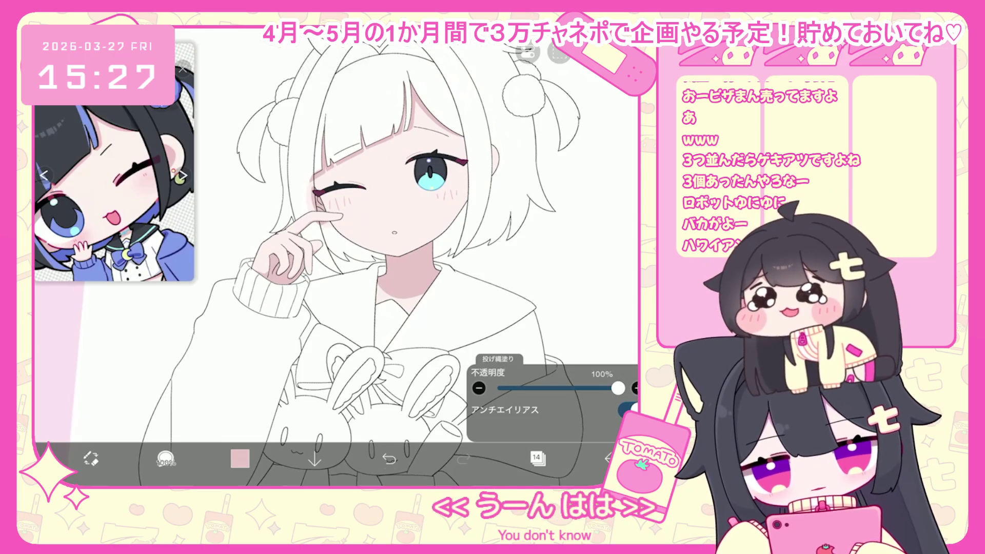
{"action": "key", "text": "ctrl+z"}
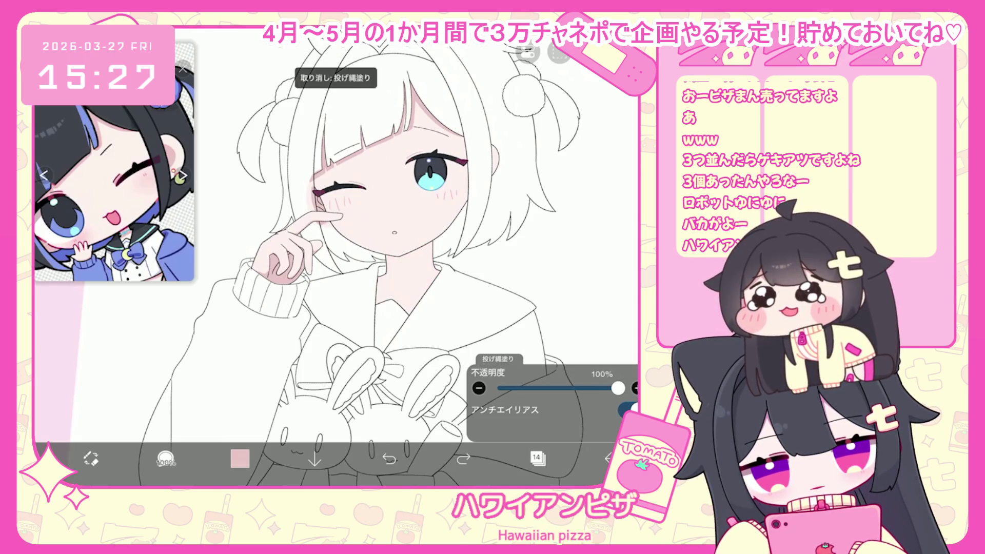
- On layer 15, draw a black line along the collar, then select layer 14
{"action": "left_click", "coordinate": [538, 458]}
{"action": "left_click", "coordinate": [564, 164]}
{"action": "left_click", "coordinate": [240, 458]}
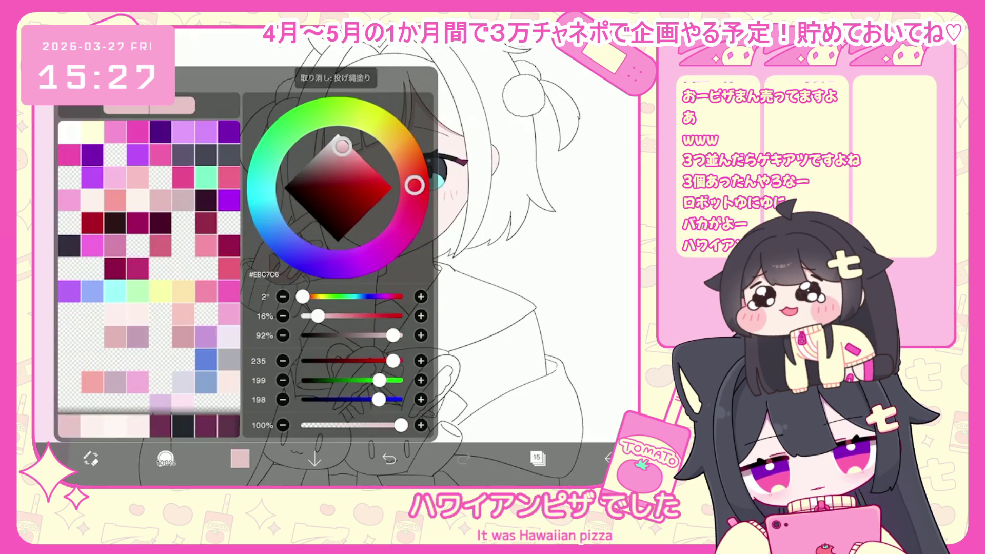
{"action": "left_click", "coordinate": [240, 458]}
{"action": "scroll", "coordinate": [333, 257], "scroll_direction": "up", "scroll_amount": 3}
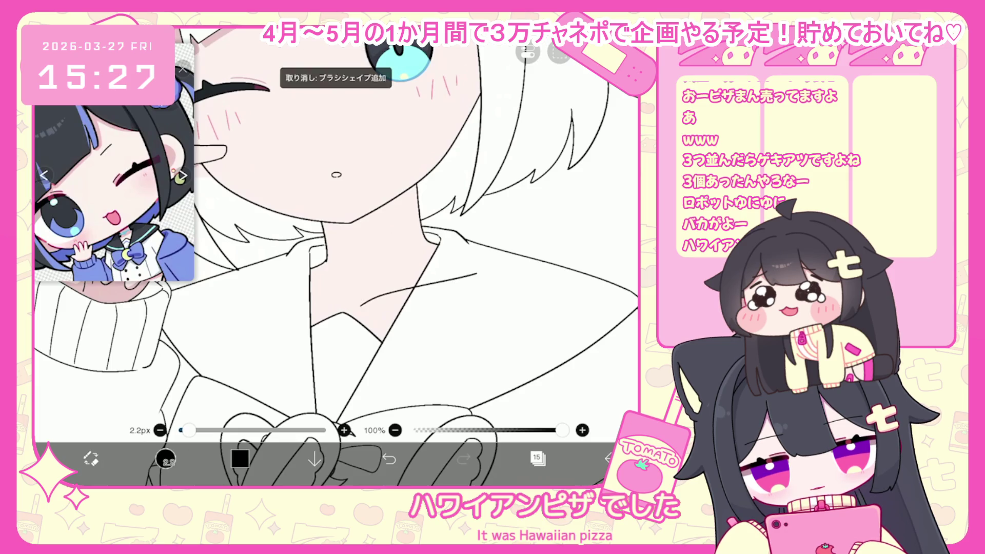
{"action": "key", "text": "ctrl+z"}
{"action": "left_click_drag", "start_coordinate": [366, 309], "coordinate": [485, 281]}
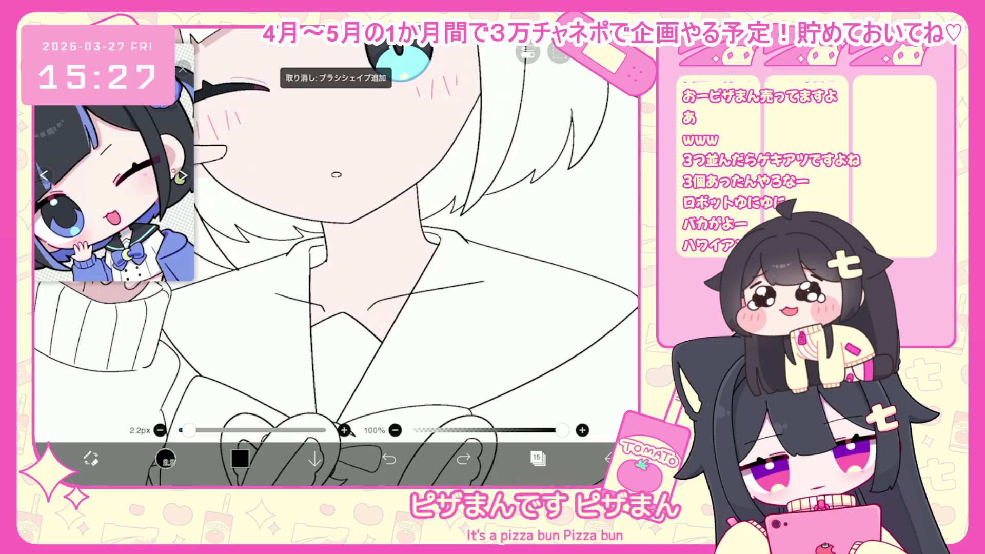
{"action": "left_click", "coordinate": [447, 288]}
{"action": "left_click", "coordinate": [538, 458]}
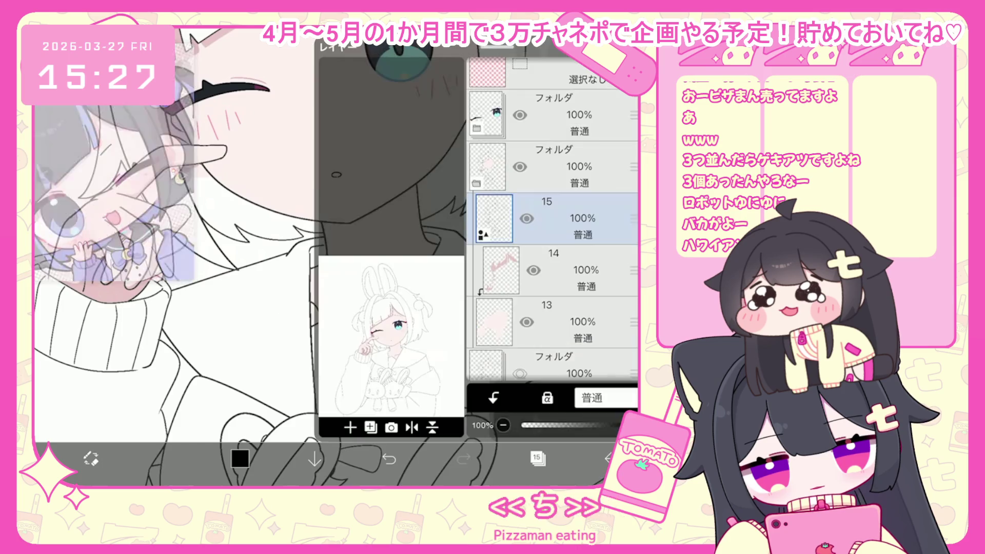
{"action": "left_click", "coordinate": [564, 267]}
{"action": "left_click", "coordinate": [594, 471]}
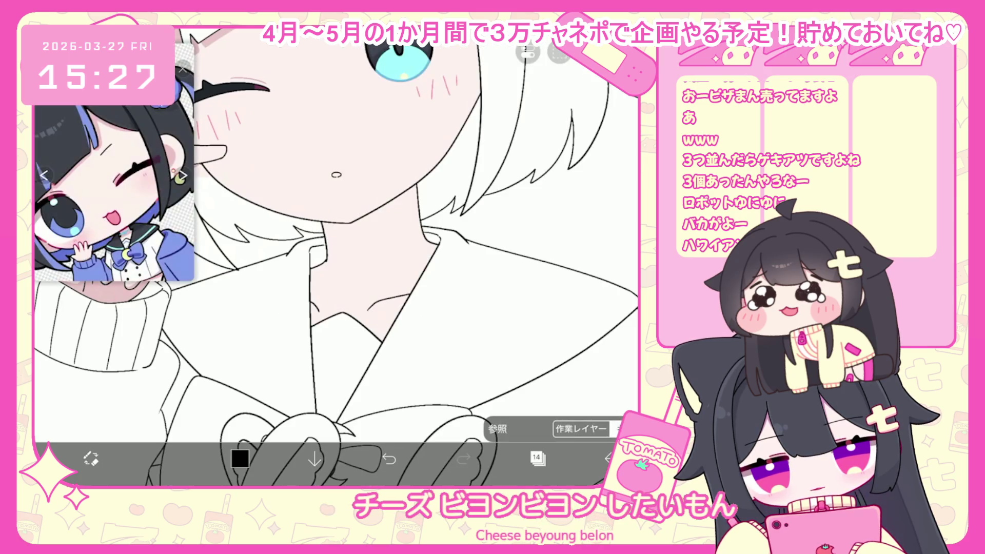
- Lasso-fill a pink shadow on the neck under the chin
{"action": "scroll", "coordinate": [333, 257], "scroll_direction": "up", "scroll_amount": 3}
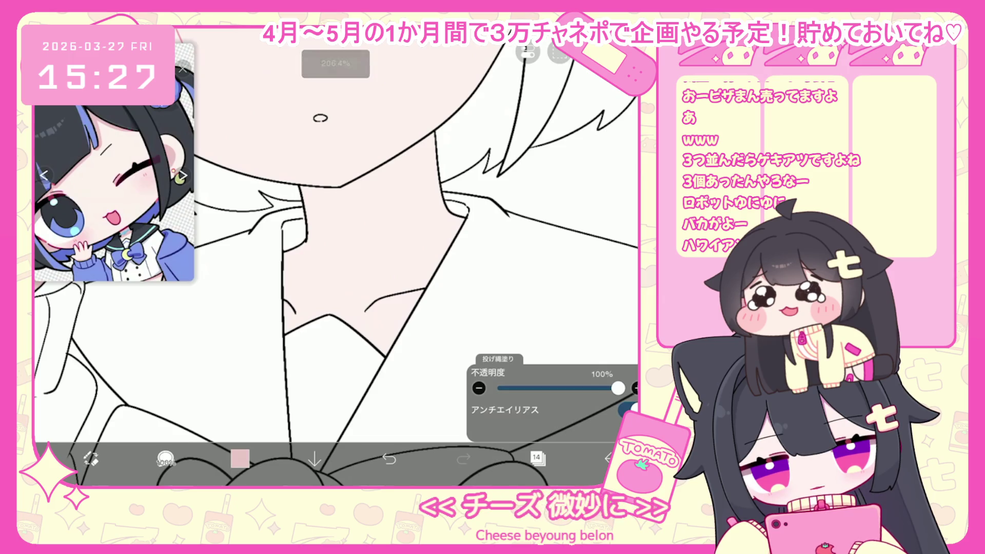
{"action": "mouse_move", "coordinate": [288, 297]}
{"action": "left_mouse_down"}
{"action": "mouse_move", "coordinate": [426, 300]}
{"action": "mouse_move", "coordinate": [462, 210]}
{"action": "left_mouse_up"}
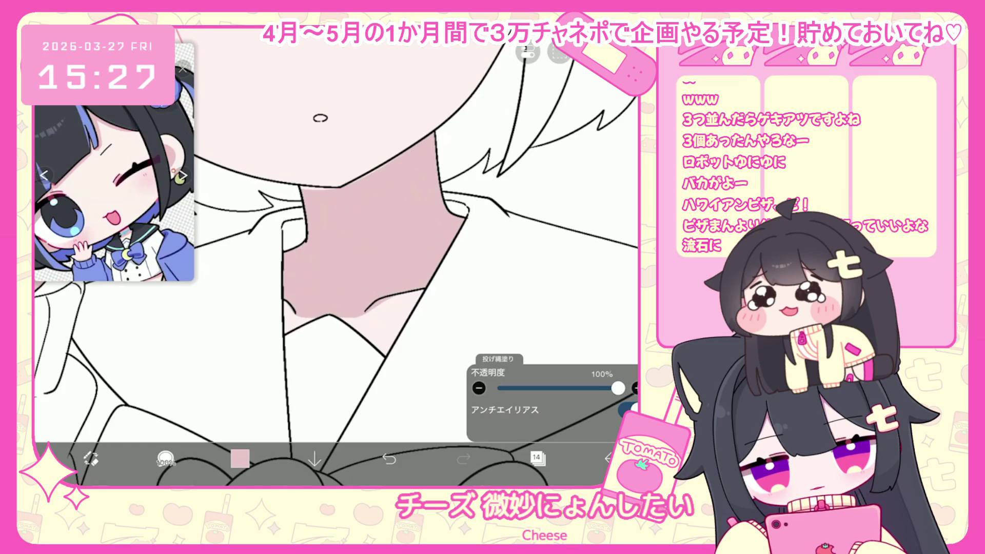
{"action": "scroll", "coordinate": [333, 257], "scroll_direction": "down", "scroll_amount": 2}
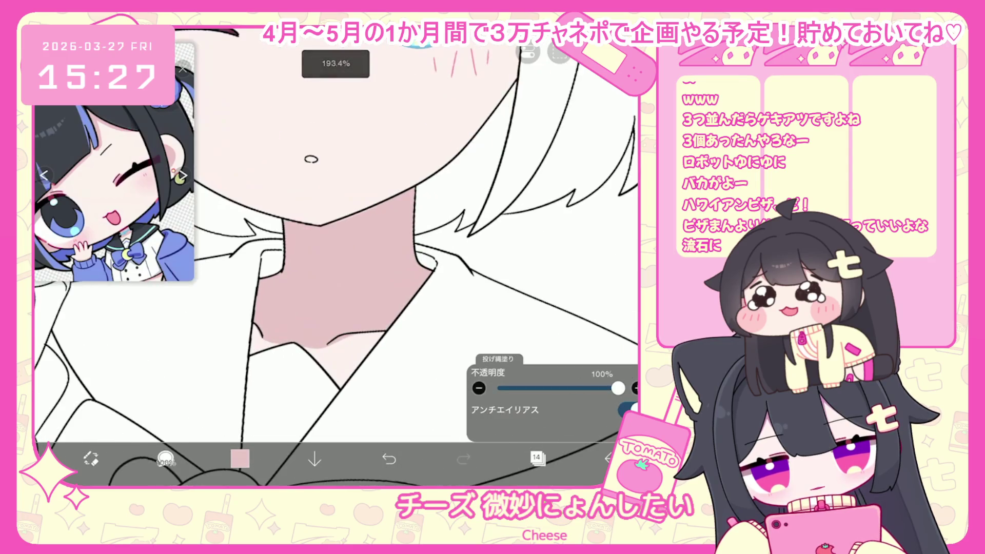
{"action": "scroll", "coordinate": [333, 256], "scroll_direction": "down", "scroll_amount": 5}
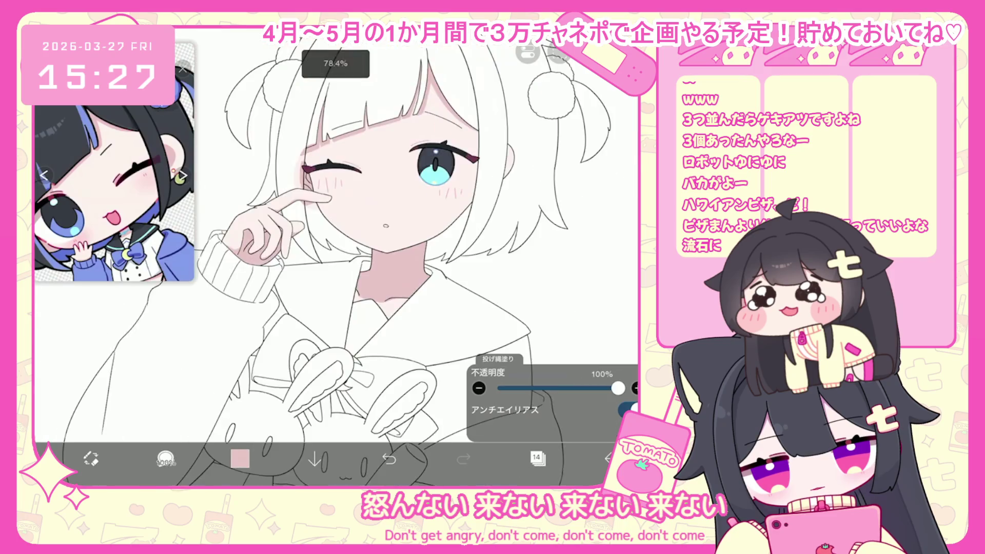
- On layer 13, lasso-fill a pale pink shadow across the collar, redoing it once
{"action": "left_click", "coordinate": [537, 458]}
{"action": "left_click", "coordinate": [546, 167]}
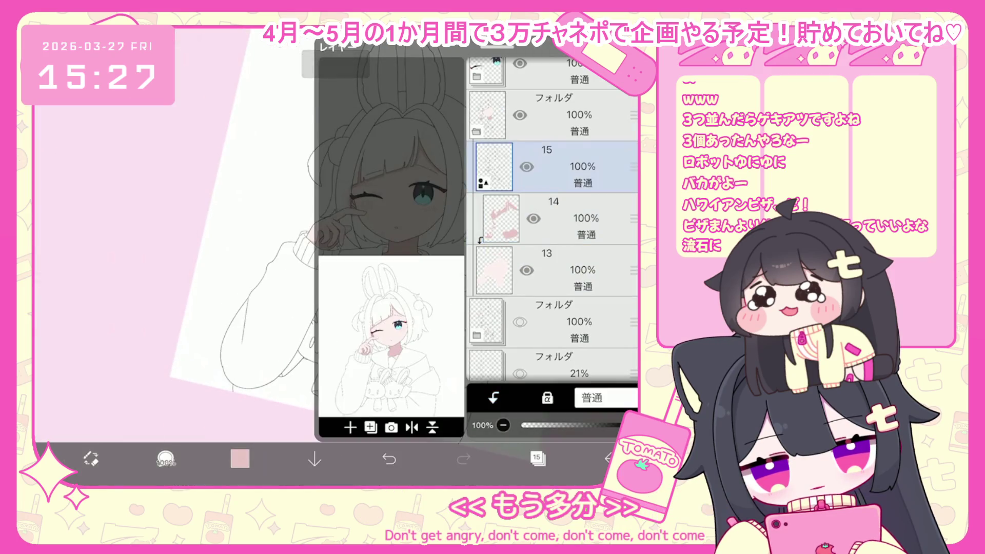
{"action": "left_click", "coordinate": [538, 458]}
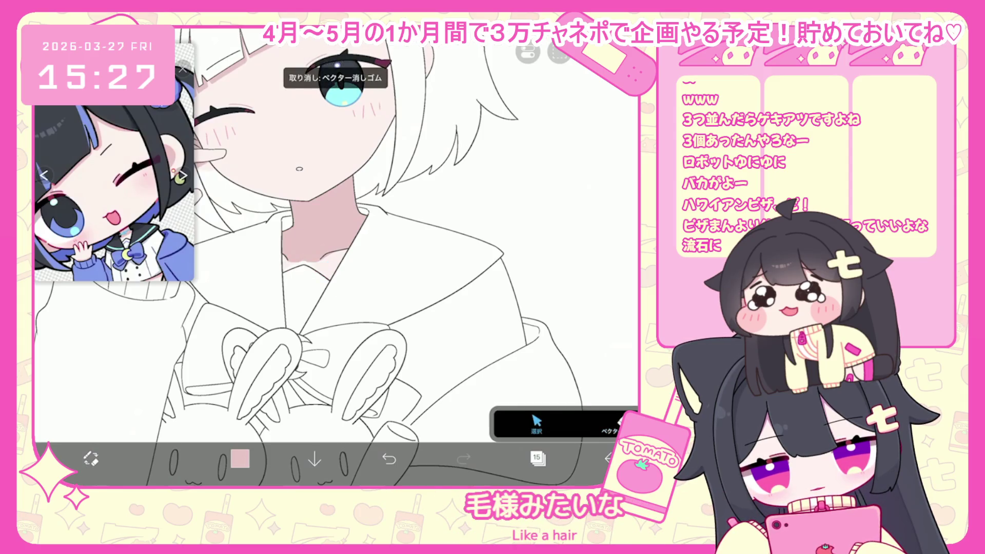
{"action": "left_click", "coordinate": [537, 459]}
{"action": "left_click", "coordinate": [546, 270]}
{"action": "left_click", "coordinate": [547, 322]}
{"action": "left_click", "coordinate": [538, 458]}
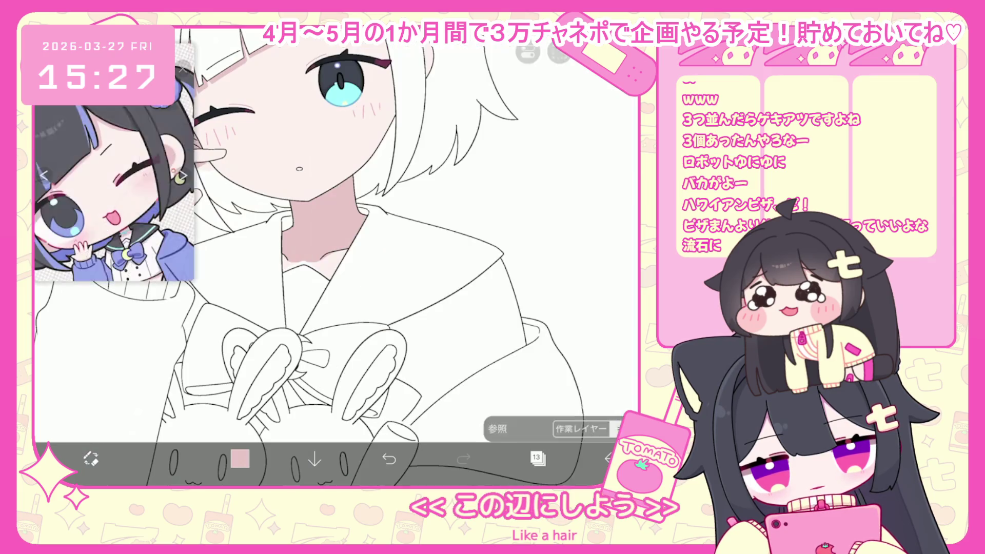
{"action": "left_click", "coordinate": [164, 458]}
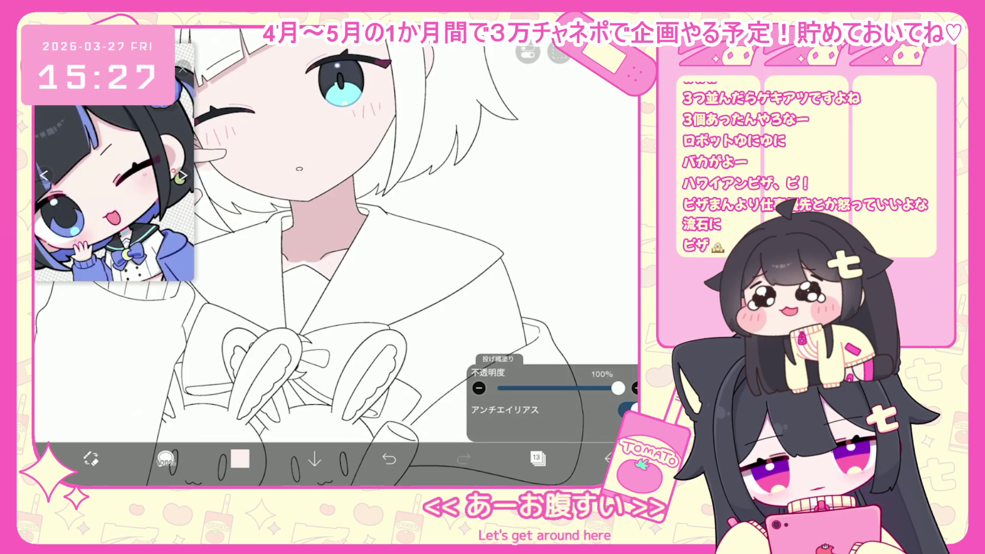
{"action": "left_click_drag", "start_coordinate": [267, 267], "coordinate": [315, 303]}
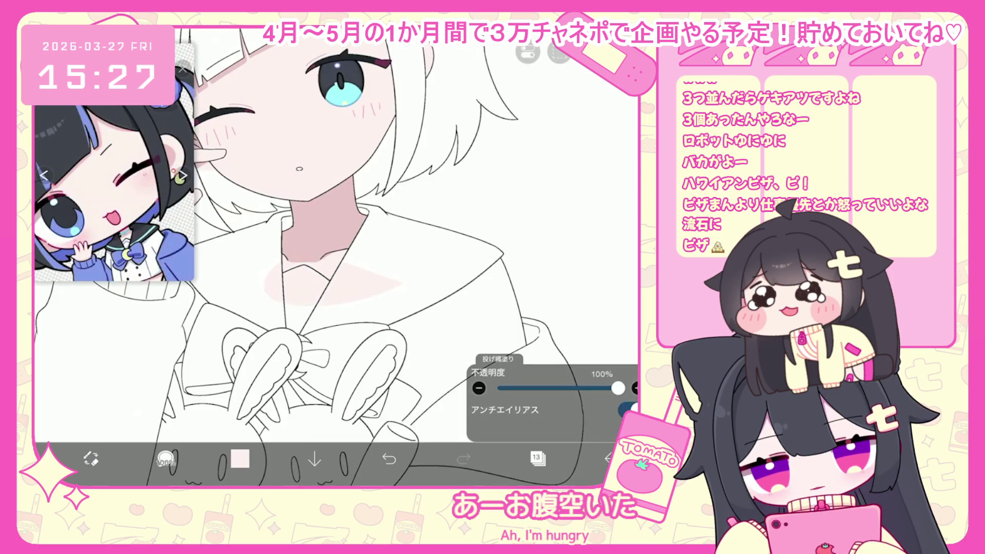
{"action": "key", "text": "ctrl+z"}
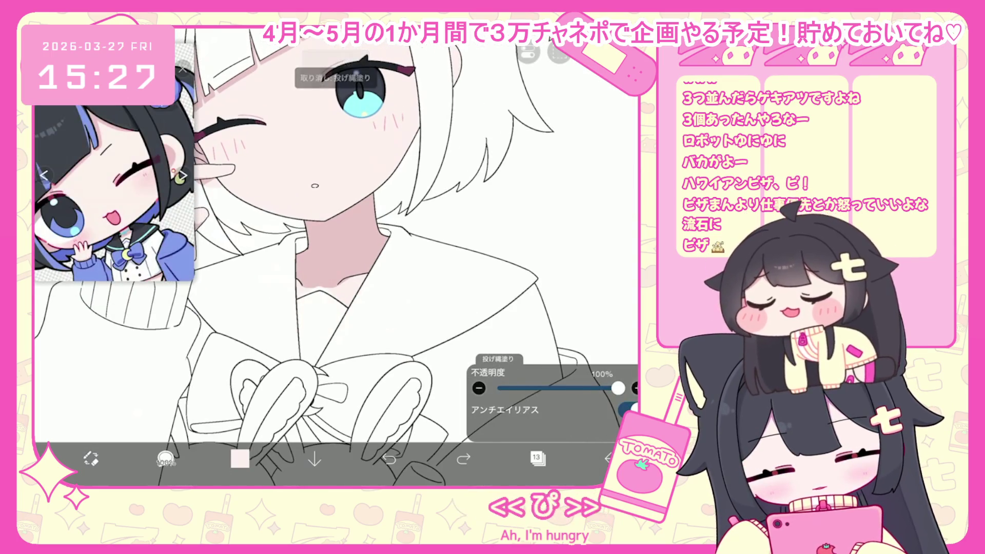
{"action": "left_click_drag", "start_coordinate": [346, 270], "coordinate": [390, 318]}
- Switch to layer 14 and return to the Lasso Fill tool
{"action": "scroll", "coordinate": [329, 257], "scroll_direction": "down", "scroll_amount": 5}
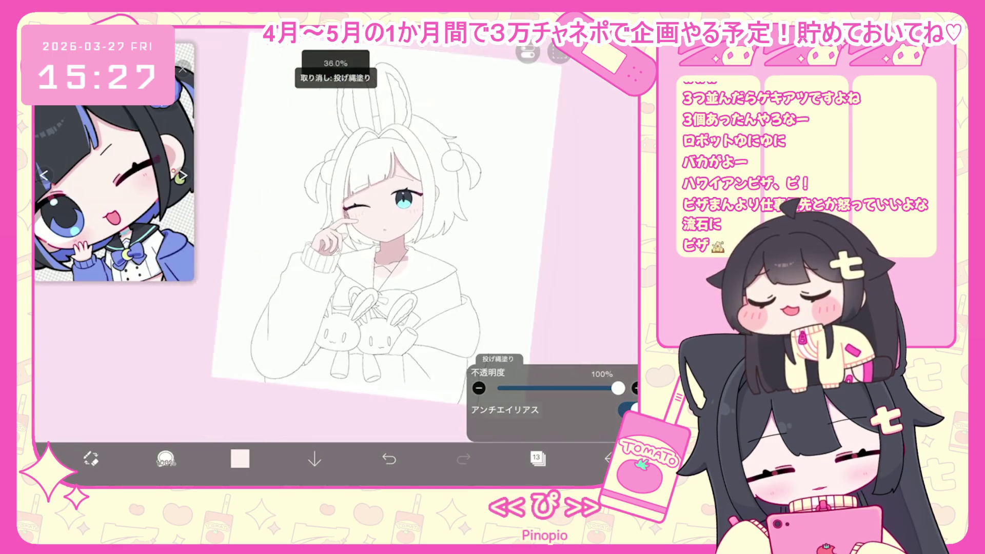
{"action": "left_click", "coordinate": [538, 459]}
{"action": "scroll", "coordinate": [551, 205], "scroll_direction": "up", "scroll_amount": 3}
{"action": "left_click", "coordinate": [554, 290]}
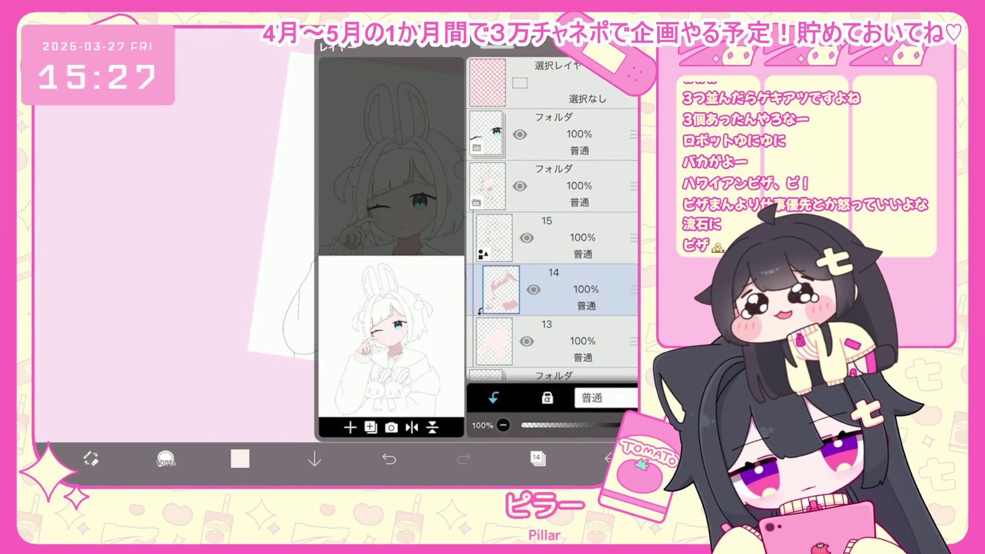
{"action": "left_click", "coordinate": [538, 459]}
{"action": "scroll", "coordinate": [359, 256], "scroll_direction": "up", "scroll_amount": 5}
{"action": "left_click", "coordinate": [165, 458]}
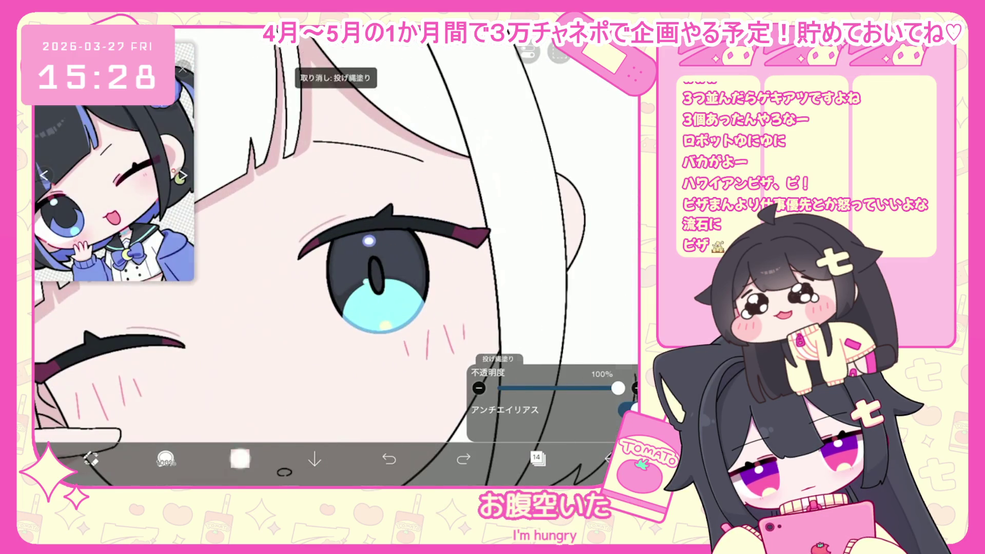
{"action": "left_click", "coordinate": [240, 458]}
{"action": "left_click", "coordinate": [239, 459]}
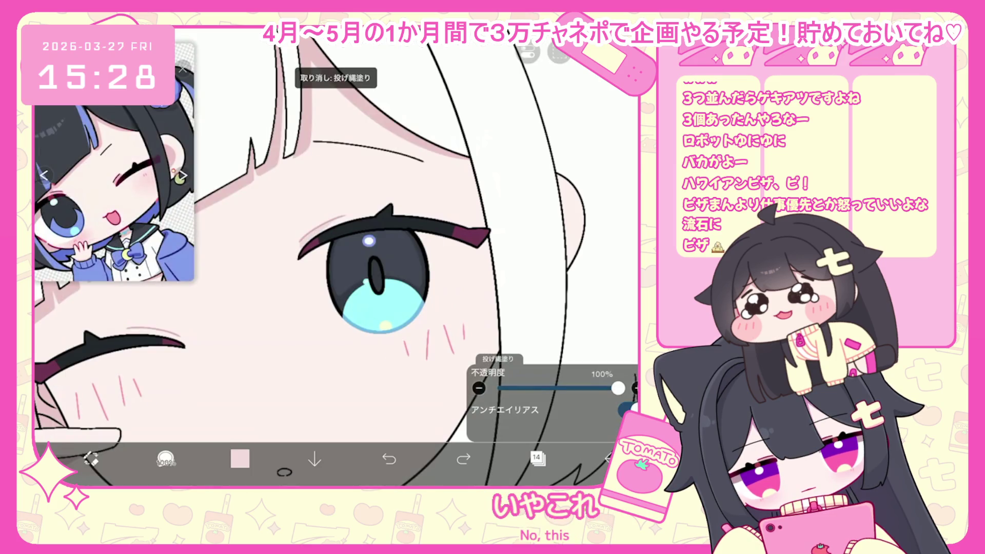
{"action": "scroll", "coordinate": [333, 257], "scroll_direction": "down", "scroll_amount": 5}
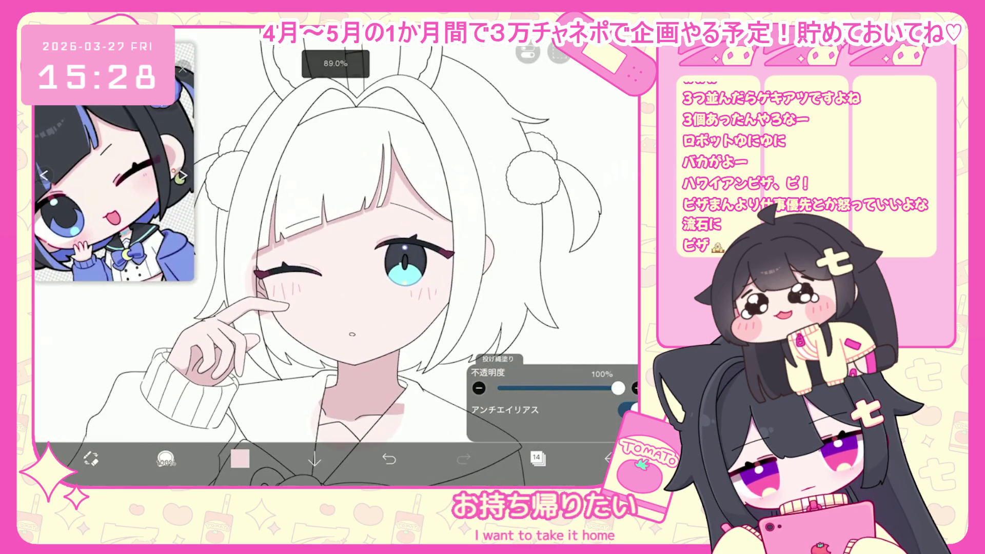
{"action": "scroll", "coordinate": [333, 257], "scroll_direction": "up", "scroll_amount": 5}
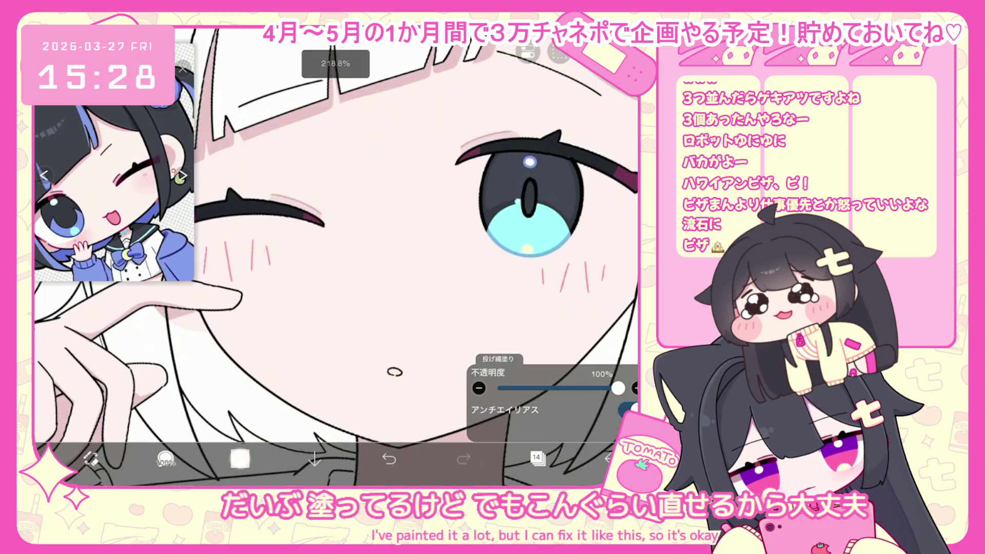
- Pick a deeper pink and fill the girl's open mouth with it
{"action": "left_click", "coordinate": [239, 458]}
{"action": "left_click", "coordinate": [240, 458]}
{"action": "scroll", "coordinate": [334, 257], "scroll_direction": "up", "scroll_amount": 3}
{"action": "left_click", "coordinate": [378, 365]}
{"action": "scroll", "coordinate": [336, 256], "scroll_direction": "down", "scroll_amount": 5}
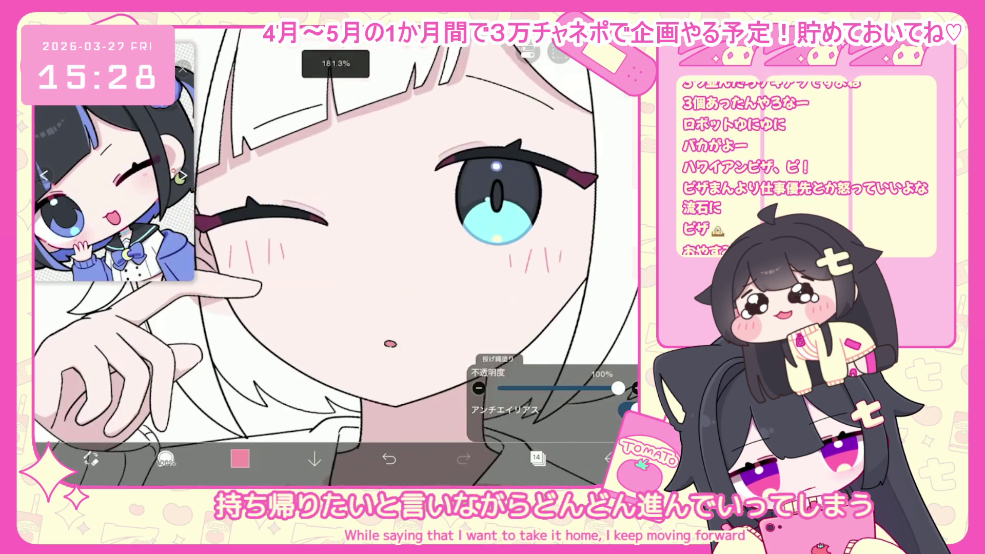
{"action": "left_click", "coordinate": [538, 459]}
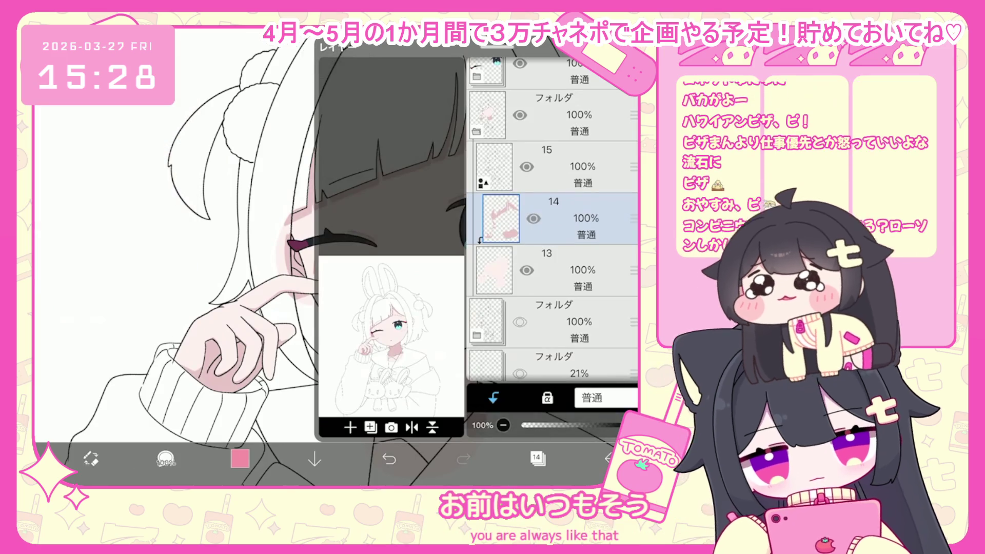
- On a new layer, set the triangle Airbrush to 246px and spray blush on a cheek
{"action": "left_click", "coordinate": [350, 428]}
{"action": "left_click", "coordinate": [166, 458]}
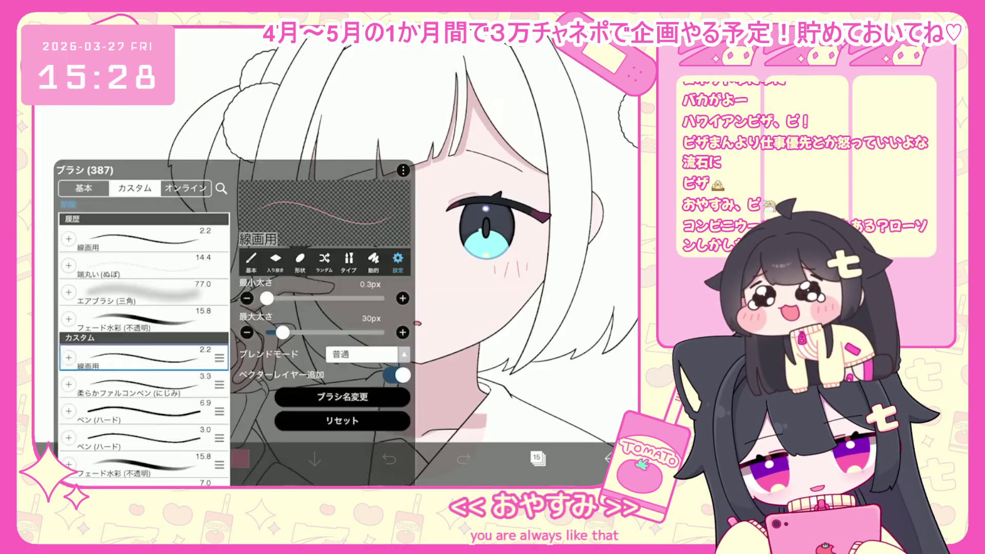
{"action": "left_click", "coordinate": [144, 394]}
{"action": "left_click", "coordinate": [165, 459]}
{"action": "left_click_drag", "start_coordinate": [220, 430], "coordinate": [248, 430]}
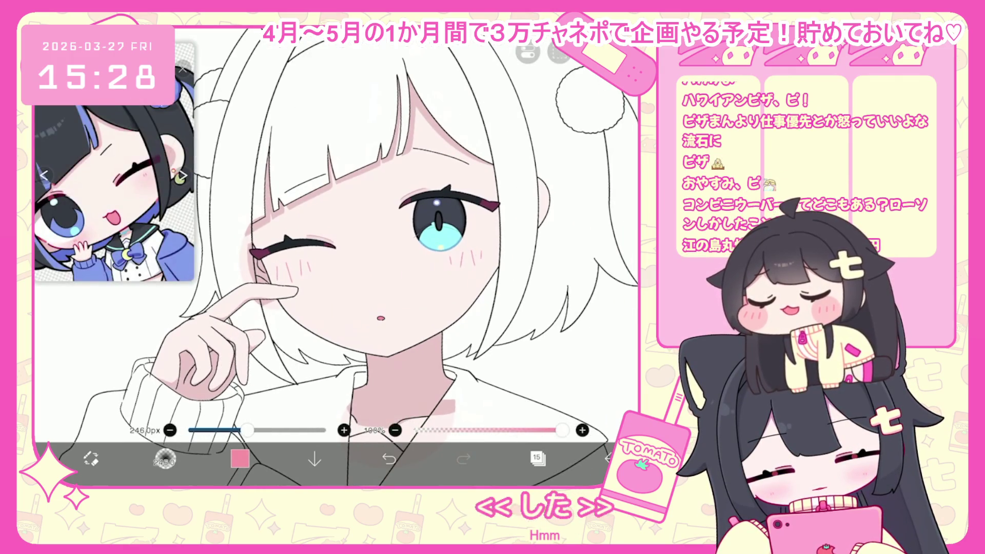
{"action": "left_click_drag", "start_coordinate": [452, 251], "coordinate": [480, 264]}
- Use colour #FF9F99 for blush on both cheeks, then add an empty layer 16
{"action": "left_click", "coordinate": [240, 458]}
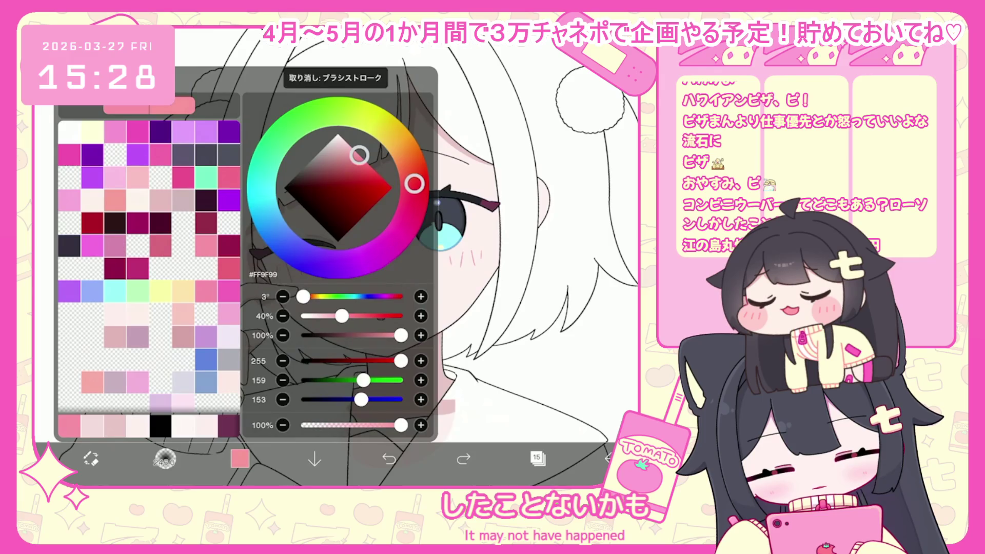
{"action": "left_click", "coordinate": [239, 459]}
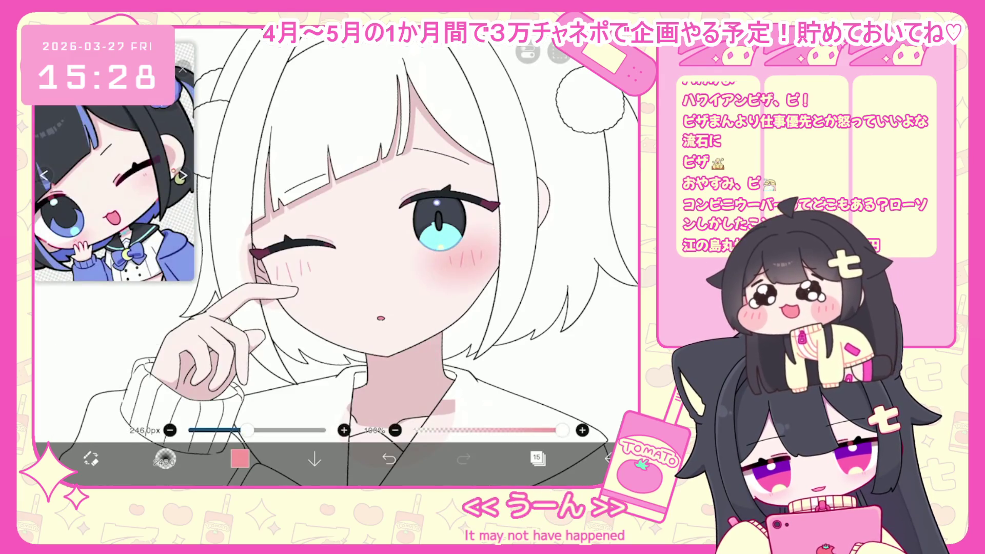
{"action": "left_click", "coordinate": [463, 459]}
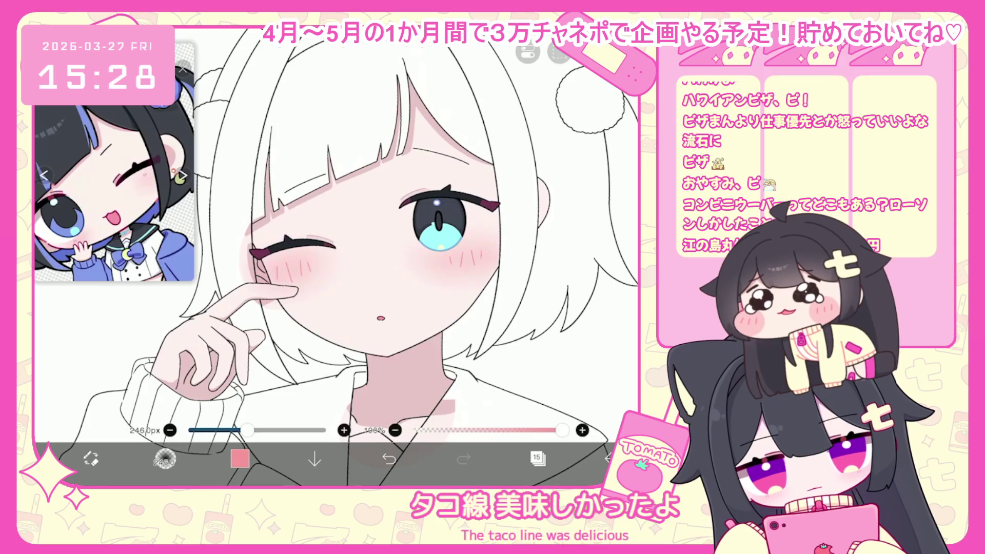
{"action": "left_click", "coordinate": [538, 459]}
{"action": "left_click", "coordinate": [351, 428]}
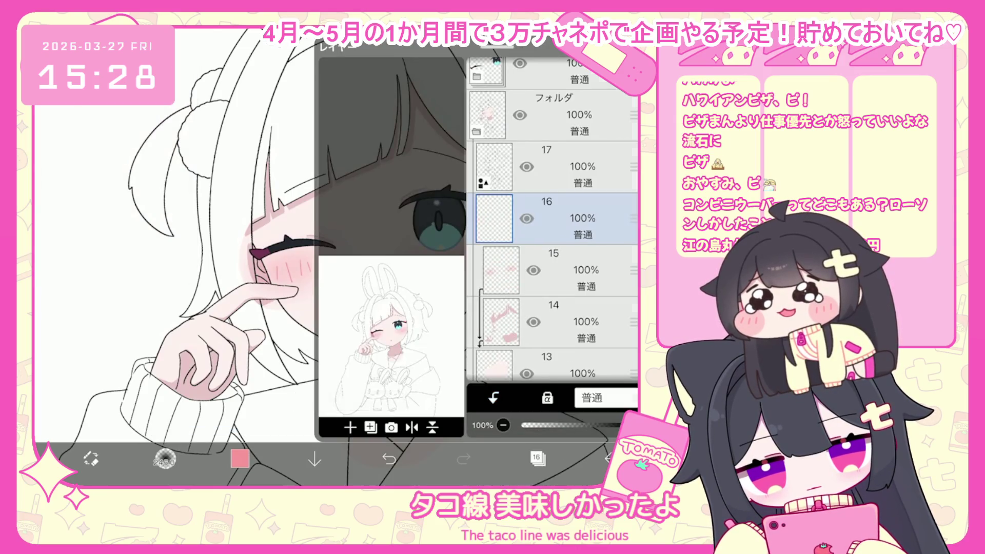
- Set the drawing colour to white, zoom to the eye, and undo the last lasso fill
{"action": "left_click", "coordinate": [538, 458]}
{"action": "left_click", "coordinate": [240, 459]}
{"action": "left_click", "coordinate": [240, 458]}
{"action": "scroll", "coordinate": [359, 231], "scroll_direction": "up", "scroll_amount": 5}
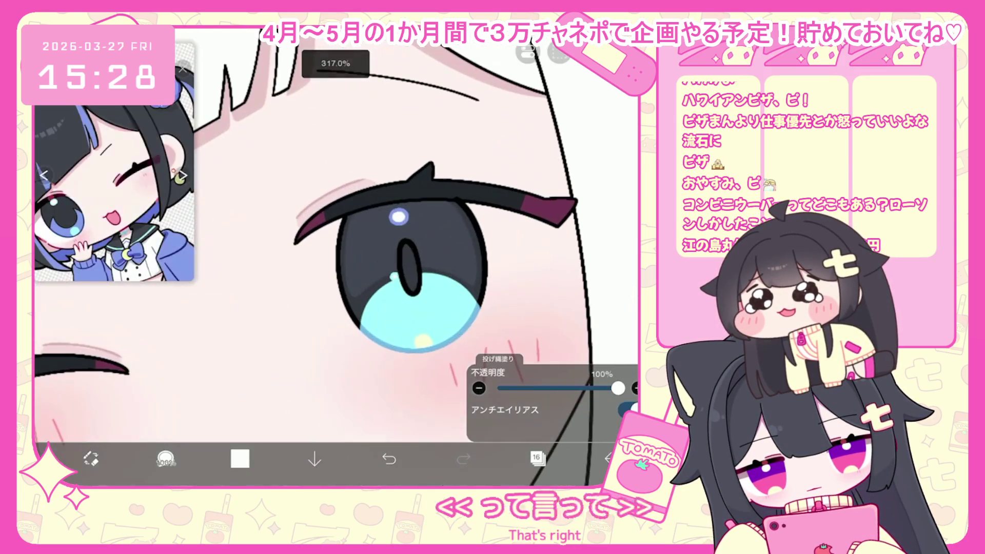
{"action": "scroll", "coordinate": [359, 231], "scroll_direction": "up", "scroll_amount": 2}
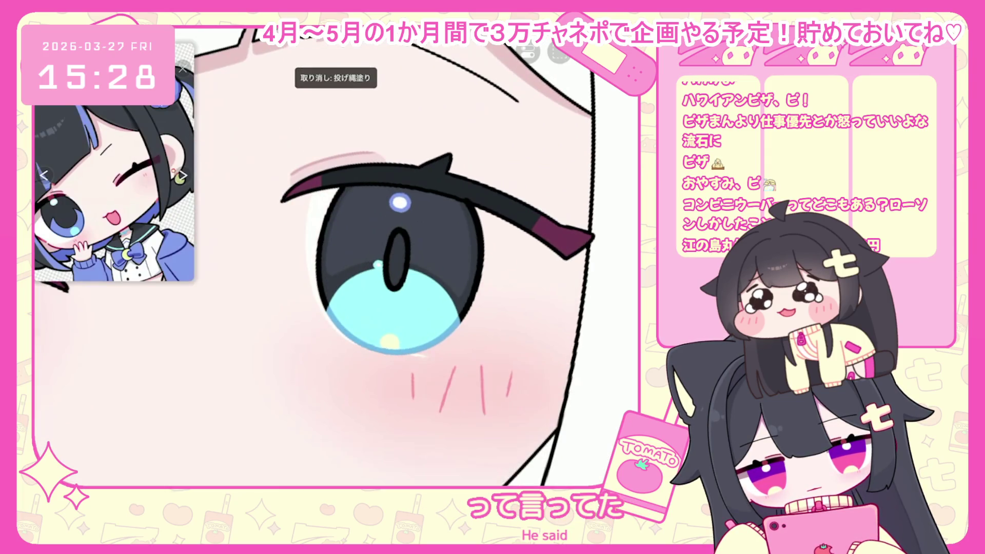
{"action": "scroll", "coordinate": [401, 215], "scroll_direction": "up", "scroll_amount": 1}
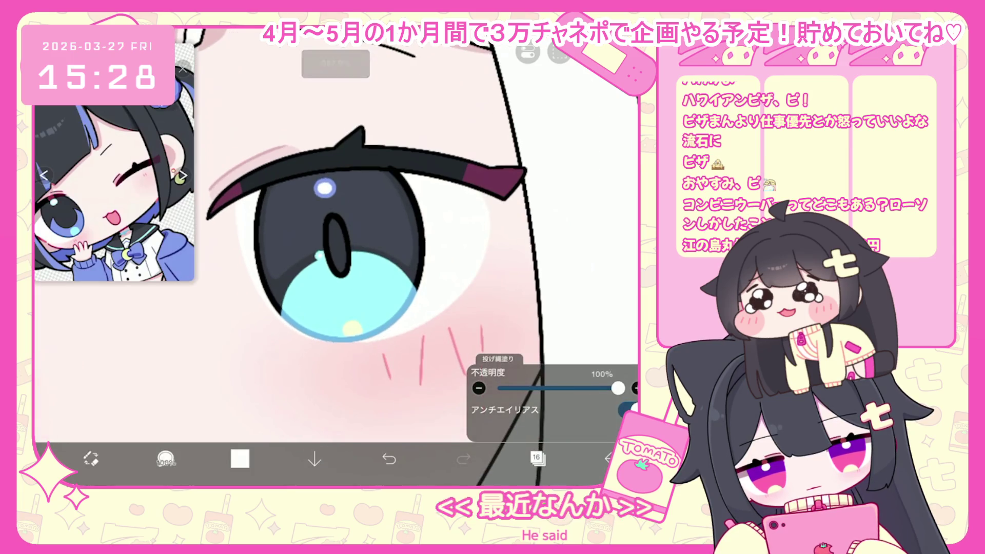
{"action": "scroll", "coordinate": [334, 231], "scroll_direction": "down", "scroll_amount": 5}
{"action": "scroll", "coordinate": [333, 246], "scroll_direction": "up", "scroll_amount": 2}
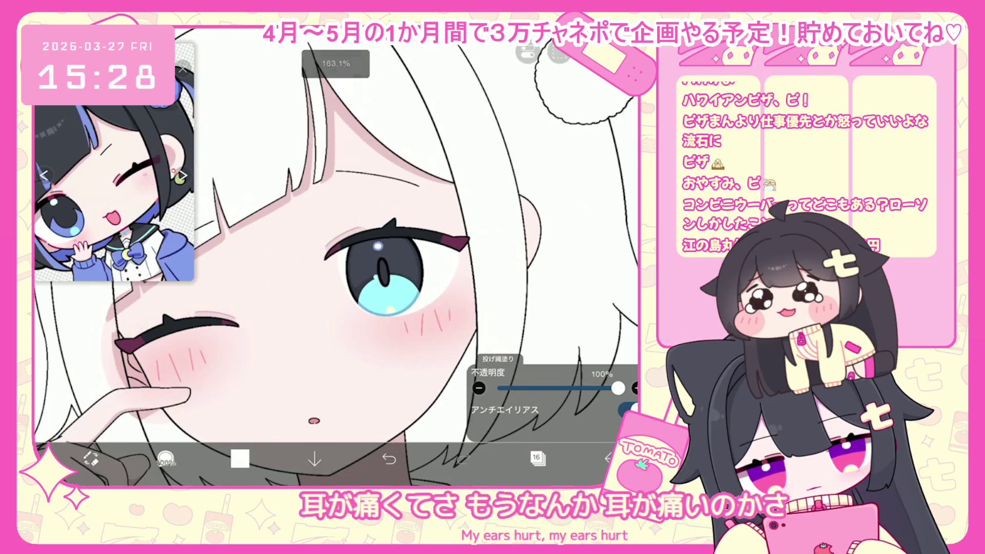
{"action": "scroll", "coordinate": [333, 246], "scroll_direction": "up", "scroll_amount": 1}
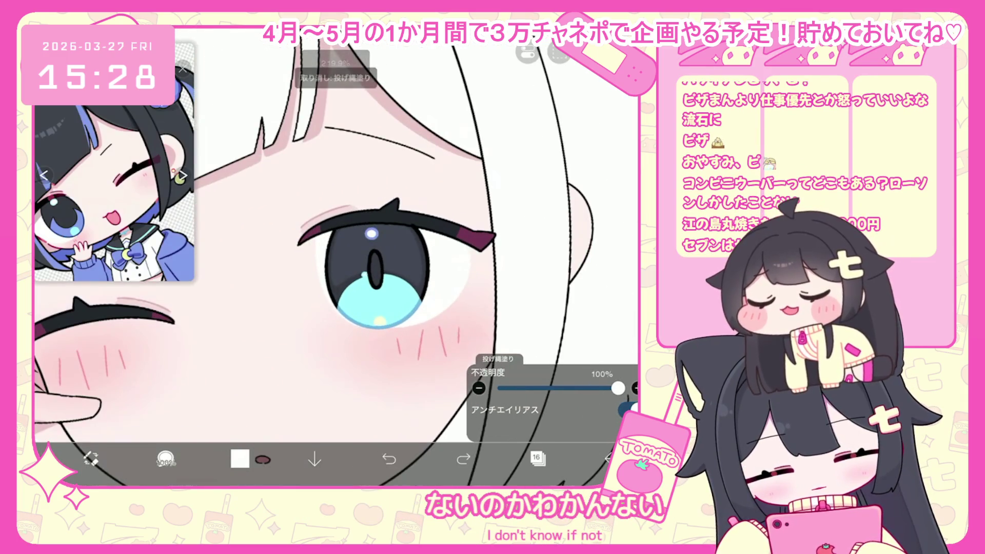
{"action": "key", "text": "ctrl+z"}
- Lasso-fill shading around the open eye, undoing the first shape and refilling along its edge
{"action": "left_click_drag", "start_coordinate": [426, 241], "coordinate": [462, 308]}
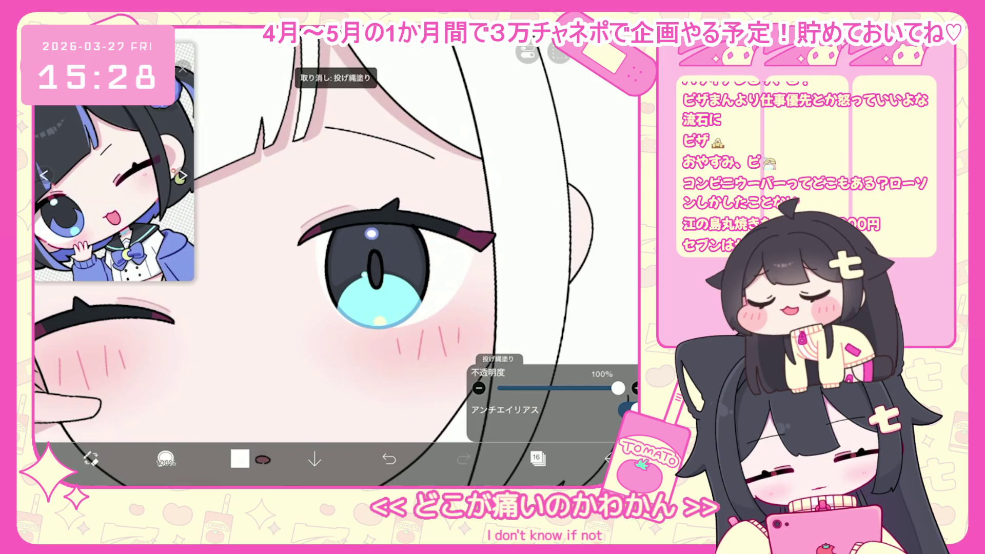
{"action": "scroll", "coordinate": [359, 256], "scroll_direction": "up", "scroll_amount": 1}
{"action": "key", "text": "ctrl+z"}
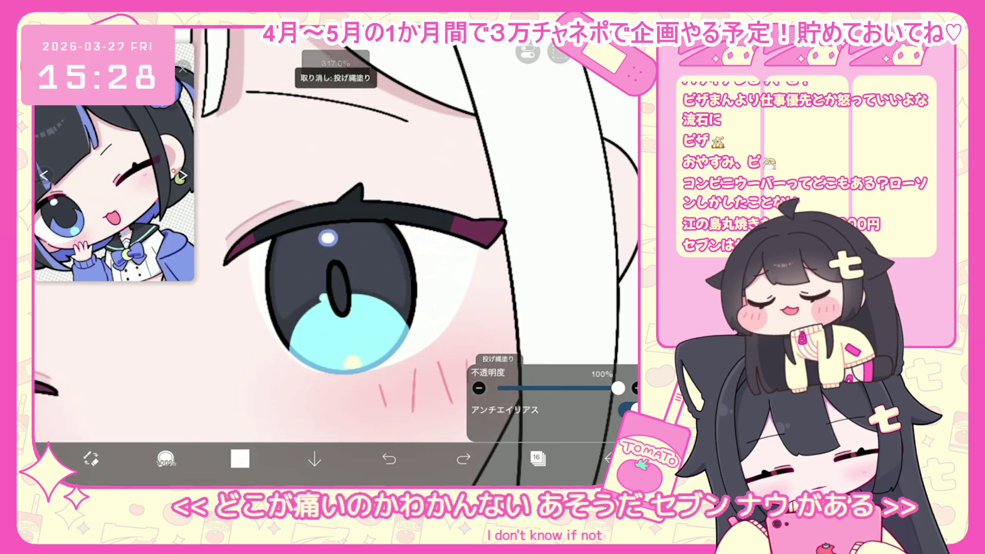
{"action": "scroll", "coordinate": [334, 257], "scroll_direction": "down", "scroll_amount": 3}
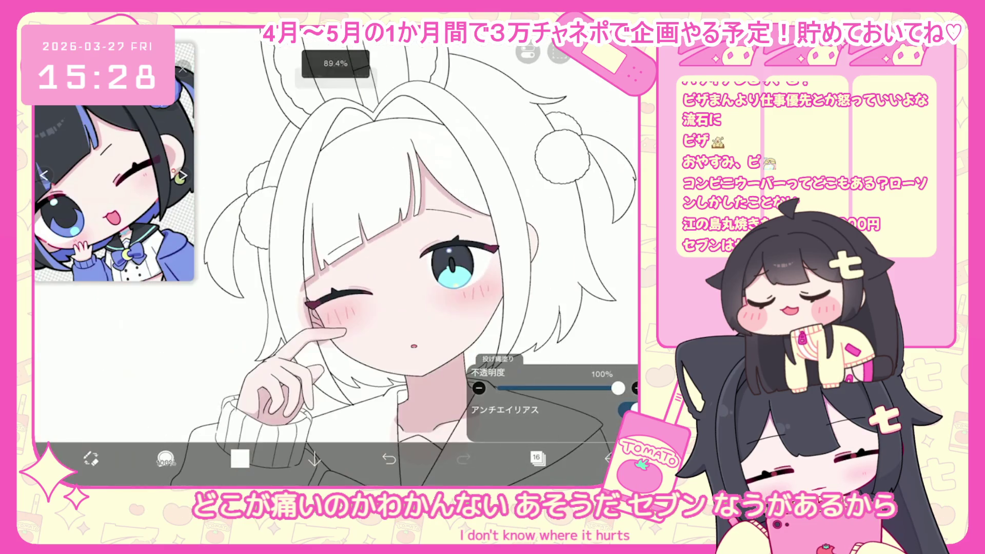
{"action": "scroll", "coordinate": [426, 267], "scroll_direction": "up", "scroll_amount": 2}
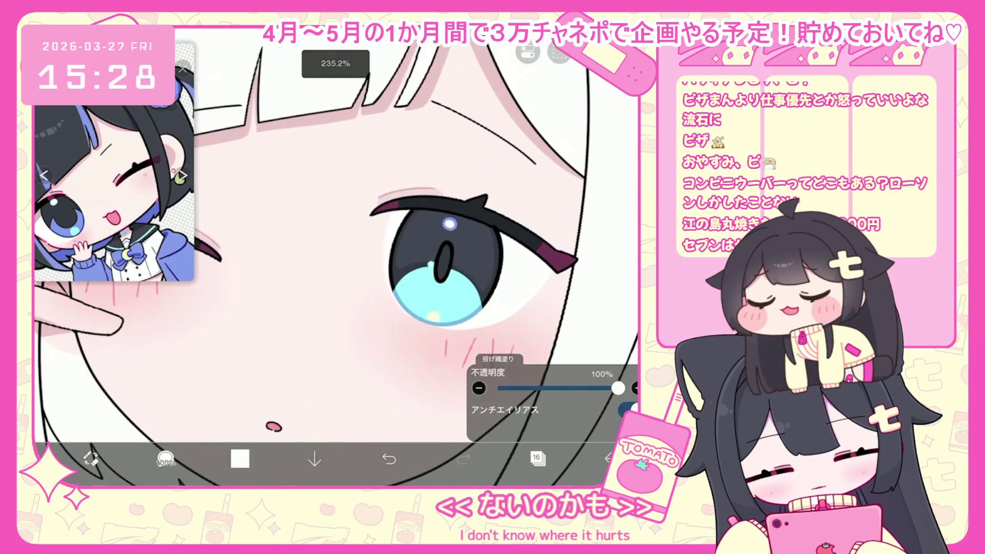
{"action": "scroll", "coordinate": [442, 246], "scroll_direction": "up", "scroll_amount": 1}
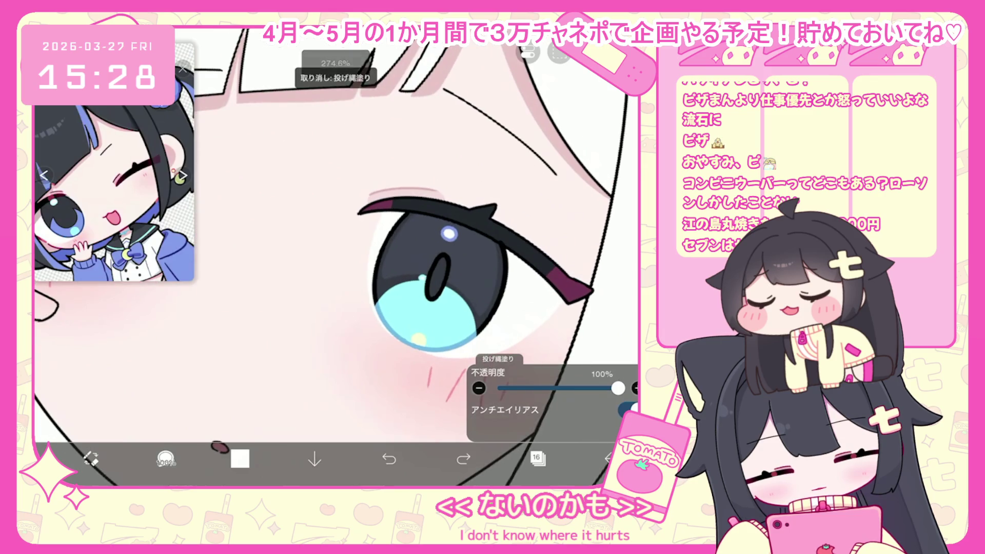
{"action": "left_click_drag", "start_coordinate": [375, 237], "coordinate": [374, 333]}
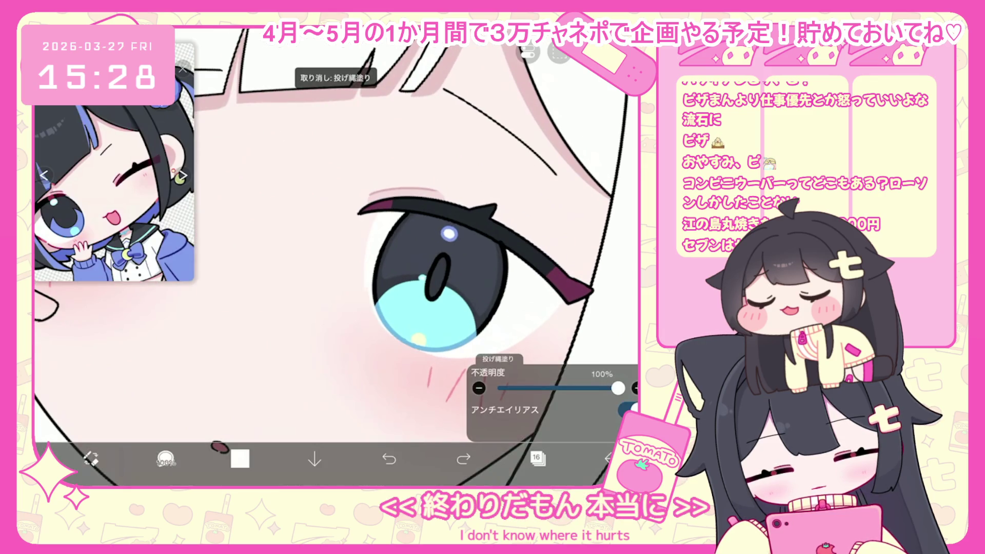
{"action": "scroll", "coordinate": [359, 231], "scroll_direction": "down", "scroll_amount": 2}
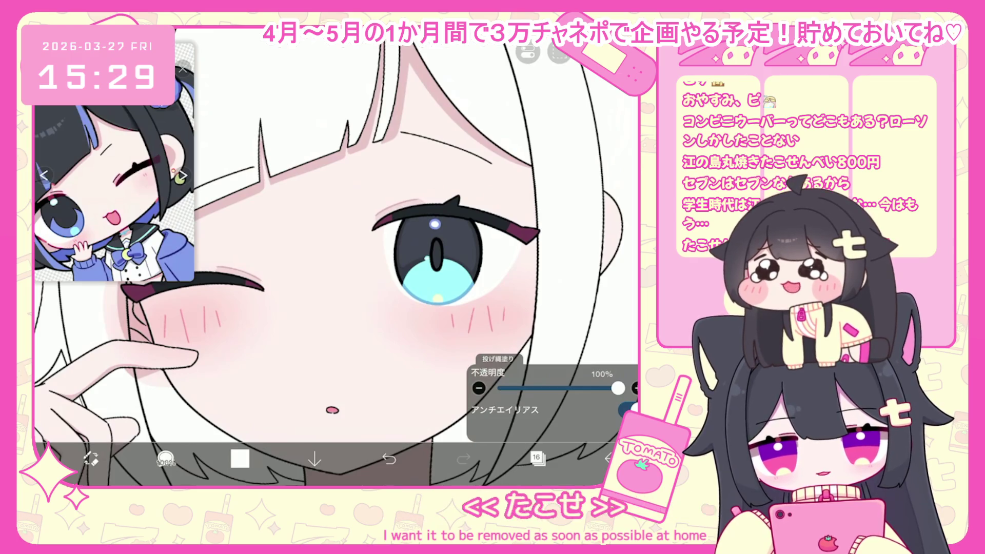
- Pick greyish pink #C8B4B3, try a shadow inside the eye white, and undo it
{"action": "left_click", "coordinate": [536, 457]}
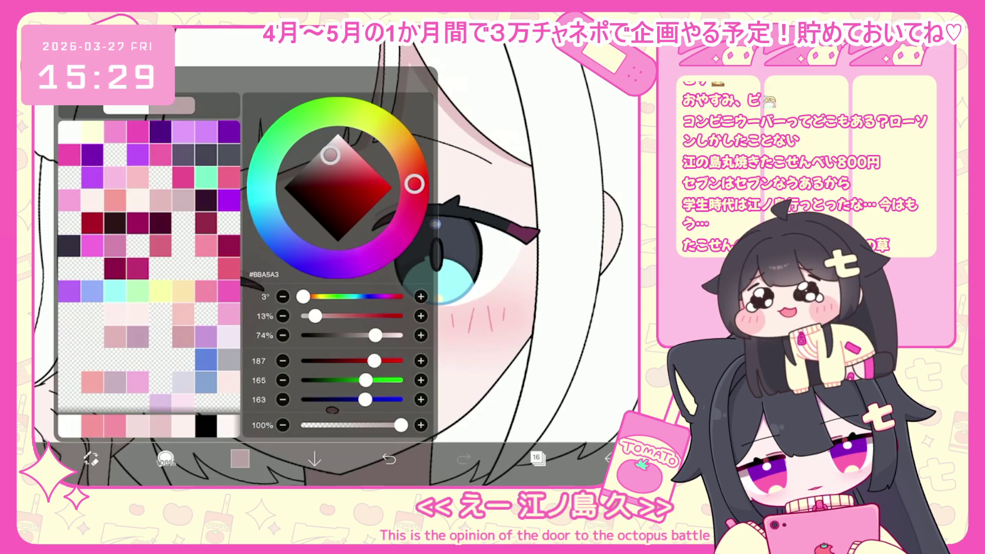
{"action": "left_click", "coordinate": [332, 152]}
{"action": "scroll", "coordinate": [334, 246], "scroll_direction": "up", "scroll_amount": 3}
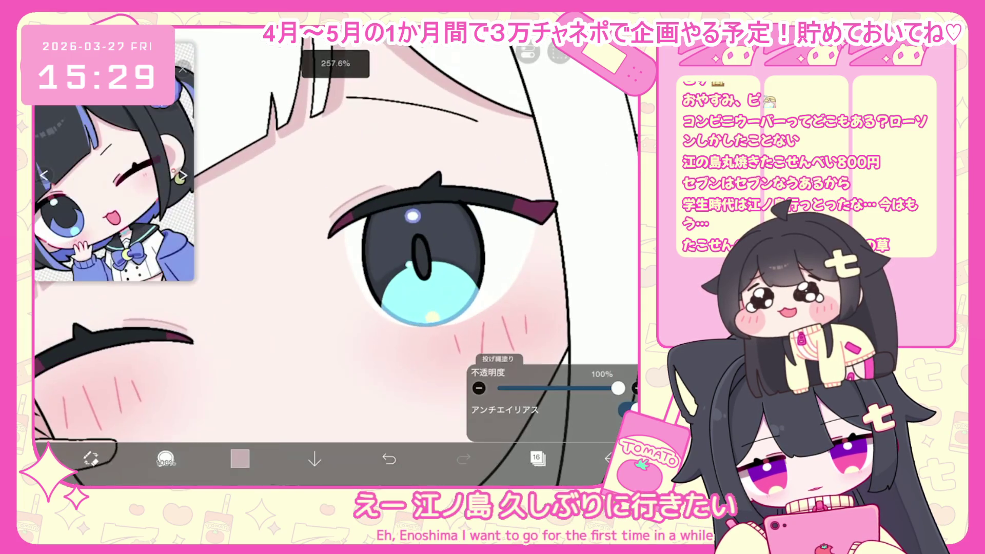
{"action": "left_click_drag", "start_coordinate": [531, 251], "coordinate": [475, 210]}
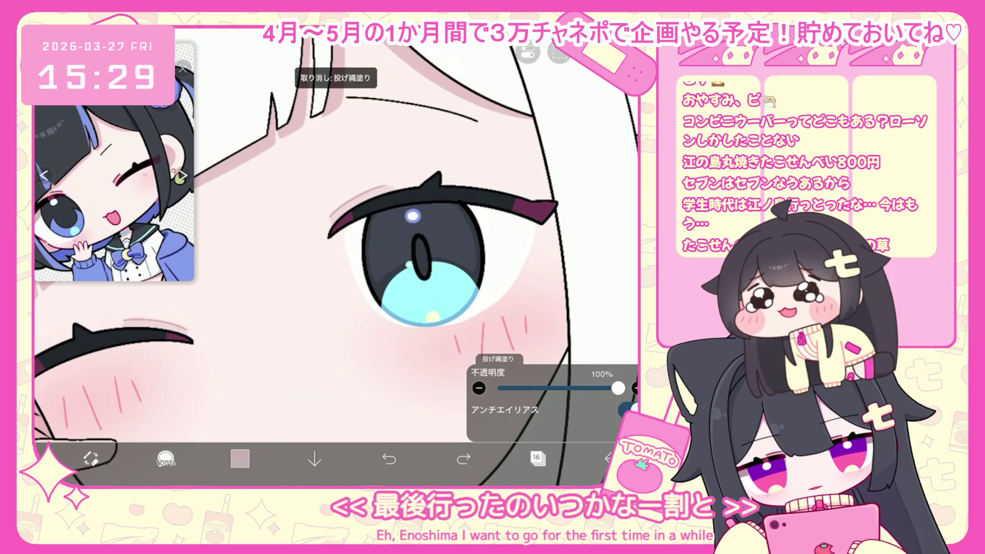
{"action": "key", "text": "ctrl+z"}
{"action": "scroll", "coordinate": [336, 257], "scroll_direction": "down", "scroll_amount": 5}
{"action": "scroll", "coordinate": [334, 256], "scroll_direction": "down", "scroll_amount": 1}
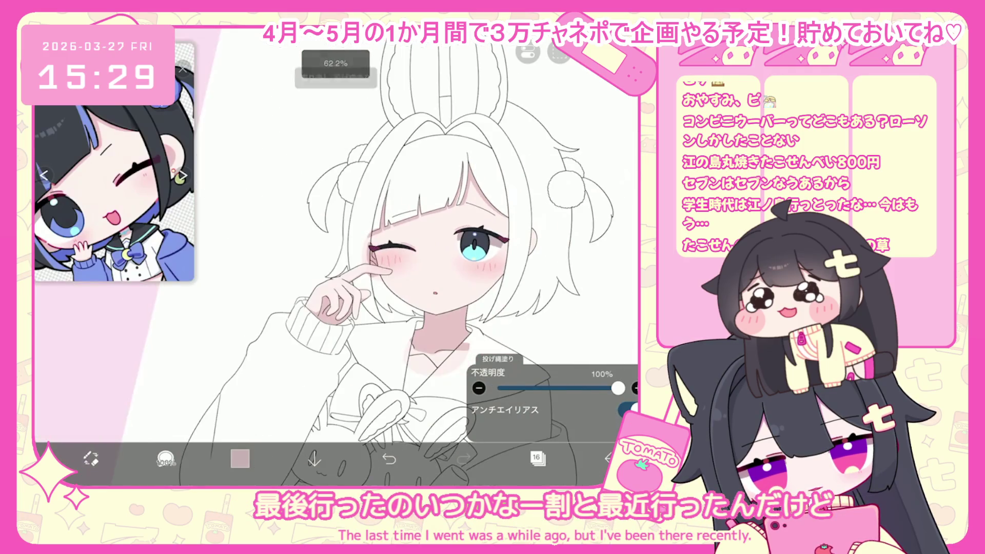
{"action": "scroll", "coordinate": [360, 257], "scroll_direction": "down", "scroll_amount": 3}
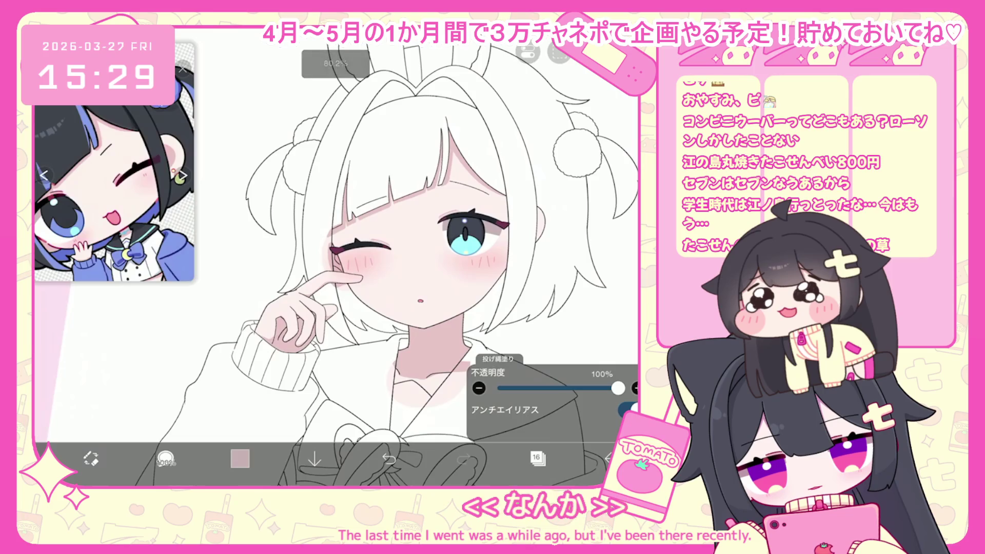
{"action": "scroll", "coordinate": [359, 231], "scroll_direction": "up", "scroll_amount": 5}
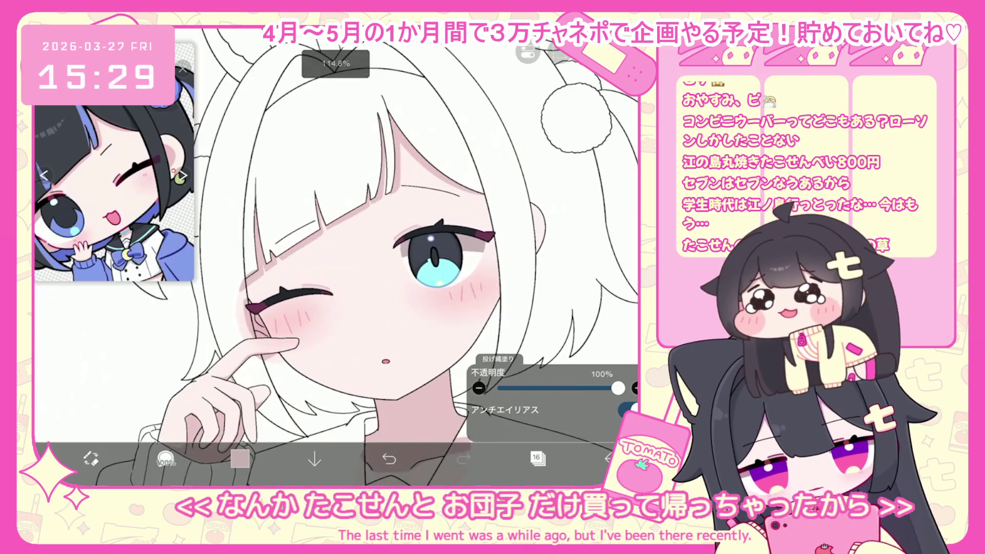
{"action": "scroll", "coordinate": [333, 257], "scroll_direction": "down", "scroll_amount": 4}
{"action": "left_click", "coordinate": [537, 458]}
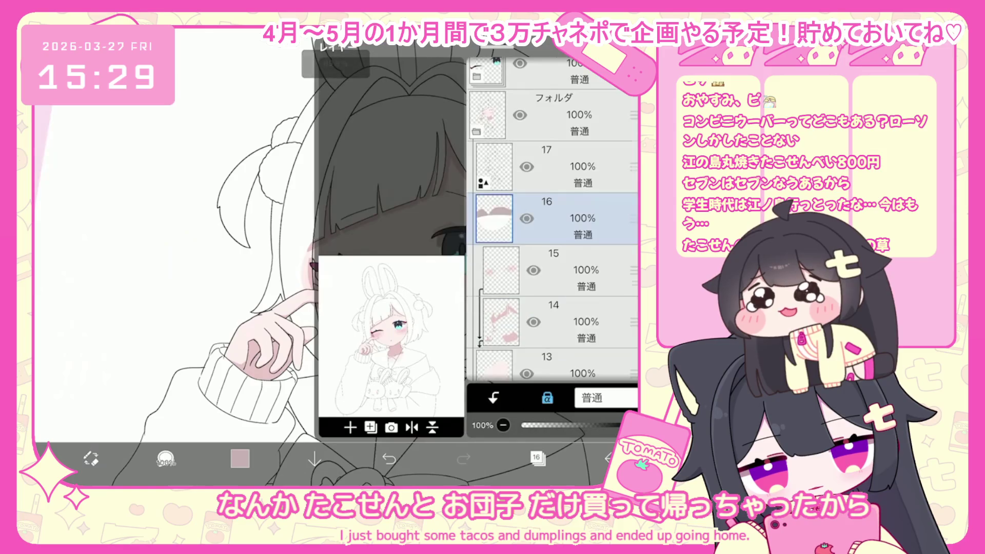
- Select layer 27 inside the eye folder and set the drawing colour to dark wine #763954
{"action": "left_click", "coordinate": [555, 135]}
{"action": "left_click", "coordinate": [477, 148]}
{"action": "left_click", "coordinate": [564, 185]}
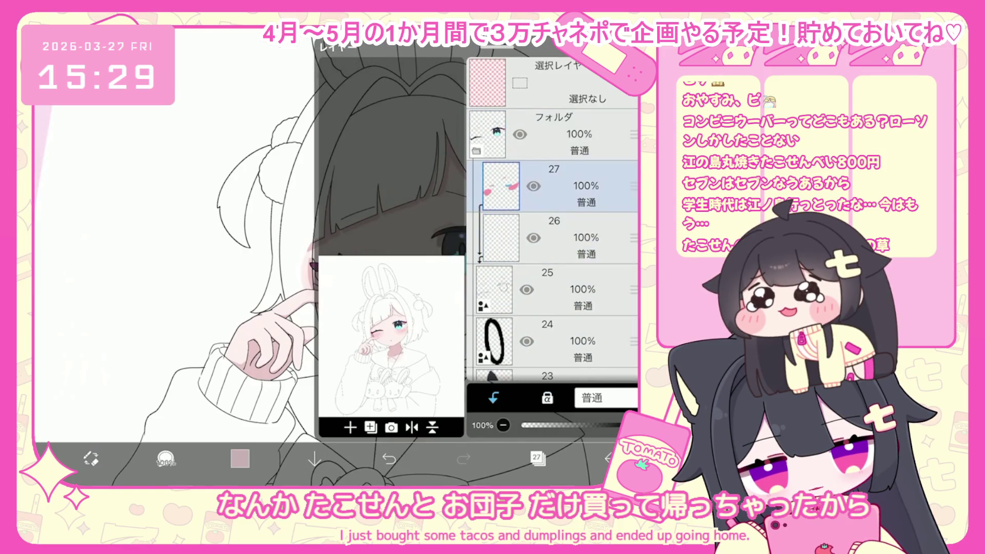
{"action": "left_click", "coordinate": [240, 458]}
{"action": "left_click", "coordinate": [240, 459]}
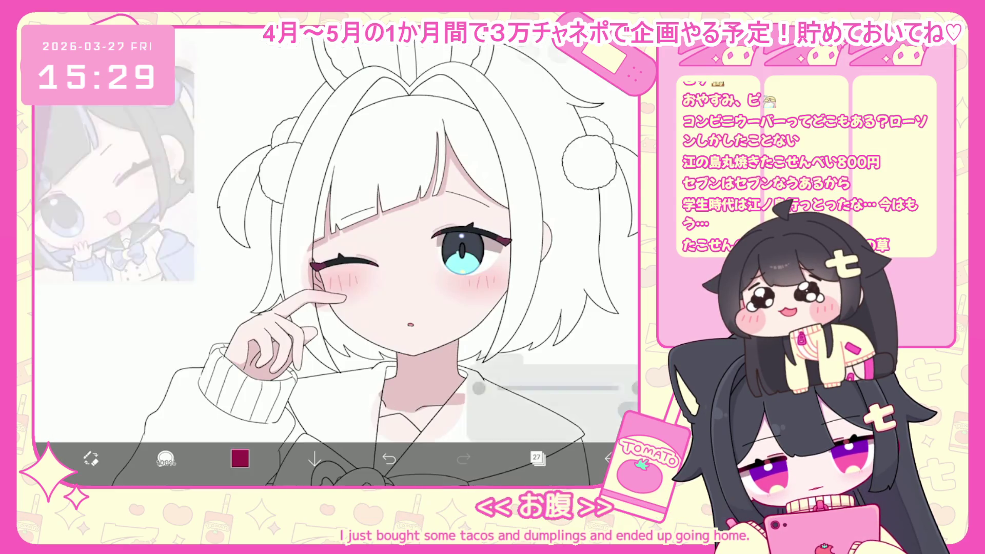
{"action": "scroll", "coordinate": [462, 252], "scroll_direction": "up", "scroll_amount": 5}
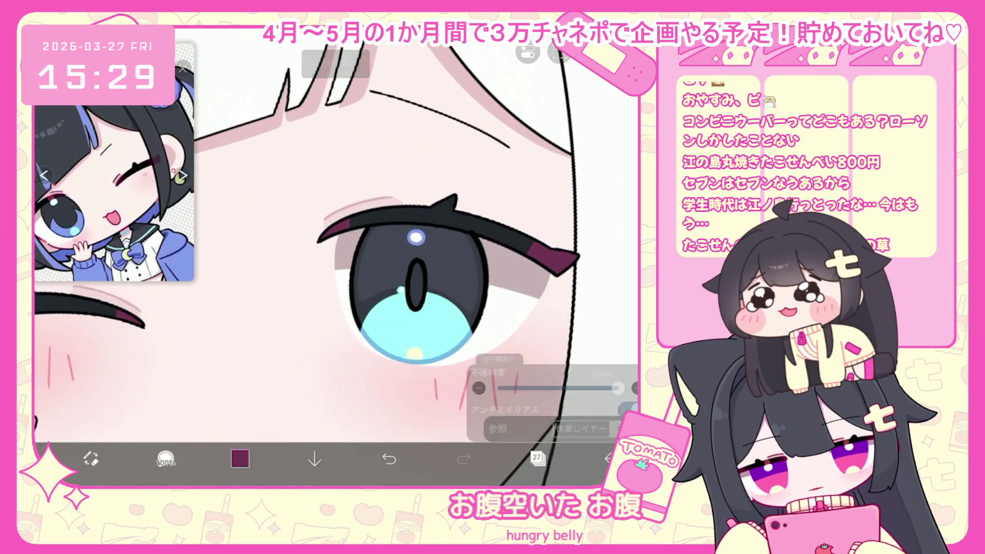
{"action": "left_click", "coordinate": [240, 458]}
{"action": "left_click", "coordinate": [239, 458]}
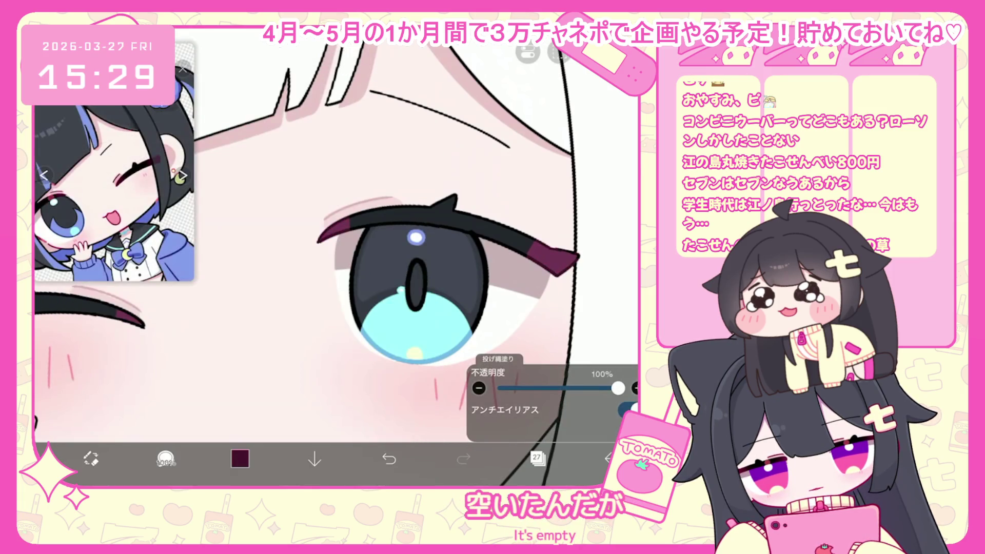
- Collapse the eye folder and drag it below layer 17, just above shading layer 16
{"action": "scroll", "coordinate": [334, 257], "scroll_direction": "up", "scroll_amount": 2}
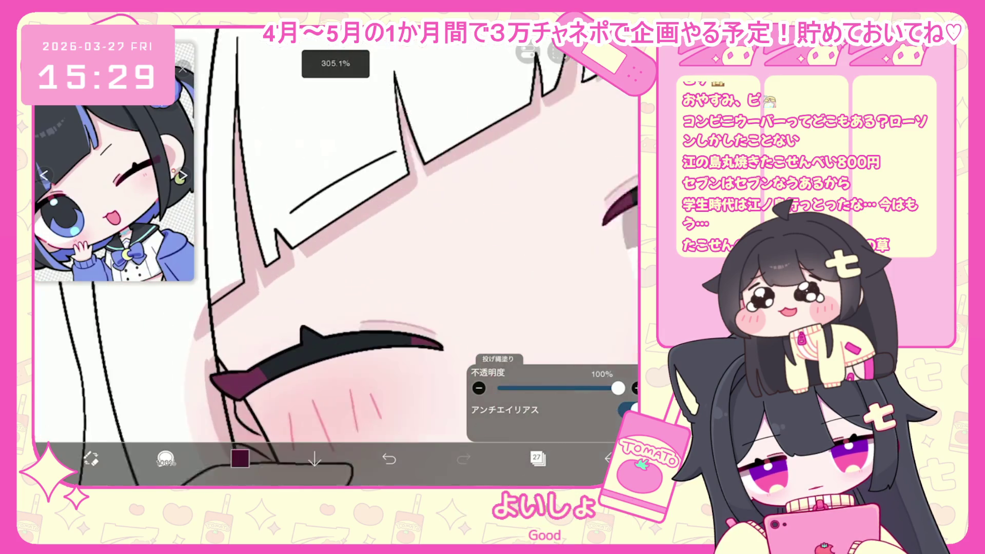
{"action": "scroll", "coordinate": [334, 257], "scroll_direction": "down", "scroll_amount": 2}
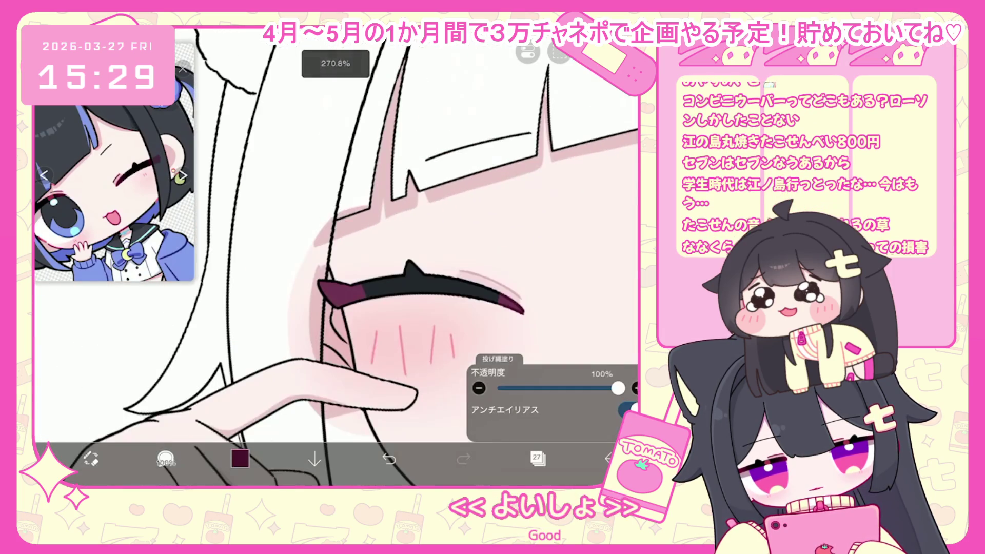
{"action": "scroll", "coordinate": [334, 256], "scroll_direction": "down", "scroll_amount": 3}
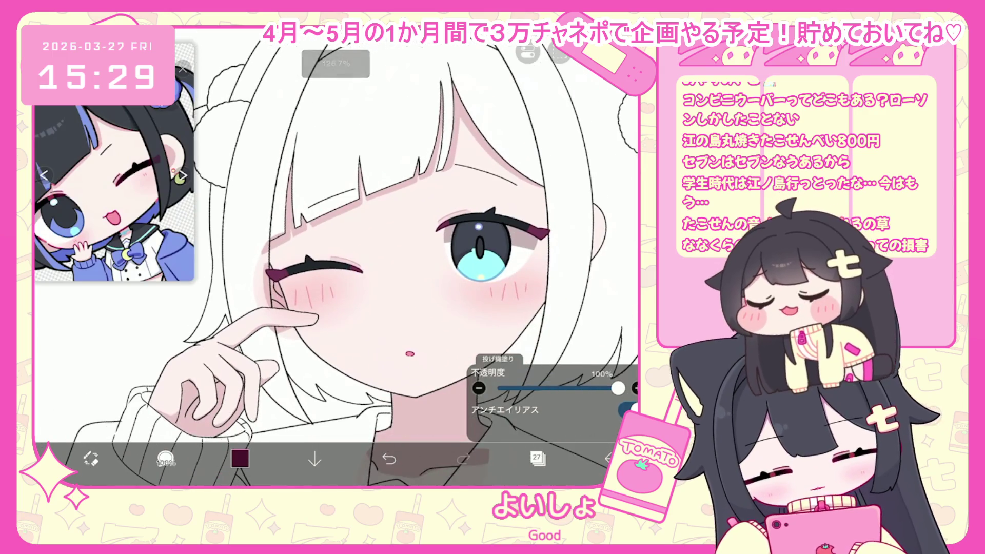
{"action": "left_click", "coordinate": [538, 458]}
{"action": "left_click", "coordinate": [488, 134]}
{"action": "left_click_drag", "start_coordinate": [634, 134], "coordinate": [634, 237]}
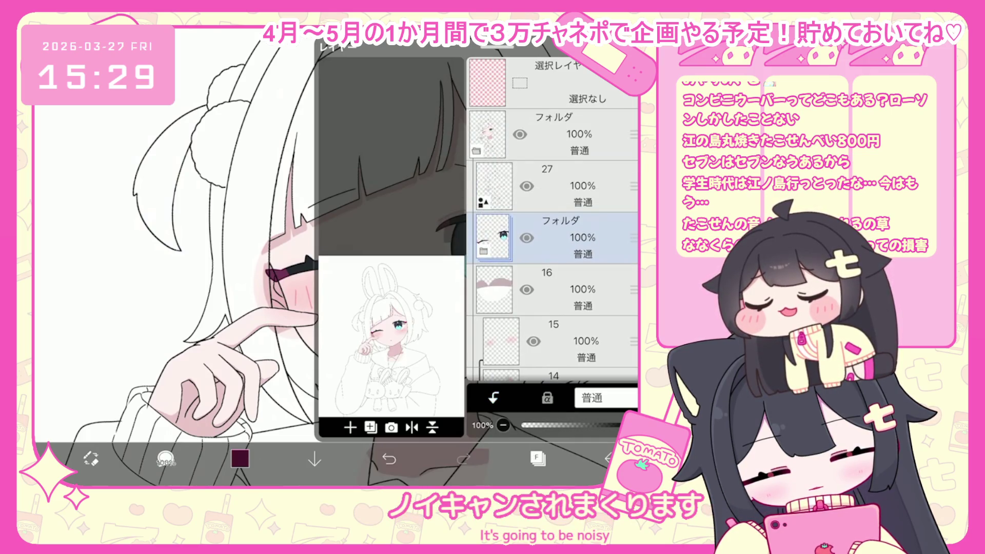
{"action": "left_click", "coordinate": [537, 458]}
{"action": "scroll", "coordinate": [334, 256], "scroll_direction": "down", "scroll_amount": 3}
{"action": "scroll", "coordinate": [390, 257], "scroll_direction": "down", "scroll_amount": 2}
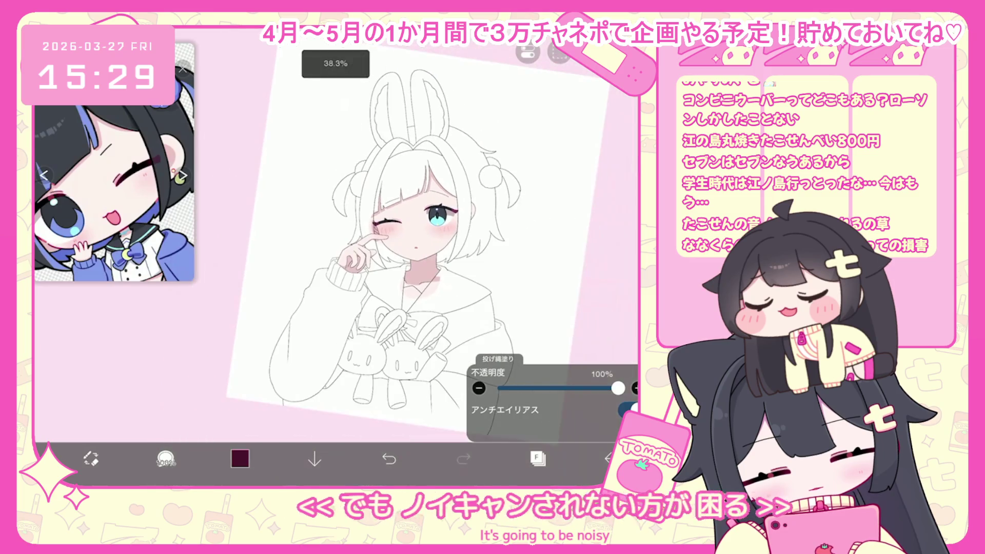